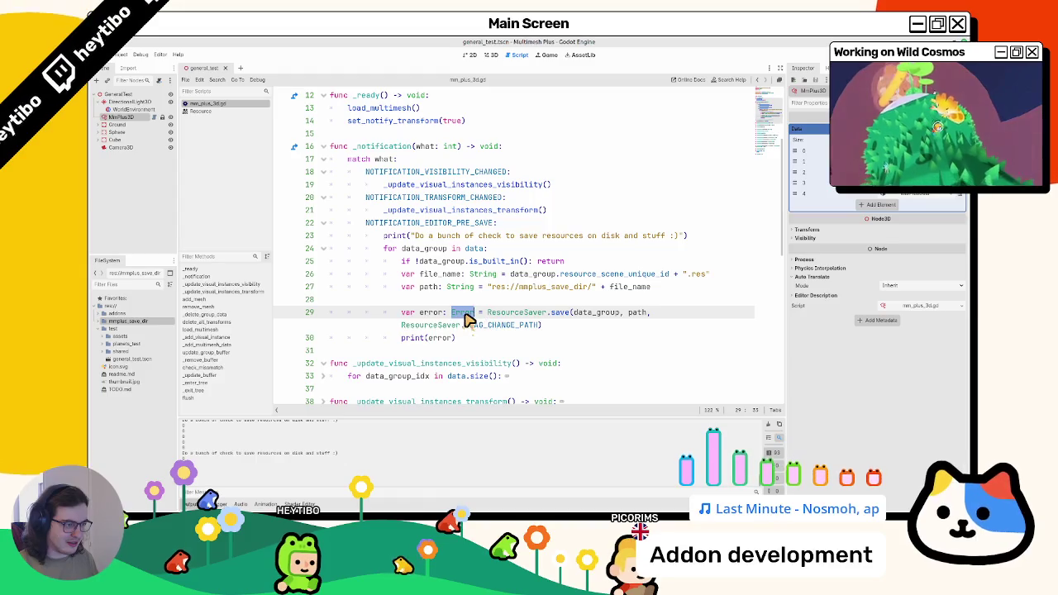
# - Open the Resource and ResourceSaver class references, close Resource, and read the save() description
pyautogui.click(233, 112)
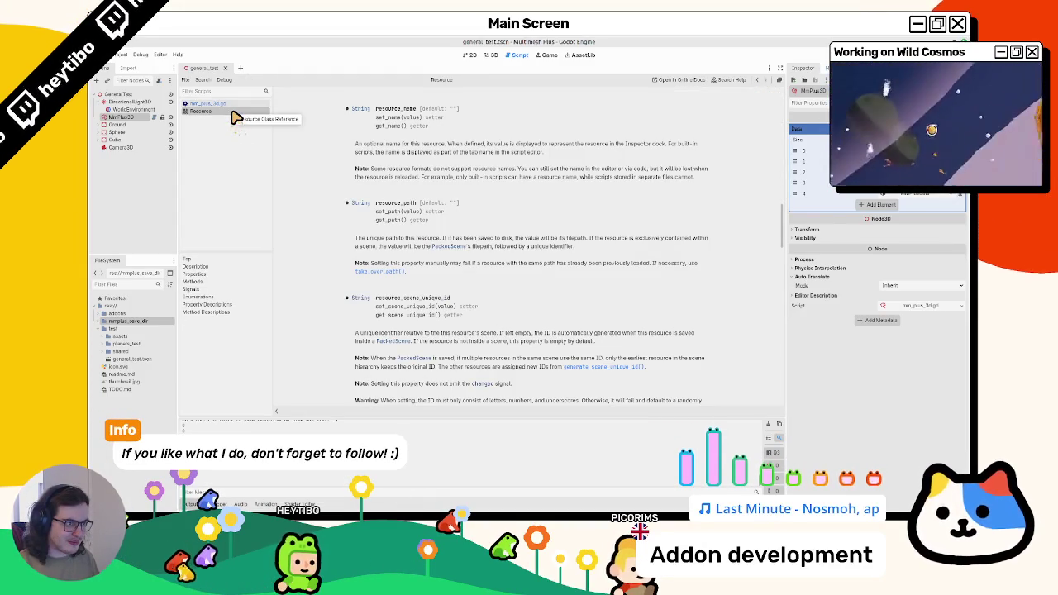
pyautogui.click(213, 103)
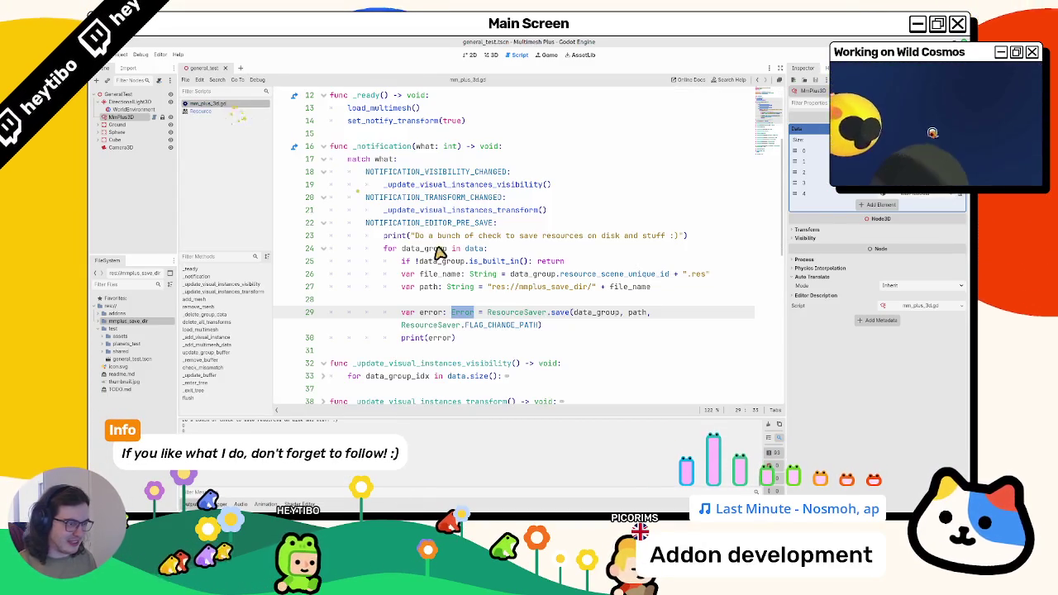
pyautogui.keyDown('ctrl'); pyautogui.click(556, 318); pyautogui.keyUp('ctrl')
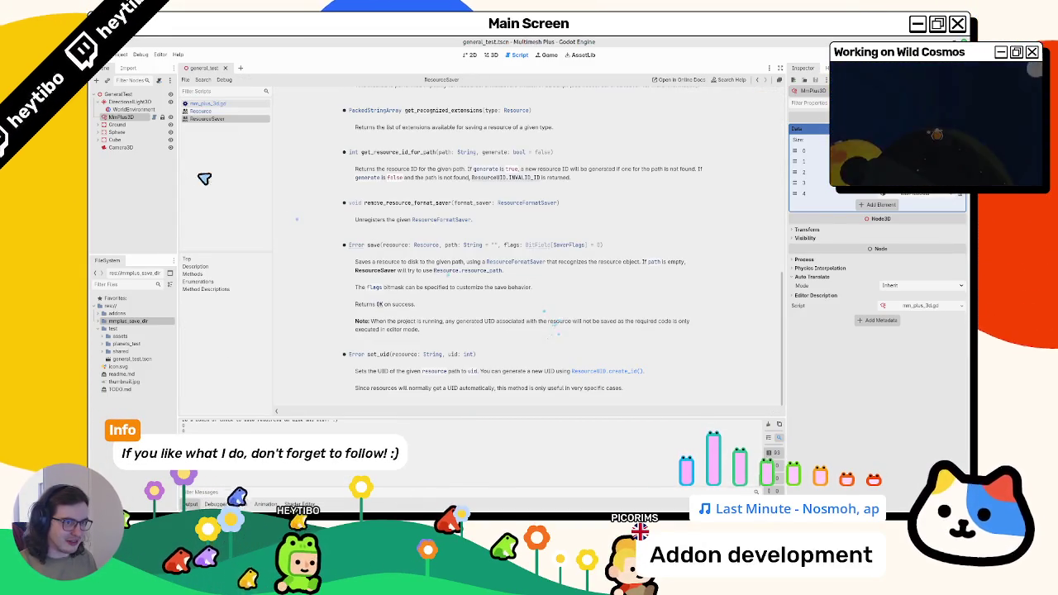
pyautogui.middleClick(220, 113)
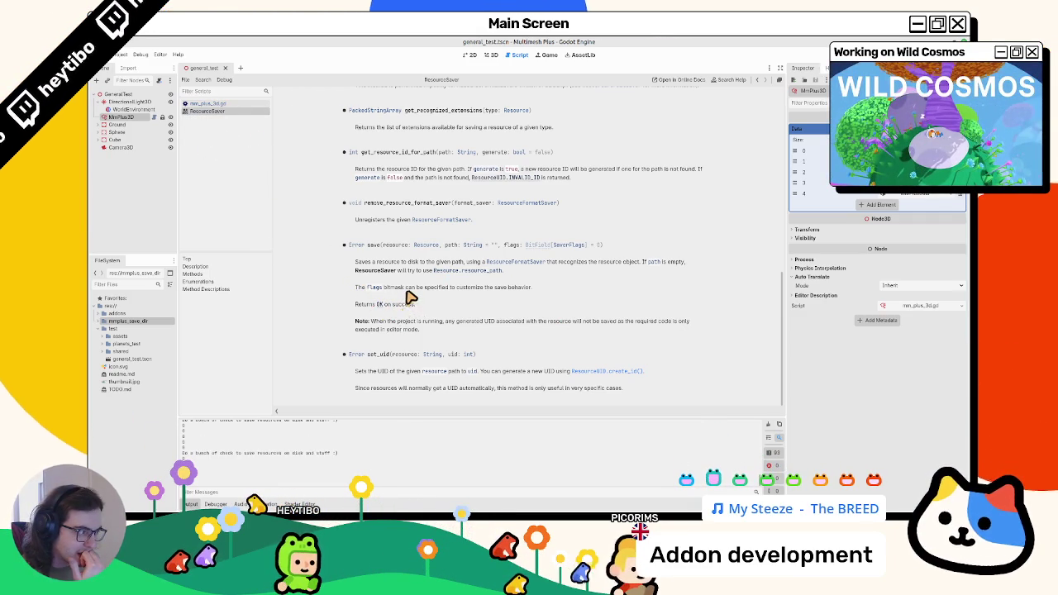
pyautogui.moveTo(417, 271)
pyautogui.mouseDown()
pyautogui.moveTo(651, 267)
pyautogui.moveTo(646, 278)
pyautogui.mouseUp()
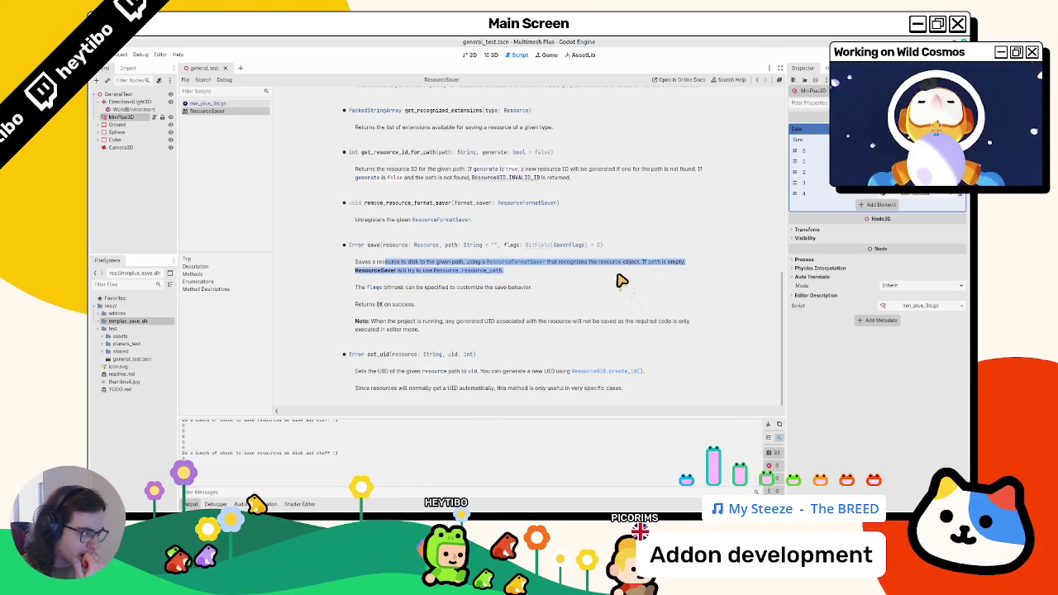
# - Expand mmplus_save.dir to see the saved .res files, then go back to mm_plus_3d.gd and ResourceSaver
pyautogui.click(99, 328)
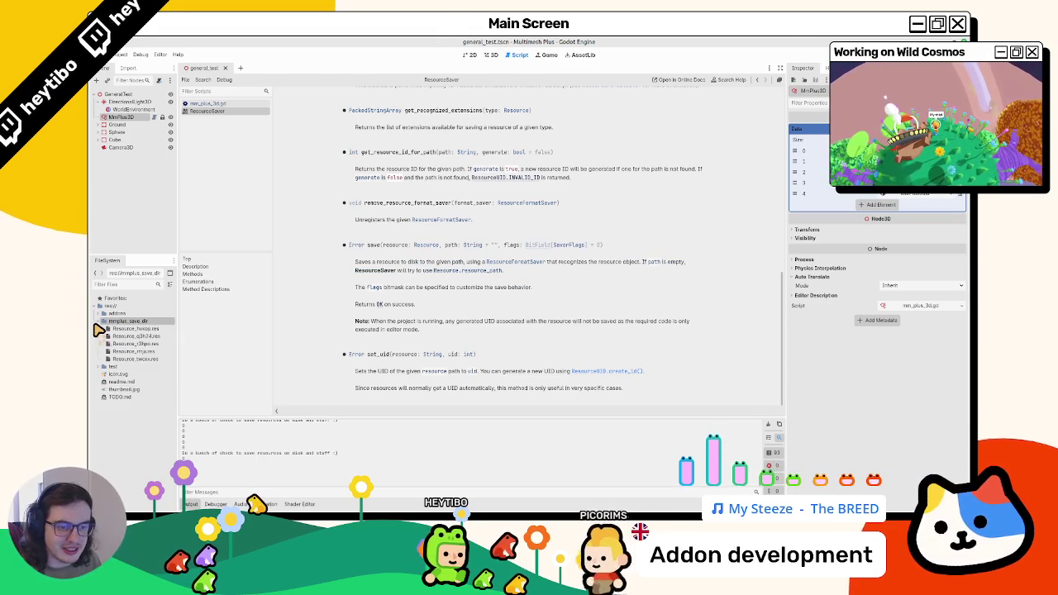
pyautogui.click(103, 320)
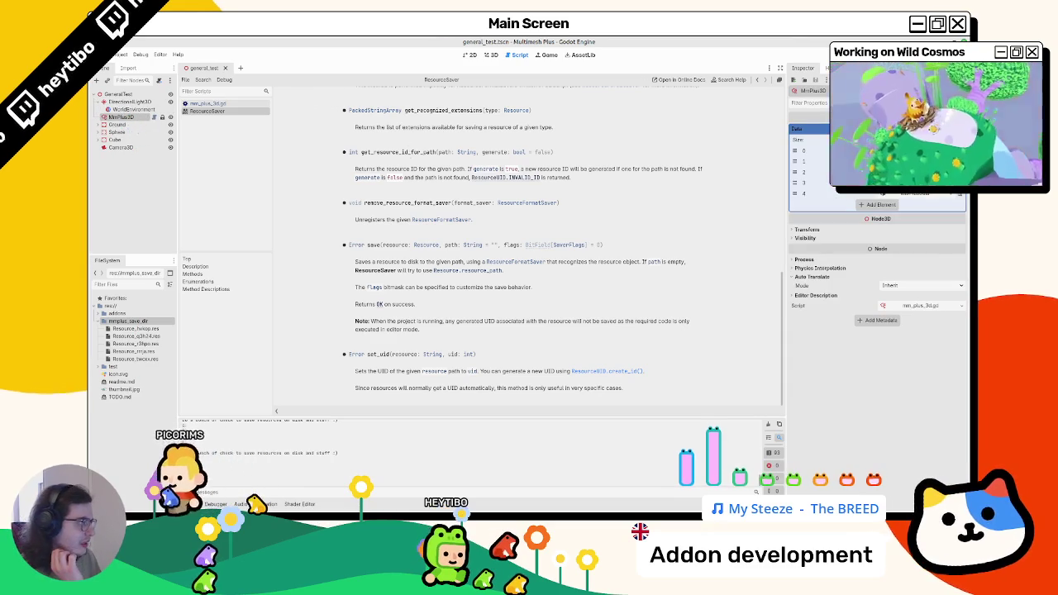
pyautogui.click(961, 162)
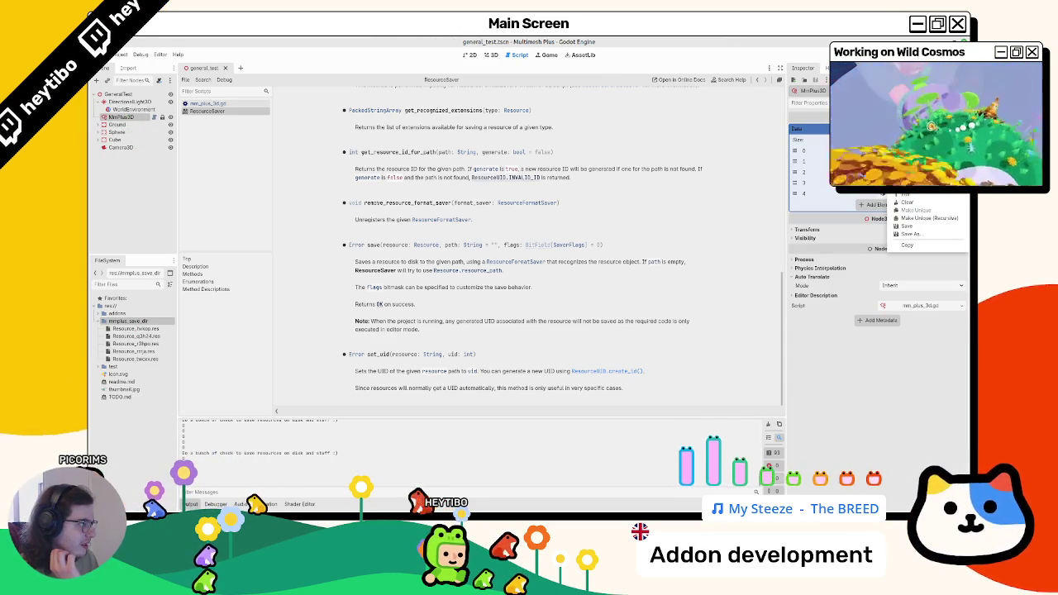
pyautogui.click(909, 236)
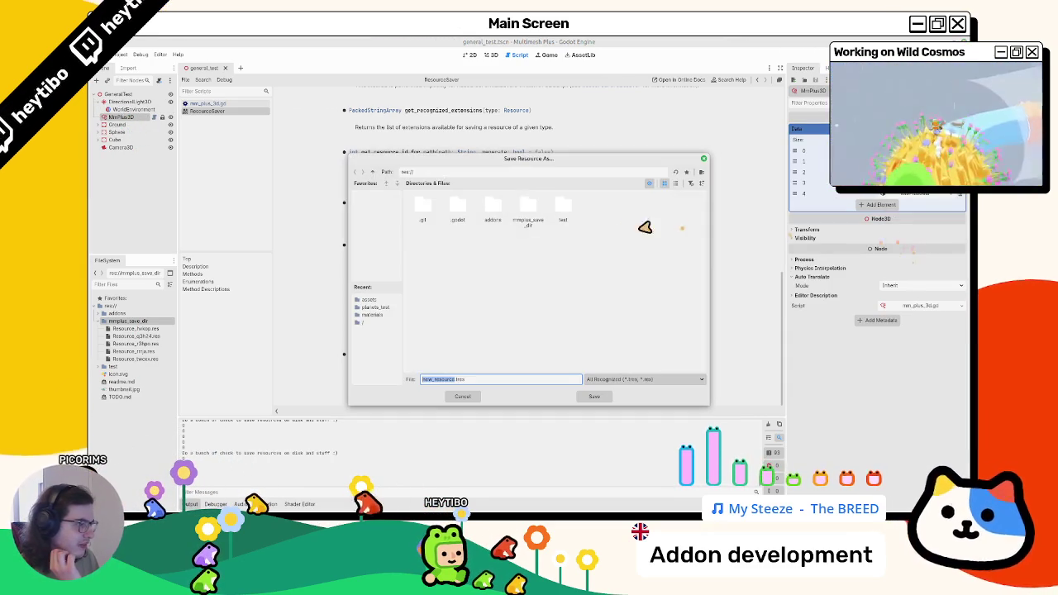
pyautogui.click(701, 158)
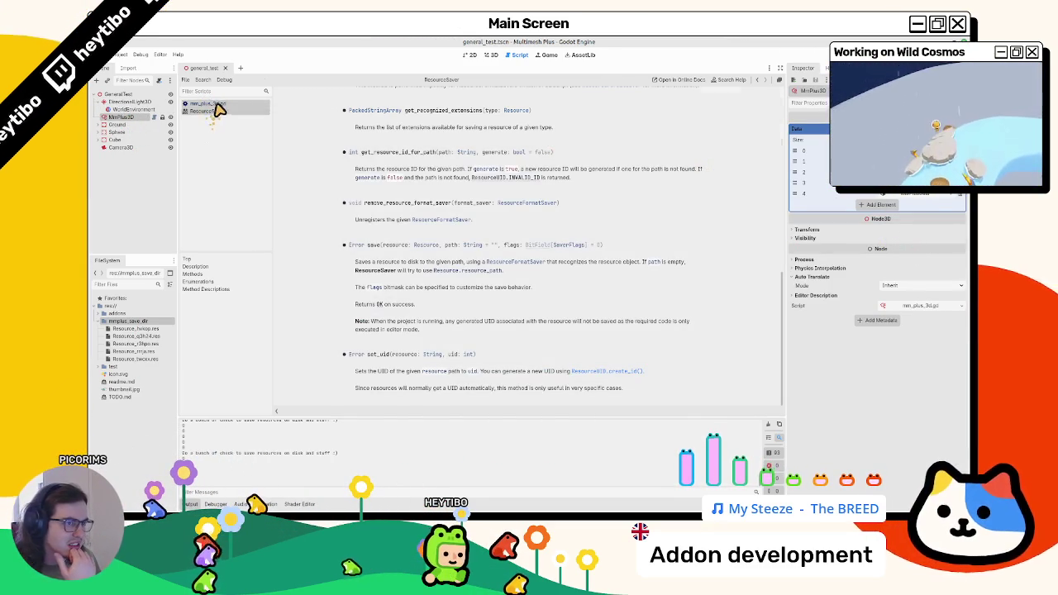
pyautogui.click(214, 105)
pyautogui.keyDown('ctrl'); pyautogui.click(500, 331); pyautogui.keyUp('ctrl')
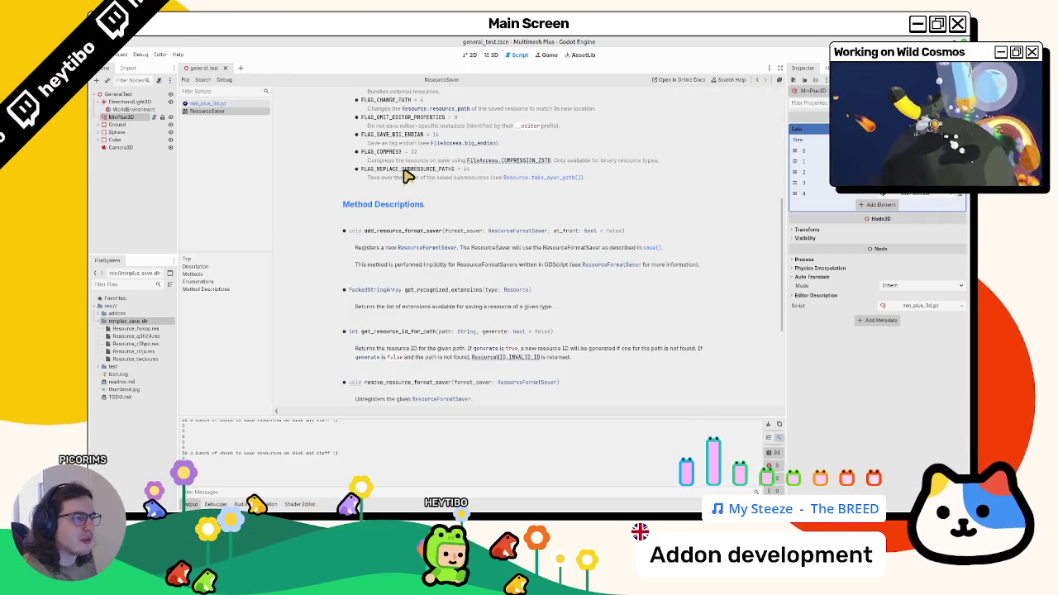
# - Follow the resource_path link to the Resource page, read take_over_path, then return to mm_plus_3d.gd
pyautogui.click(447, 109)
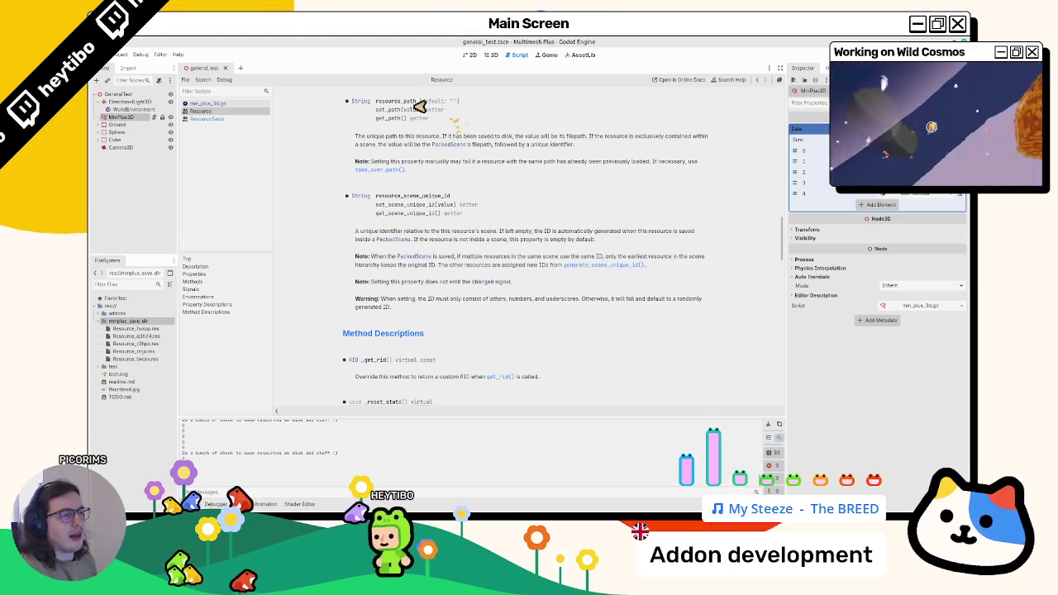
pyautogui.scroll(-5, 381, 173)
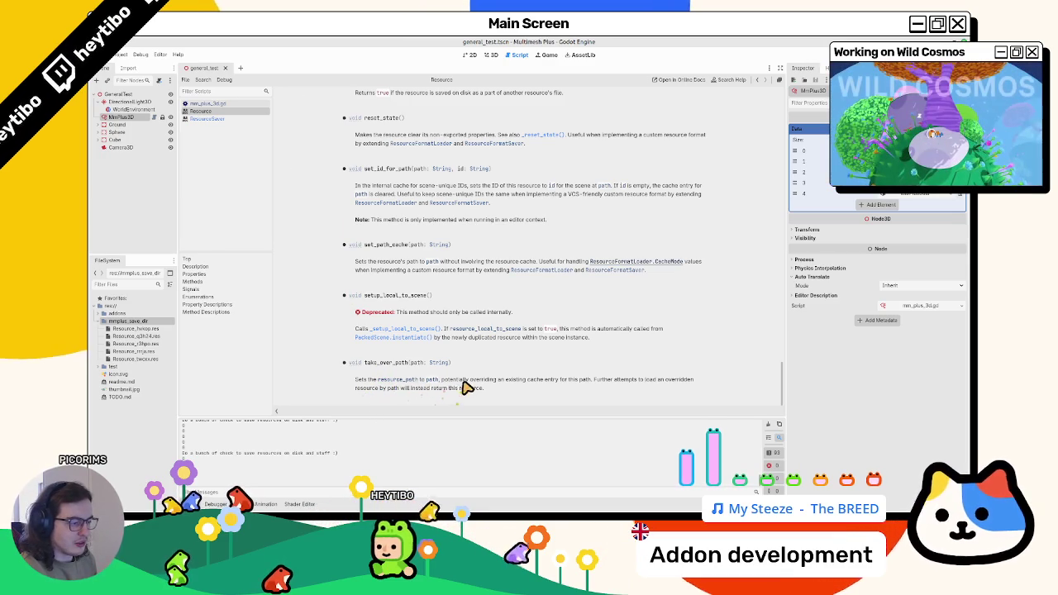
pyautogui.moveTo(508, 402); pyautogui.dragTo(539, 383)
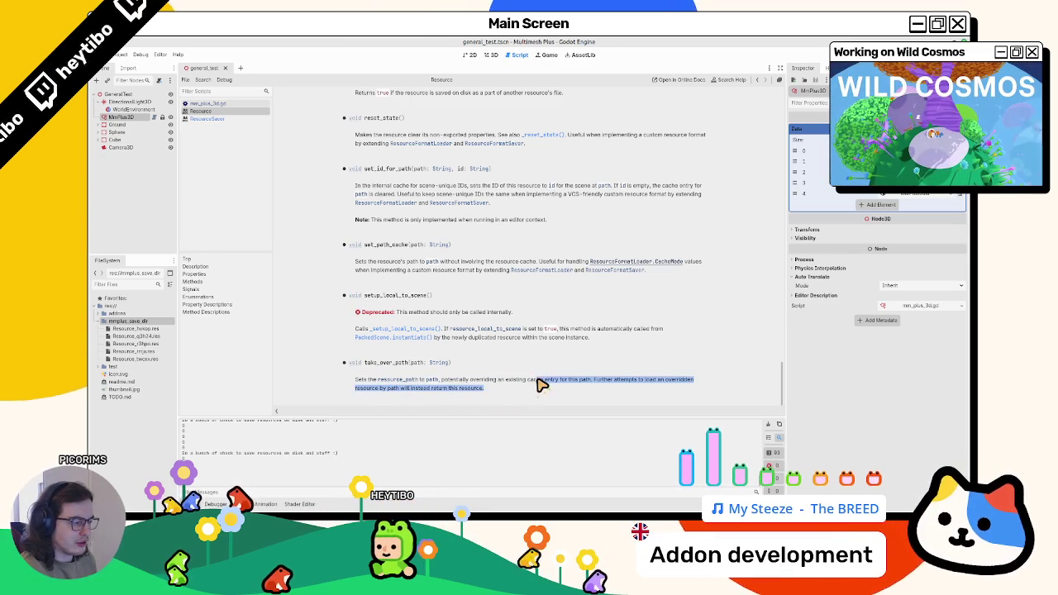
pyautogui.click(213, 103)
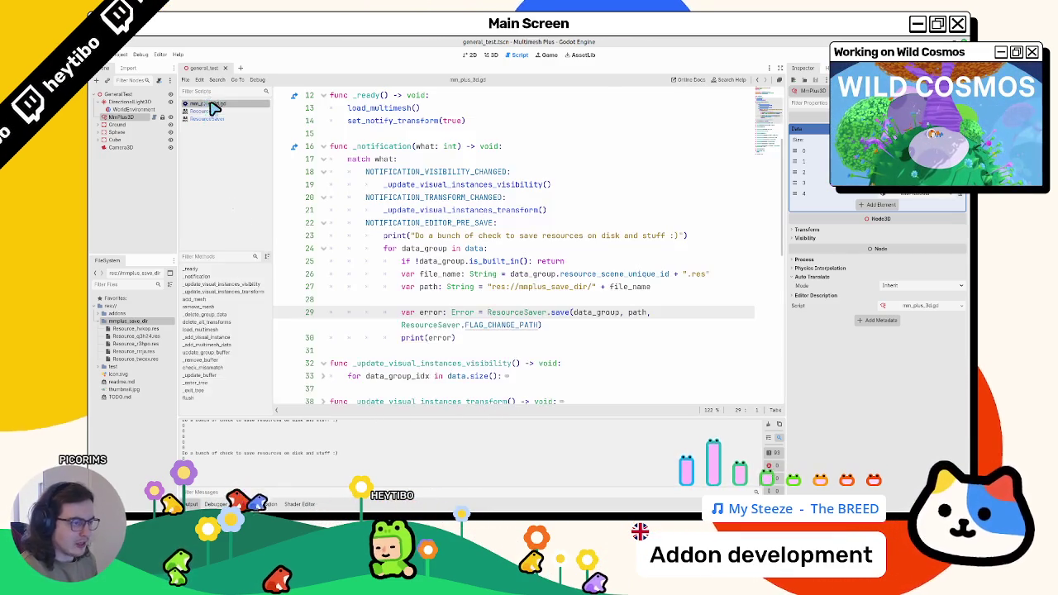
# - Delete the print(error) line and the blank line above the save call, adding a line after it
pyautogui.click(581, 330)
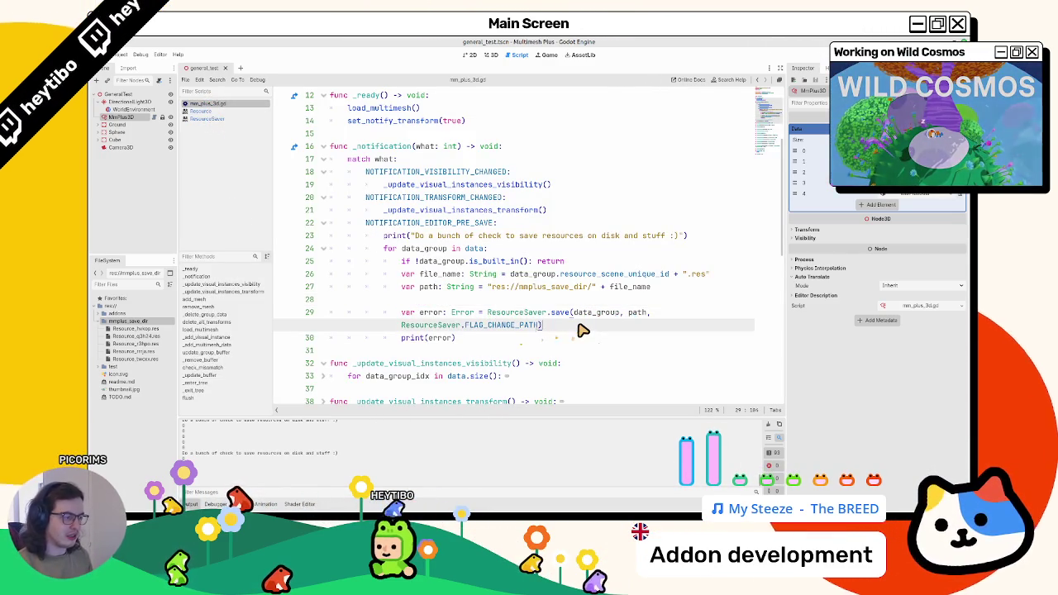
pyautogui.press('Return')
pyautogui.write('data.')
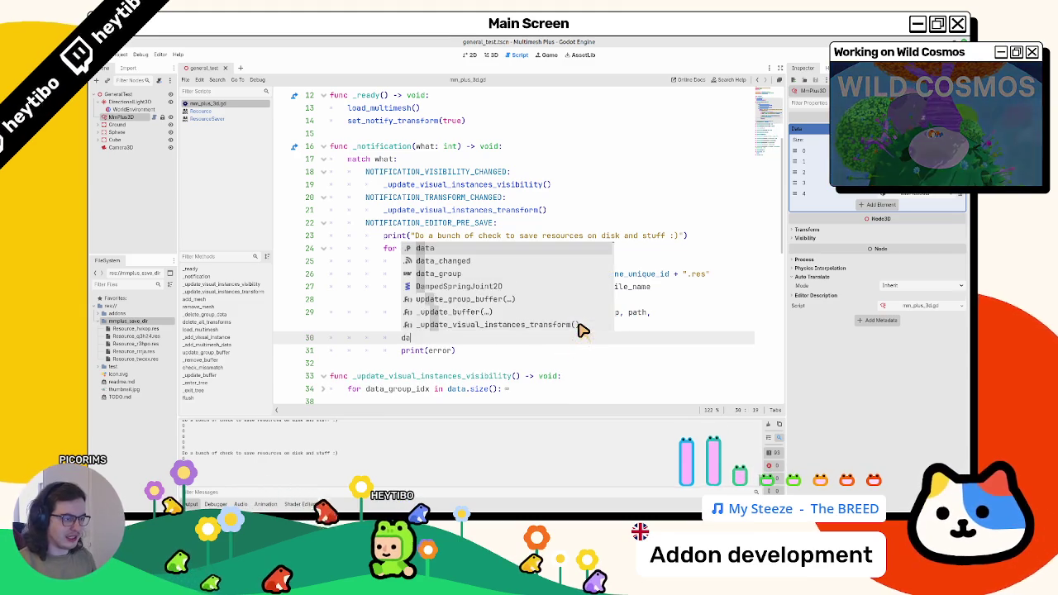
pyautogui.press('BackSpace')
pyautogui.press('BackSpace')
pyautogui.press('BackSpace')
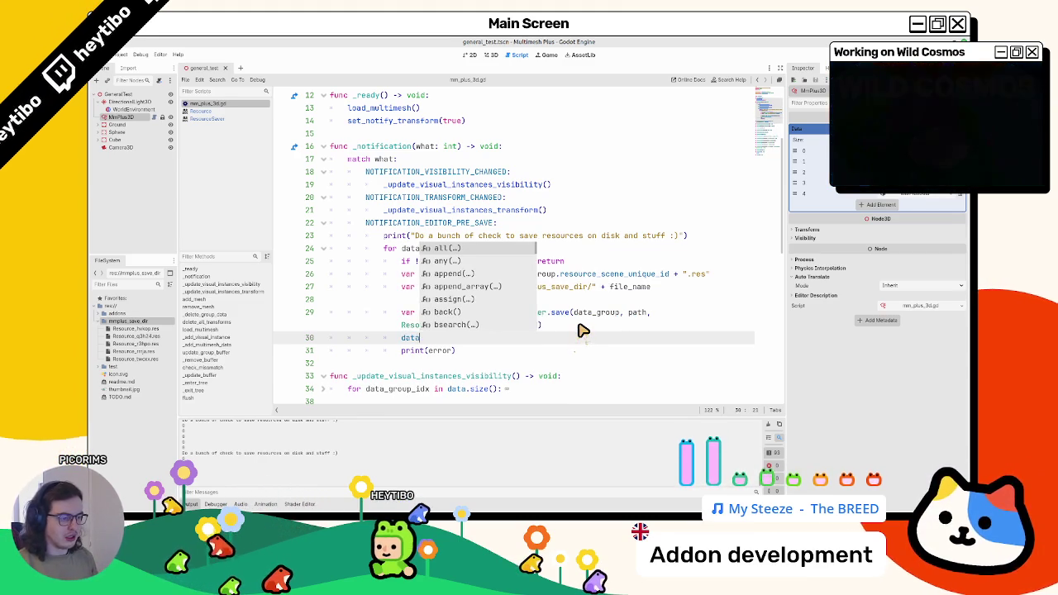
pyautogui.tripleClick(411, 351)
pyautogui.press('BackSpace')
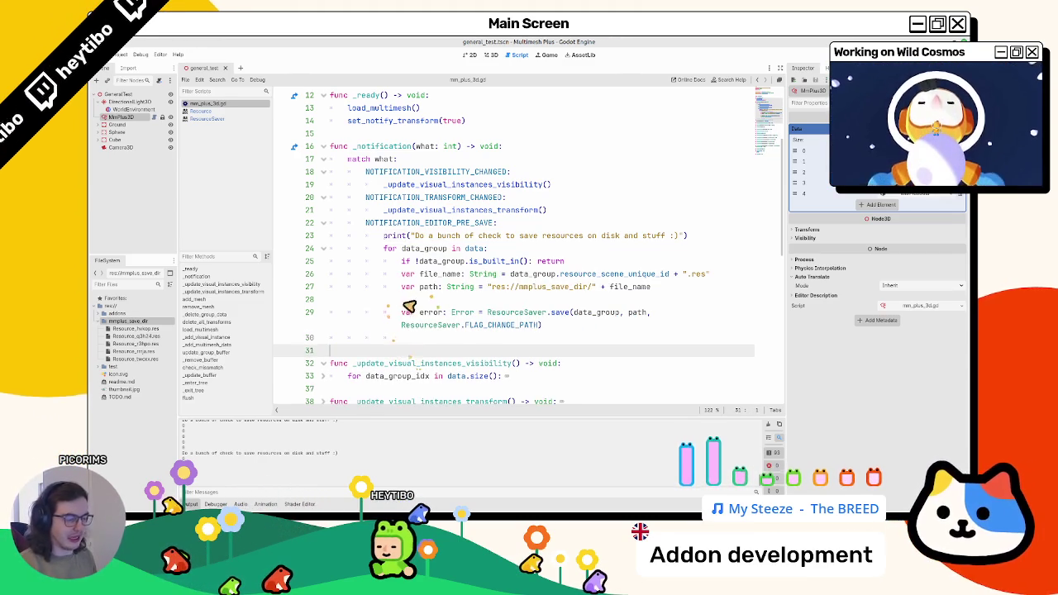
pyautogui.click(416, 301)
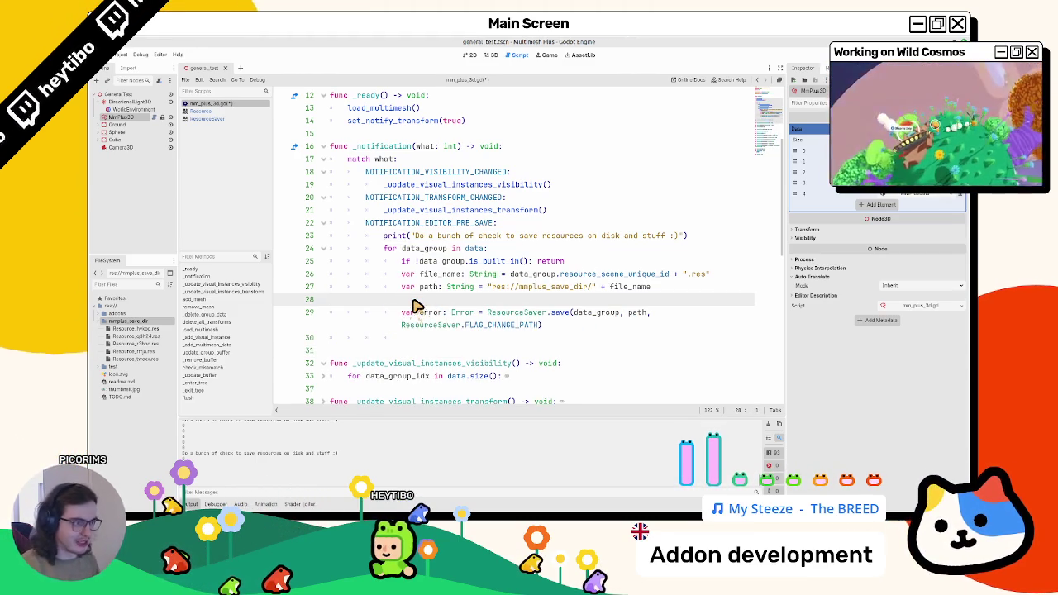
pyautogui.press('BackSpace')
pyautogui.click(621, 313)
pyautogui.press('Down')
pyautogui.press('Return')
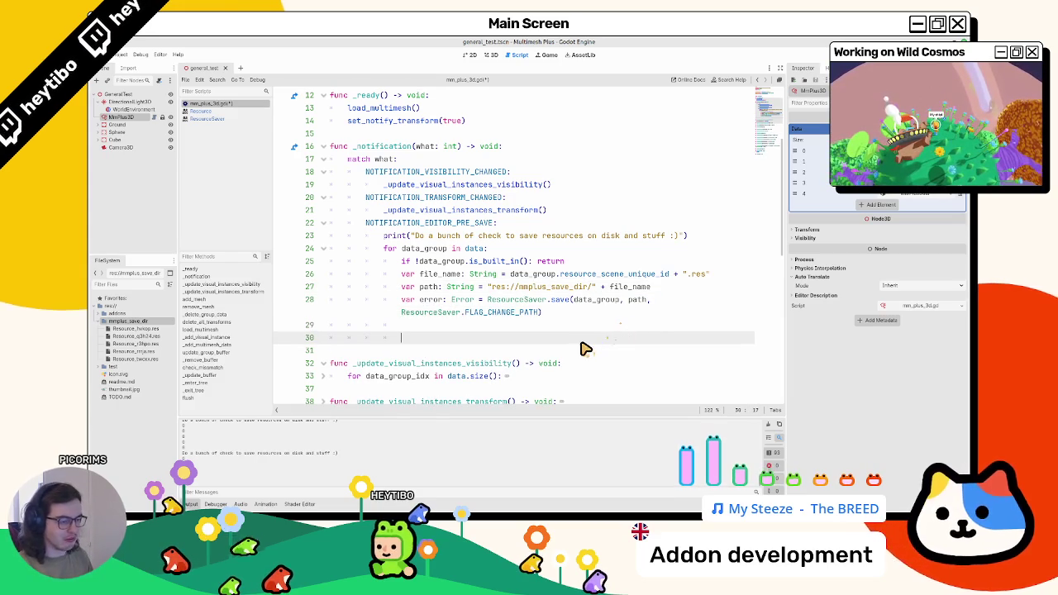
pyautogui.press('Up')
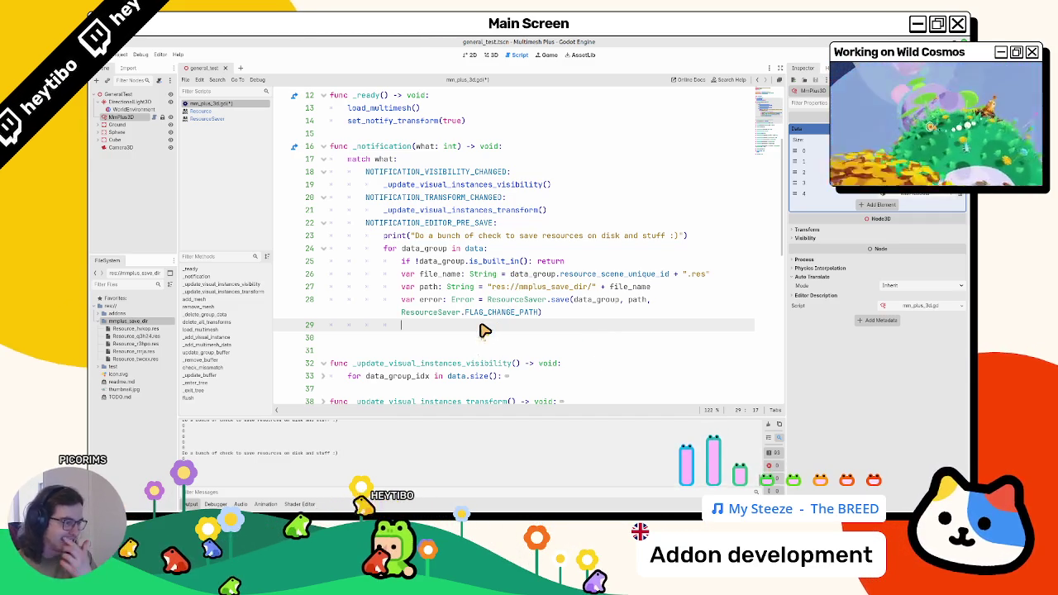
# - Step back through the edit history to restore the reformatted save call
pyautogui.hotkey('shift', 'Down')
pyautogui.hotkey('shift', 'Down')
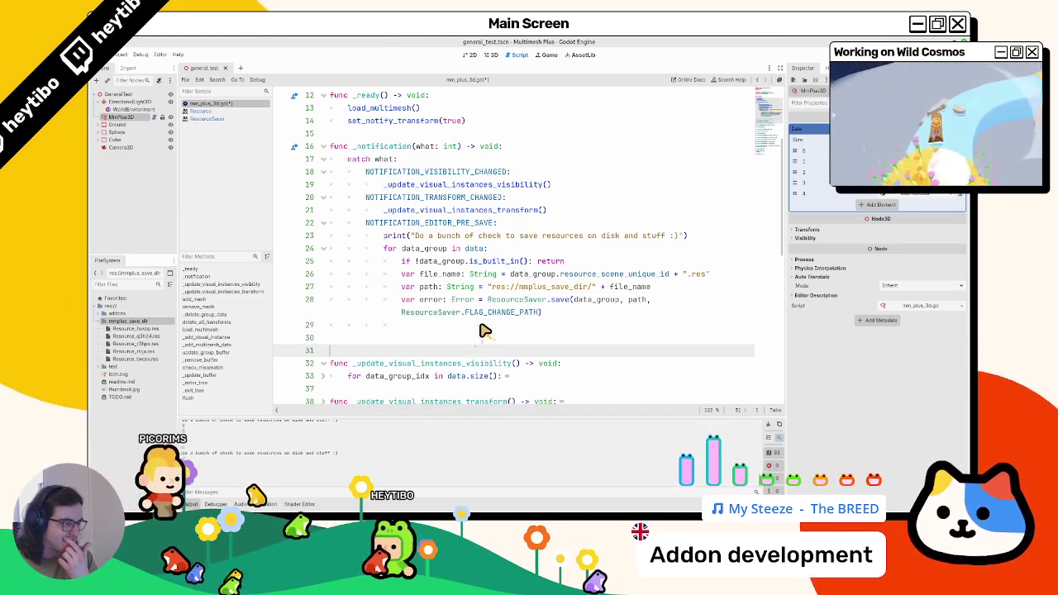
pyautogui.hotkey('ctrl', 'z')
pyautogui.hotkey('ctrl', 'z')
pyautogui.hotkey('ctrl', 'z')
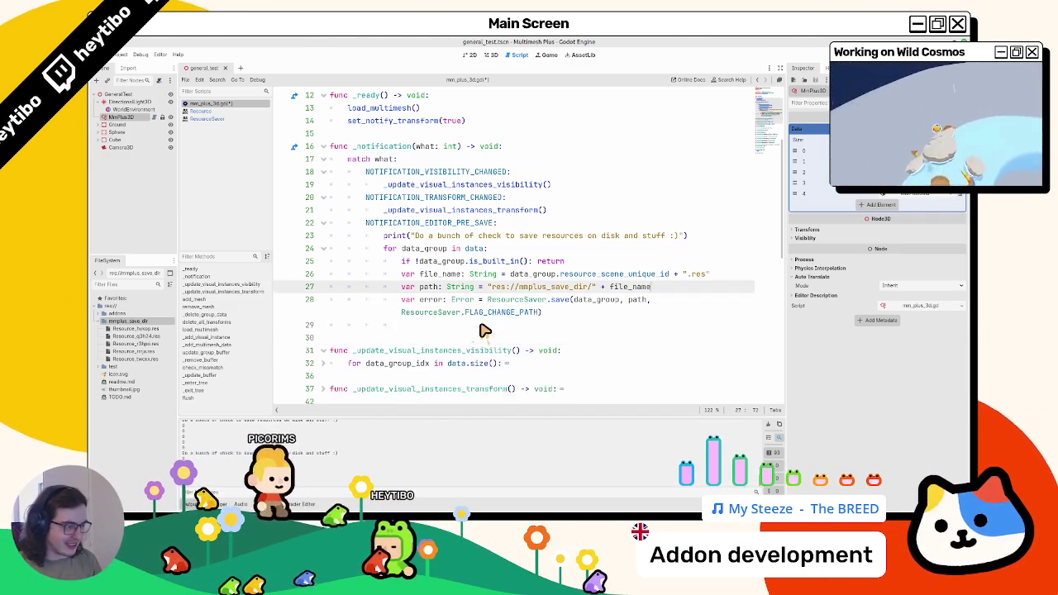
pyautogui.hotkey('ctrl', 'shift', 'z')
pyautogui.hotkey('ctrl', 'shift', 'z')
pyautogui.hotkey('ctrl', 'shift', 'z')
pyautogui.hotkey('ctrl', 'z')
pyautogui.hotkey('ctrl', 'z')
pyautogui.hotkey('ctrl', 'z')
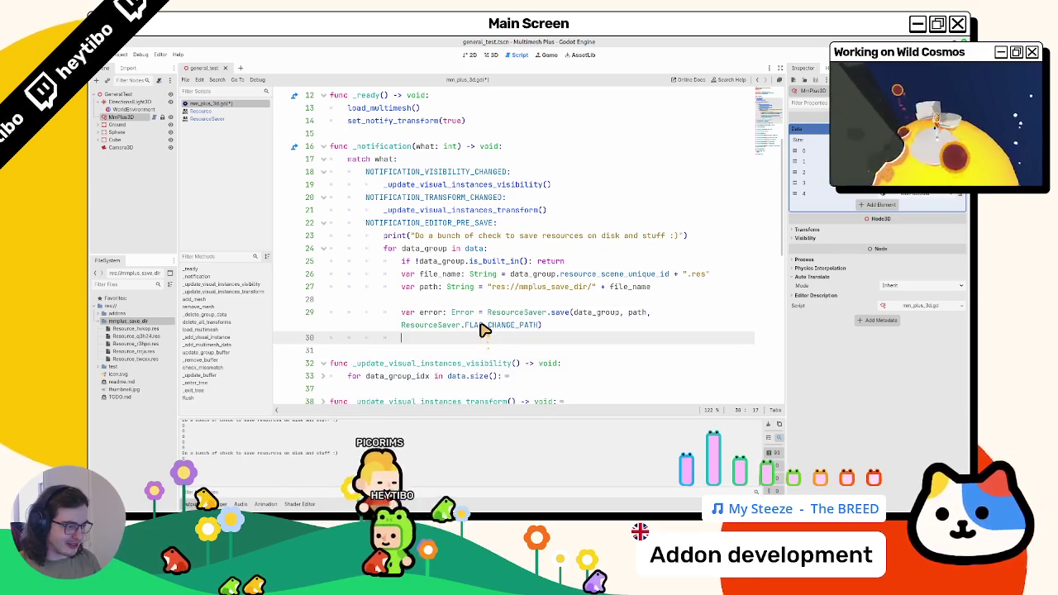
pyautogui.hotkey('ctrl', 'z')
pyautogui.hotkey('ctrl', 'z')
pyautogui.hotkey('ctrl', 'z')
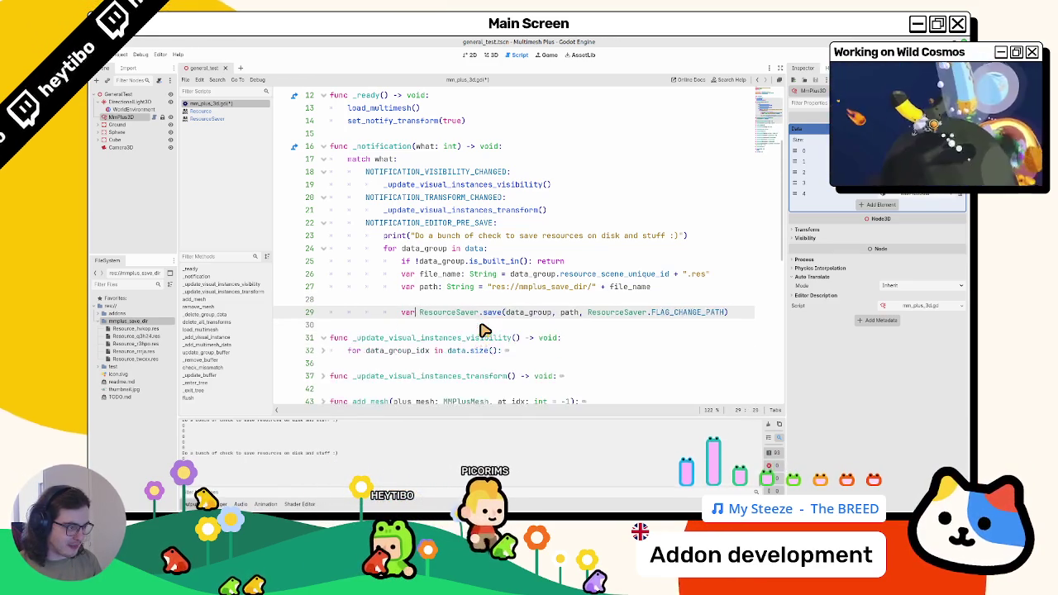
pyautogui.hotkey('ctrl', 'z')
pyautogui.hotkey('ctrl', 'z')
pyautogui.hotkey('ctrl', 'z')
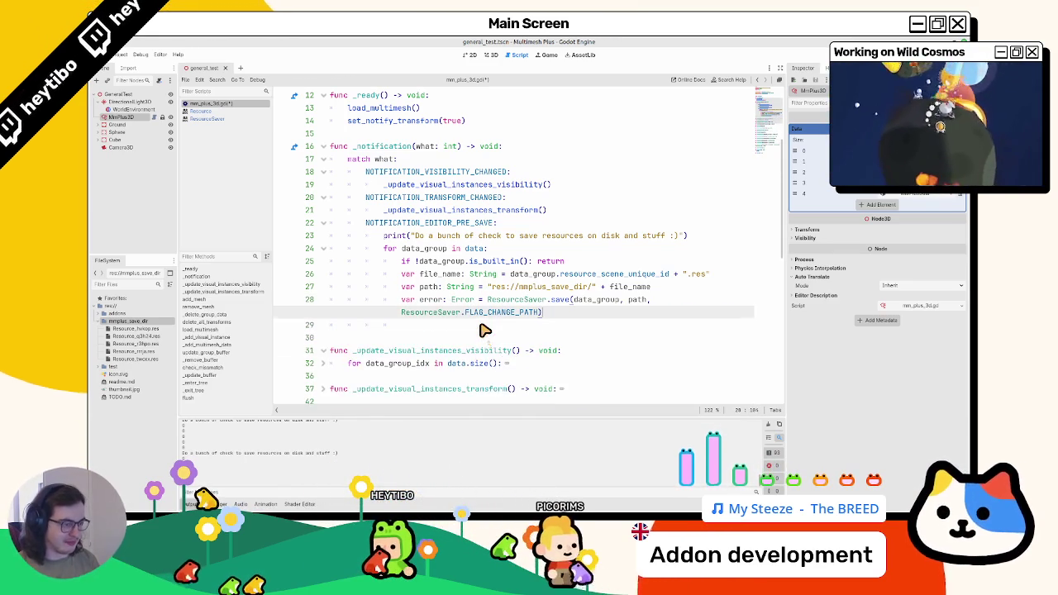
# - Add data_group.take_over_path(path) after the save call using autocompletion, and save the script
pyautogui.press('Return')
pyautogui.write('data.take')
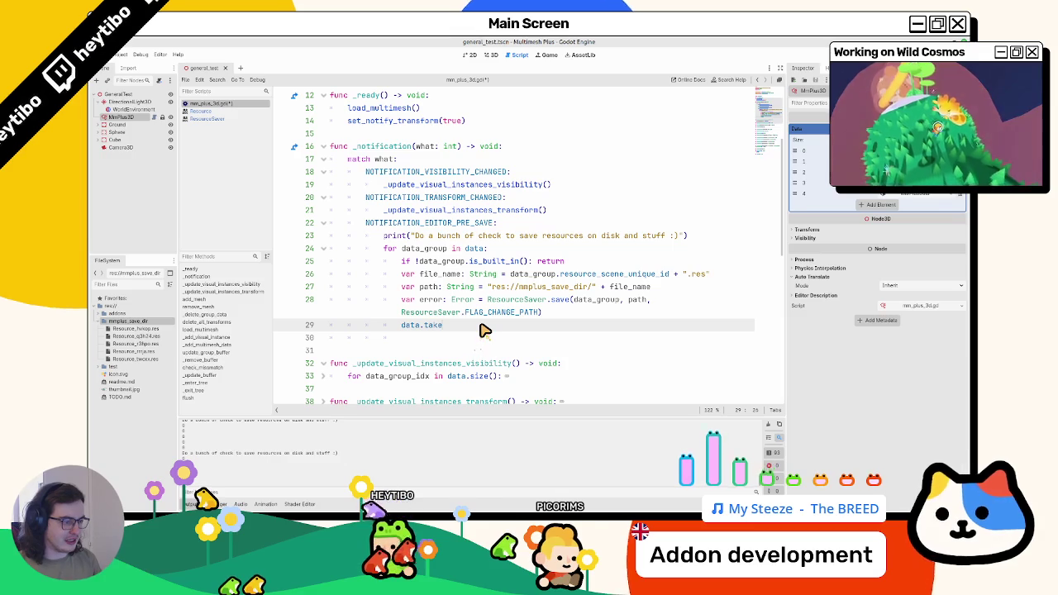
pyautogui.press('BackSpace')
pyautogui.press('BackSpace')
pyautogui.press('BackSpace')
pyautogui.press('BackSpace')
pyautogui.press('BackSpace')
pyautogui.write('_')
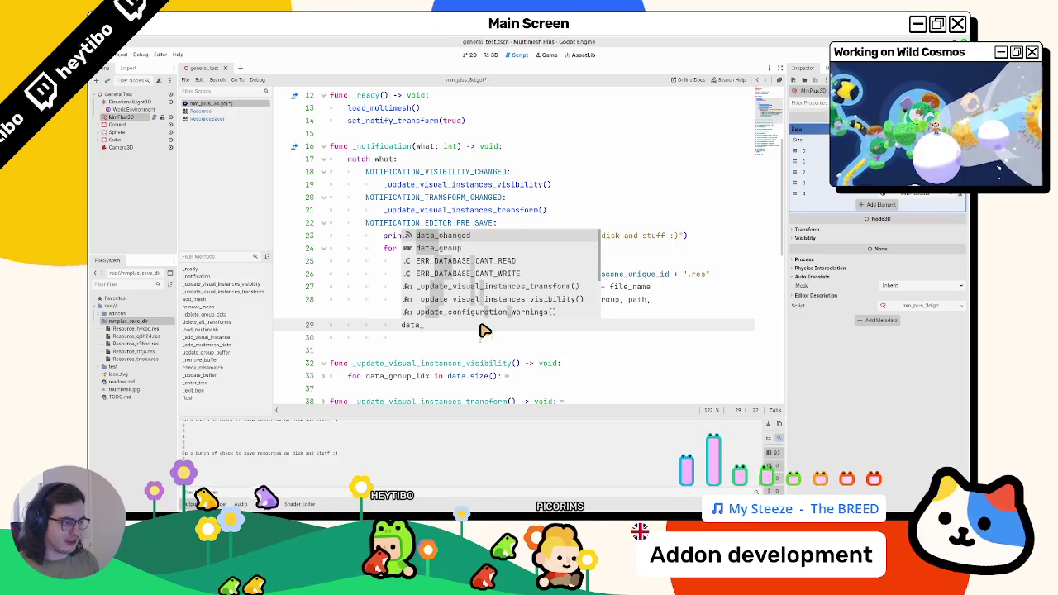
pyautogui.press('Down')
pyautogui.press('Return')
pyautogui.write('.')
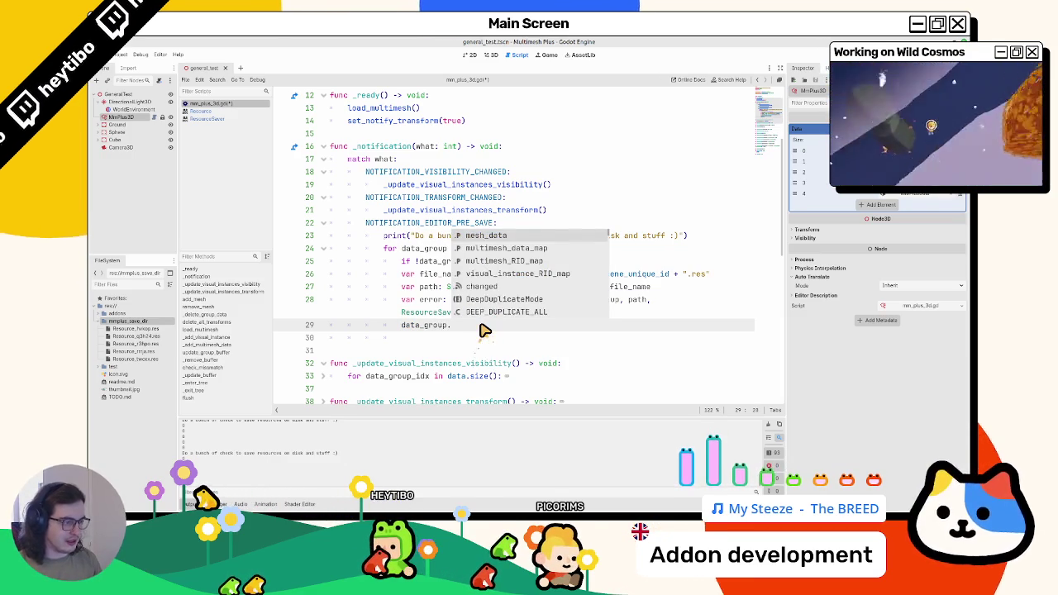
pyautogui.write('tak')
pyautogui.press('Return')
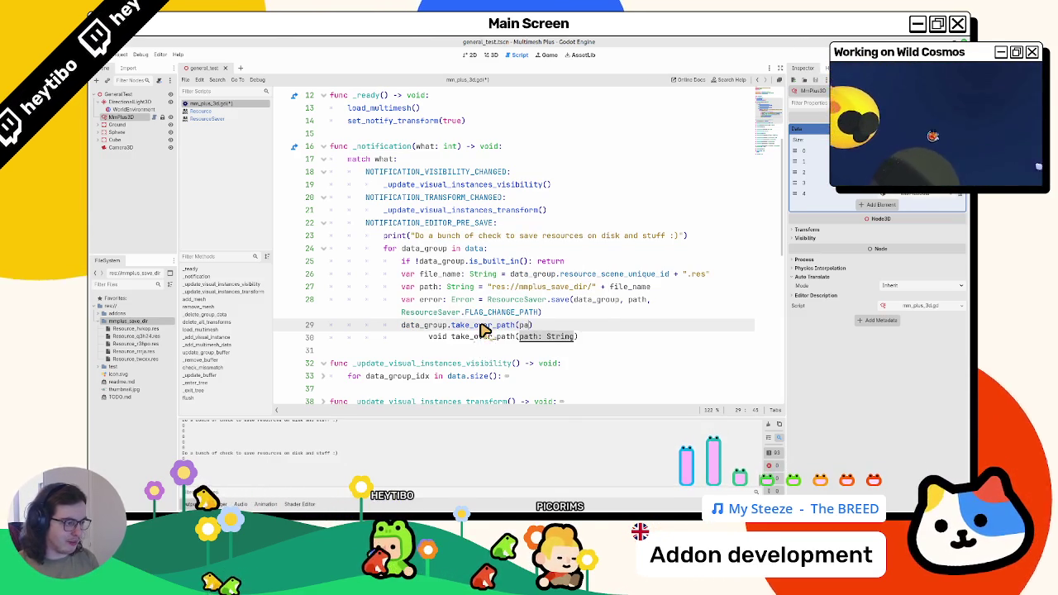
pyautogui.write('th')
pyautogui.click(373, 326)
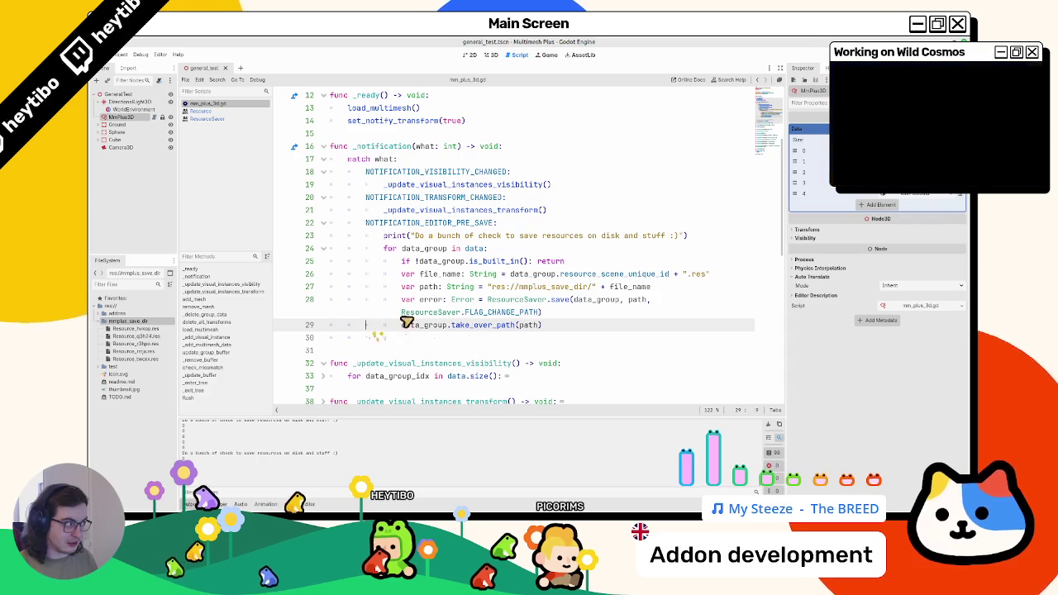
pyautogui.hotkey('ctrl', 's')
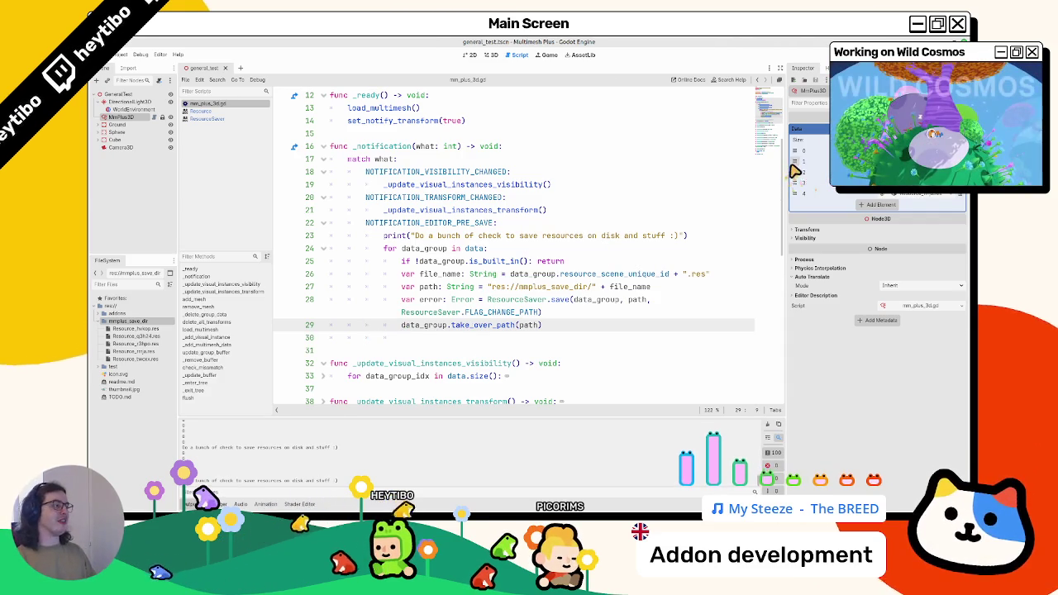
pyautogui.moveTo(792, 171); pyautogui.dragTo(660, 171)
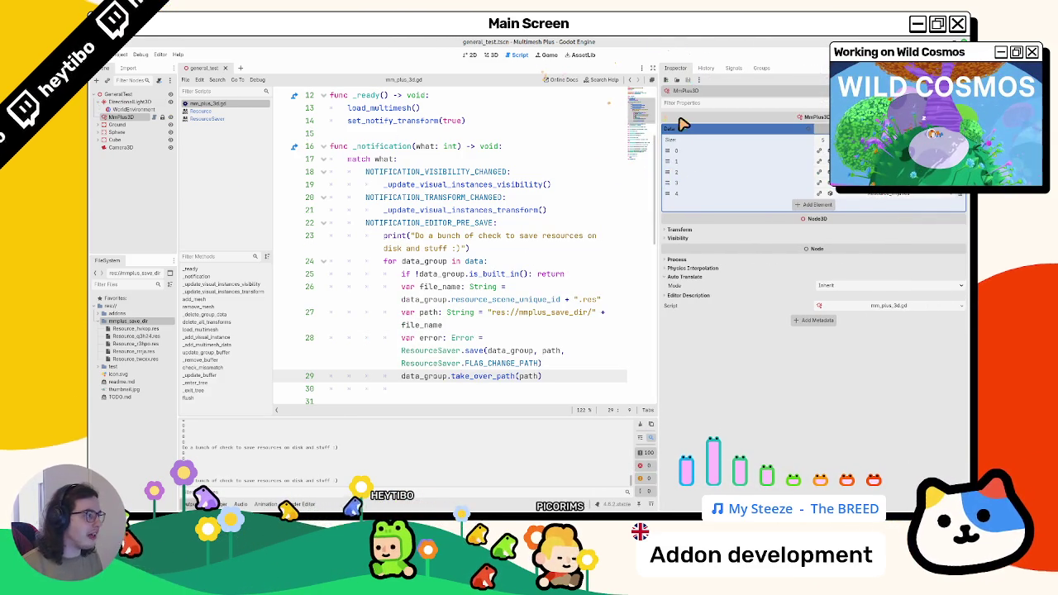
pyautogui.moveTo(661, 111); pyautogui.dragTo(777, 358)
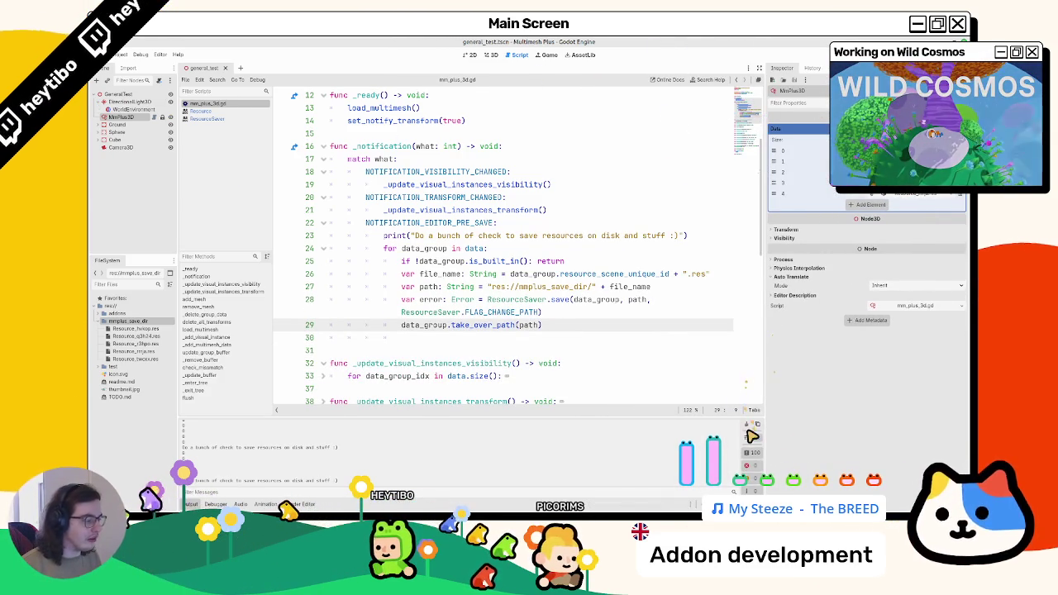
pyautogui.click(697, 365)
pyautogui.hotkey('ctrl', 's')
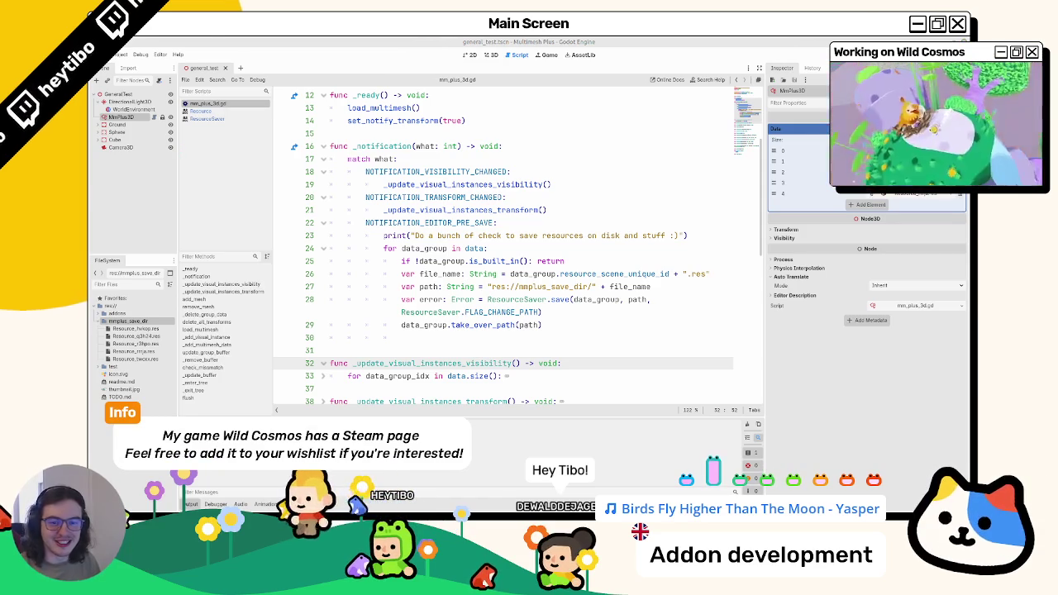
pyautogui.moveTo(450, 201)
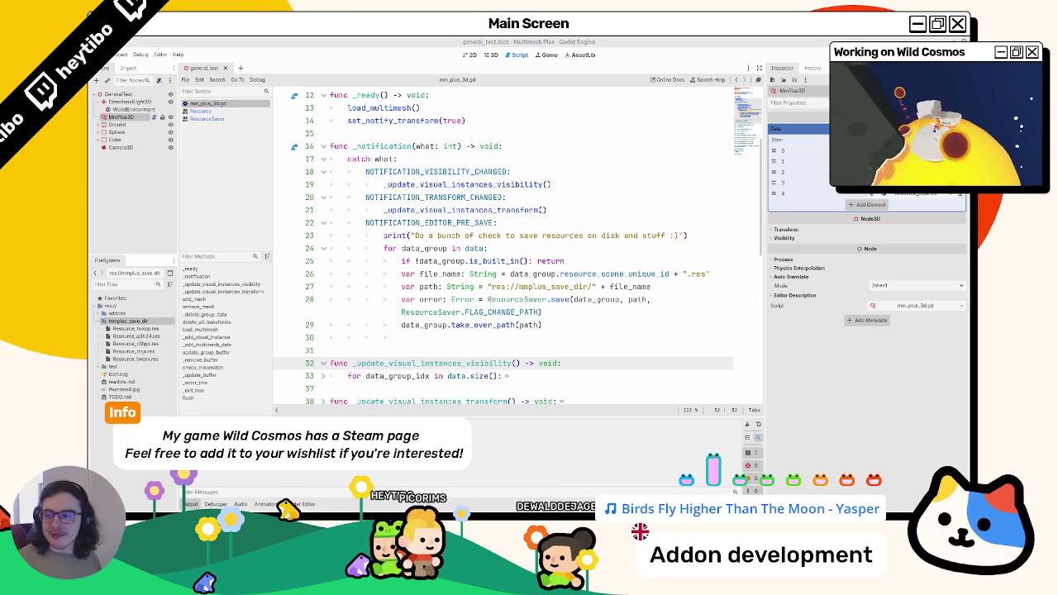
# - Add a path_join() call on line 30 and select the word to look it up in the docs
pyautogui.click(485, 337)
pyautogui.write('path')
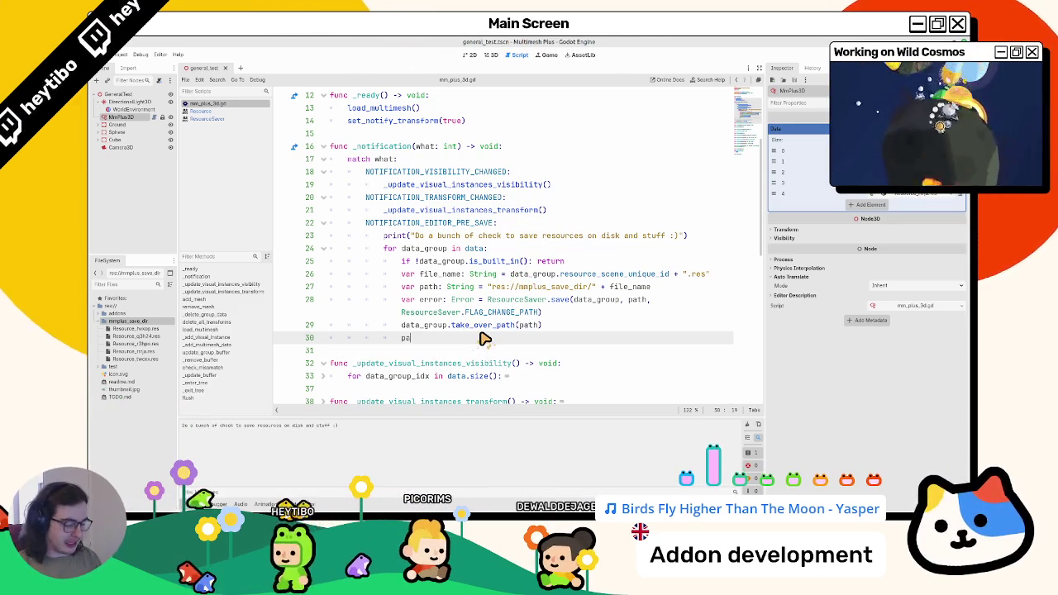
pyautogui.write('_joi')
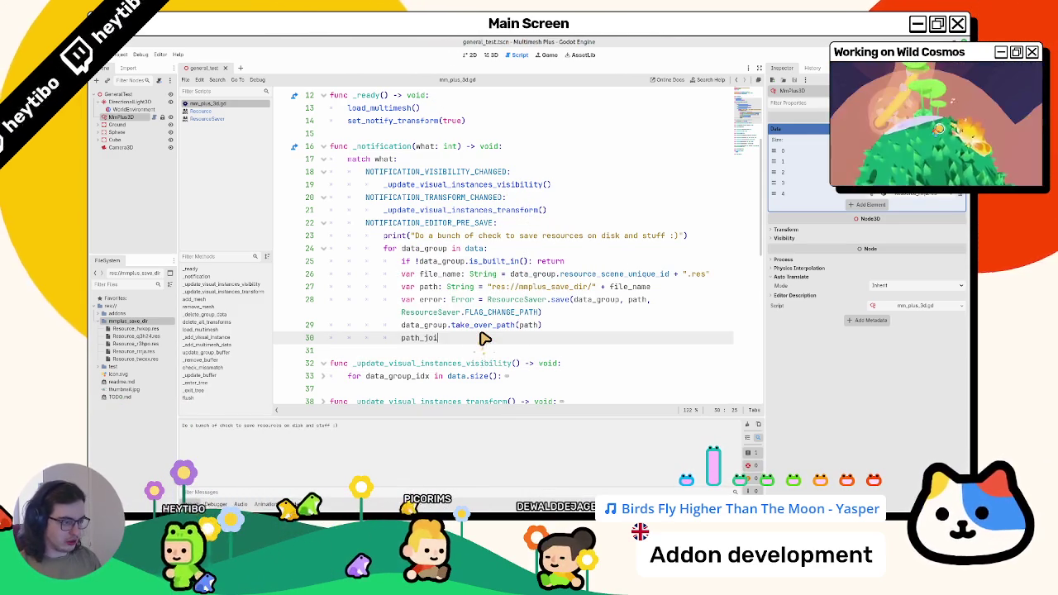
pyautogui.write('n(')
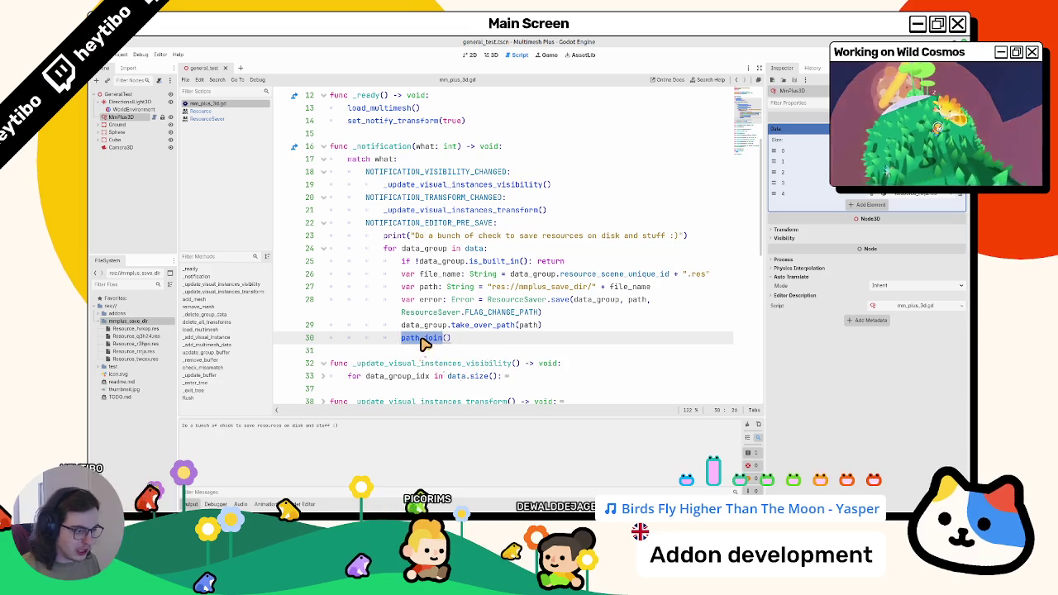
pyautogui.doubleClick(422, 339)
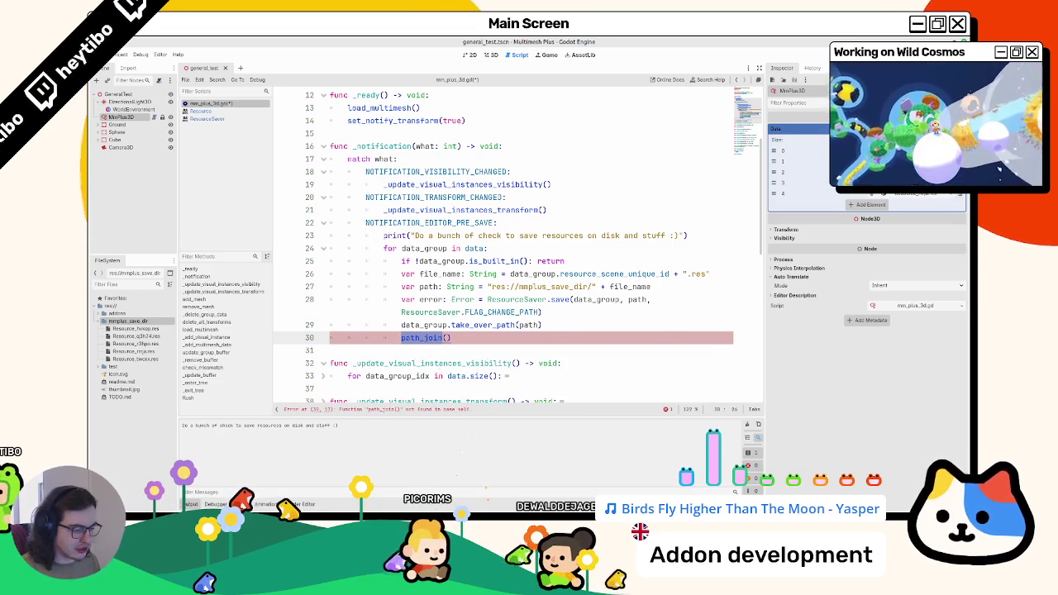
pyautogui.hotkey('alt', 'Tab')
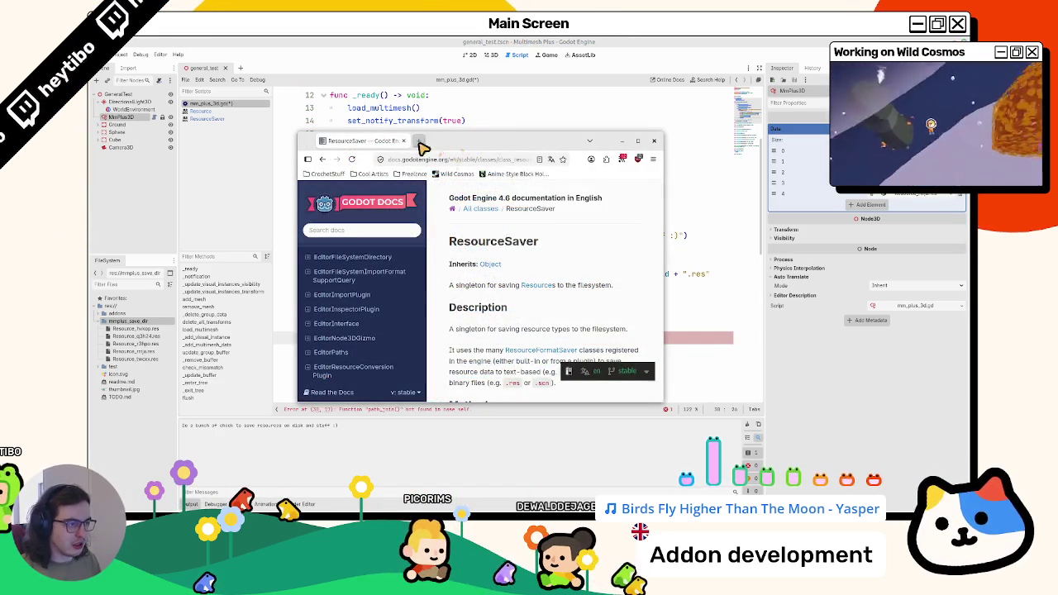
# - Search the web for 'godot path_join' and find path_join on the String docs page
pyautogui.click(421, 141)
pyautogui.write('godot path_join')
pyautogui.press('Return')
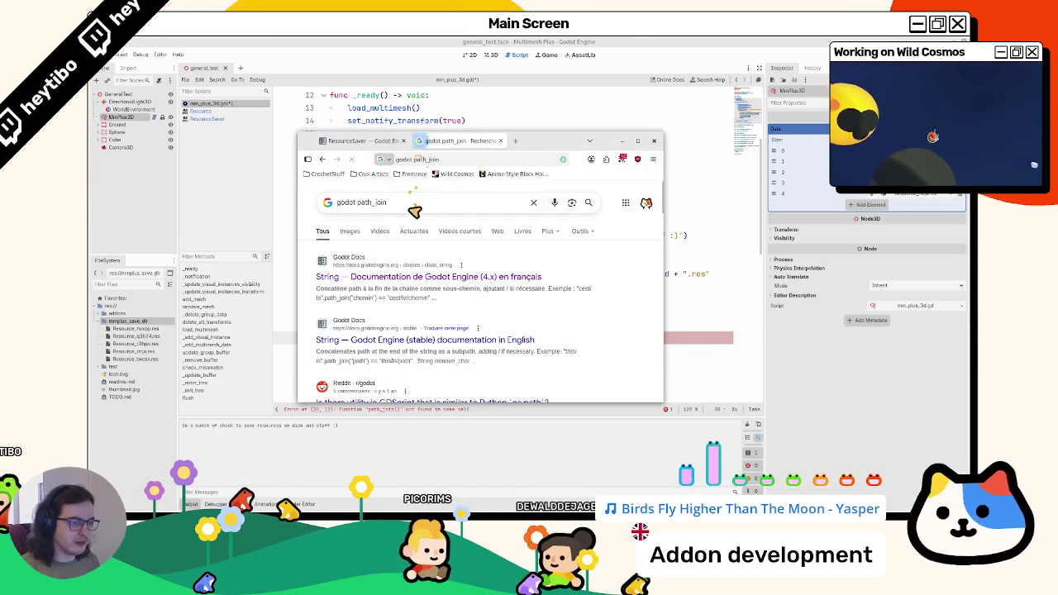
pyautogui.click(570, 274)
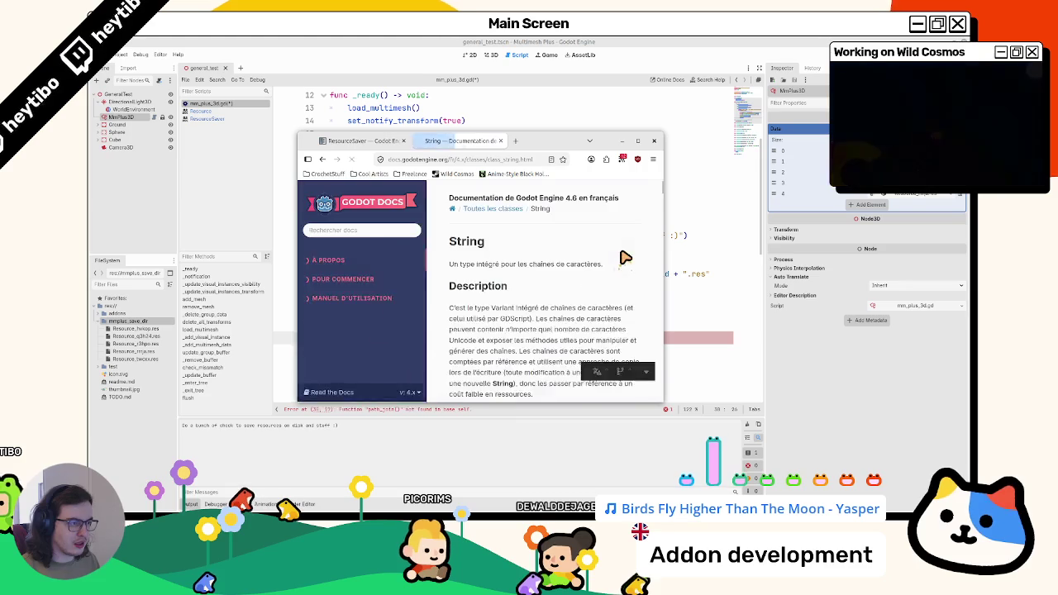
pyautogui.hotkey('ctrl', 'f')
pyautogui.write('path_join')
pyautogui.click(544, 284)
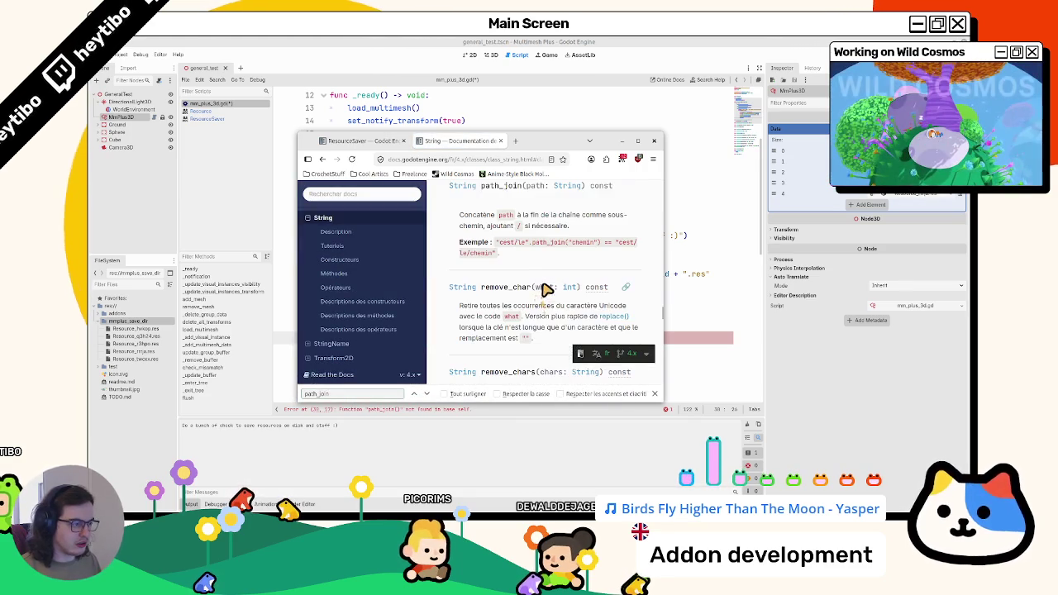
# - Read the path_join usage example, then return to the Godot editor
pyautogui.hotkey('alt', 'Tab')
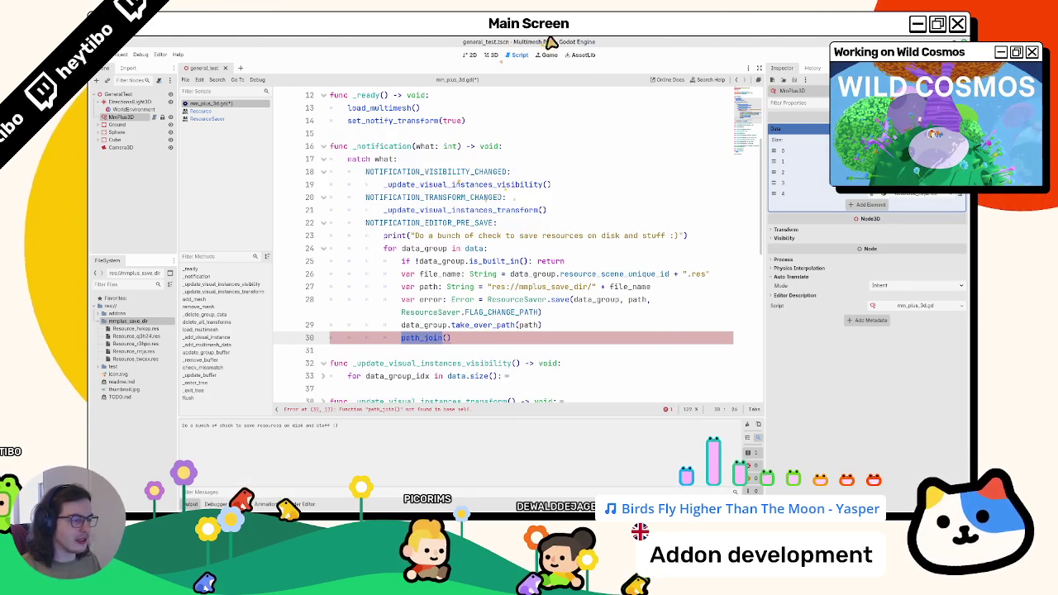
pyautogui.hotkey('alt', 'Tab')
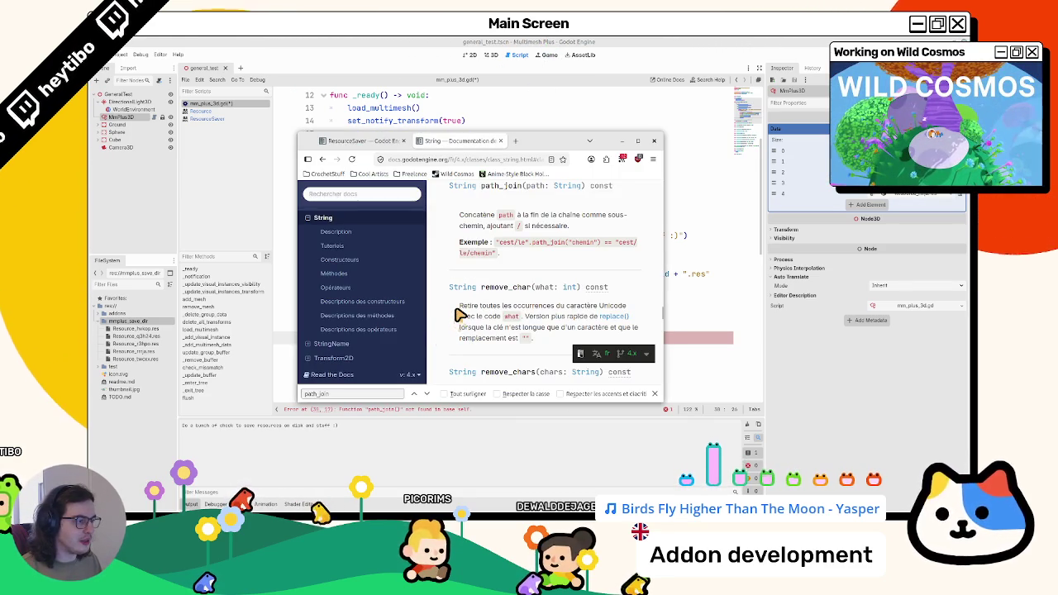
pyautogui.moveTo(499, 242); pyautogui.dragTo(590, 255)
pyautogui.click(591, 255)
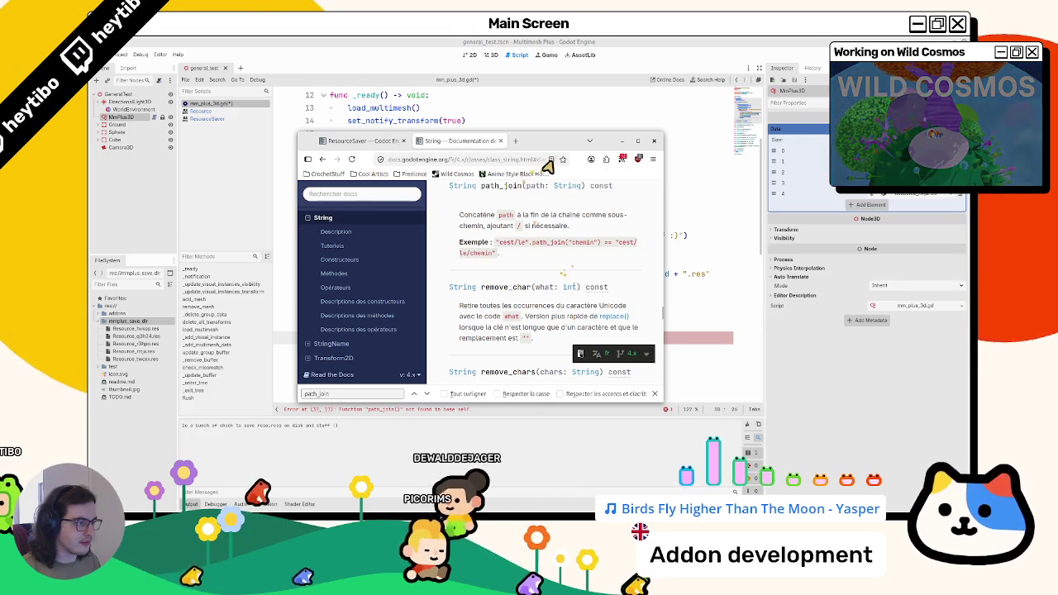
pyautogui.moveTo(538, 140); pyautogui.dragTo(521, 170)
pyautogui.hotkey('alt', 'Tab')
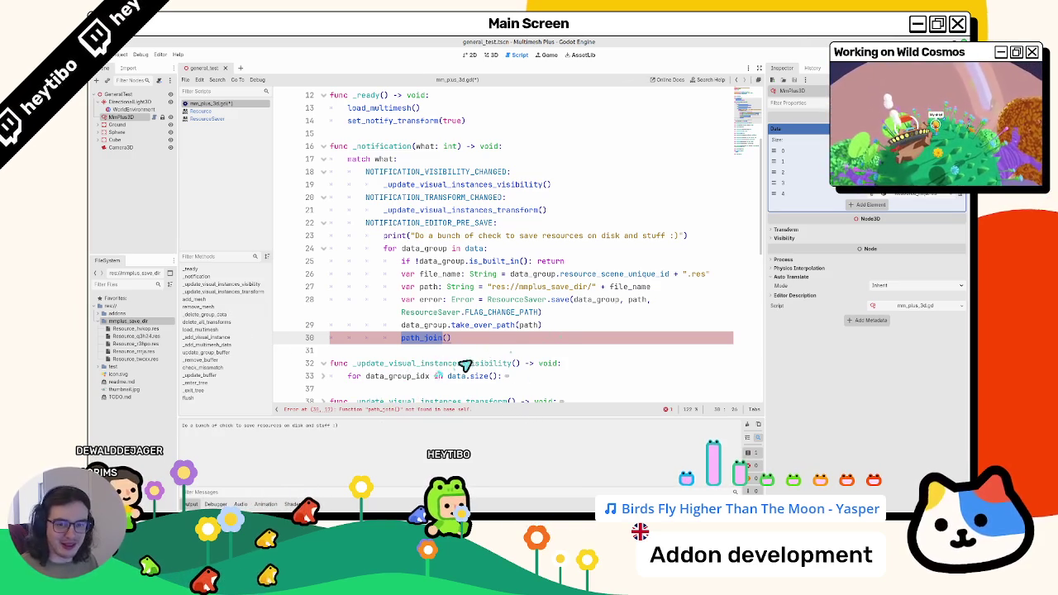
# - Clear the selection on line 30's path_join() call in the script editor
pyautogui.click(531, 361)
# - Build the save path on line 27 with path_join(file_name) instead of concatenating file_name
pyautogui.click(477, 345)
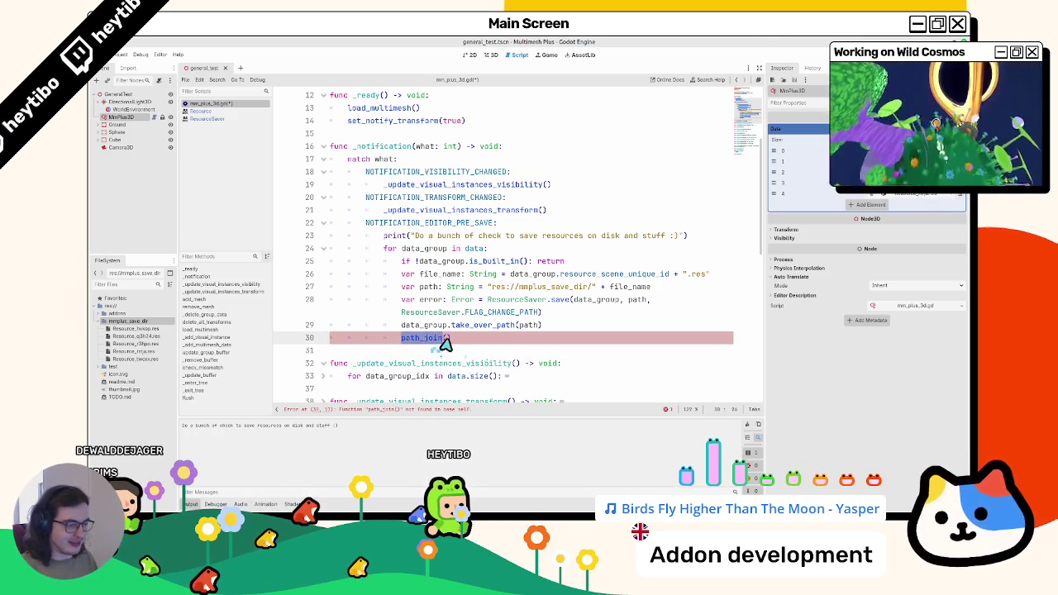
pyautogui.click(599, 290)
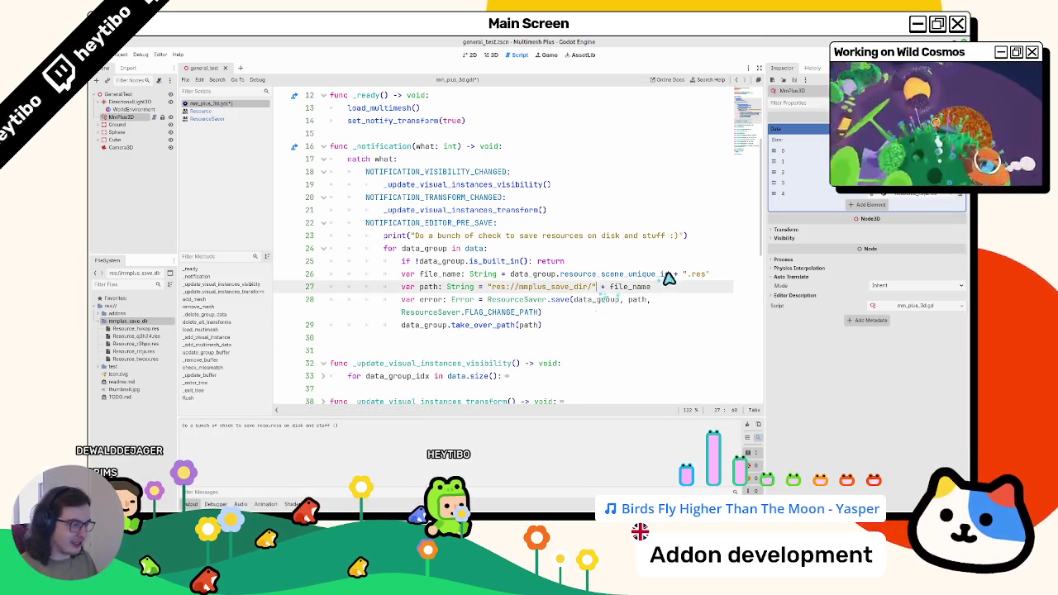
pyautogui.write('.path')
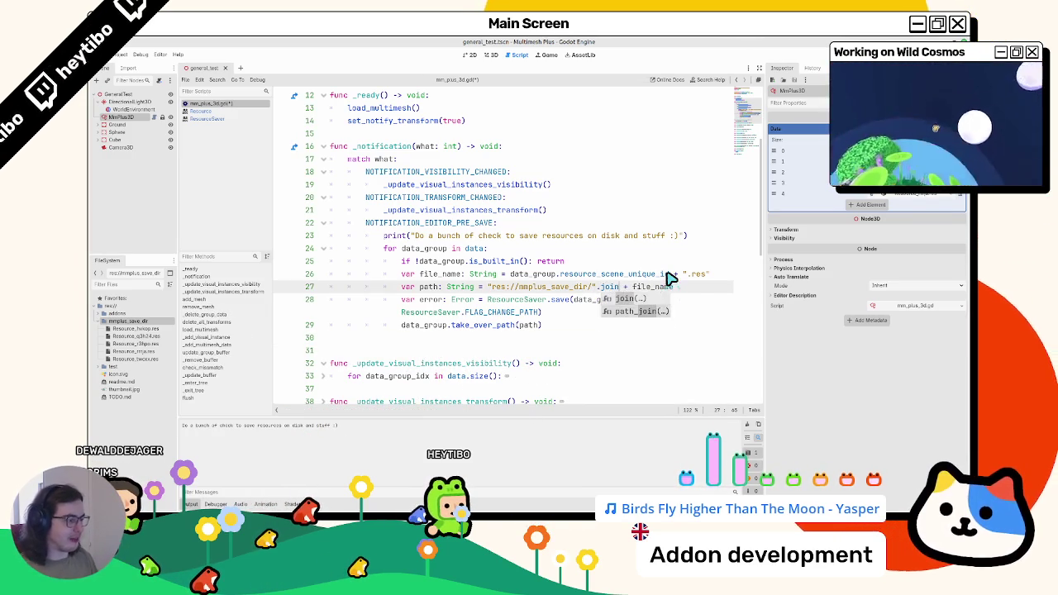
pyautogui.press('Return')
pyautogui.press('Right')
pyautogui.hotkey('shift', 'End')
pyautogui.hotkey('ctrl', 'x')
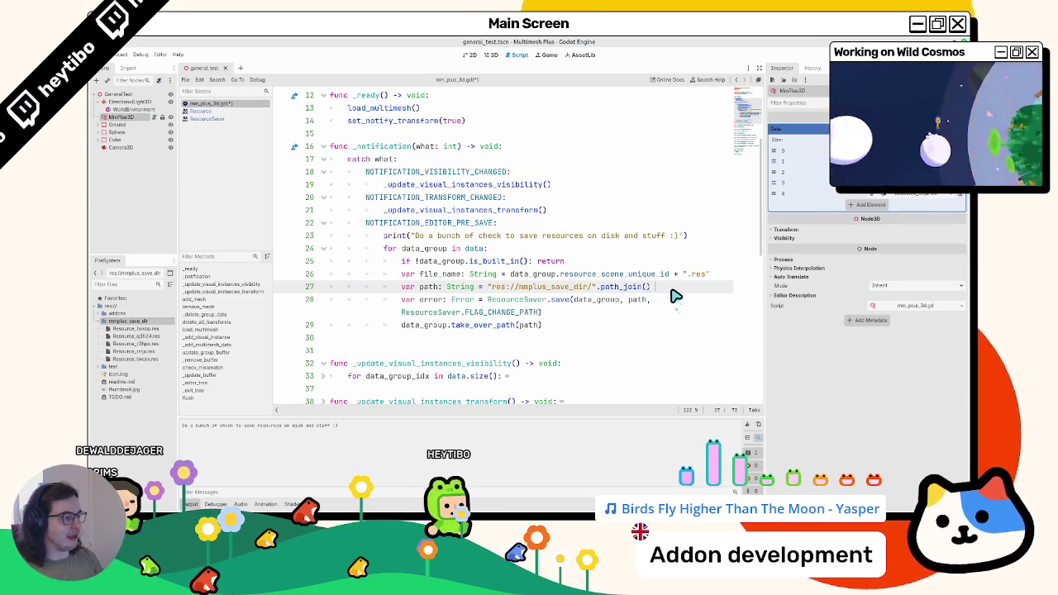
pyautogui.write('file_name')
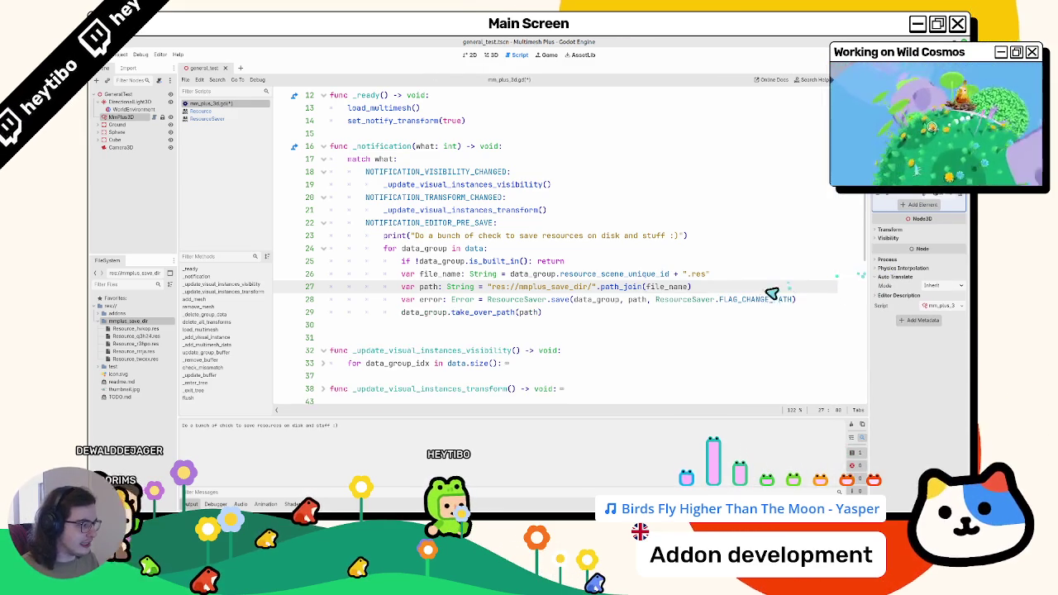
# - Make line 26's file_name the resource_scene_unique_id plus ".res"
pyautogui.click(765, 277)
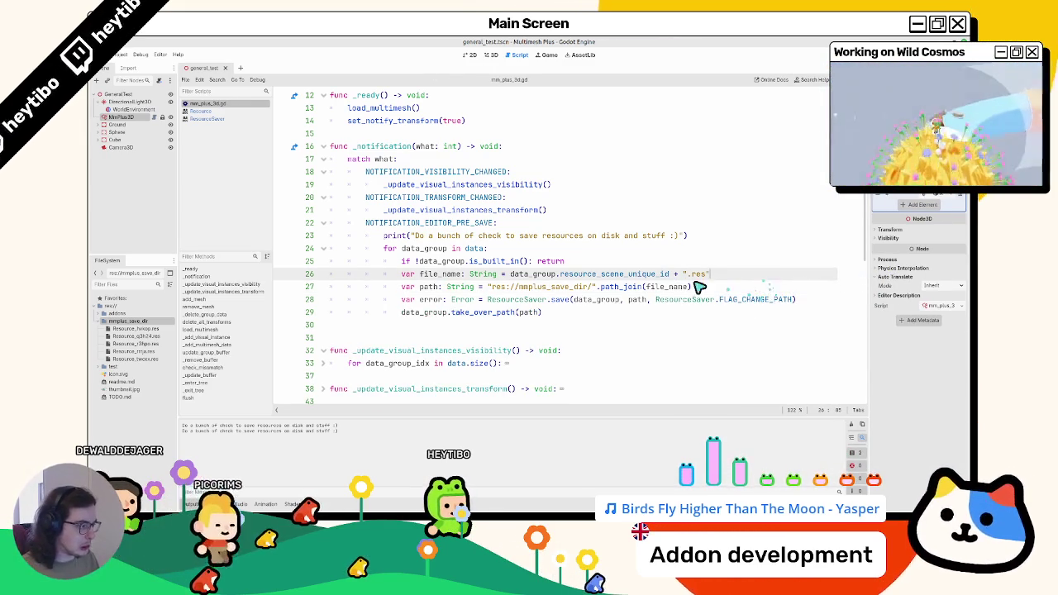
pyautogui.moveTo(739, 280); pyautogui.dragTo(684, 281)
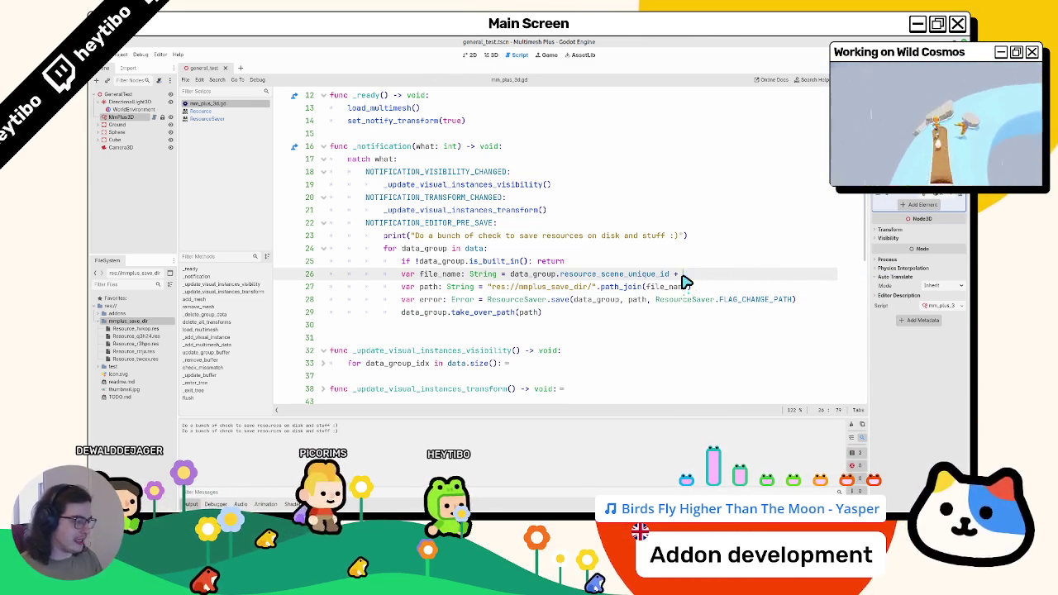
pyautogui.press('BackSpace')
pyautogui.press('BackSpace')
pyautogui.press('BackSpace')
pyautogui.write('.c')
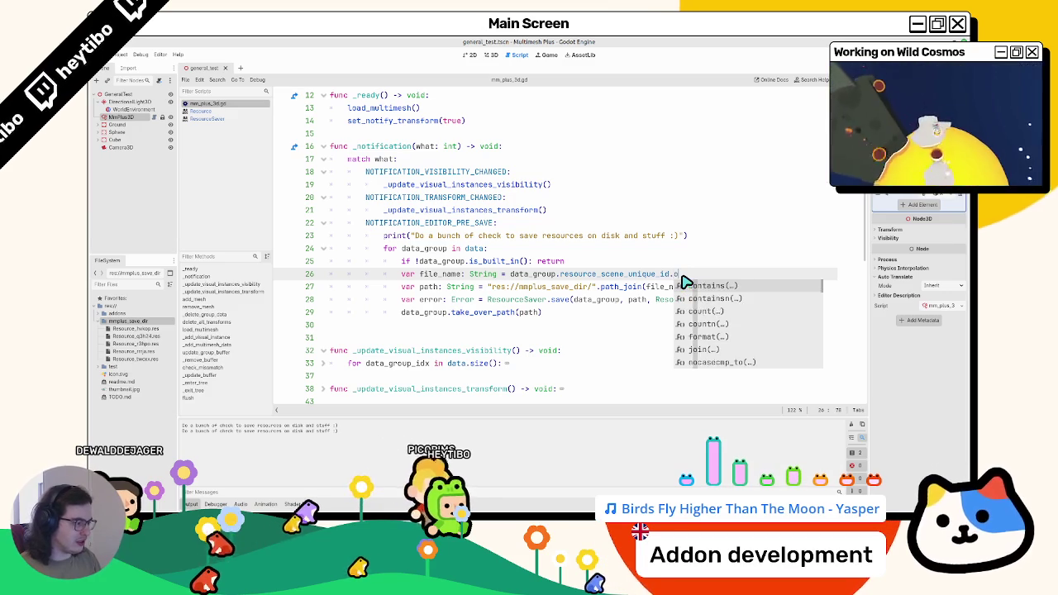
pyautogui.press('BackSpace')
pyautogui.write('exte')
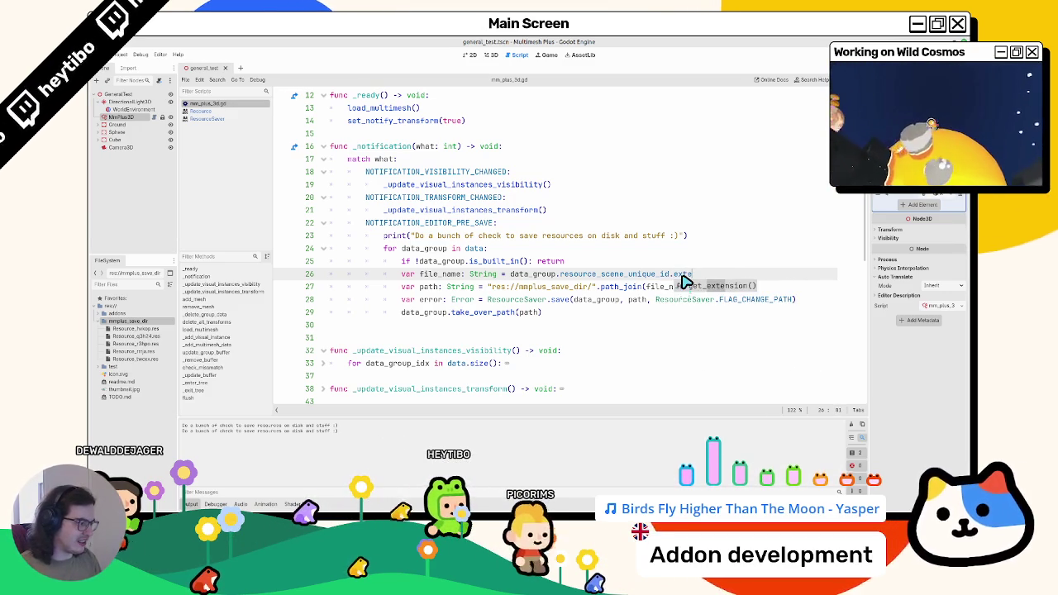
pyautogui.press('BackSpace')
pyautogui.press('BackSpace')
pyautogui.press('BackSpace')
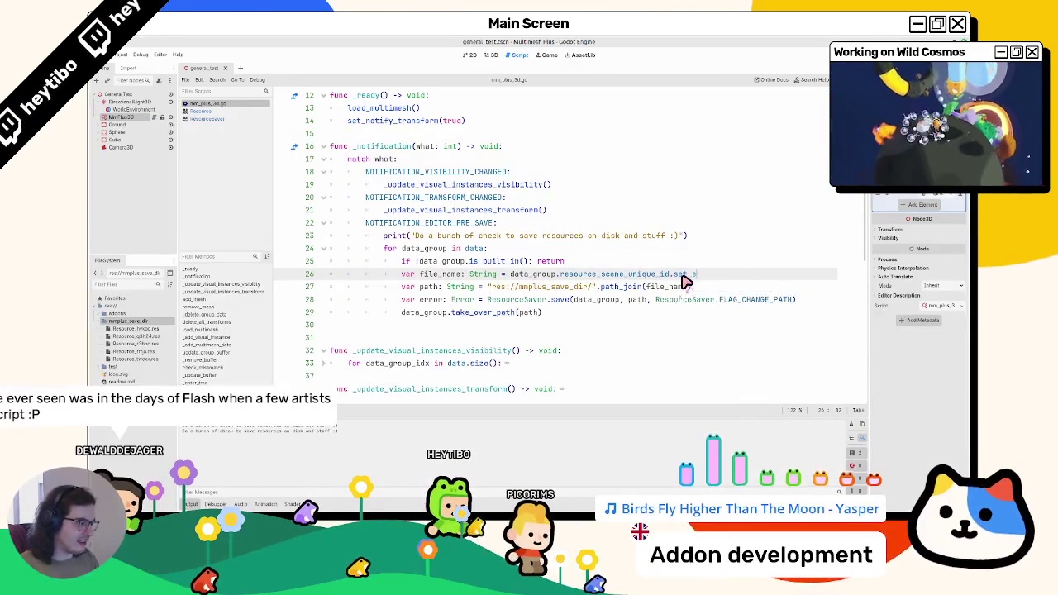
pyautogui.hotkey('ctrl', 'z')
pyautogui.hotkey('ctrl', 'z')
pyautogui.hotkey('ctrl', 'z')
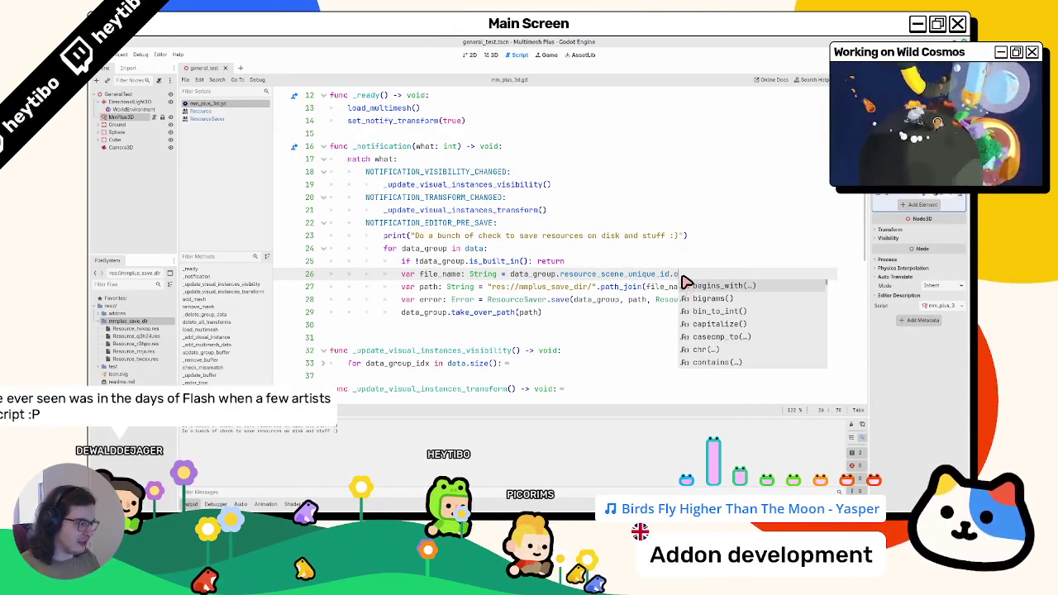
pyautogui.press('Escape')
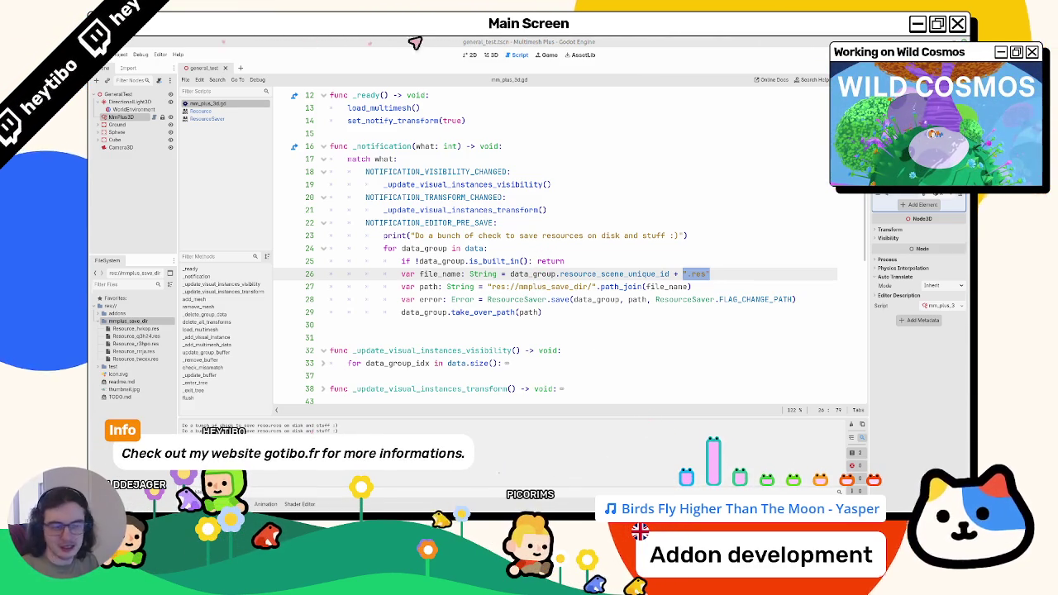
pyautogui.click(440, 276)
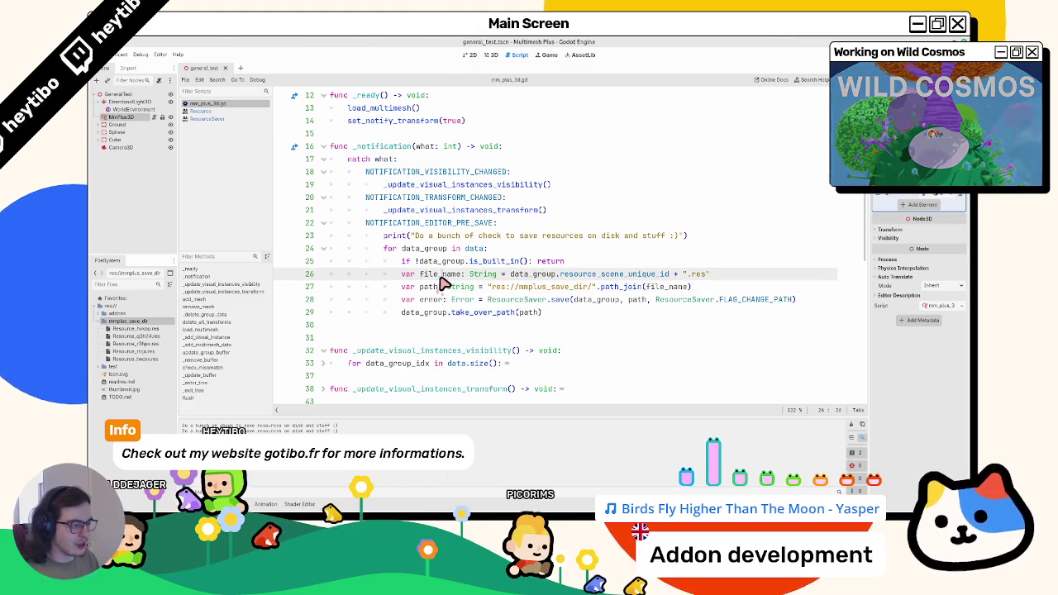
# - Test the built-in check with a temporary print("hello") on save, then remove it
pyautogui.doubleClick(441, 278)
pyautogui.click(442, 303)
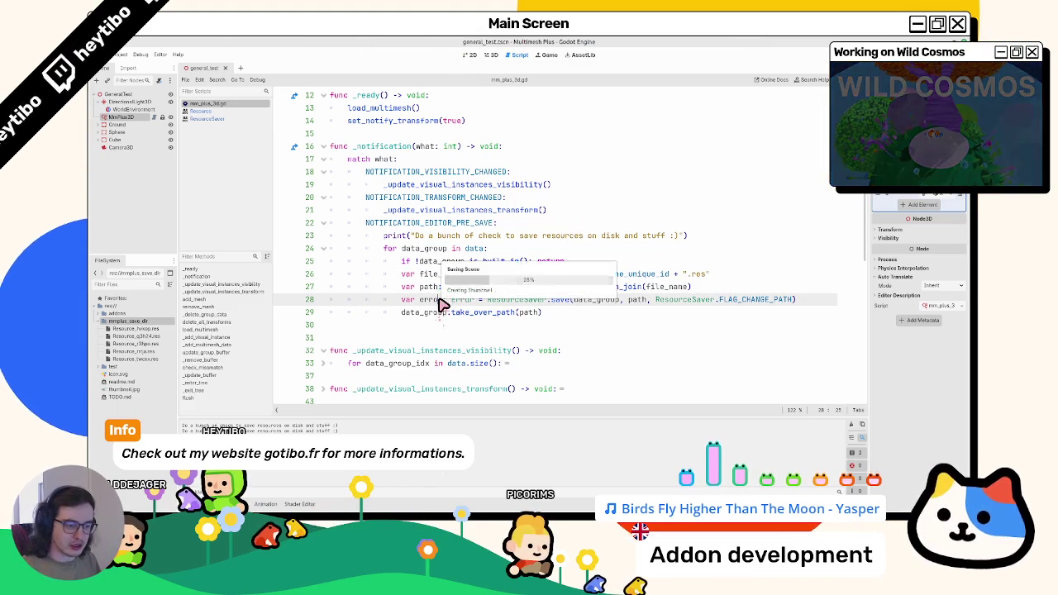
pyautogui.click(601, 266)
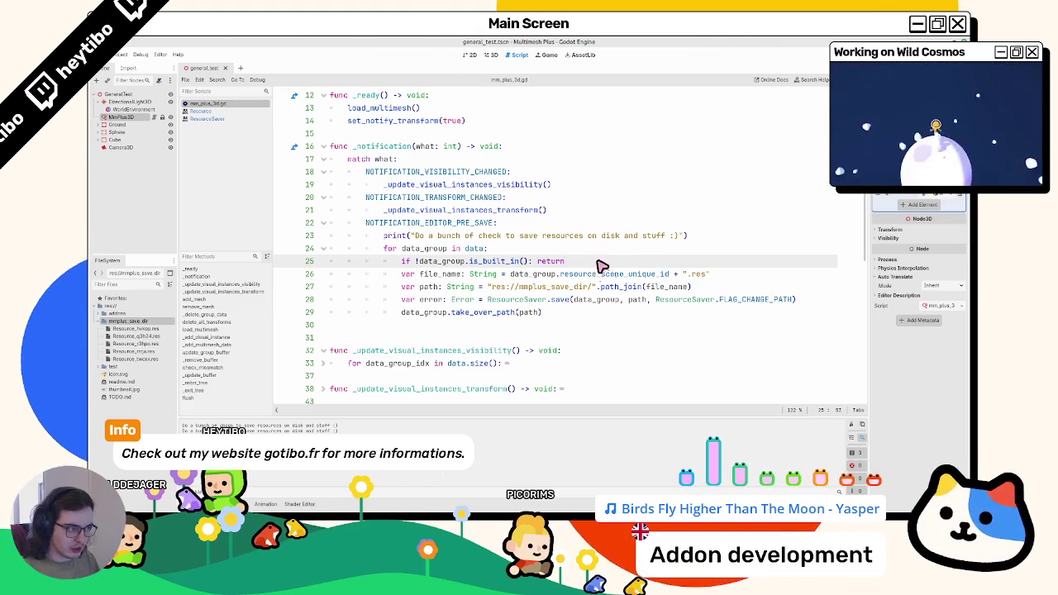
pyautogui.click(537, 263)
pyautogui.press('Return')
pyautogui.hotkey('ctrl', 'shift', 'Return')
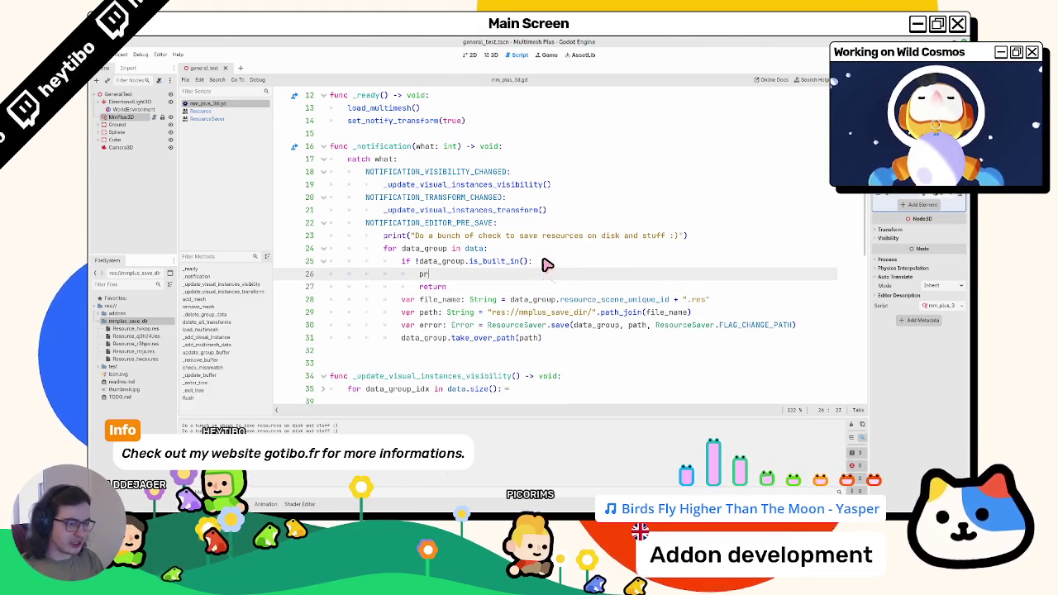
pyautogui.write('int("hel')
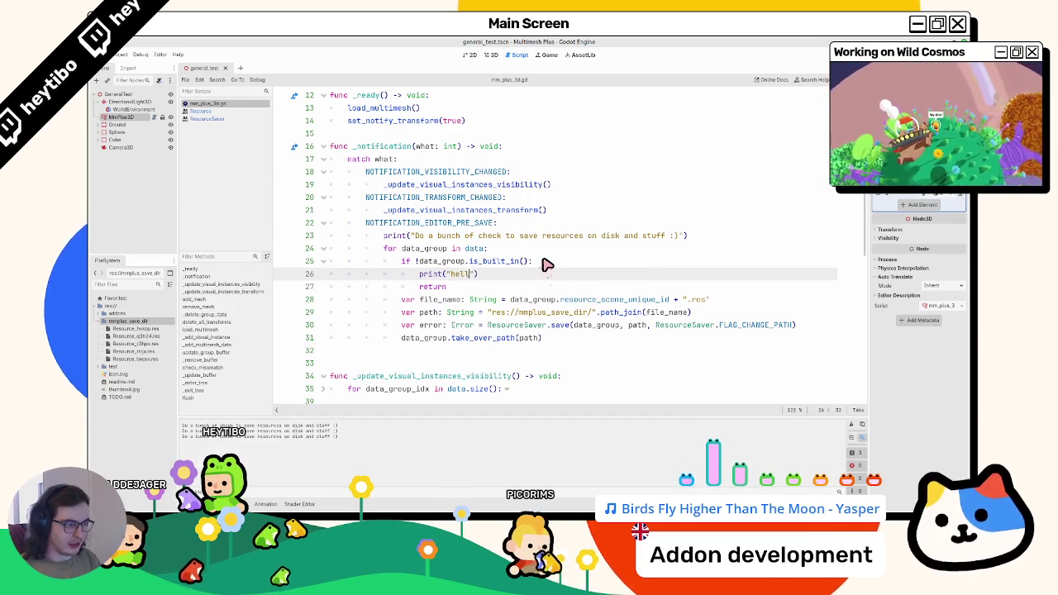
pyautogui.write('lo')
pyautogui.hotkey('ctrl', 's')
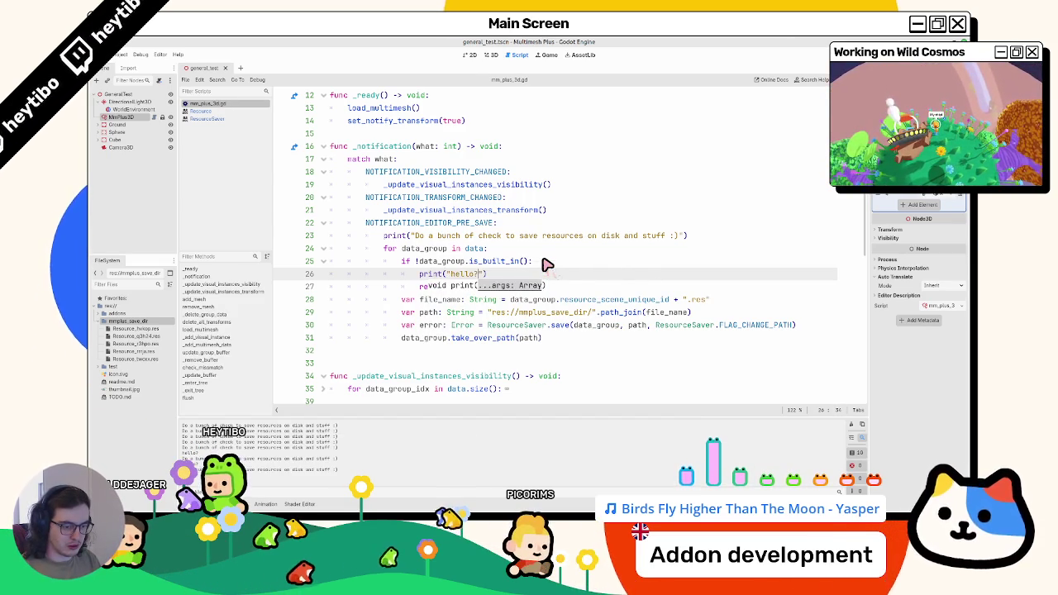
pyautogui.hotkey('ctrl', 's')
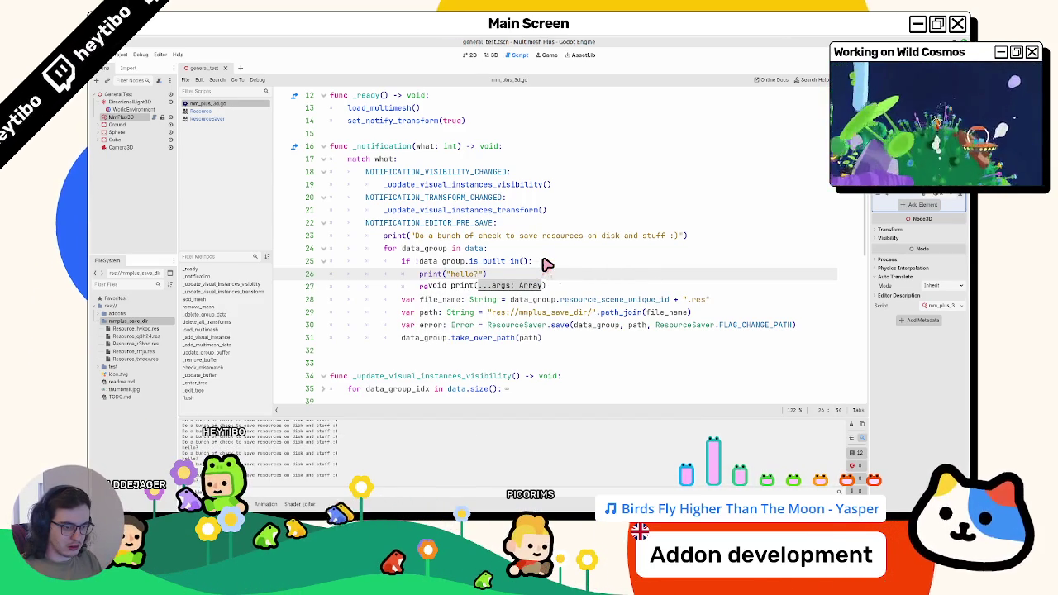
pyautogui.hotkey('ctrl', 'shift', 'k')
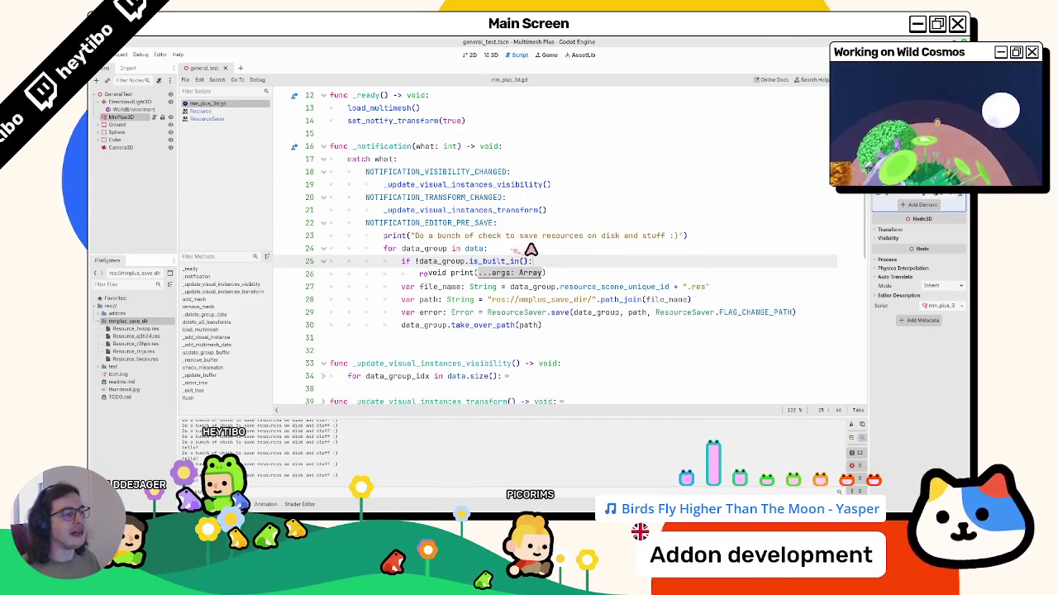
pyautogui.press('BackSpace')
# - Skip built-in groups with continue instead of return, clear Output, and open a line after take_over_path
pyautogui.doubleClick(570, 265)
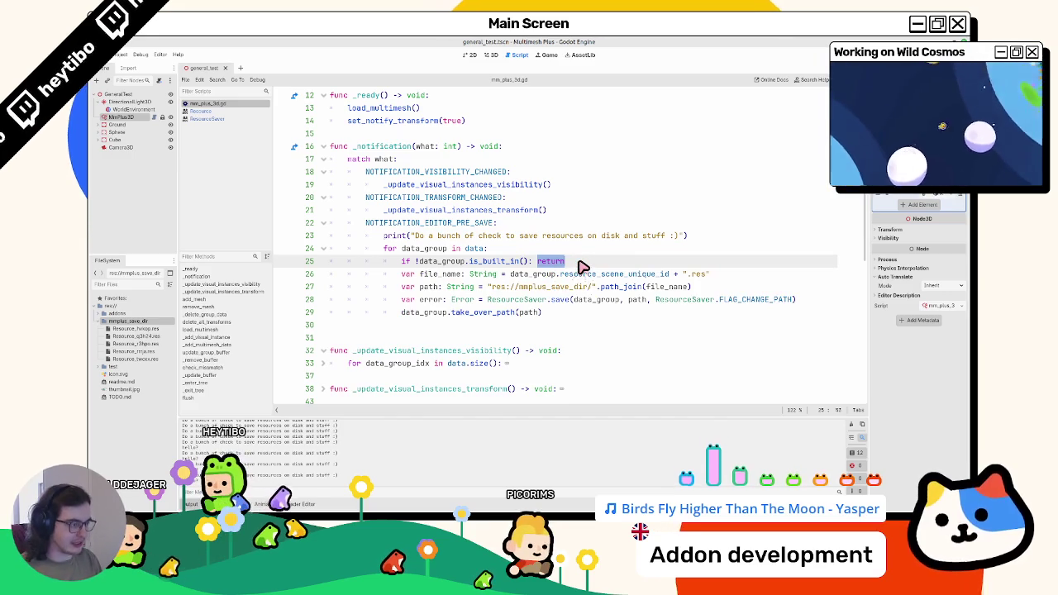
pyautogui.write('continu')
pyautogui.press('Return')
pyautogui.hotkey('ctrl', 'z')
pyautogui.hotkey('ctrl', 's')
pyautogui.click(852, 426)
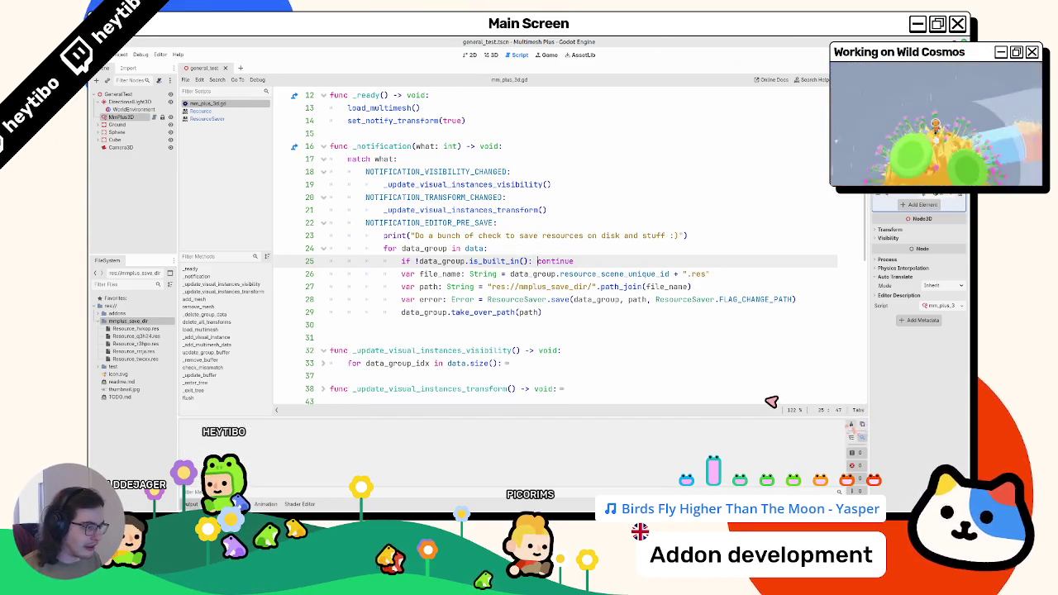
pyautogui.click(549, 316)
pyautogui.press('Return')
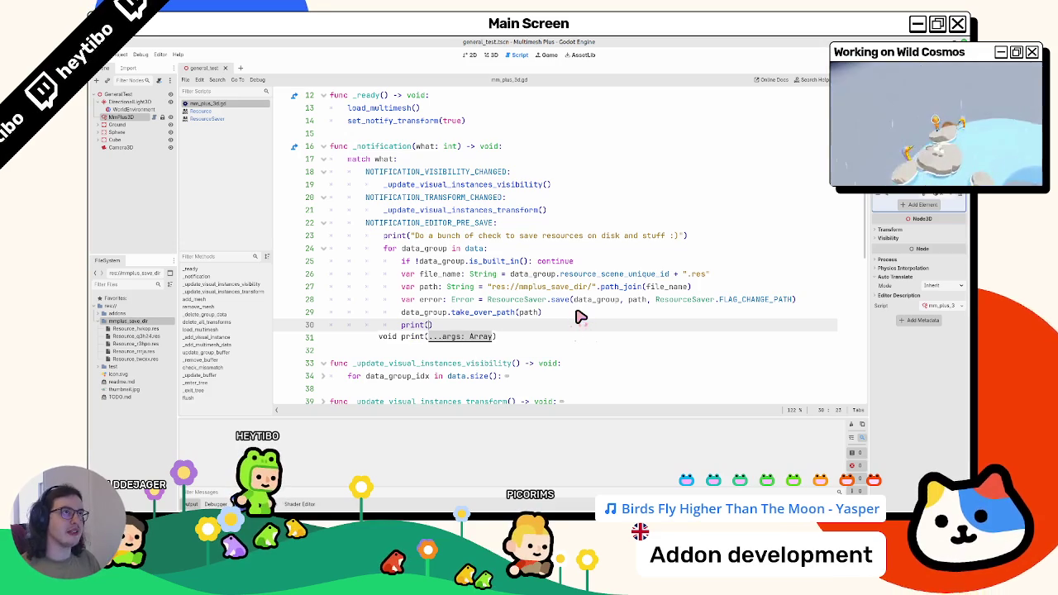
# - Make the print call output "MMPlus Saved resources to disk" and save the script
pyautogui.write('"MMP')
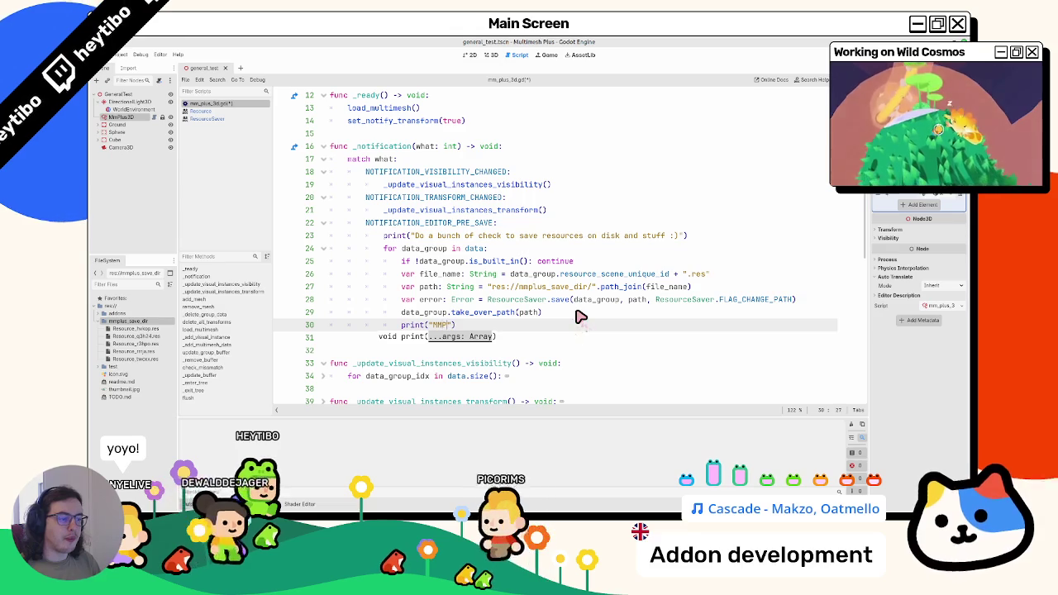
pyautogui.write('aved')
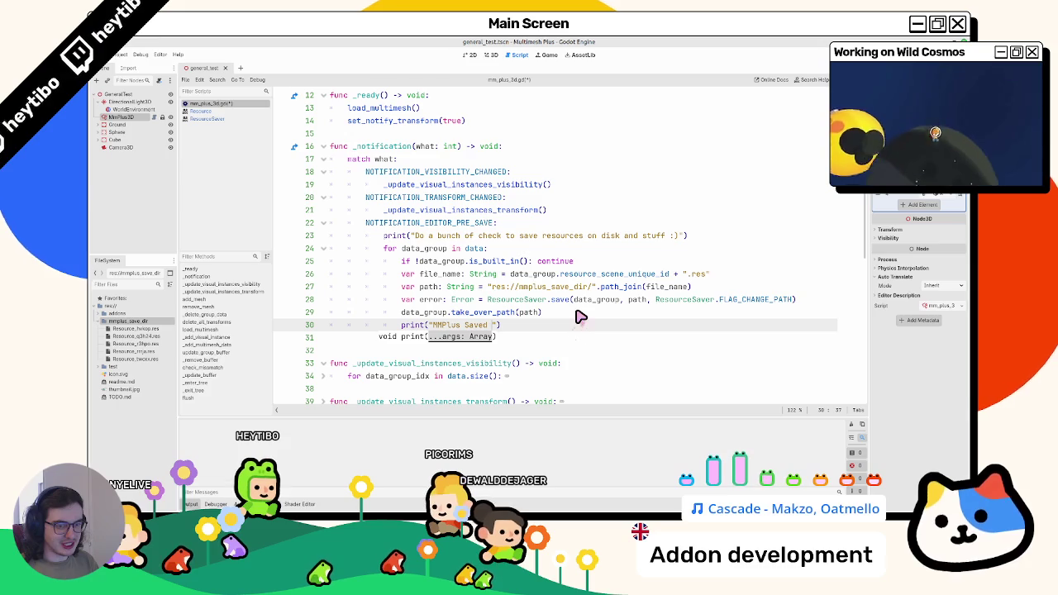
pyautogui.write('resour')
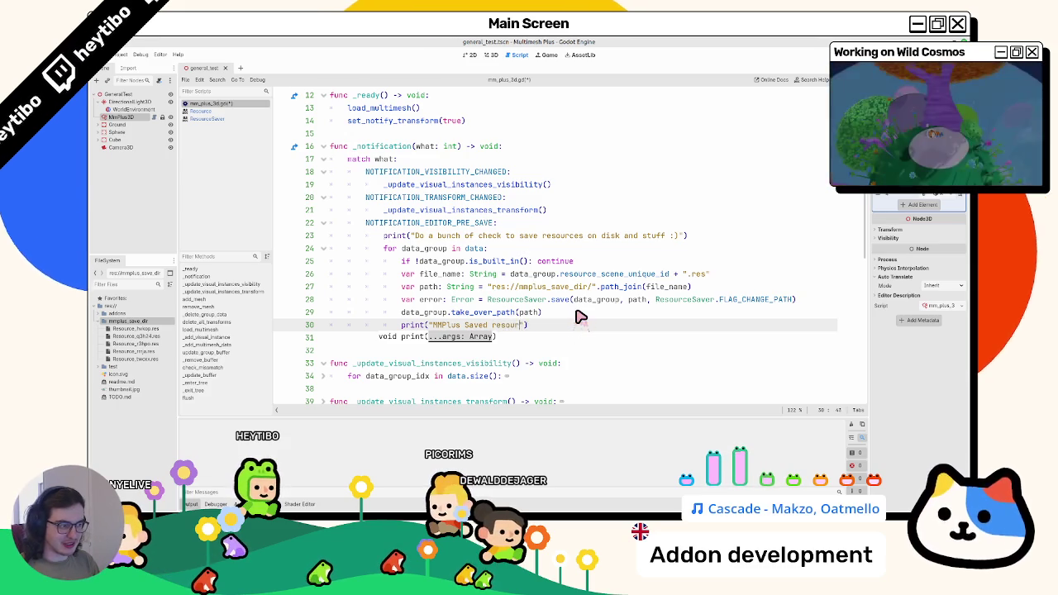
pyautogui.write('ces to disk')
pyautogui.hotkey('ctrl', 's')
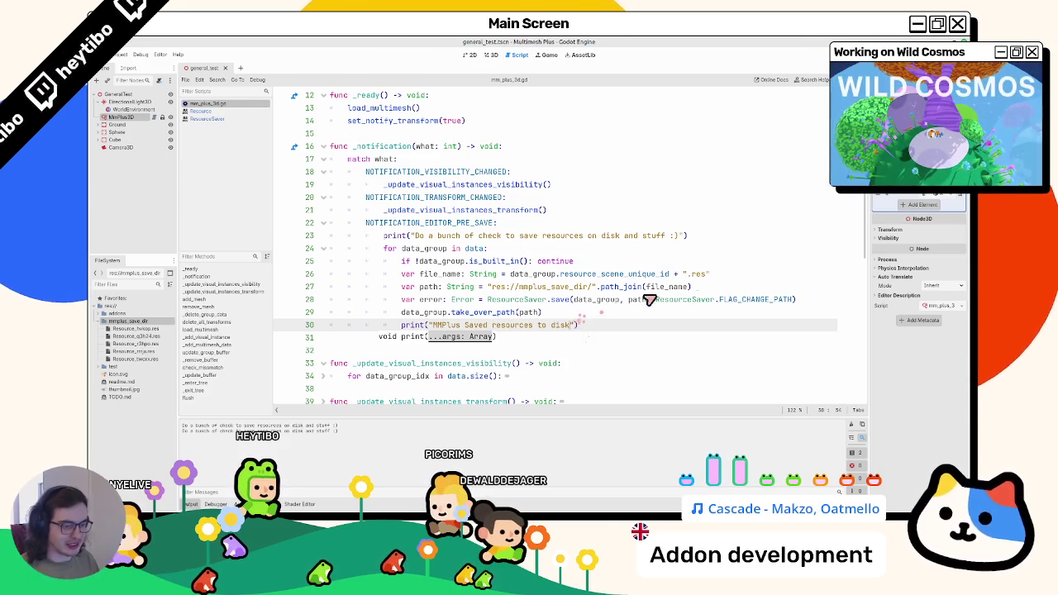
# - Widen the Inspector and delete the old "Do a bunch of check" print line
pyautogui.moveTo(867, 262); pyautogui.dragTo(781, 266)
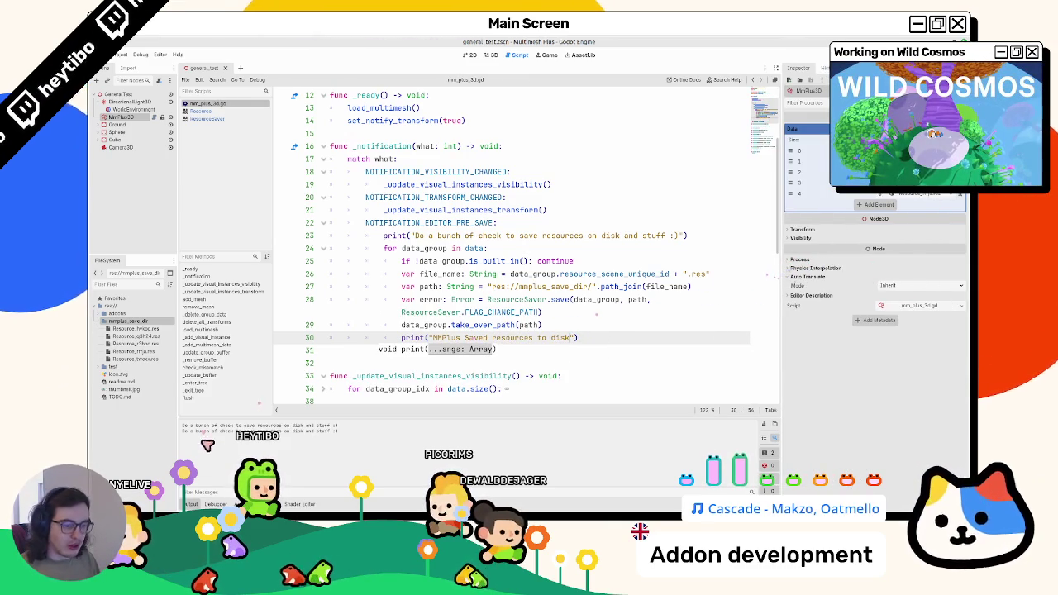
pyautogui.tripleClick(444, 236)
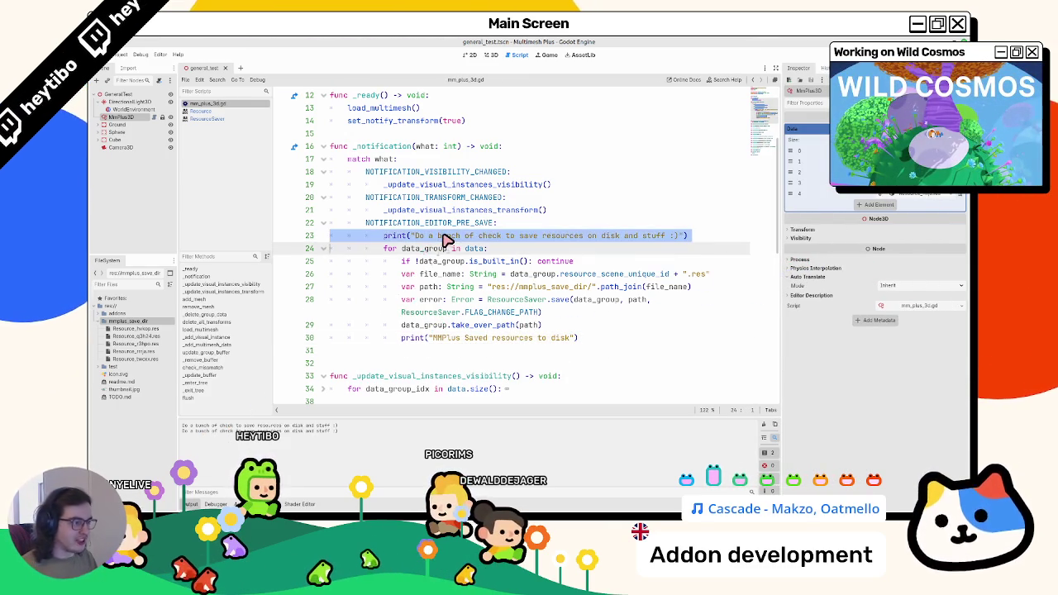
pyautogui.press('BackSpace')
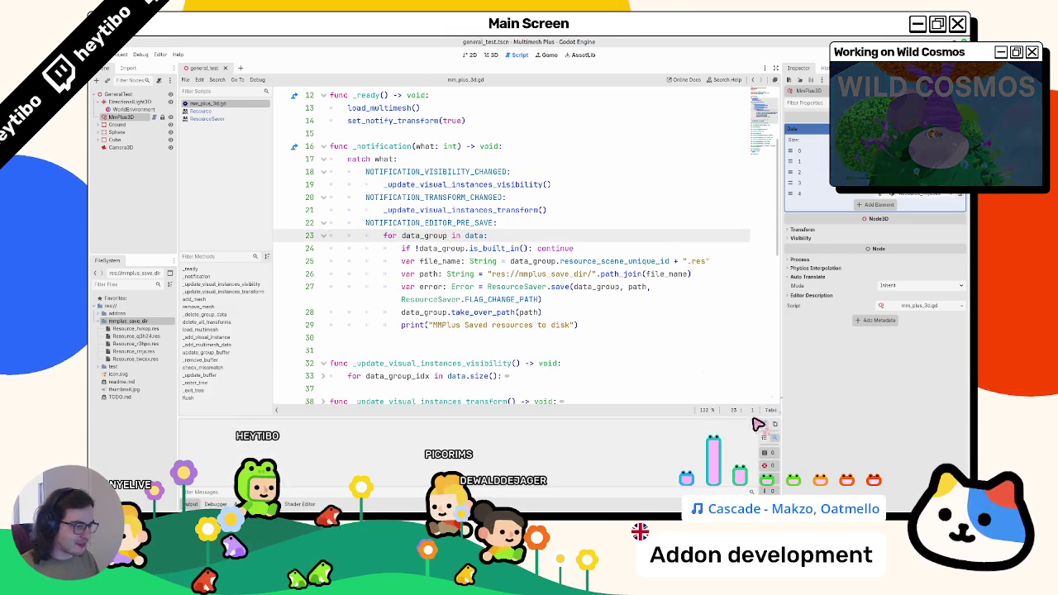
pyautogui.click(527, 351)
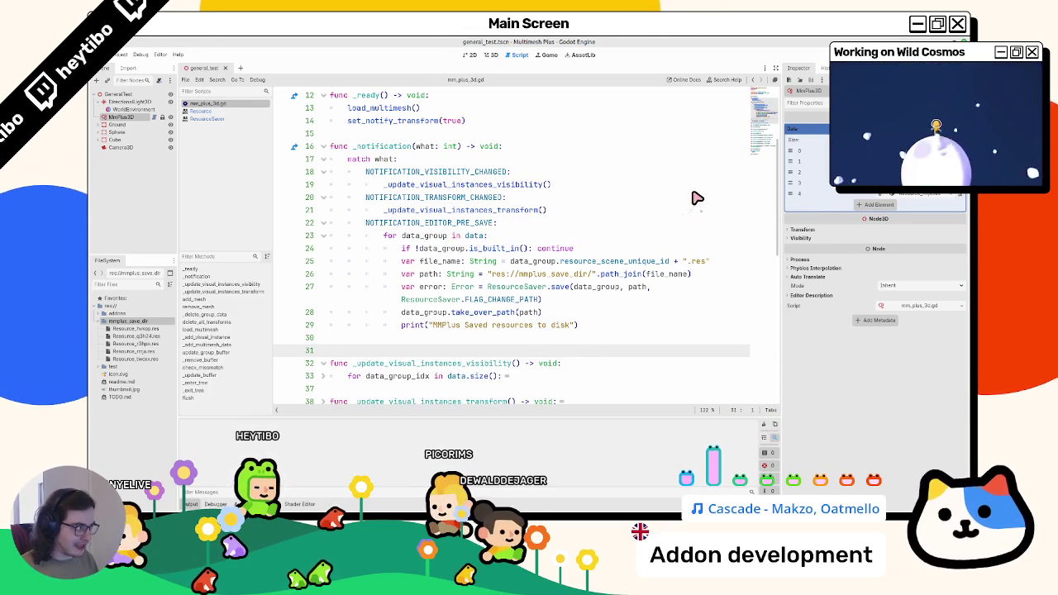
# - Paint more items across the terrain's left half in the 3D view and save the scene
pyautogui.moveTo(782, 198)
pyautogui.mouseDown()
pyautogui.moveTo(655, 207)
pyautogui.moveTo(800, 207)
pyautogui.mouseUp()
pyautogui.click(491, 55)
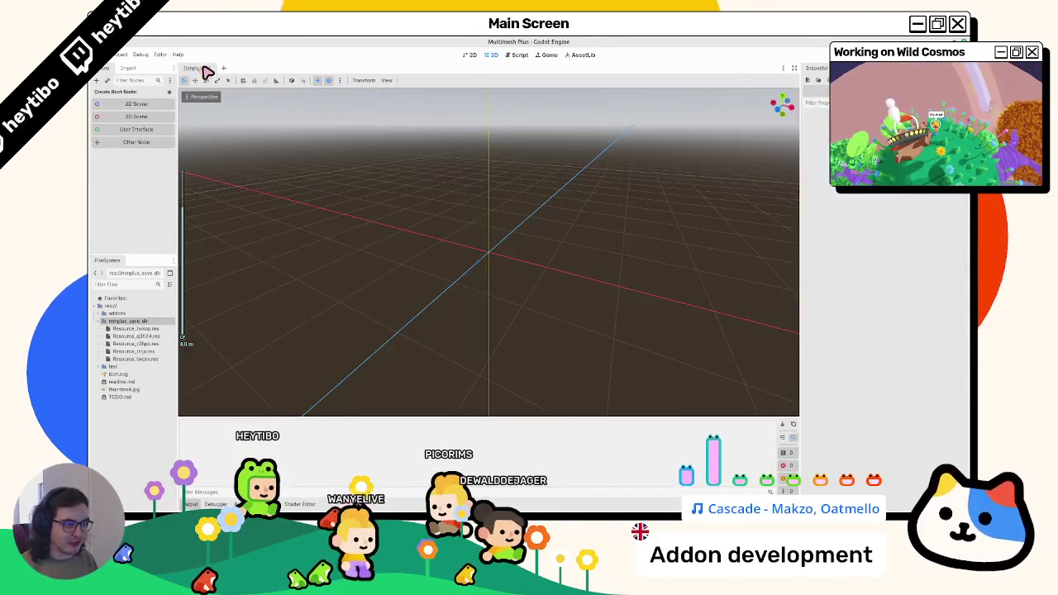
pyautogui.scroll(-3, 364, 289)
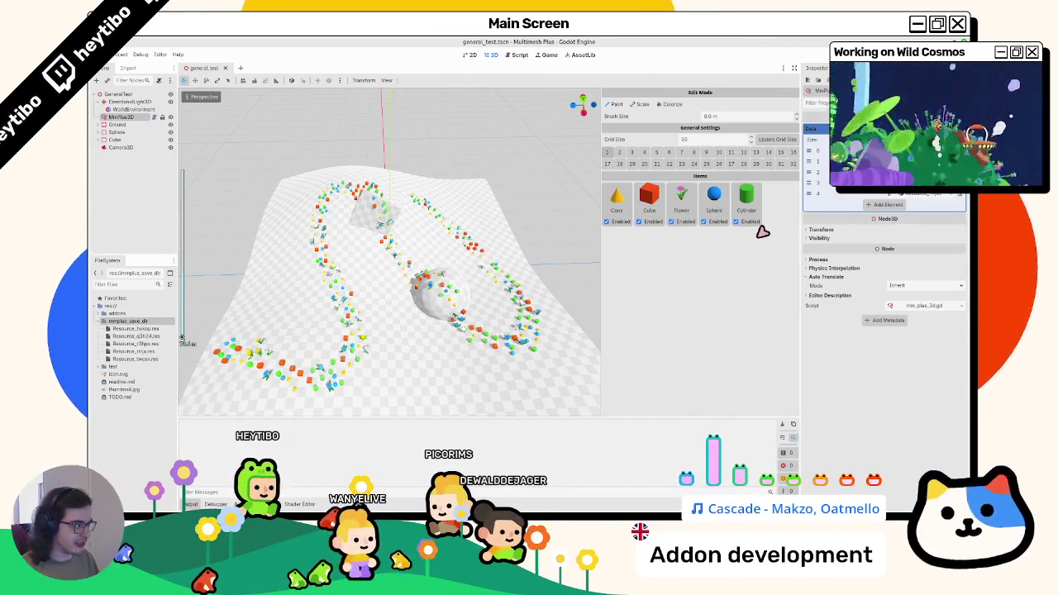
pyautogui.moveTo(413, 364)
pyautogui.mouseDown()
pyautogui.moveTo(331, 314)
pyautogui.moveTo(265, 207)
pyautogui.moveTo(475, 192)
pyautogui.mouseUp()
pyautogui.scroll(-3, 428, 315)
pyautogui.scroll(2, 388, 326)
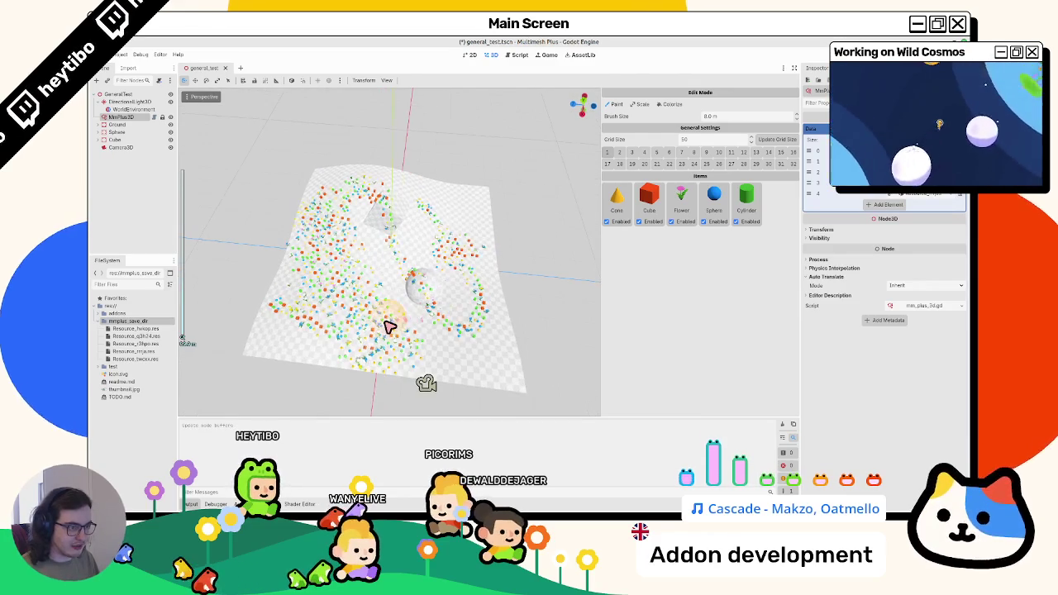
pyautogui.moveTo(271, 347)
pyautogui.mouseDown()
pyautogui.moveTo(345, 368)
pyautogui.moveTo(405, 310)
pyautogui.moveTo(370, 306)
pyautogui.mouseUp()
pyautogui.scroll(3, 268, 216)
pyautogui.moveTo(269, 216)
pyautogui.mouseDown()
pyautogui.moveTo(347, 273)
pyautogui.moveTo(384, 363)
pyautogui.mouseUp()
pyautogui.scroll(-3, 363, 329)
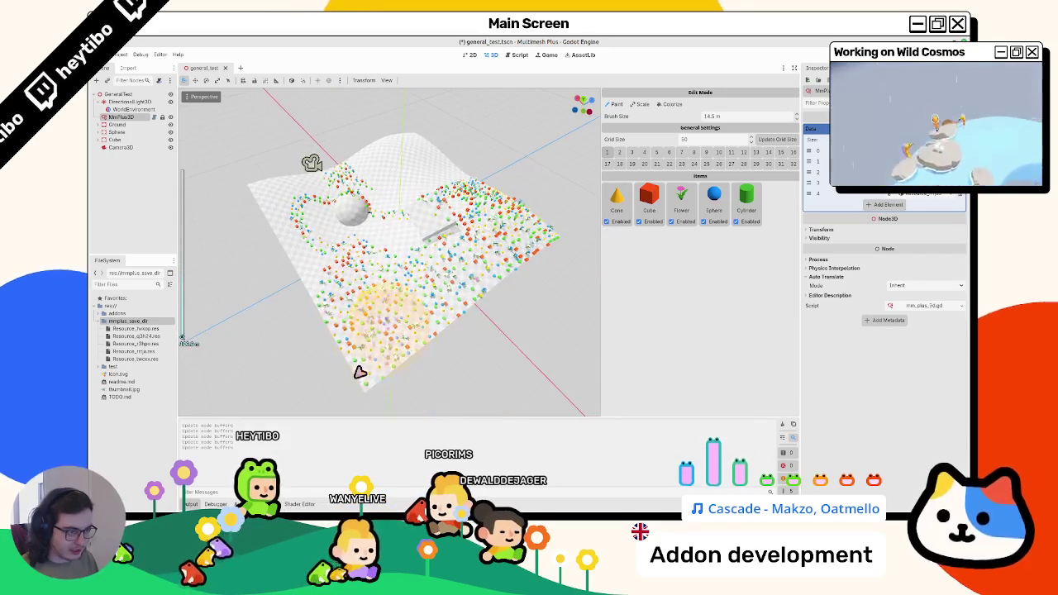
pyautogui.scroll(4, 302, 255)
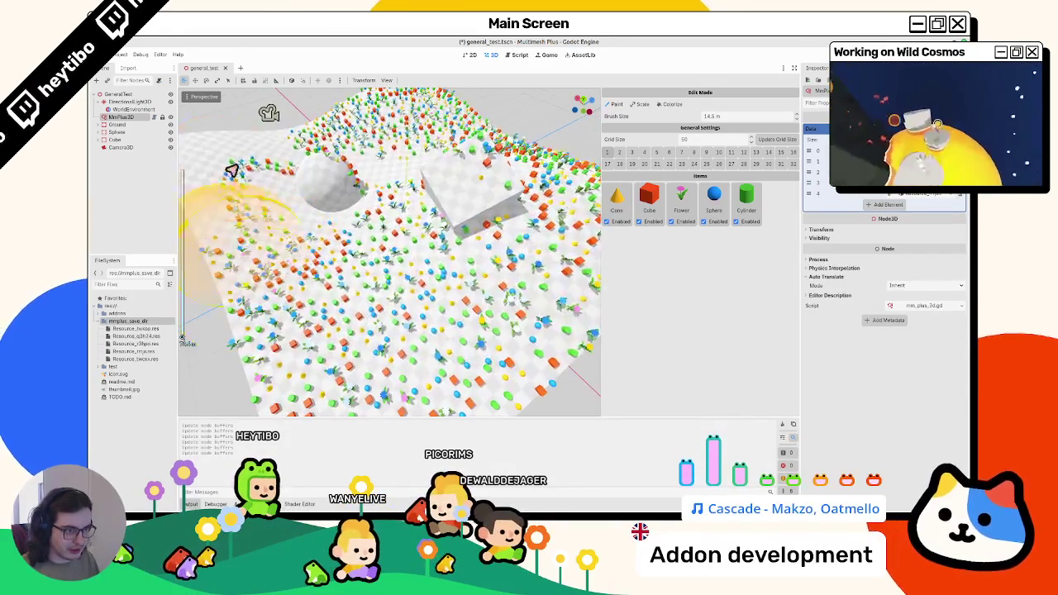
pyautogui.scroll(-4, 343, 193)
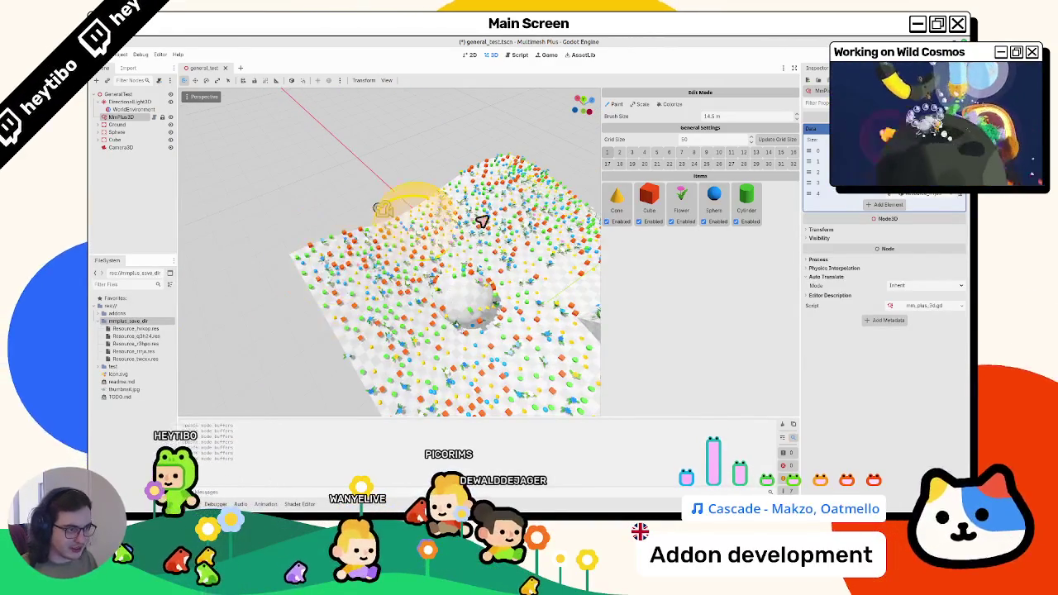
pyautogui.moveTo(483, 308)
pyautogui.mouseDown()
pyautogui.moveTo(243, 314)
pyautogui.moveTo(425, 277)
pyautogui.moveTo(299, 289)
pyautogui.mouseUp()
pyautogui.hotkey('ctrl', 's')
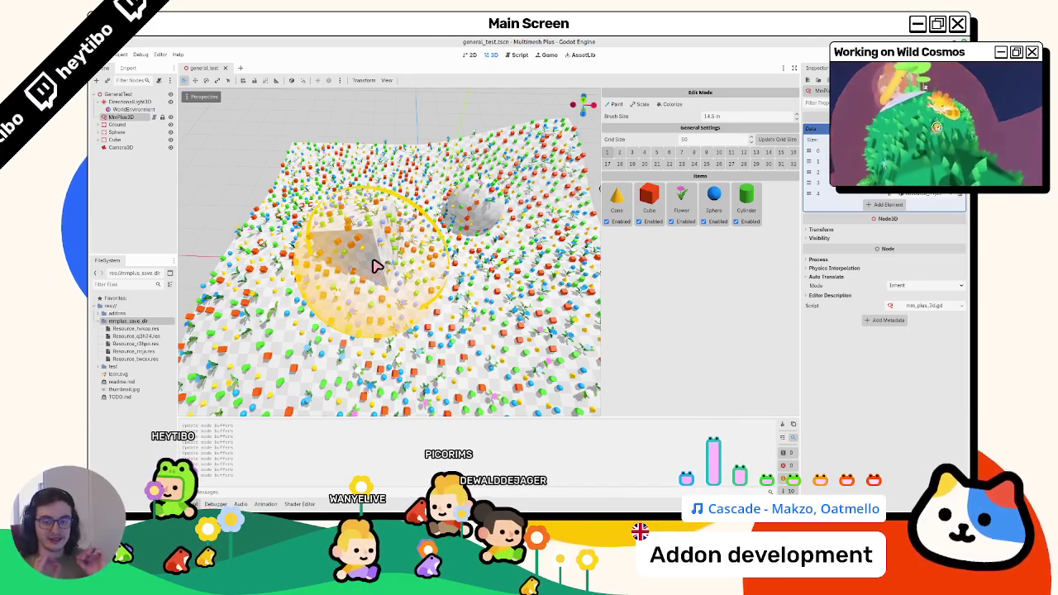
# - Widen the Inspector and Scene/FileSystem docks, and remove the Cylinder item from MMPlus3D
pyautogui.scroll(-4, 359, 182)
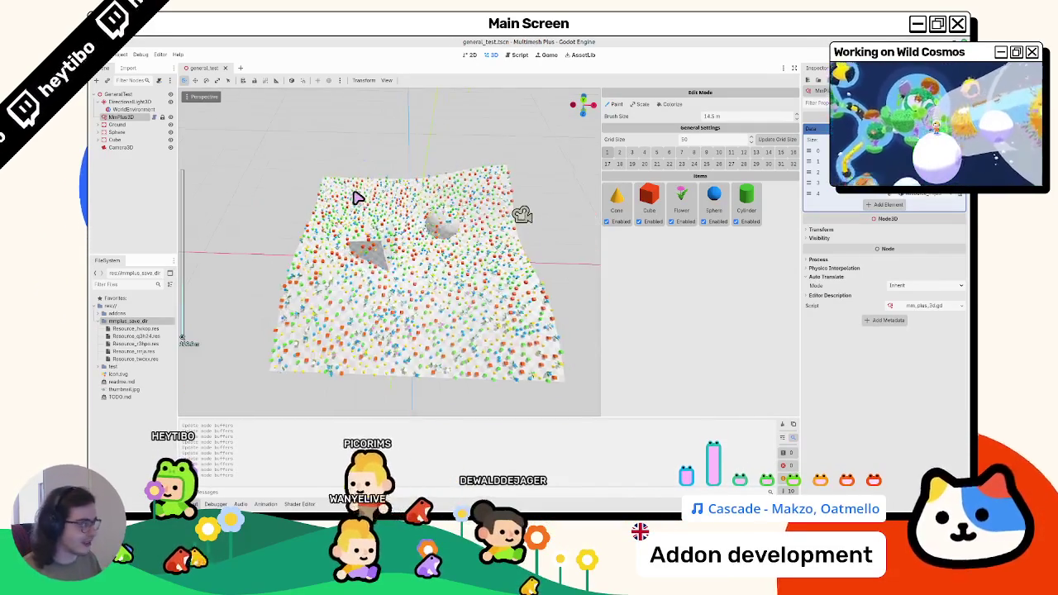
pyautogui.scroll(4, 358, 198)
pyautogui.moveTo(804, 152)
pyautogui.mouseDown()
pyautogui.moveTo(677, 166)
pyautogui.moveTo(781, 170)
pyautogui.moveTo(676, 175)
pyautogui.moveTo(779, 163)
pyautogui.mouseUp()
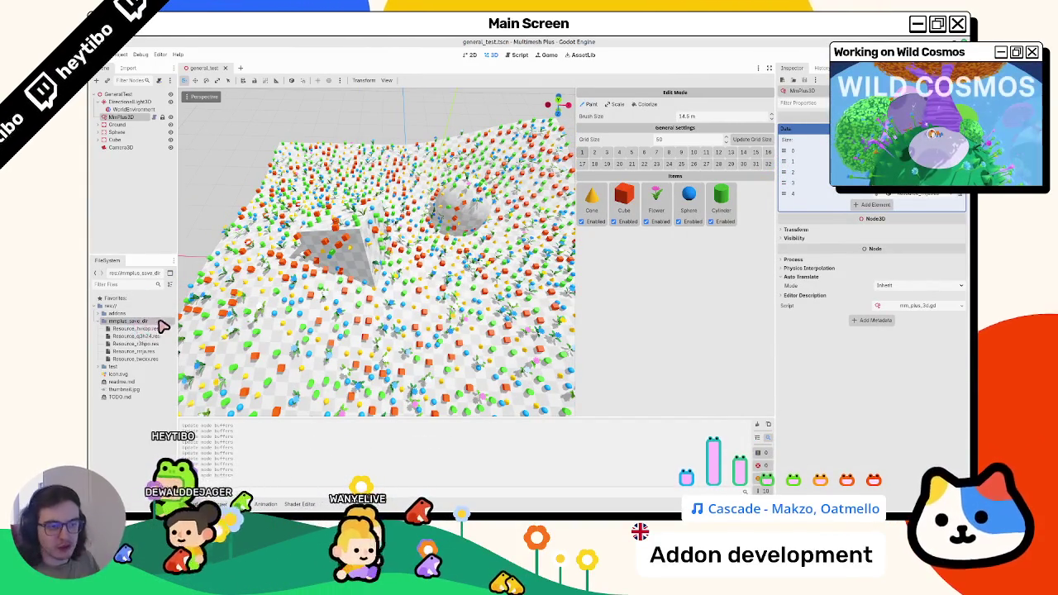
pyautogui.moveTo(177, 324); pyautogui.dragTo(245, 331)
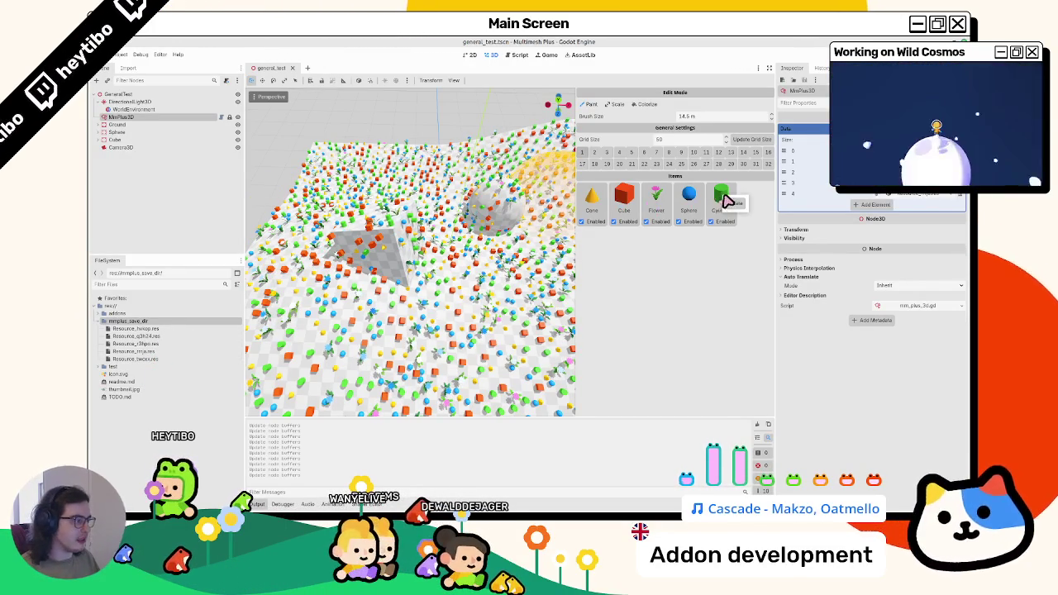
pyautogui.moveTo(733, 208); pyautogui.dragTo(735, 213)
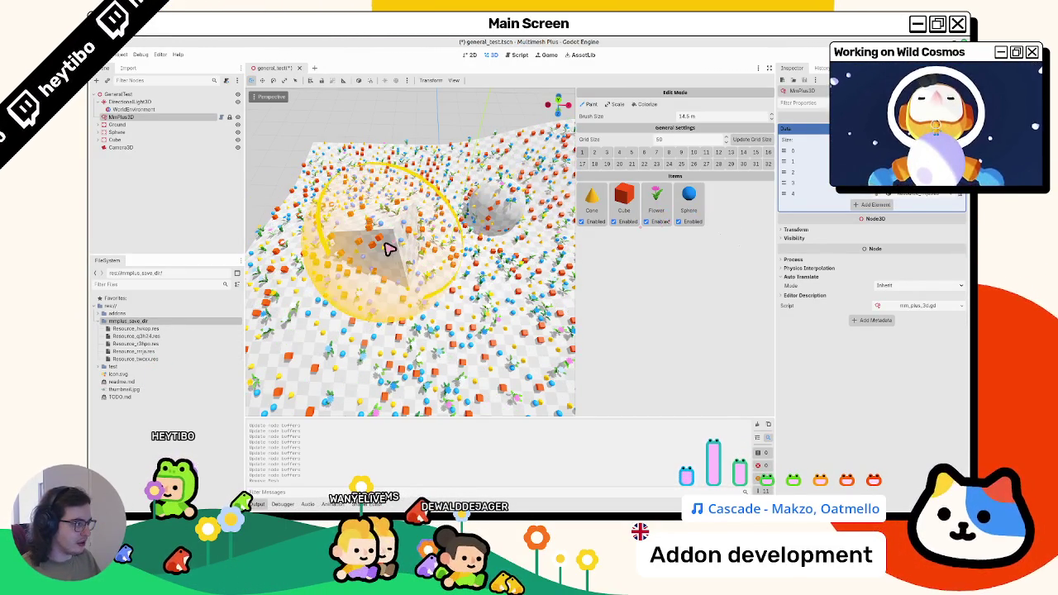
# - Save the scene without the Cylinder item and select Resource_mmja.res in mmplus_save_dir
pyautogui.hotkey('ctrl', 's')
pyautogui.click(139, 118)
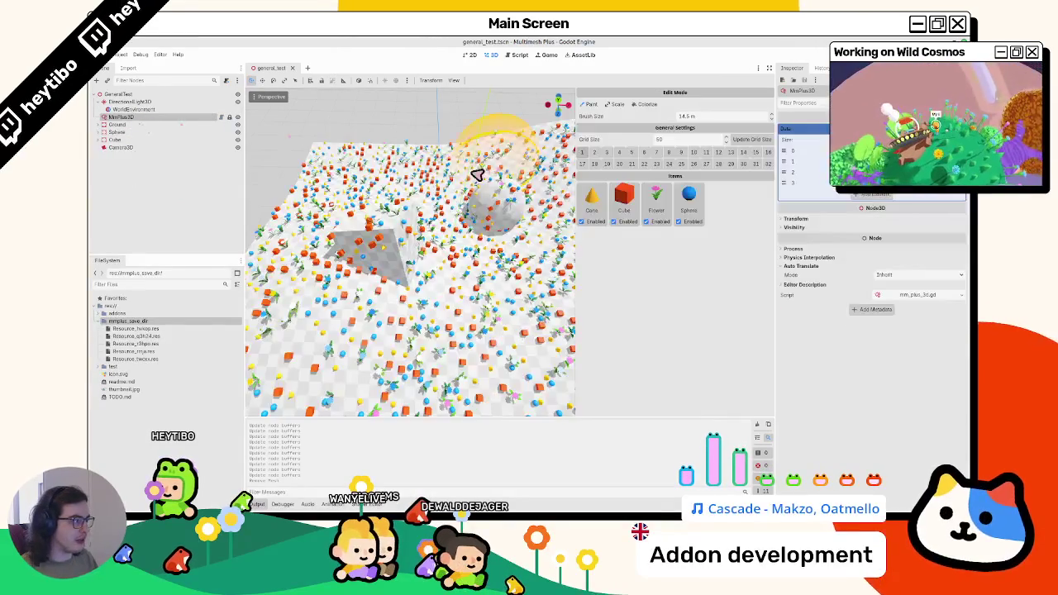
pyautogui.scroll(-3, 565, 208)
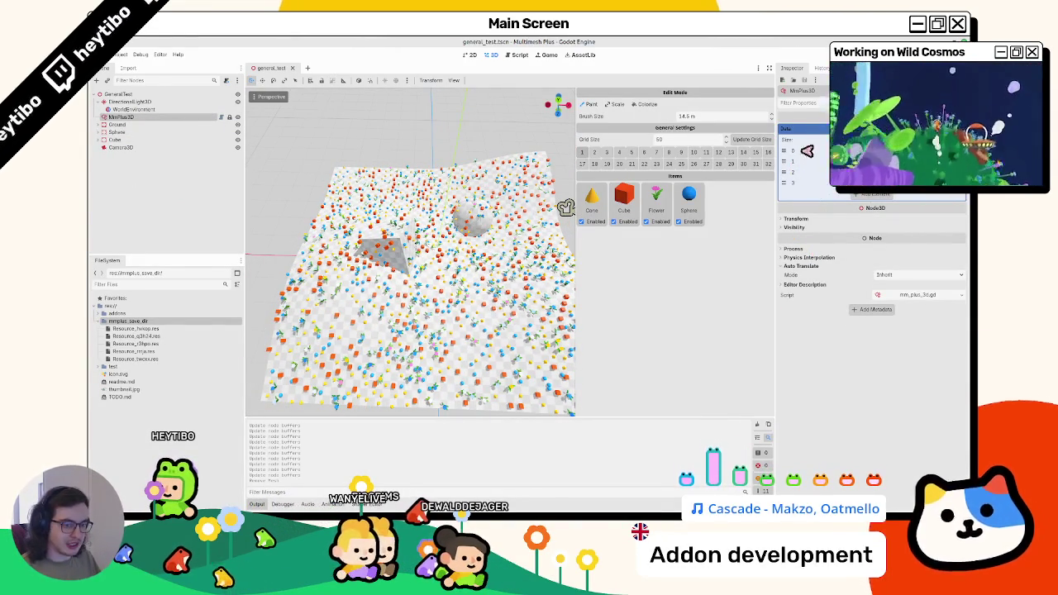
pyautogui.click(166, 352)
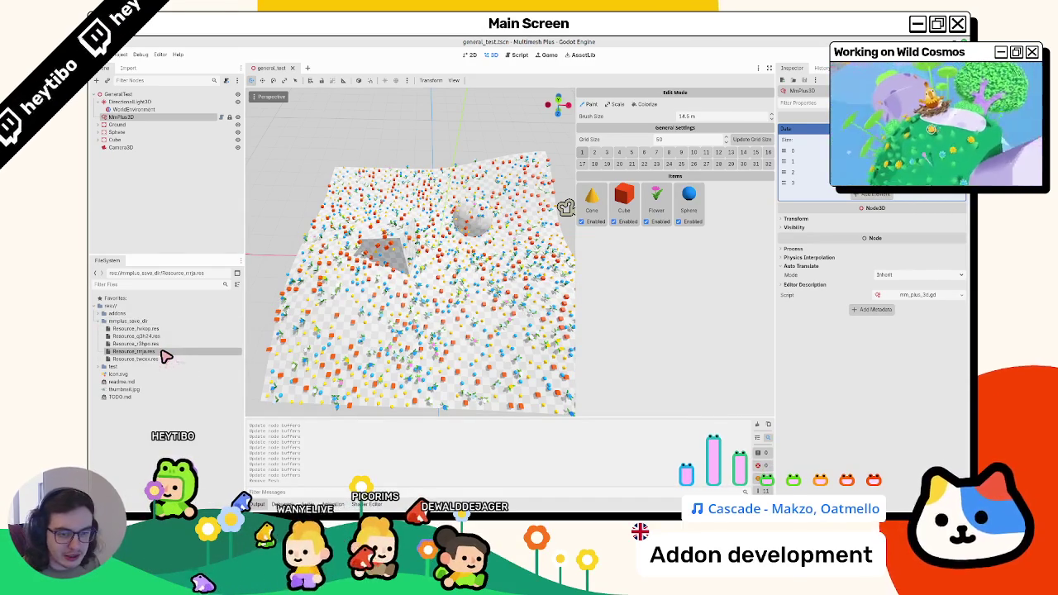
# - Check the owners of Resource_mmja.res and Resource_r3hoo.res
pyautogui.rightClick(166, 356)
pyautogui.click(190, 373)
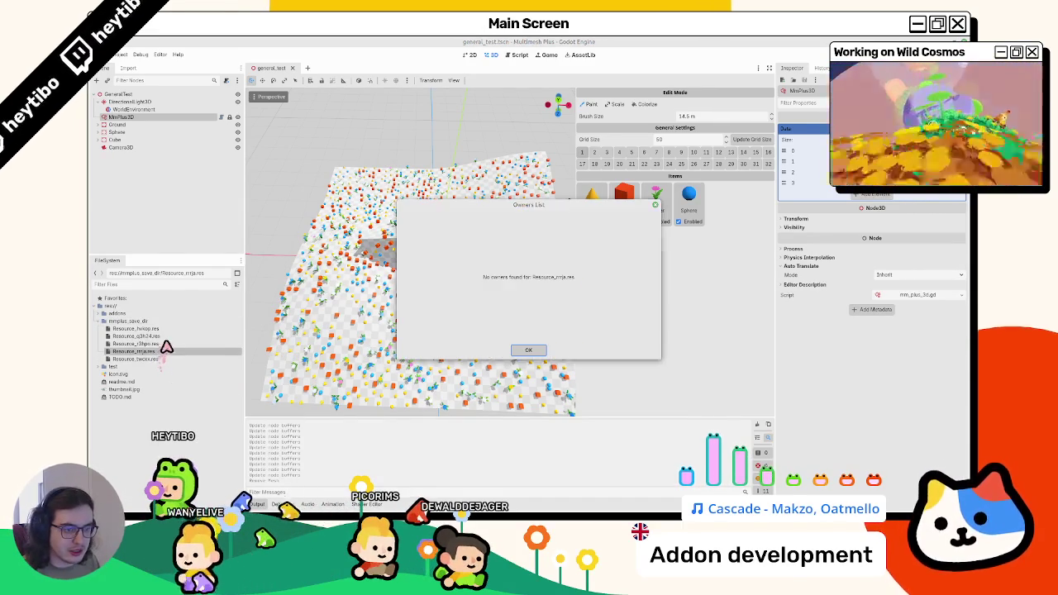
pyautogui.rightClick(168, 346)
pyautogui.click(195, 366)
pyautogui.press('Escape')
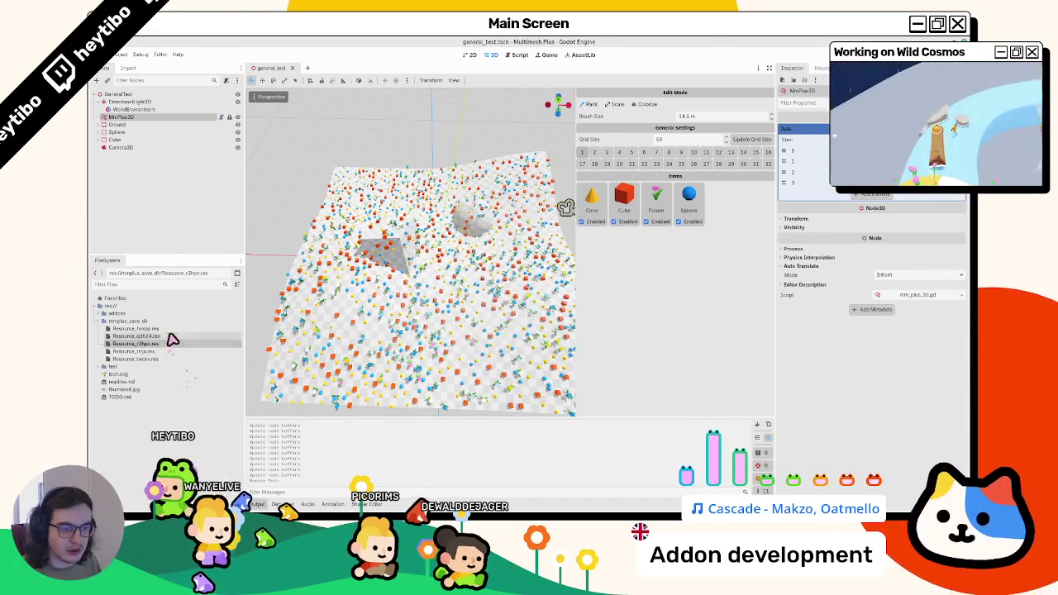
# - Check Resource_hvkop.res's owners, inspect Resource_mmja.res's mesh data, and reselect MmPlus3D
pyautogui.rightClick(177, 331)
pyautogui.click(198, 353)
pyautogui.press('Escape')
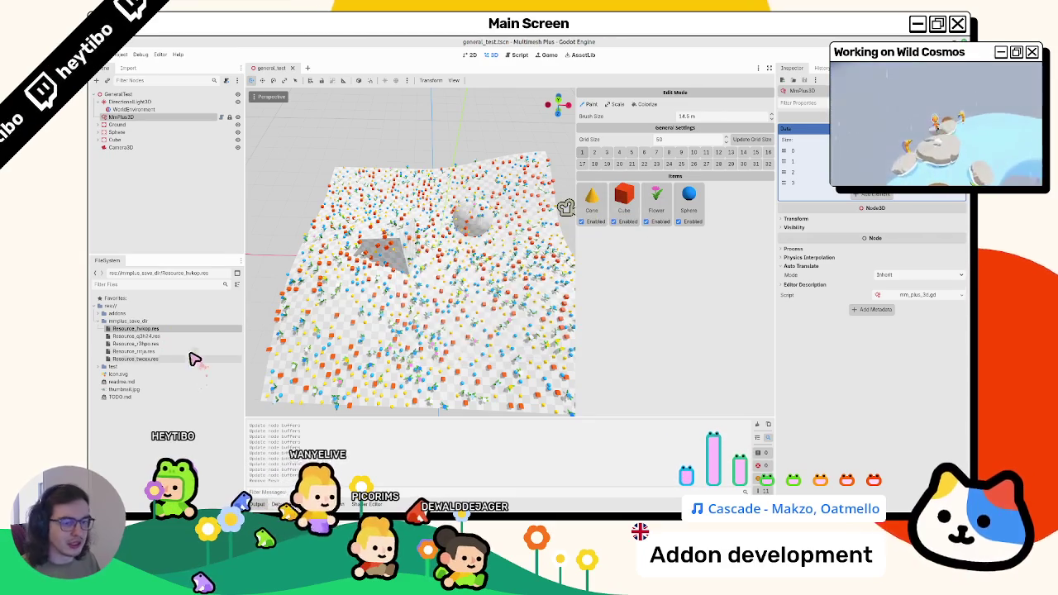
pyautogui.click(188, 353)
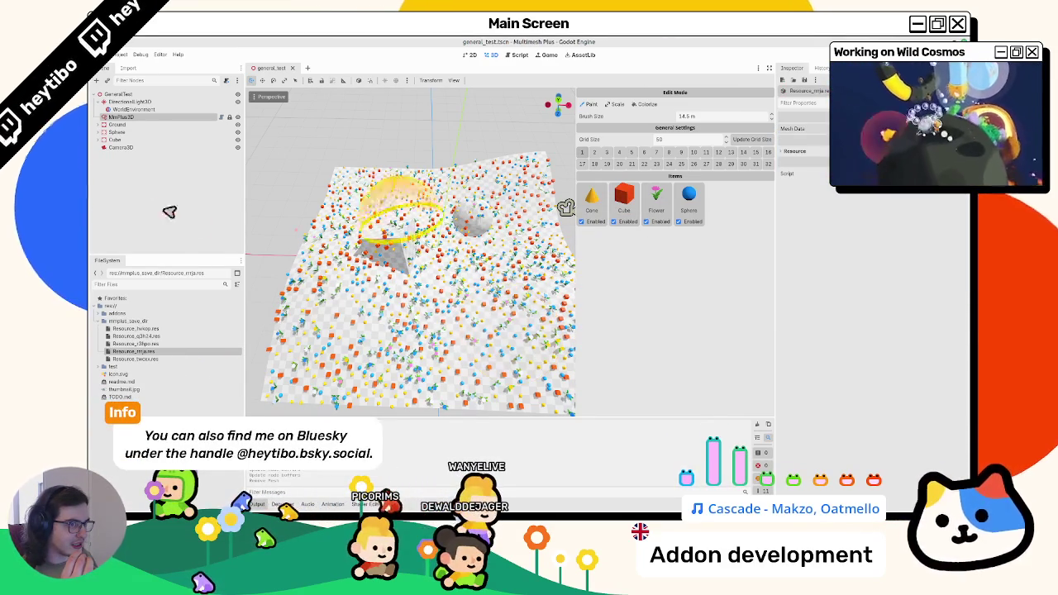
pyautogui.click(153, 118)
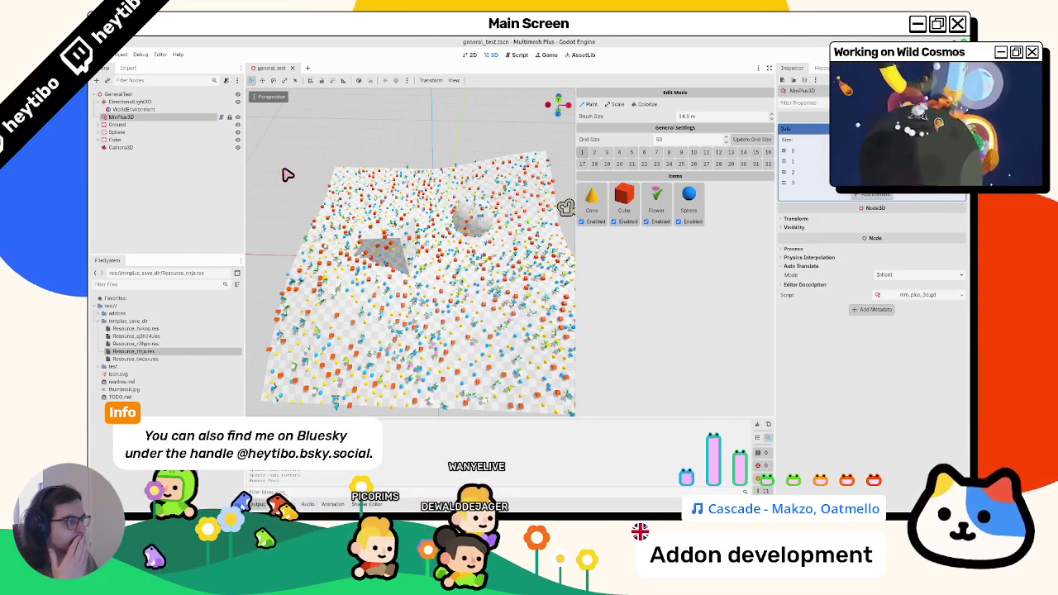
# - Undo the Cylinder removal so MMPlus3D's data holds five entries, then bring up mm_plus_3d.gd
pyautogui.moveTo(377, 236); pyautogui.dragTo(429, 244)
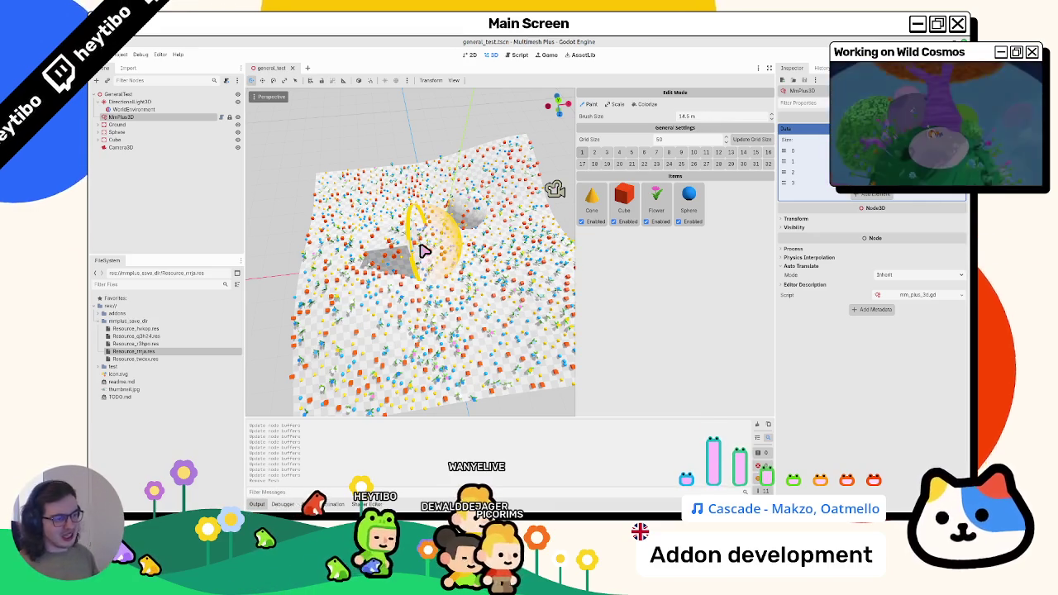
pyautogui.scroll(4, 430, 223)
pyautogui.moveTo(436, 209)
pyautogui.mouseDown()
pyautogui.moveTo(342, 259)
pyautogui.moveTo(338, 201)
pyautogui.mouseUp()
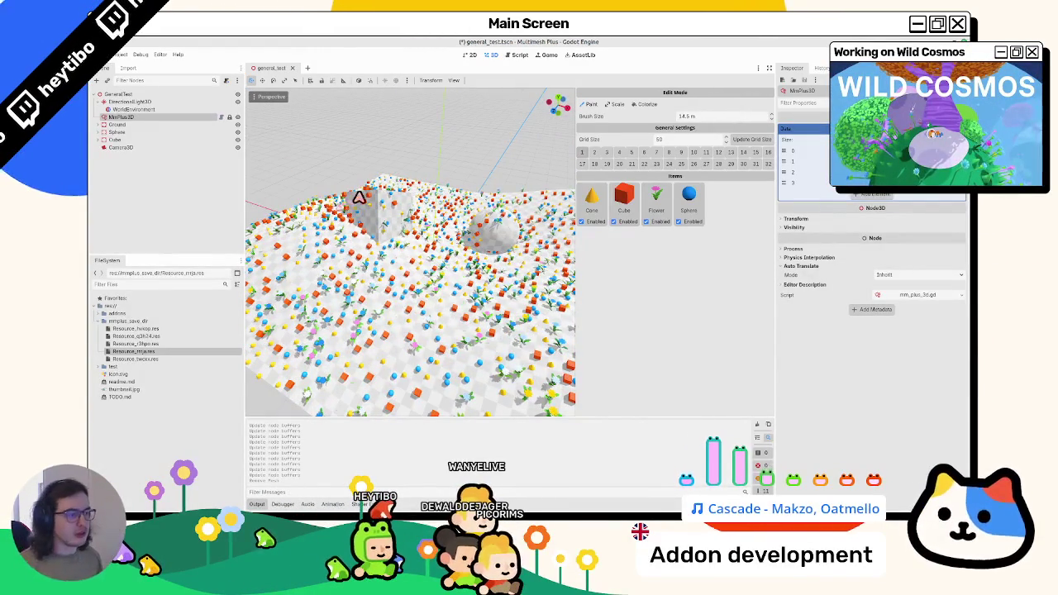
pyautogui.hotkey('ctrl', 'z')
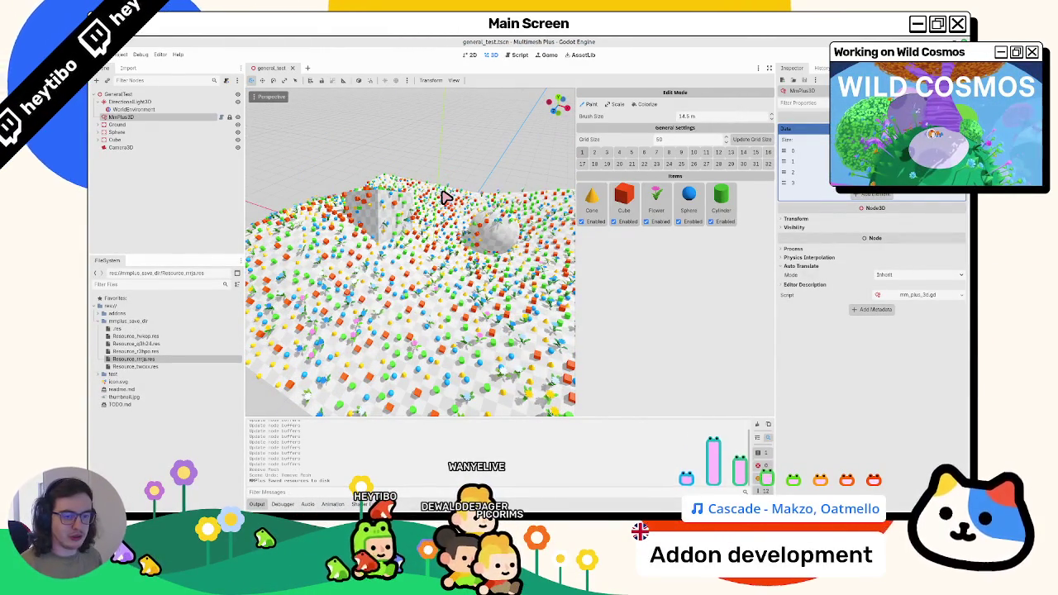
pyautogui.click(135, 117)
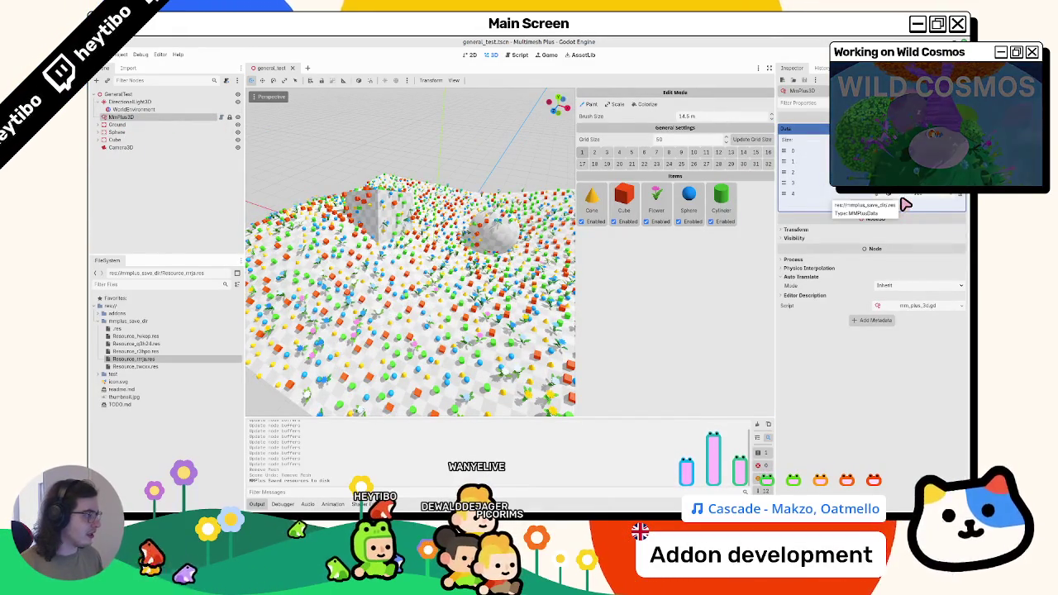
pyautogui.click(520, 54)
pyautogui.scroll(-5, 536, 255)
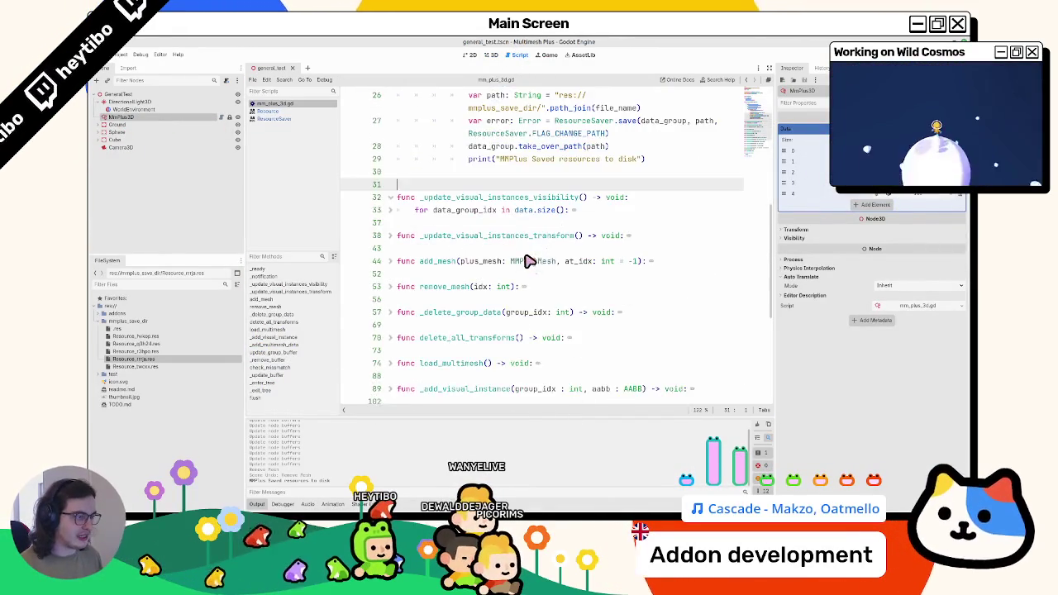
# - Read the take_over_path documentation on line 28, then return to the 3D view
pyautogui.scroll(3, 570, 232)
pyautogui.moveTo(574, 230)
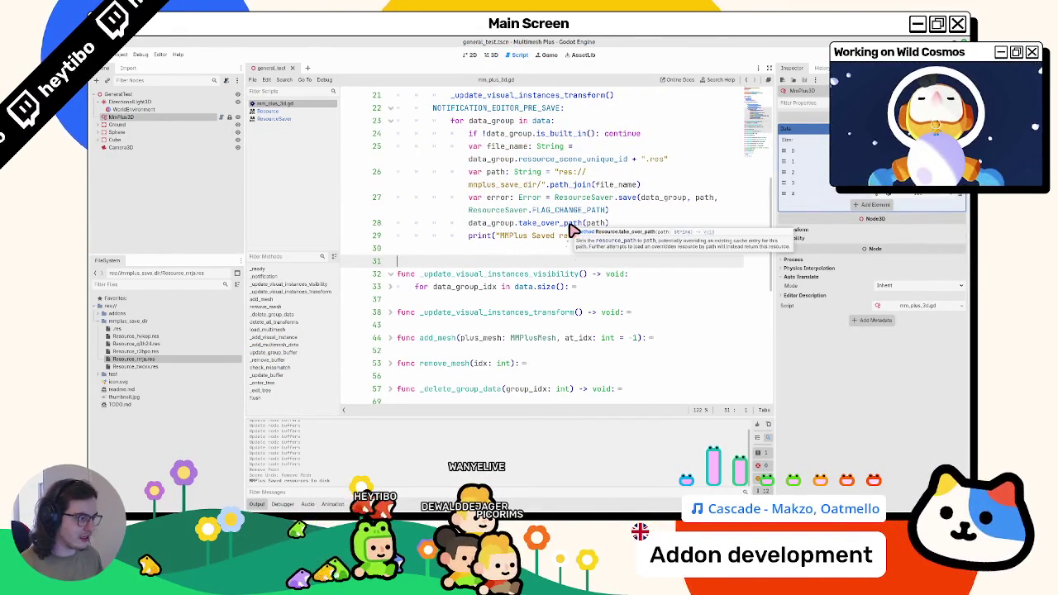
pyautogui.doubleClick(570, 224)
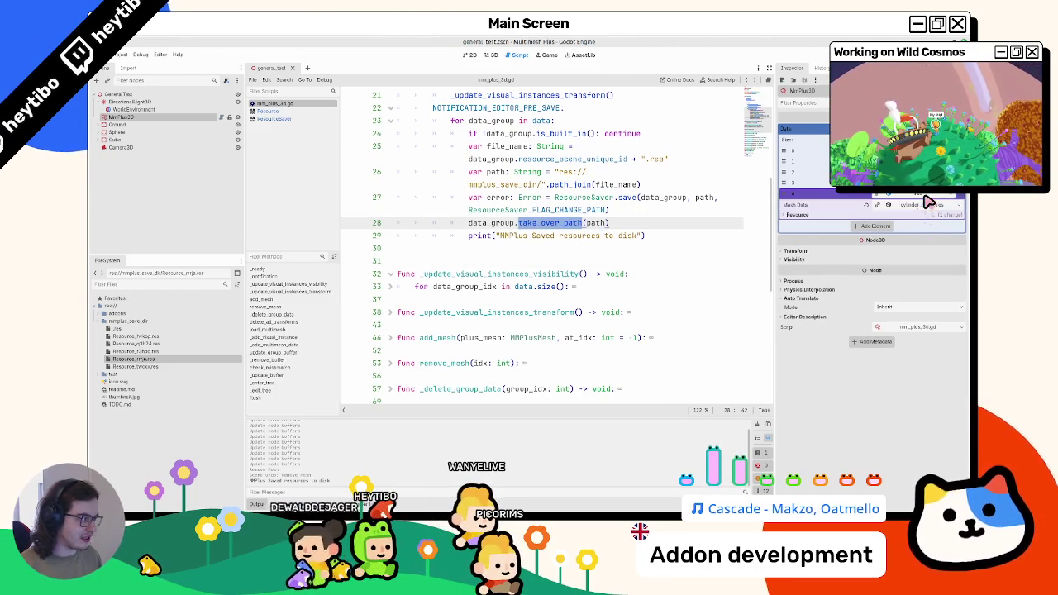
pyautogui.hotkey('ctrl', 'F2')
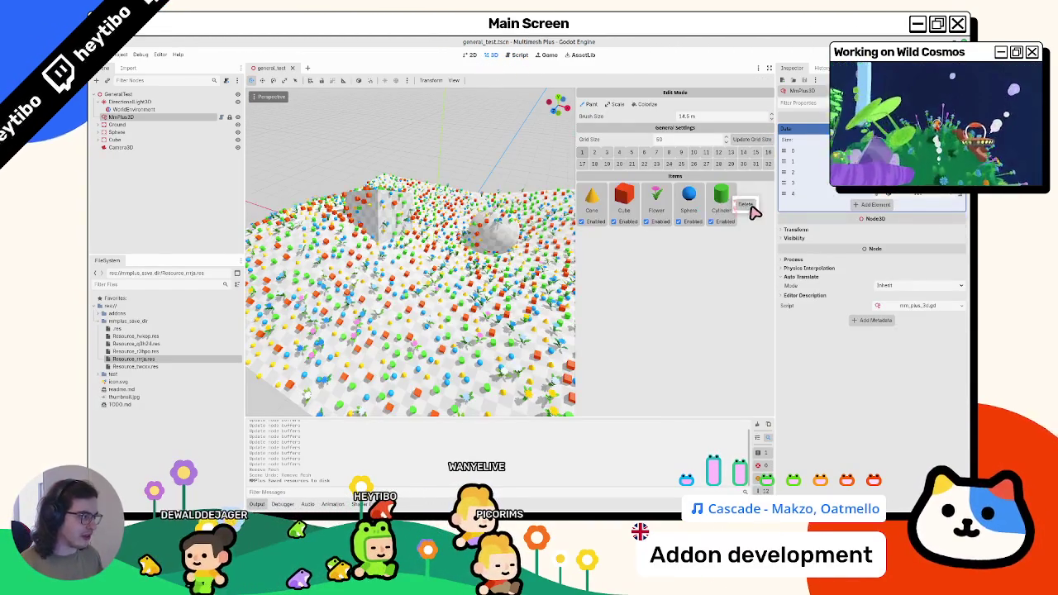
# - Restore the Cylinder item with undo, repaint the scattered items on the plane, and save
pyautogui.moveTo(465, 246); pyautogui.dragTo(467, 267)
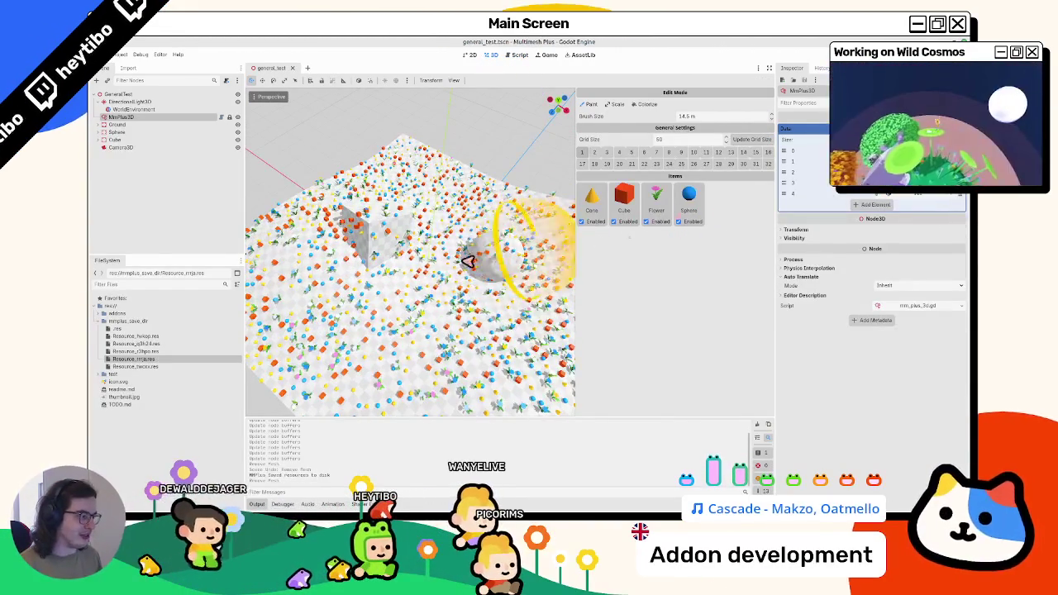
pyautogui.hotkey('ctrl', 'z')
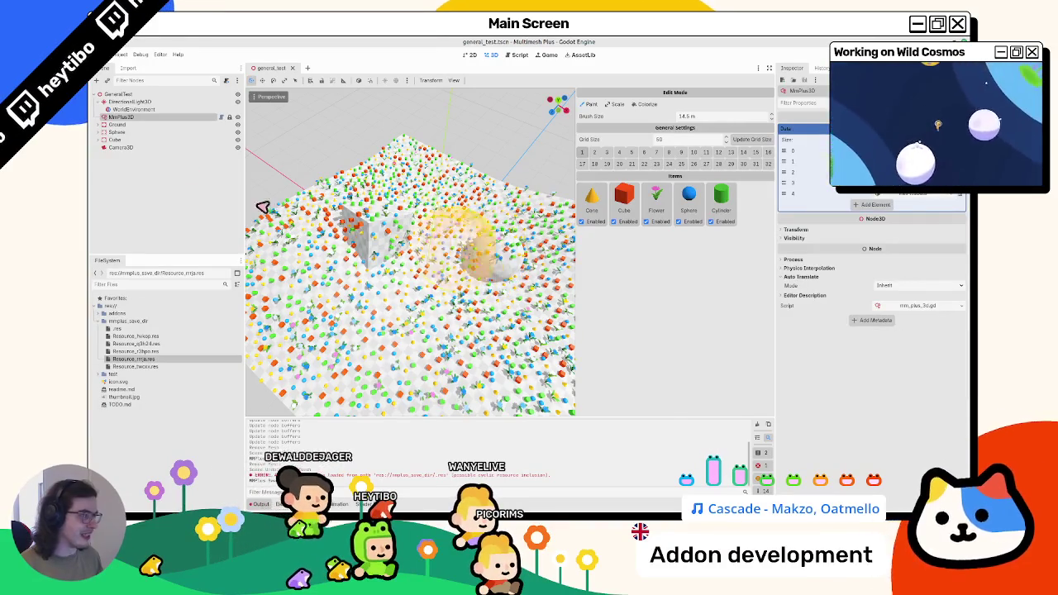
pyautogui.click(185, 124)
pyautogui.click(189, 117)
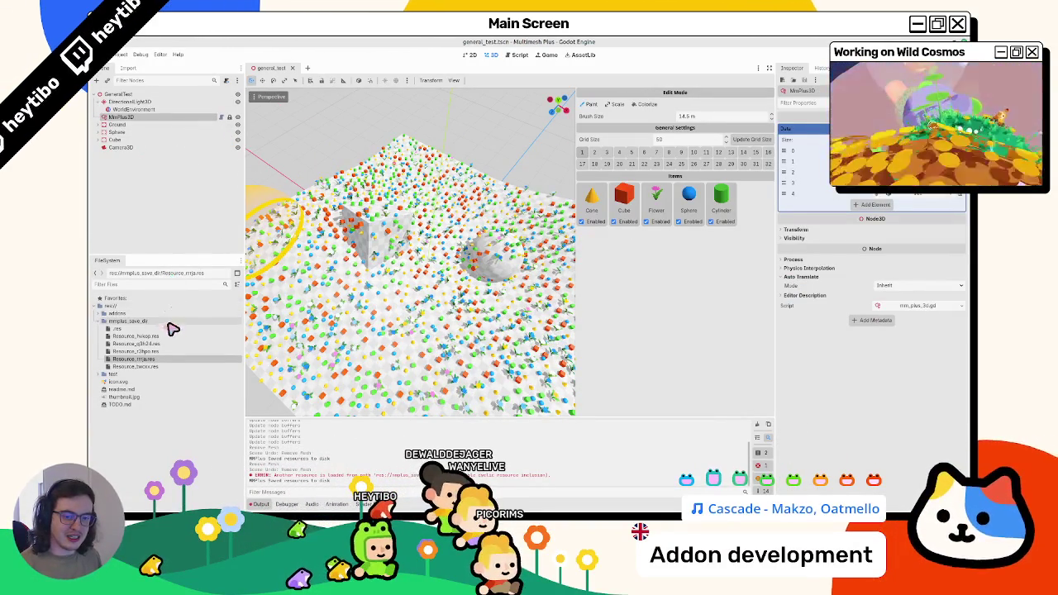
pyautogui.hotkey('ctrl', 'z')
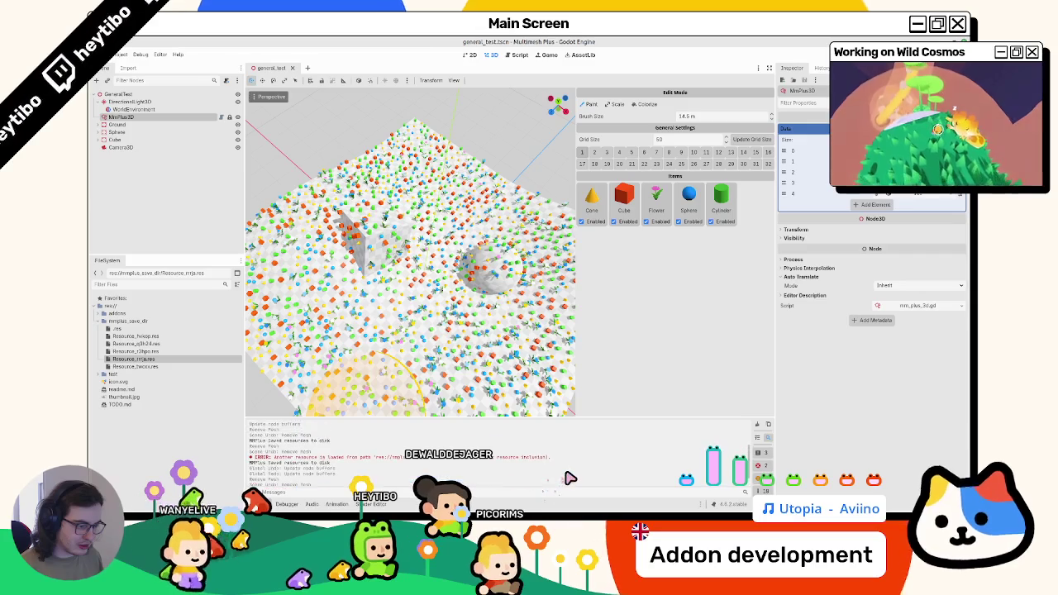
pyautogui.scroll(3, 565, 473)
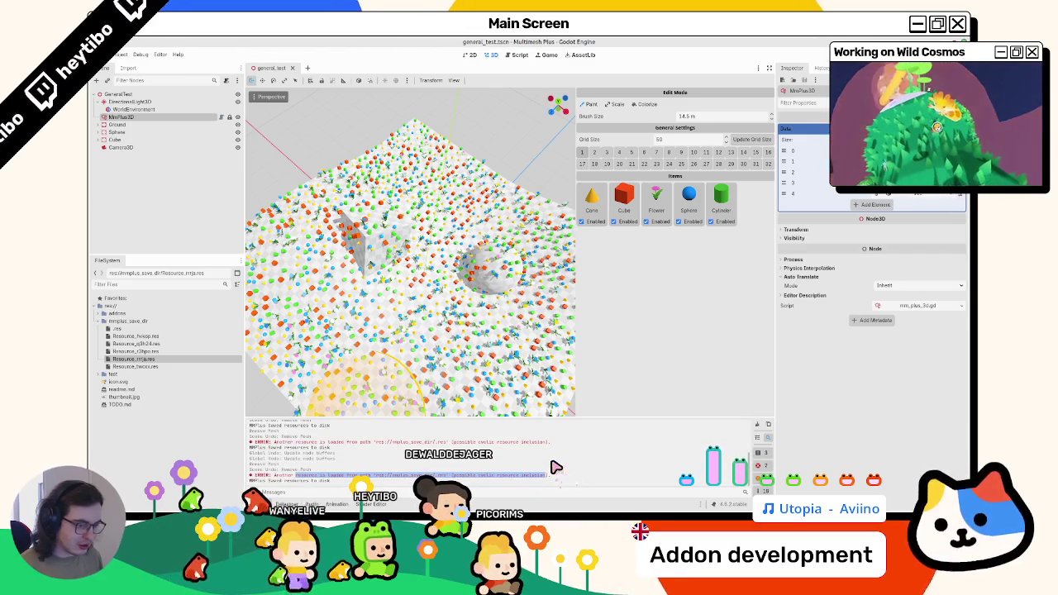
pyautogui.moveTo(570, 273)
pyautogui.mouseDown()
pyautogui.moveTo(472, 236)
pyautogui.moveTo(402, 259)
pyautogui.moveTo(342, 236)
pyautogui.mouseUp()
pyautogui.hotkey('ctrl', 's')
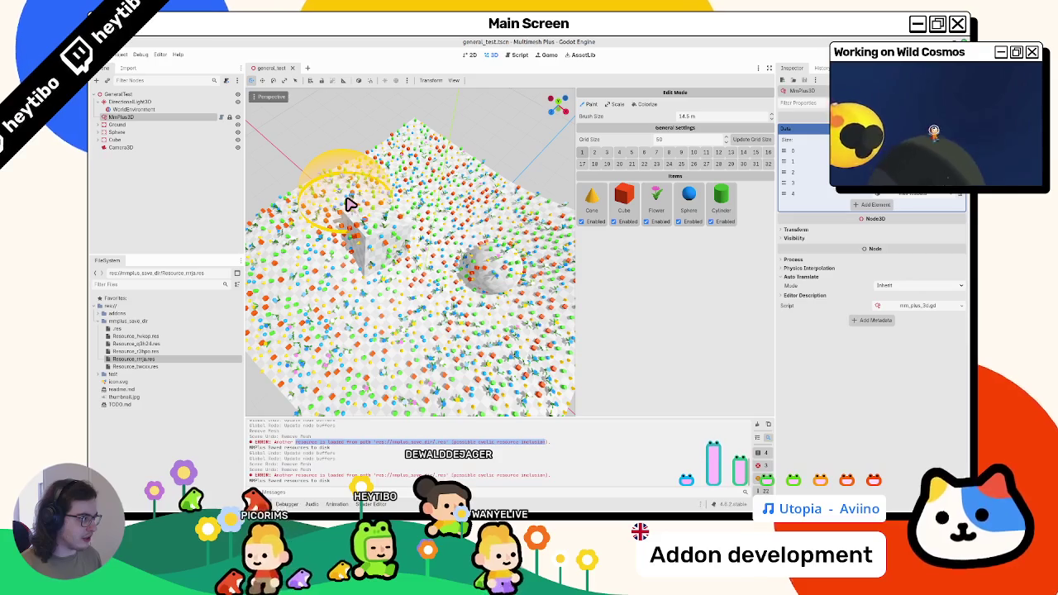
# - Open the Resource documentation for resource_scene_unique_id from line 25 of the script
pyautogui.click(516, 55)
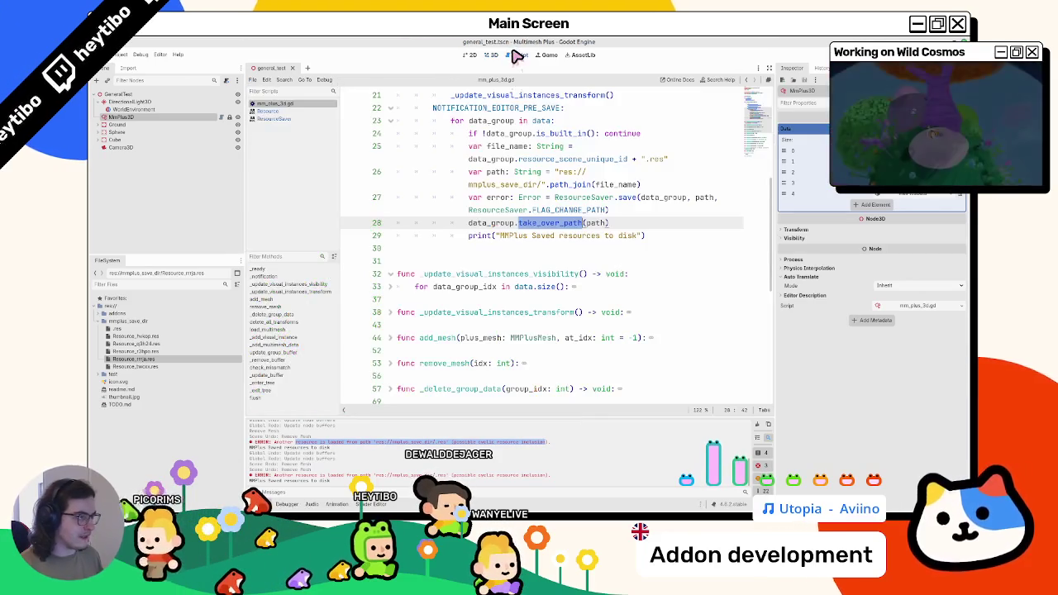
pyautogui.scroll(2, 524, 226)
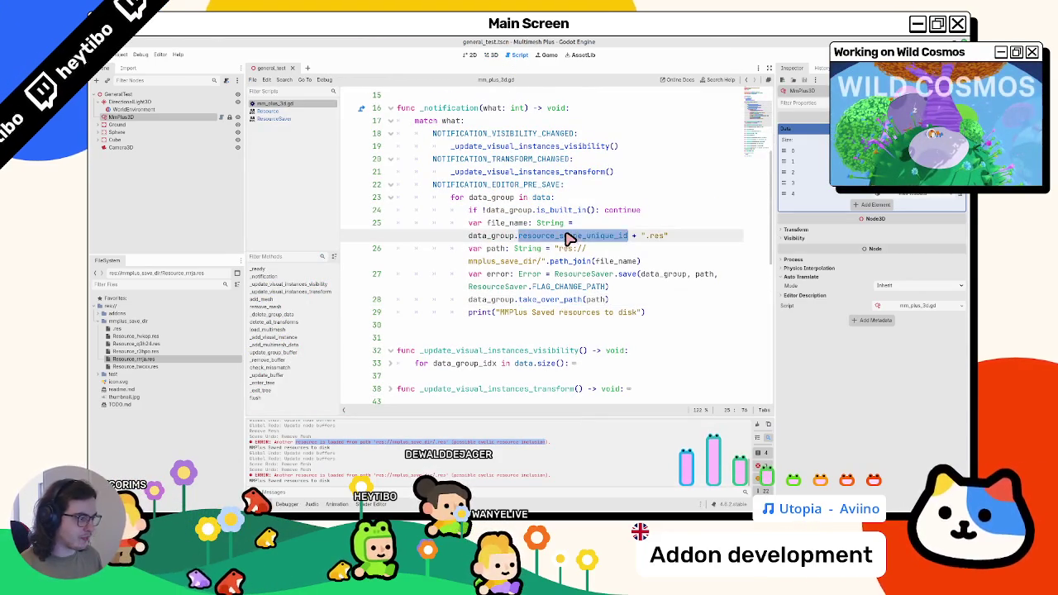
pyautogui.keyDown('ctrl'); pyautogui.click(578, 239); pyautogui.keyUp('ctrl')
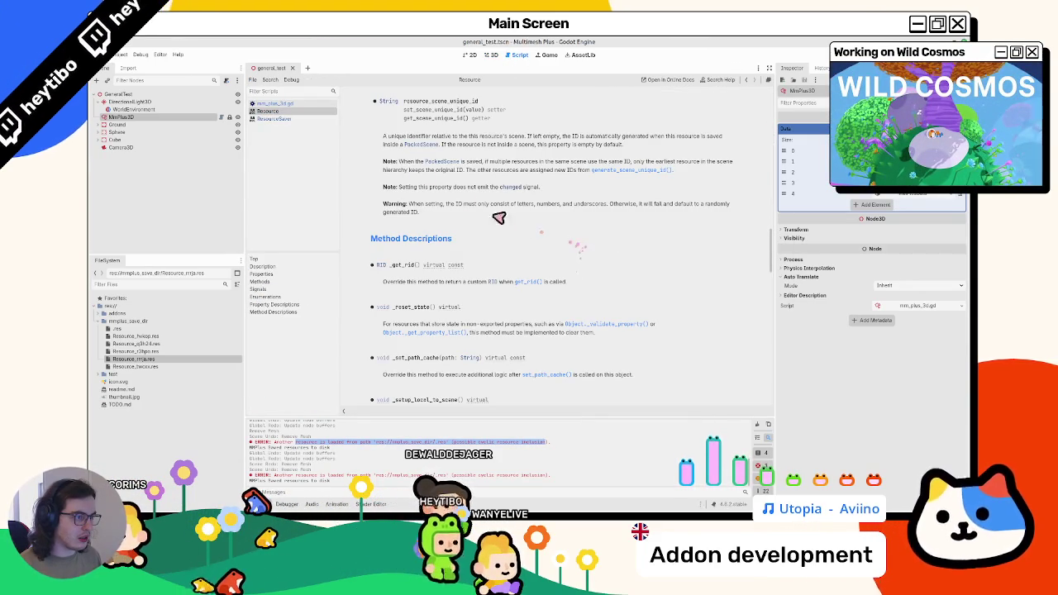
# - Highlight the resource_scene_unique_id Note and Warning paragraphs, then switch to the Multimesh + README
pyautogui.moveTo(414, 162)
pyautogui.mouseDown()
pyautogui.moveTo(420, 173)
pyautogui.moveTo(530, 182)
pyautogui.mouseUp()
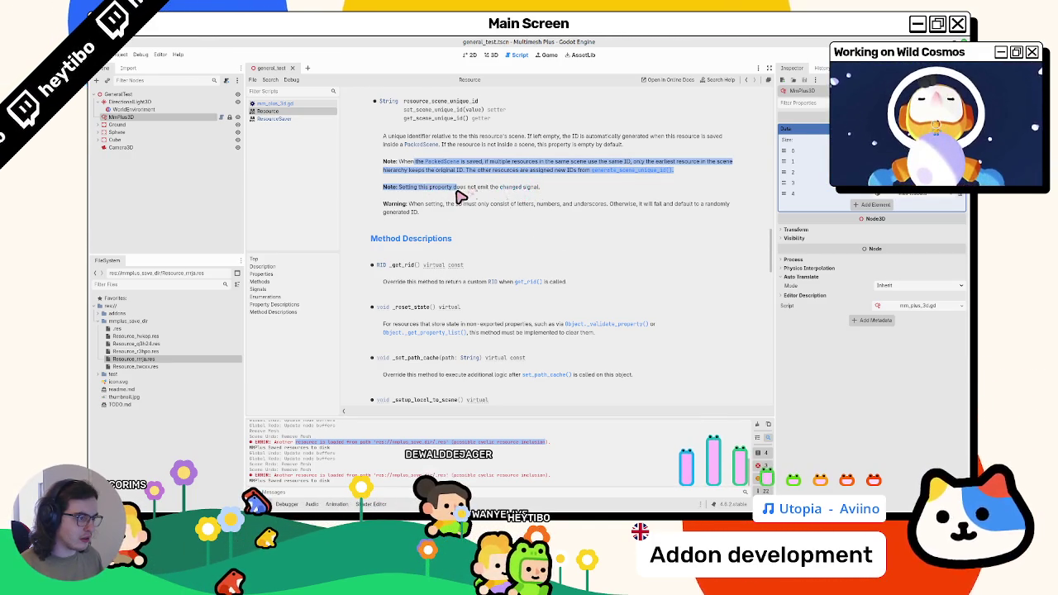
pyautogui.moveTo(463, 206); pyautogui.dragTo(462, 219)
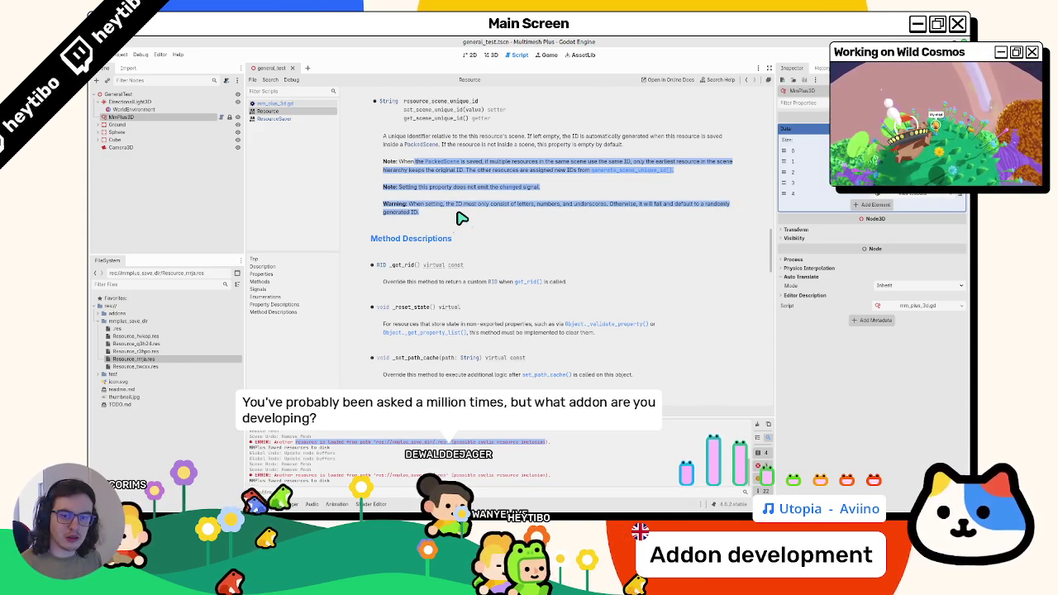
pyautogui.scroll(2, 461, 218)
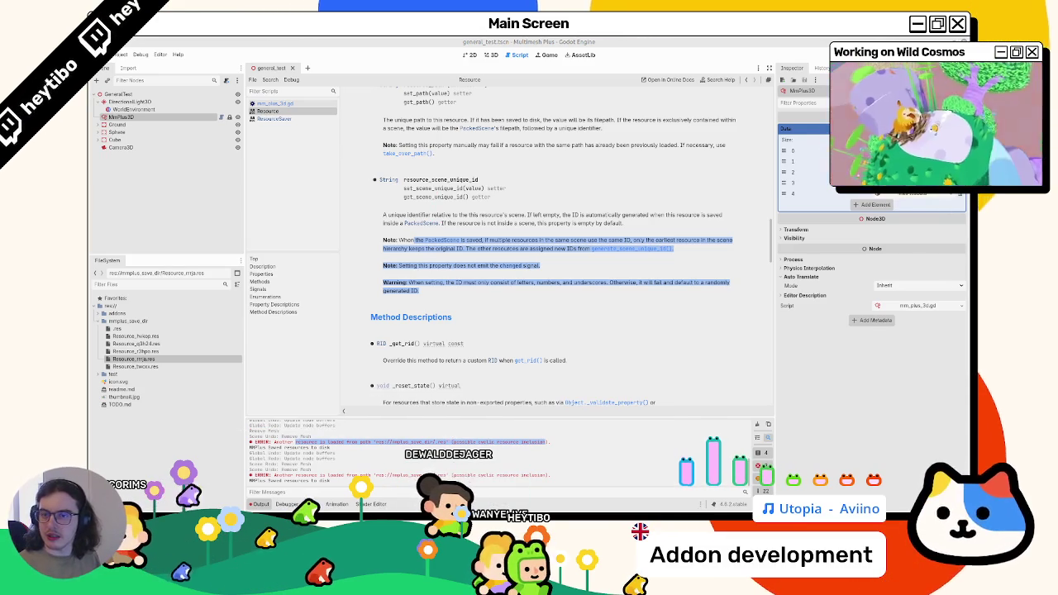
pyautogui.hotkey('alt', 'Tab')
pyautogui.scroll(-10, 461, 331)
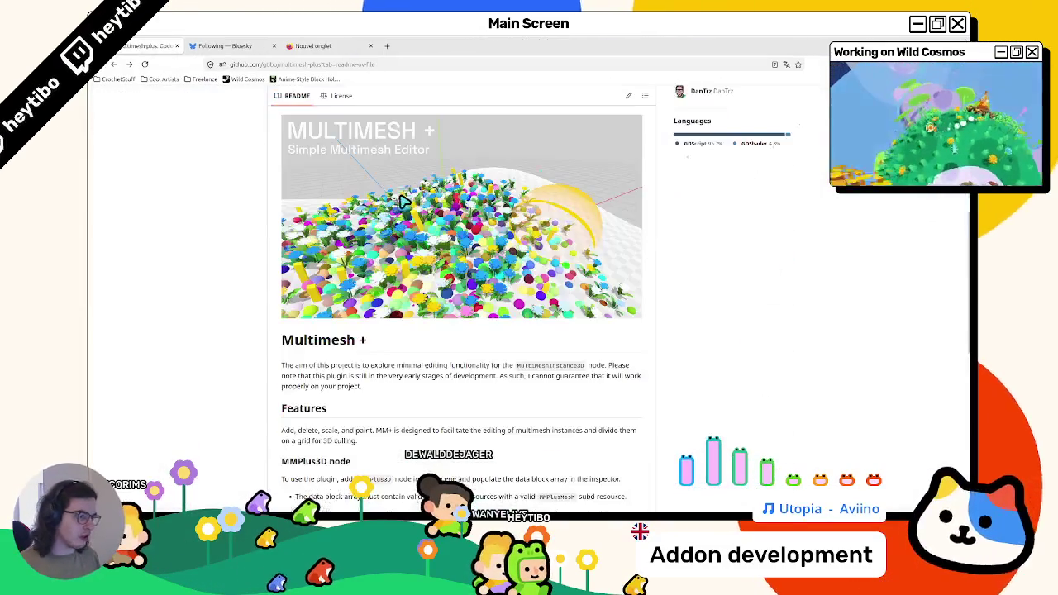
# - Strip #readme-ov-file from the repository URL, copy it, and return to Godot
pyautogui.click(387, 66)
pyautogui.press('BackSpace')
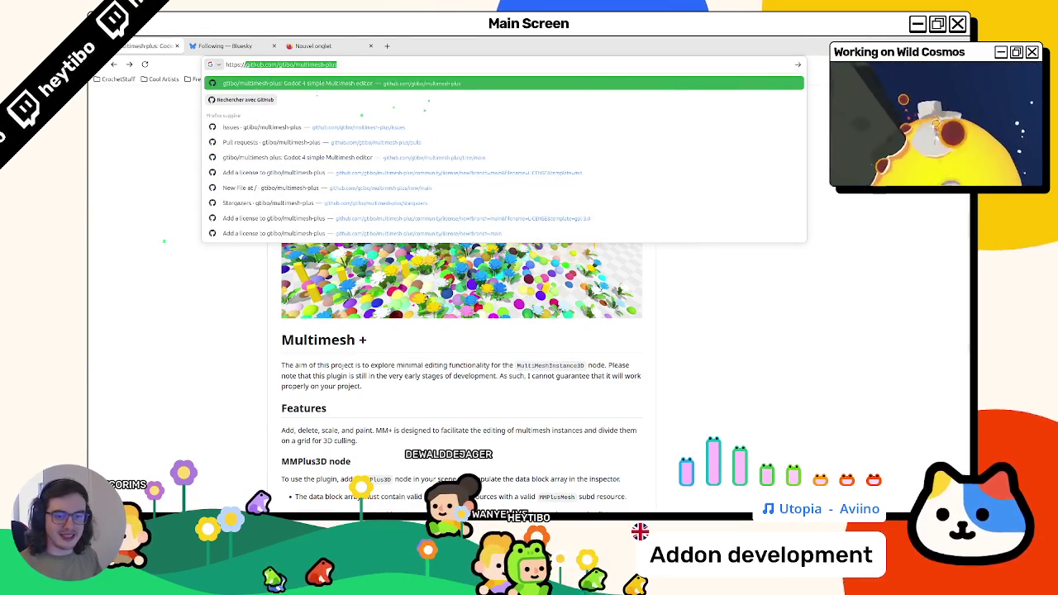
pyautogui.press('Escape')
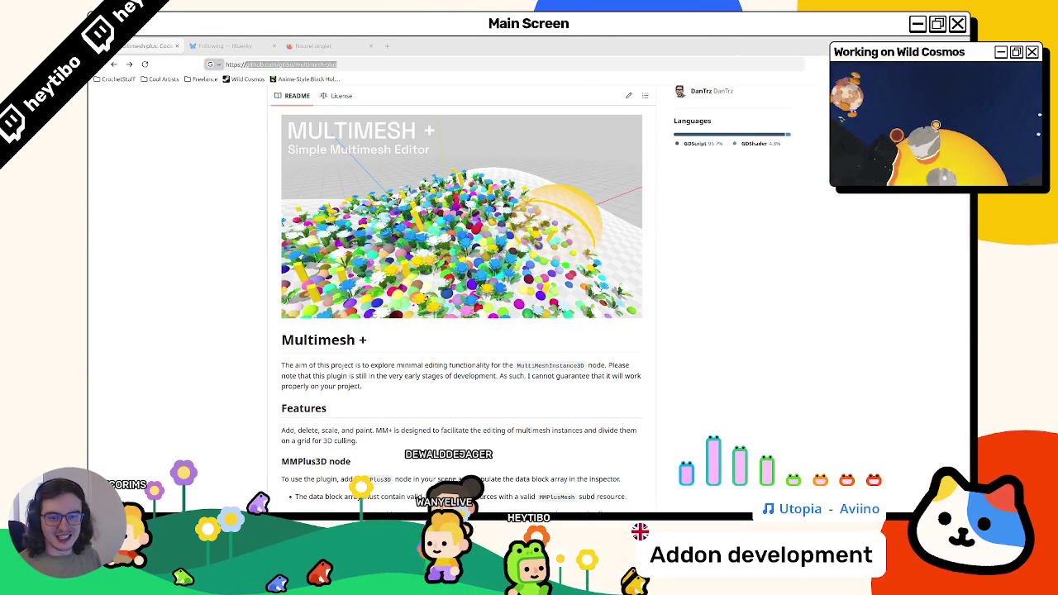
pyautogui.hotkey('alt', 'Tab')
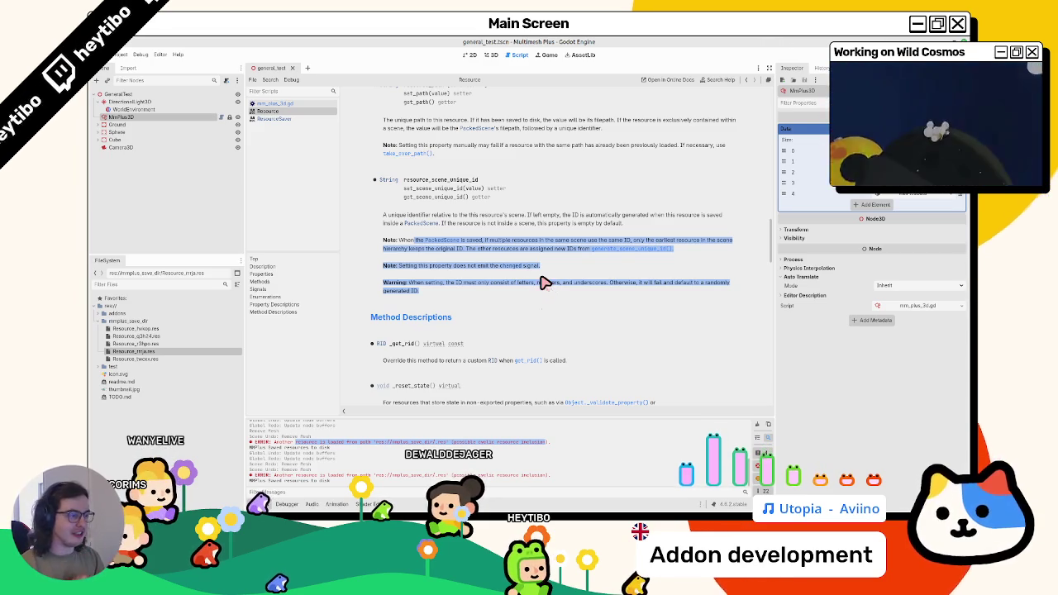
# - Open mm_plus_3d.gd and examine data_group and file_name in the pre-save loop
pyautogui.scroll(3, 512, 285)
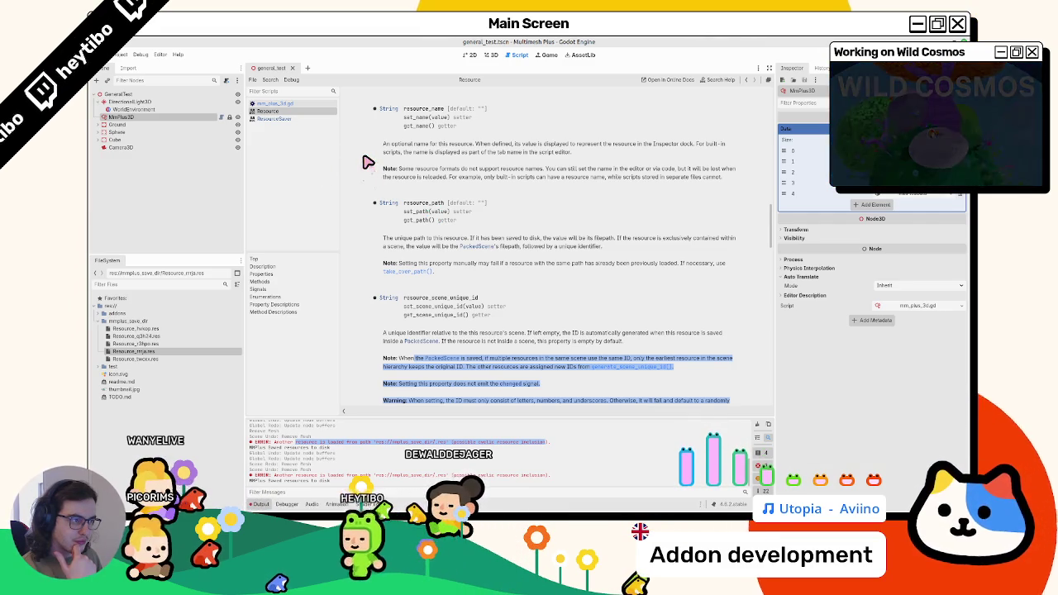
pyautogui.click(307, 105)
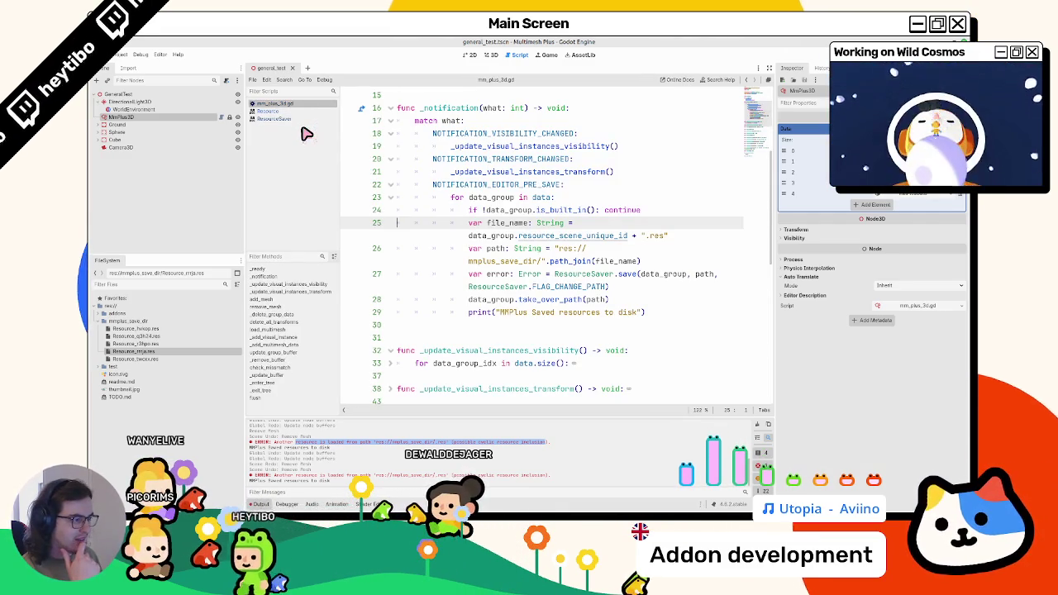
pyautogui.doubleClick(491, 236)
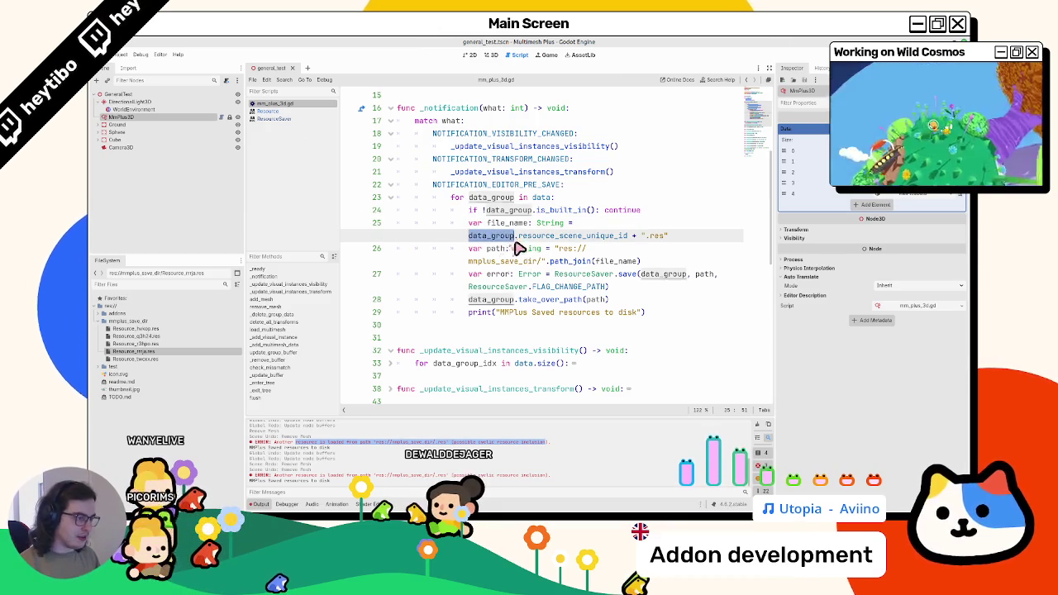
pyautogui.moveTo(248, 229); pyautogui.dragTo(178, 229)
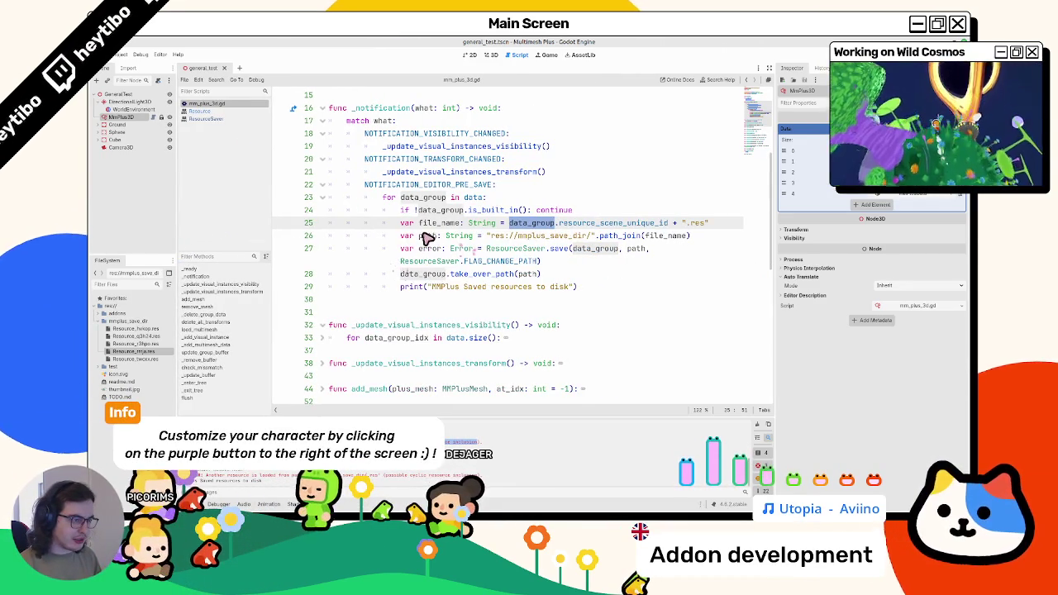
pyautogui.doubleClick(451, 224)
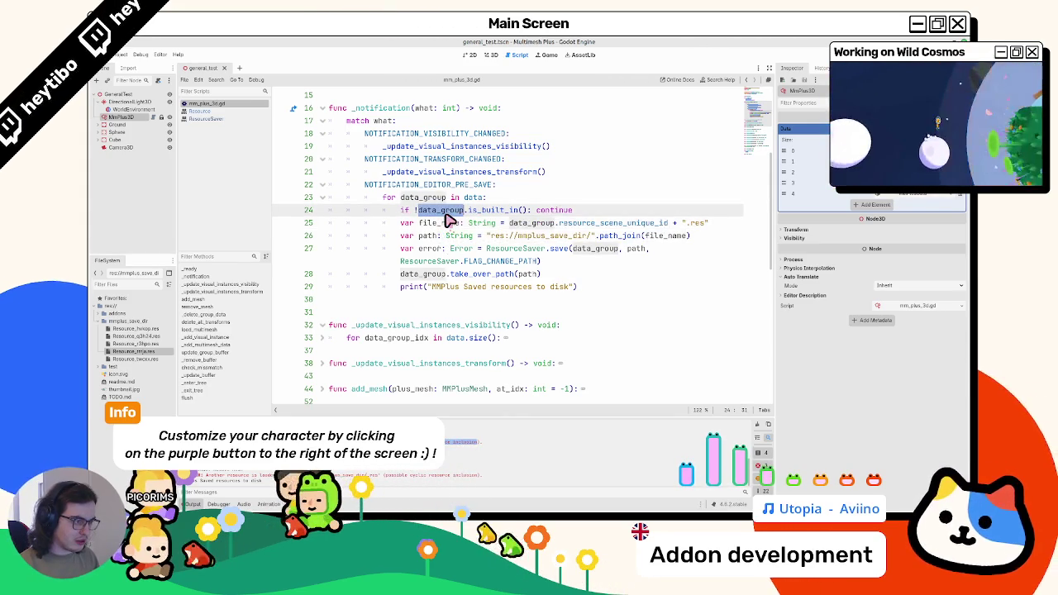
pyautogui.doubleClick(428, 274)
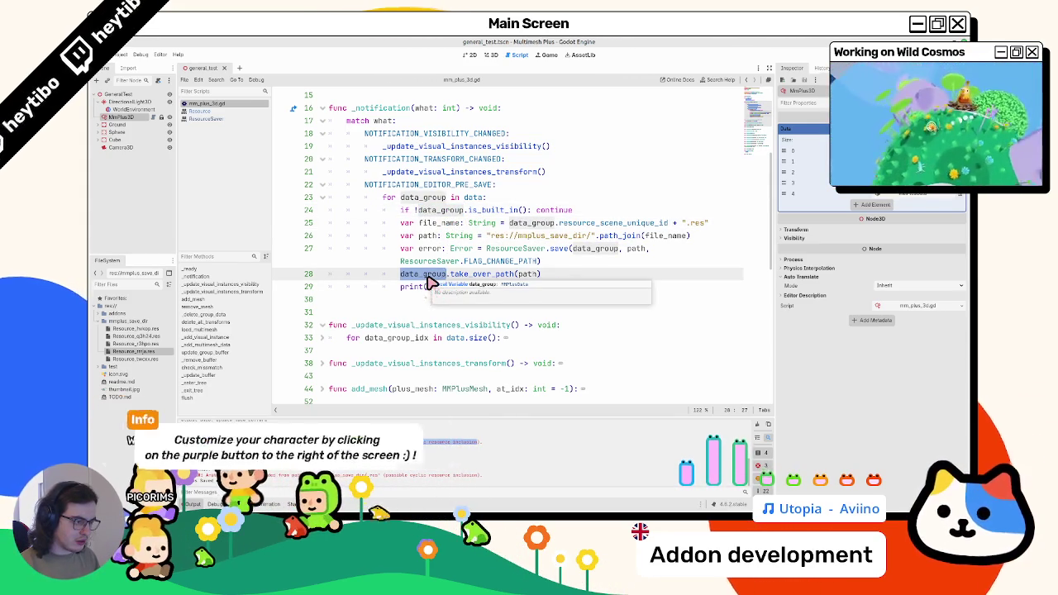
pyautogui.doubleClick(438, 224)
# - Add print(data_group.resource_scene_unique_id) above the file_name line, clear Output, and return to 3D
pyautogui.click(730, 227)
pyautogui.press('Return')
pyautogui.write('print(')
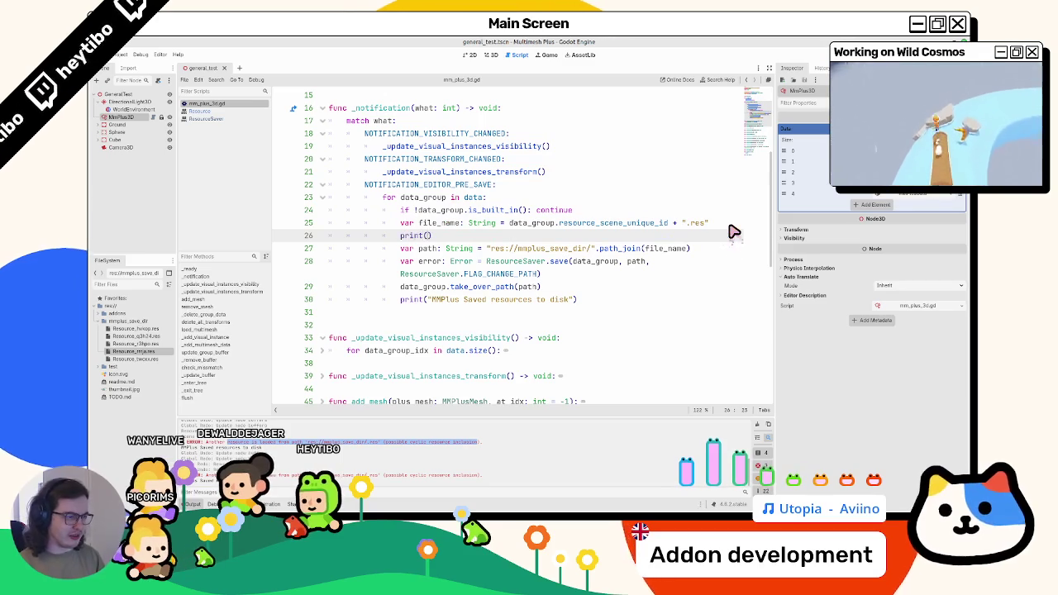
pyautogui.write('file_name')
pyautogui.moveTo(513, 223); pyautogui.dragTo(732, 223)
pyautogui.hotkey('ctrl', 'c')
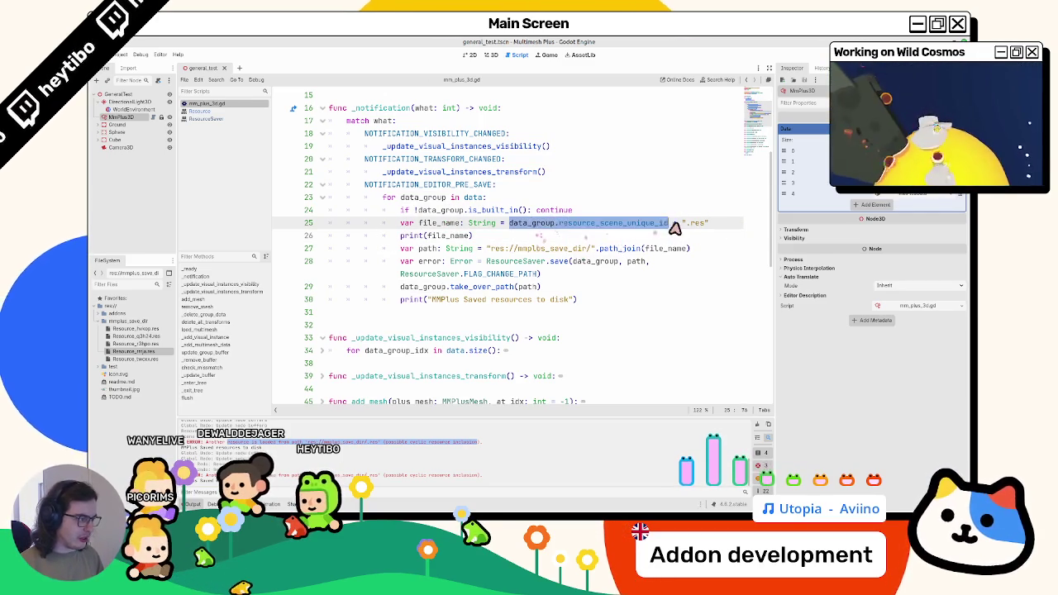
pyautogui.doubleClick(451, 237)
pyautogui.hotkey('ctrl', 'v')
pyautogui.hotkey('alt', 'Up')
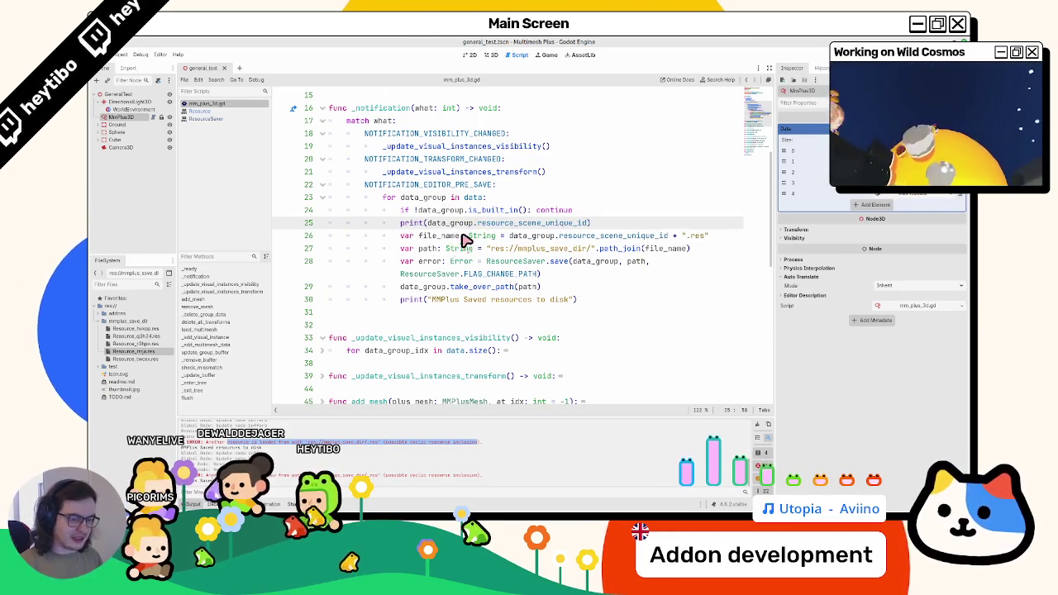
pyautogui.click(755, 425)
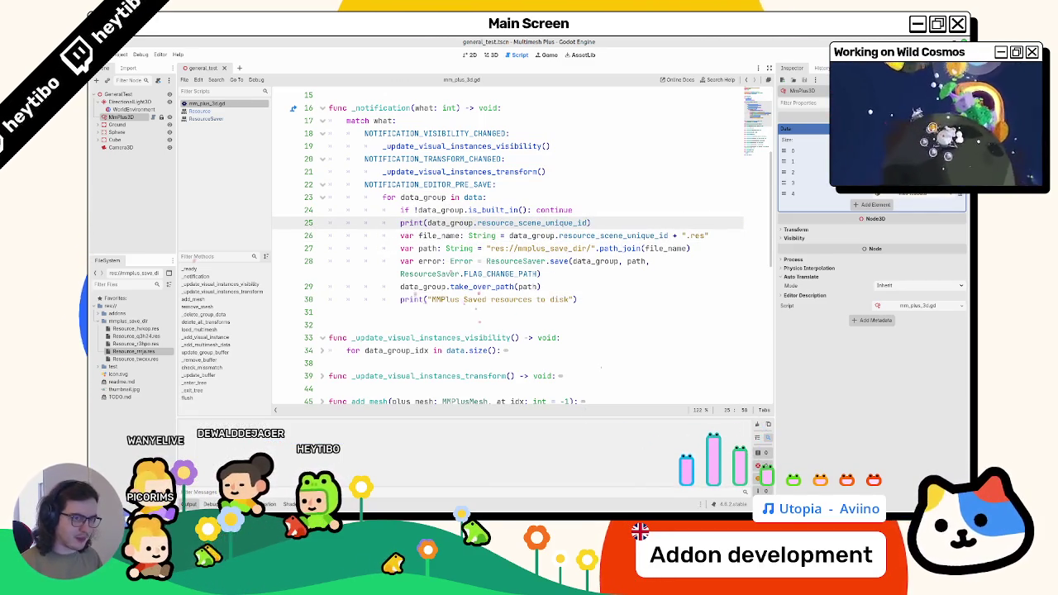
pyautogui.click(489, 56)
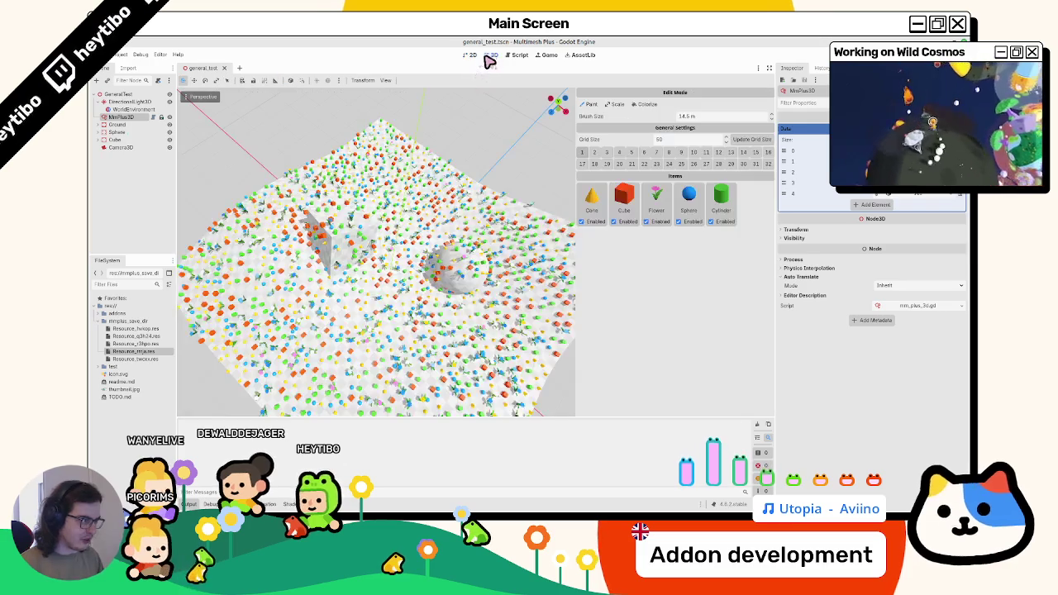
# - Remove the Cylinder item from MMPlus3D's paint items and widen the scene and file docks
pyautogui.click(734, 205)
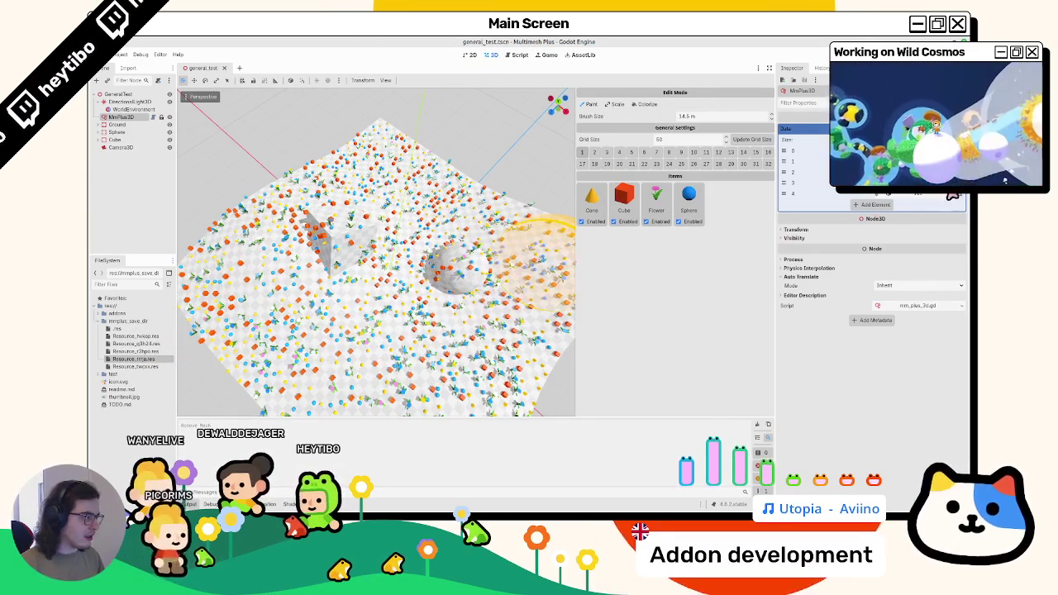
pyautogui.click(124, 116)
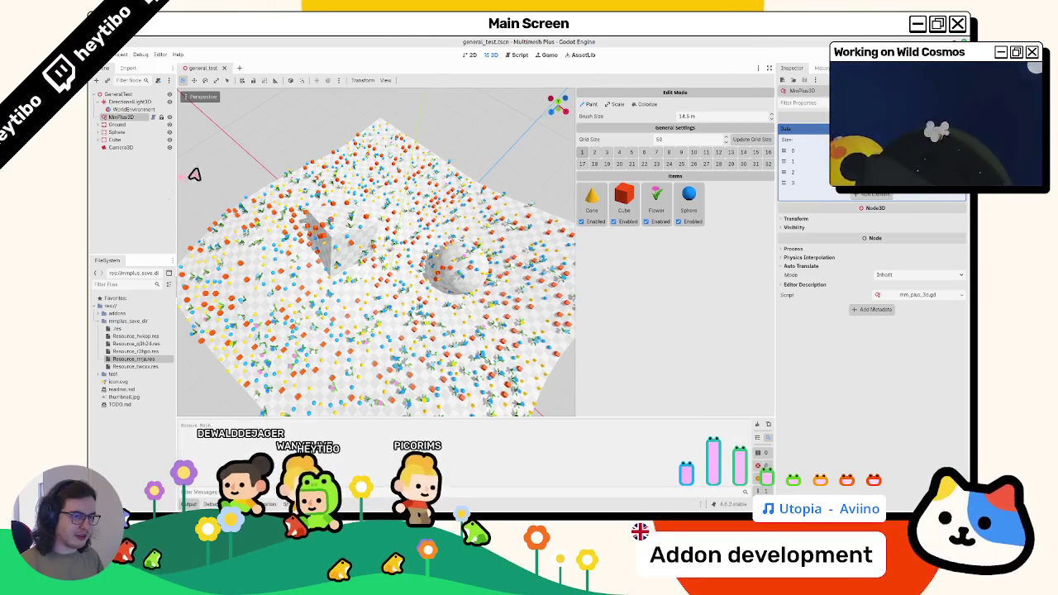
pyautogui.moveTo(178, 170); pyautogui.dragTo(236, 168)
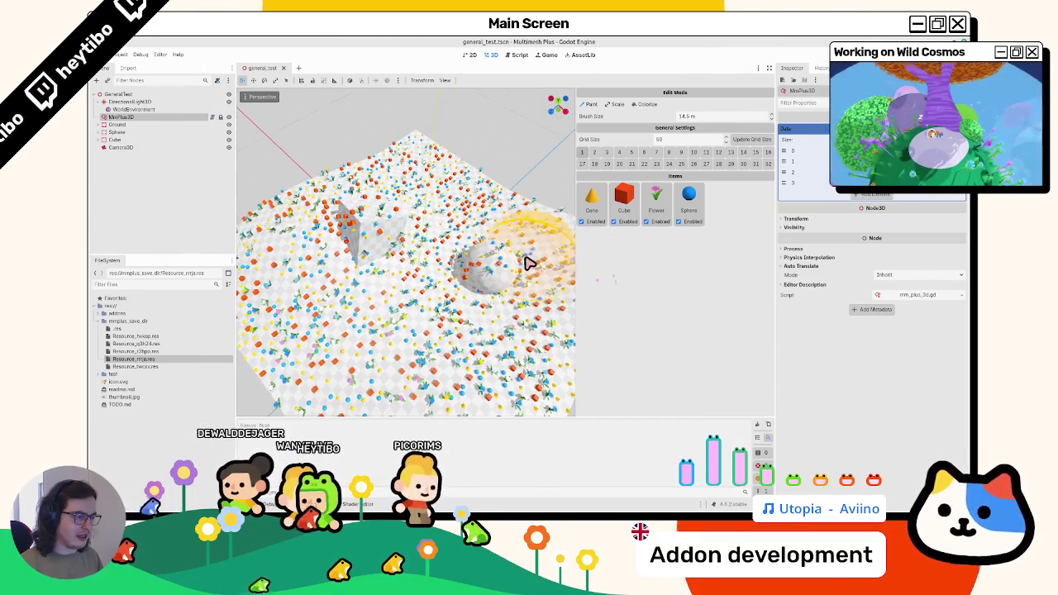
pyautogui.hotkey('alt', 'n')
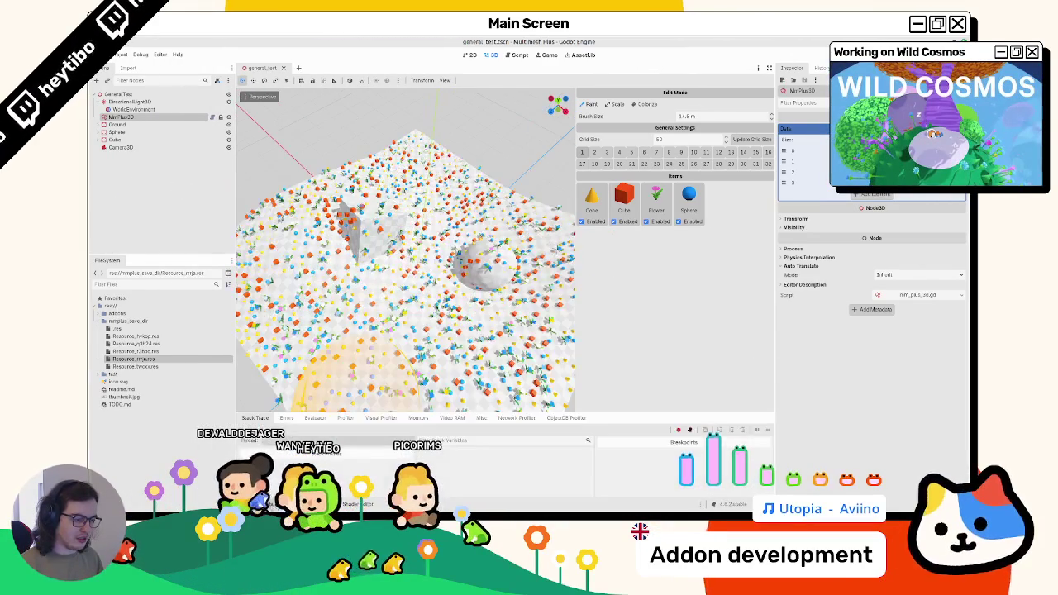
pyautogui.hotkey('alt', 'o')
# - Drag the cylinder mesh from assets/mm_plus_mesh_list back into the MMPlus3D paint items
pyautogui.click(101, 375)
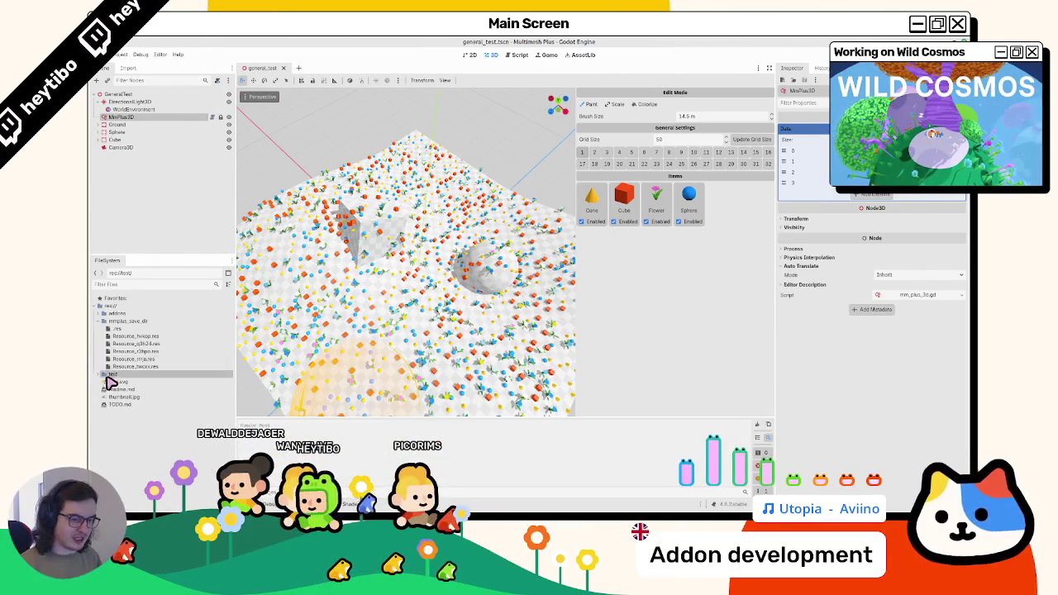
pyautogui.click(106, 389)
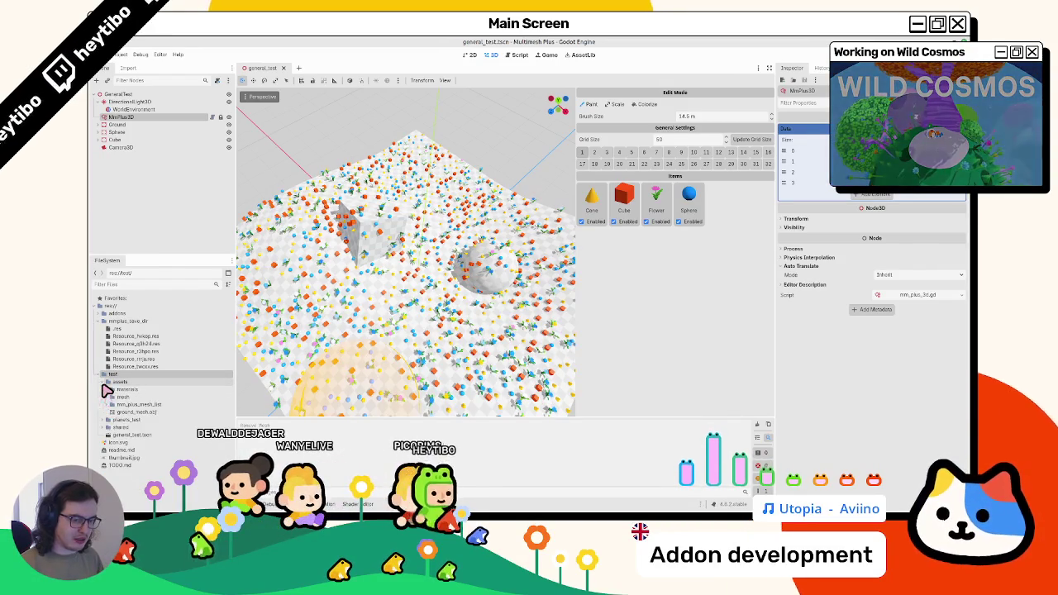
pyautogui.click(106, 390)
pyautogui.click(101, 390)
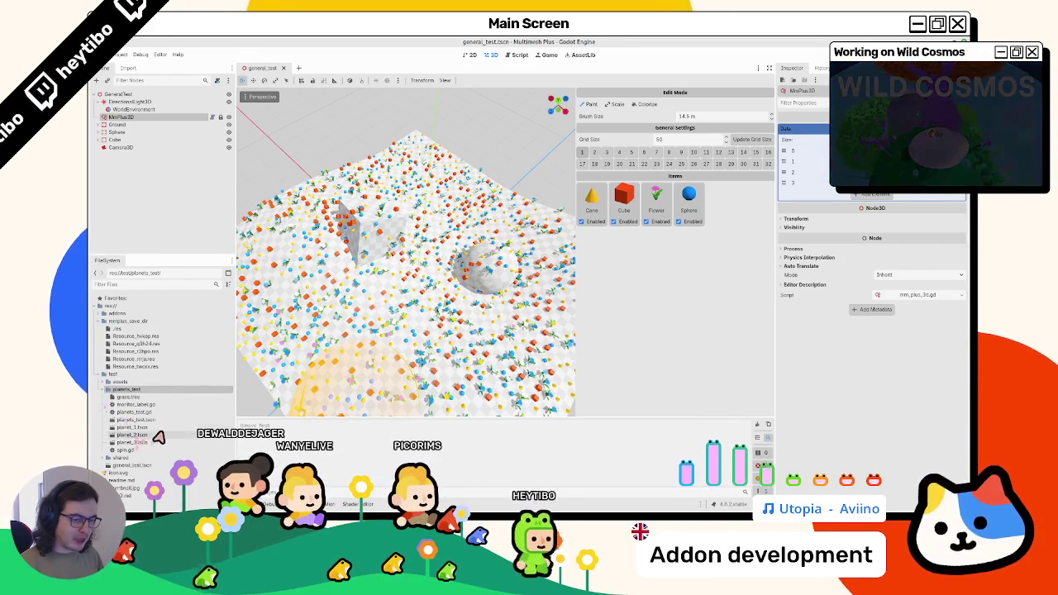
pyautogui.click(100, 382)
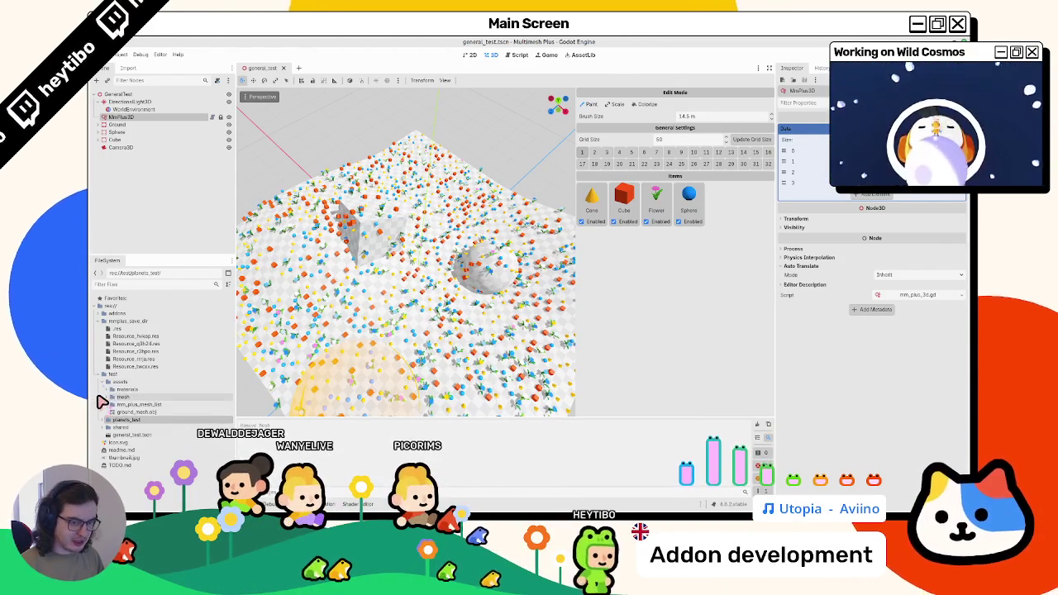
pyautogui.click(112, 404)
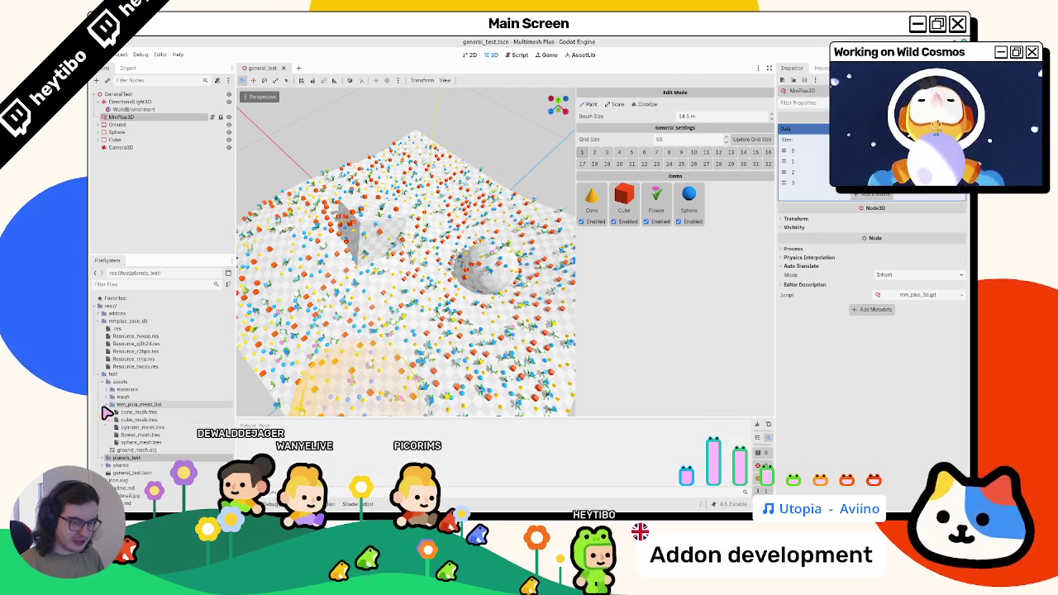
pyautogui.click(137, 442)
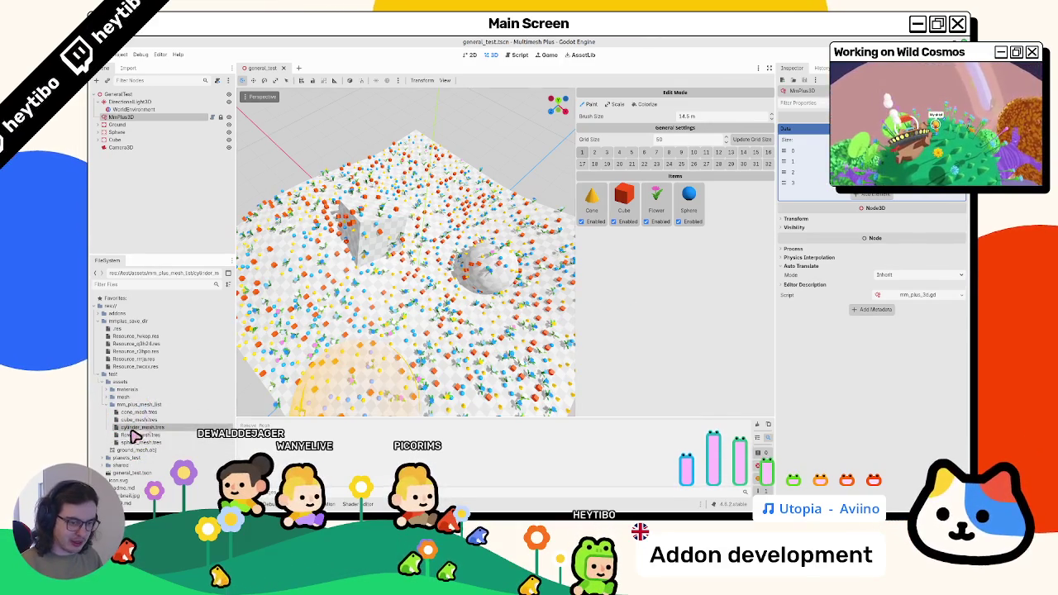
pyautogui.moveTo(141, 427)
pyautogui.mouseDown()
pyautogui.moveTo(675, 306)
pyautogui.moveTo(390, 342)
pyautogui.moveTo(400, 335)
pyautogui.mouseUp()
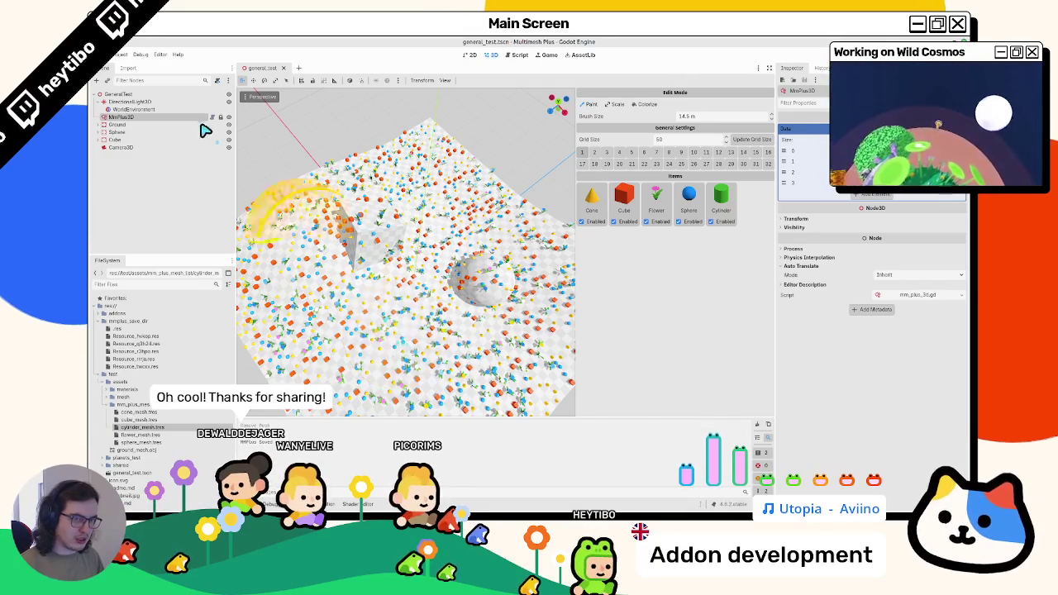
# - Add a new data list element, then select PRE_SA on line 22 of mm_plus_3d.gd
pyautogui.click(307, 237)
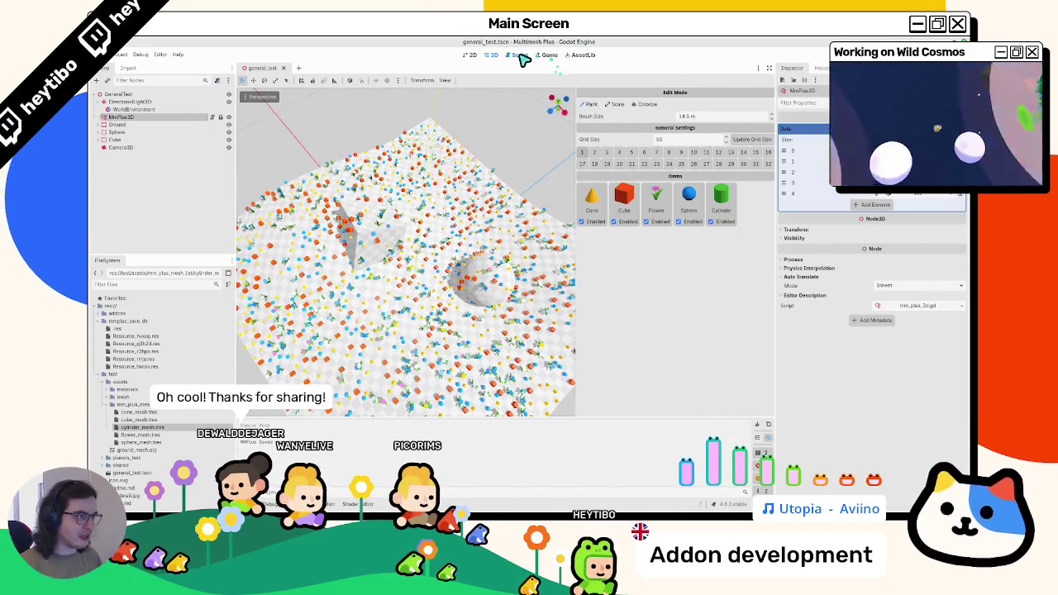
pyautogui.click(523, 56)
pyautogui.scroll(3, 480, 230)
pyautogui.moveTo(514, 300); pyautogui.dragTo(545, 303)
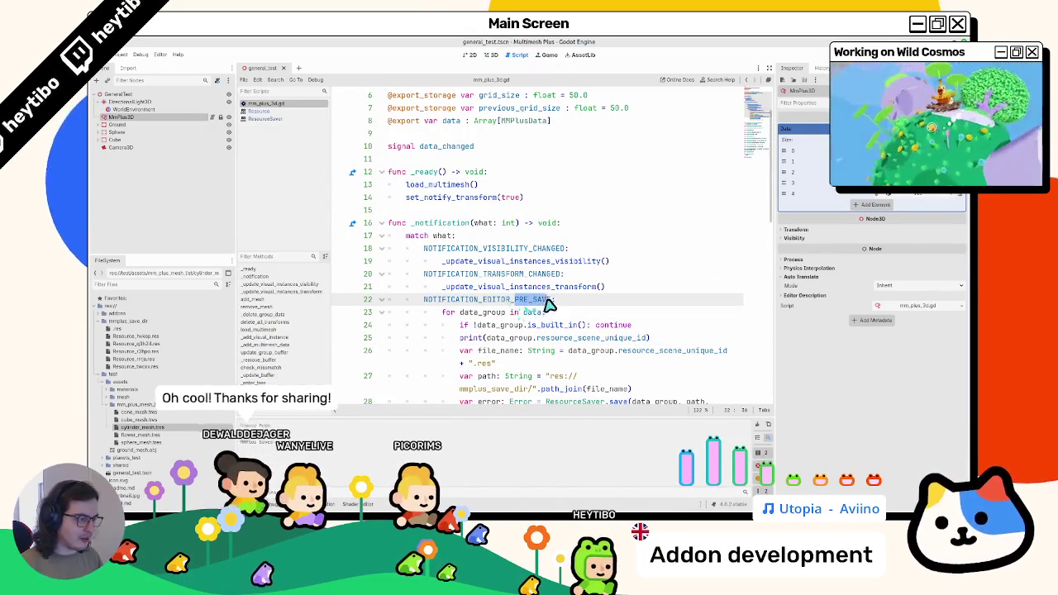
# - Change line 22 to NOTIFICATION_EDITOR_POST_SAVE and delete the nameless .res file from mmplus_save_dir
pyautogui.write('POST')
pyautogui.press('Return')
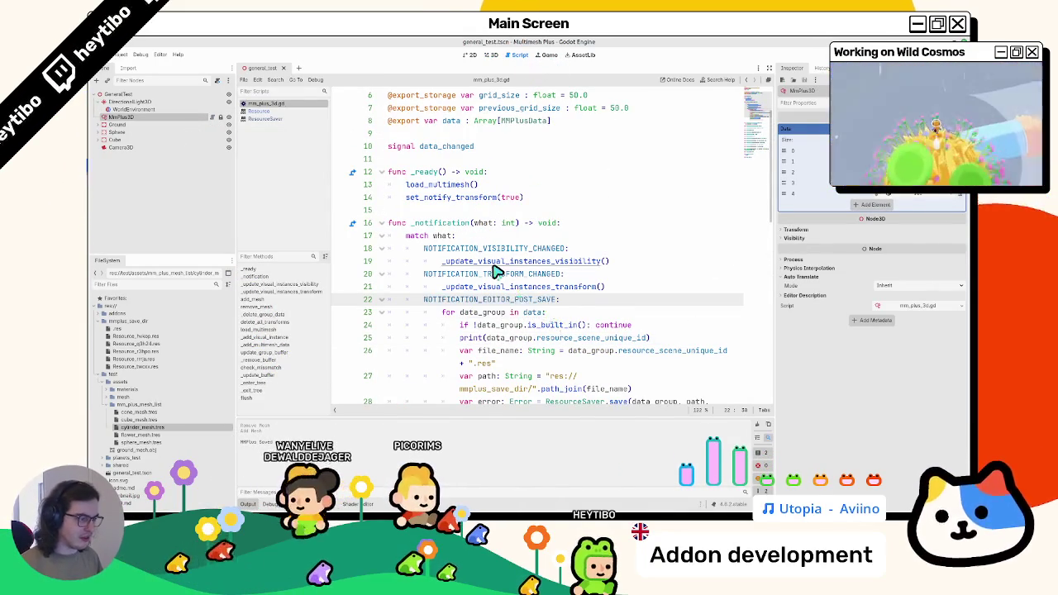
pyautogui.scroll(-2, 496, 271)
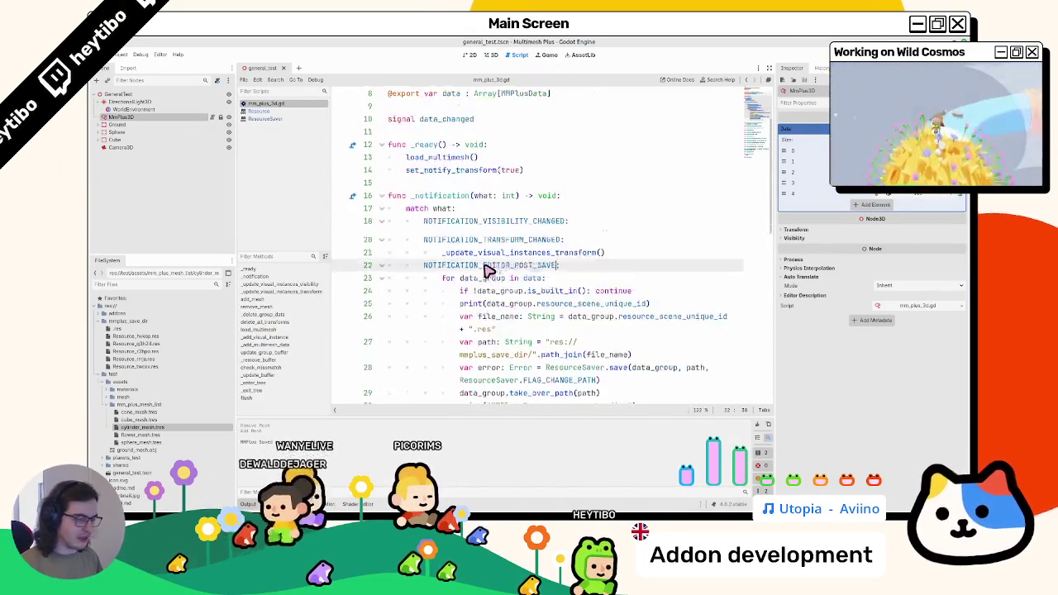
pyautogui.click(158, 336)
pyautogui.press('Delete')
pyautogui.press('Return')
pyautogui.hotkey('ctrl', 'F2')
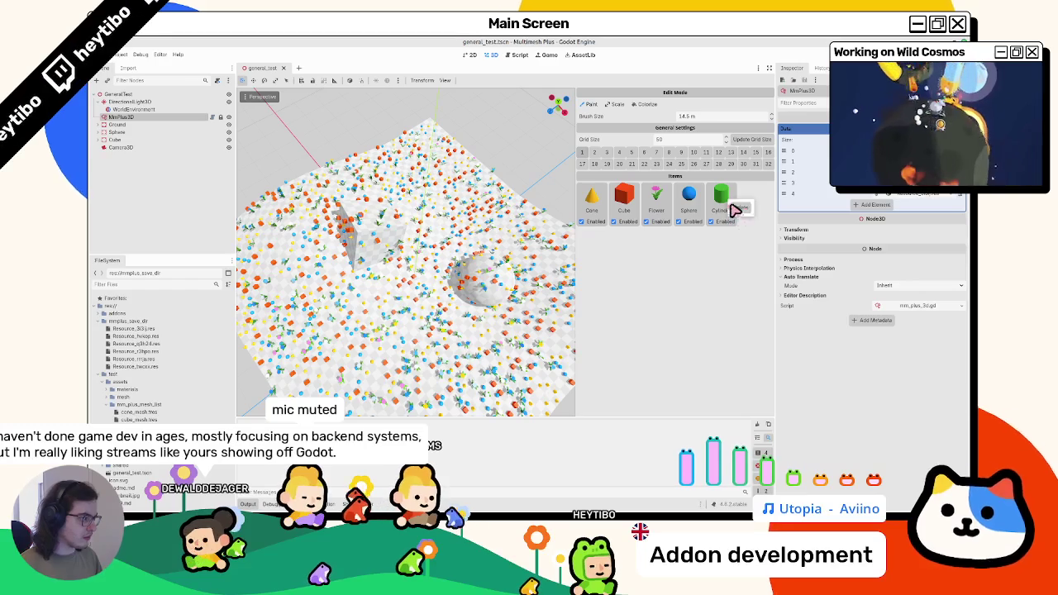
# - Remove the Cylinder palette item, erase items around the sphere, undo, and save the scene
pyautogui.moveTo(724, 205); pyautogui.dragTo(506, 213)
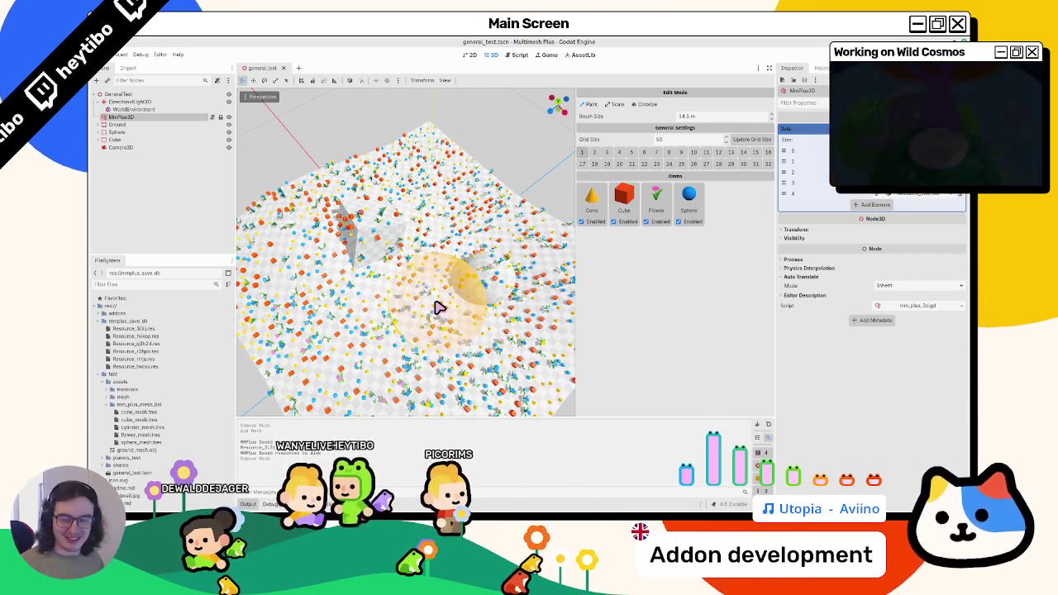
pyautogui.click(433, 306)
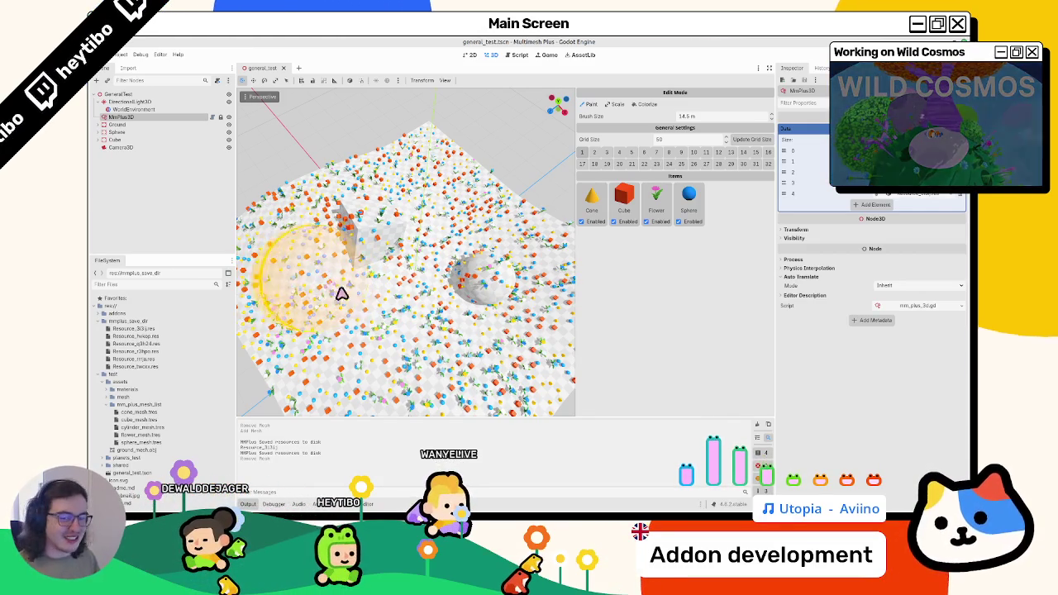
pyautogui.scroll(2, 364, 294)
pyautogui.scroll(-2, 363, 294)
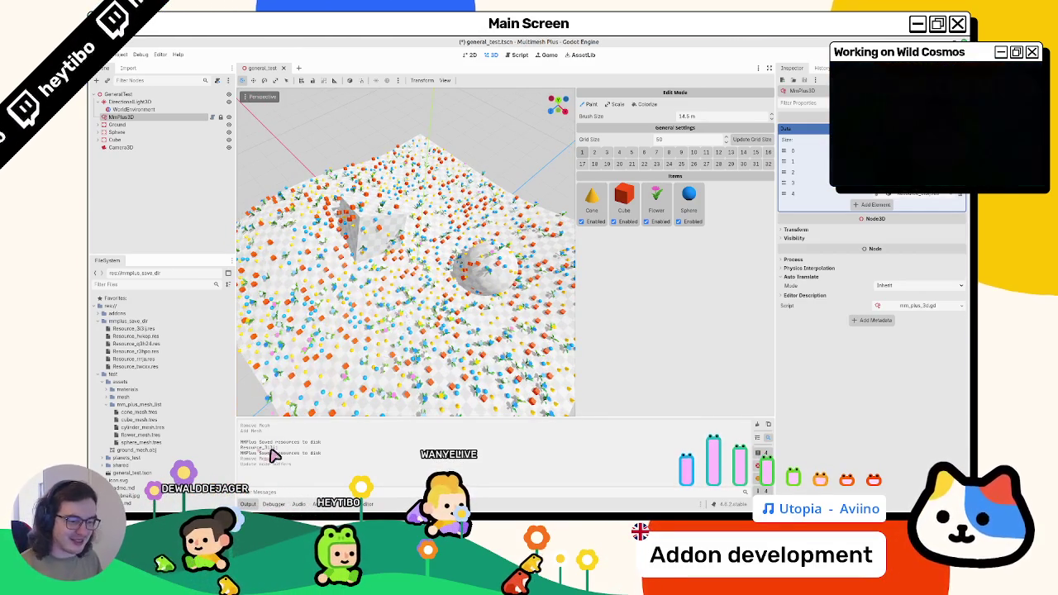
pyautogui.hotkey('ctrl', 'z')
pyautogui.hotkey('ctrl', 's')
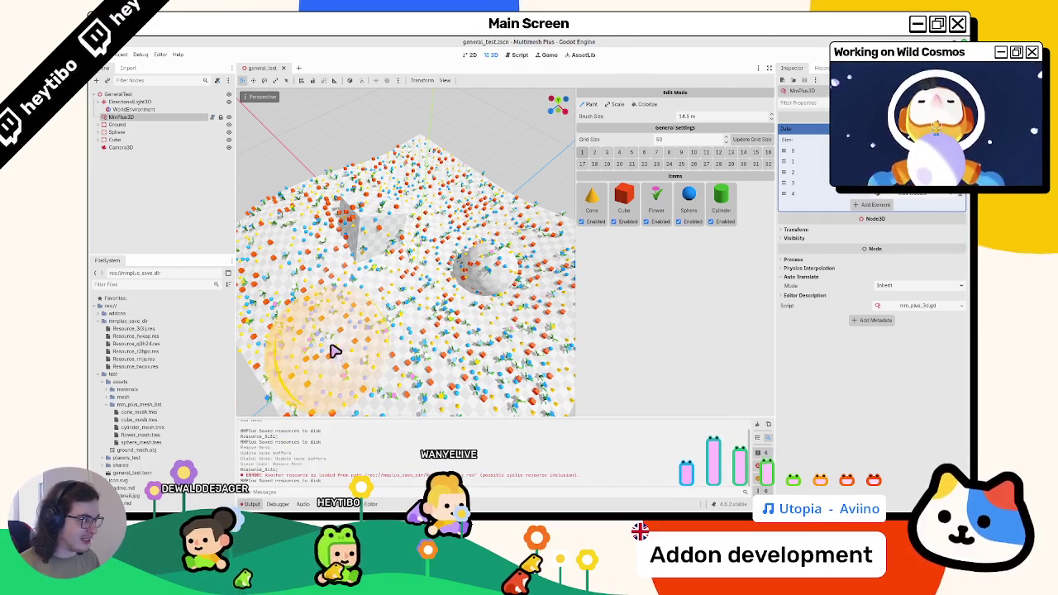
# - Reselect MmPlus3D, remove and restore the Cylinder item again, and save
pyautogui.click(149, 110)
pyautogui.click(156, 119)
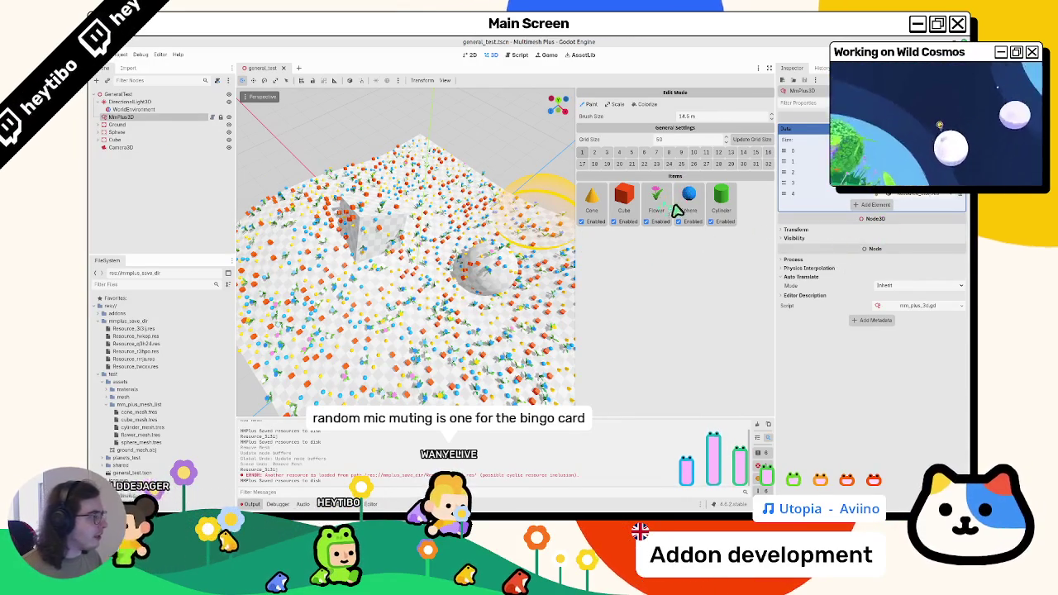
pyautogui.rightClick(716, 208)
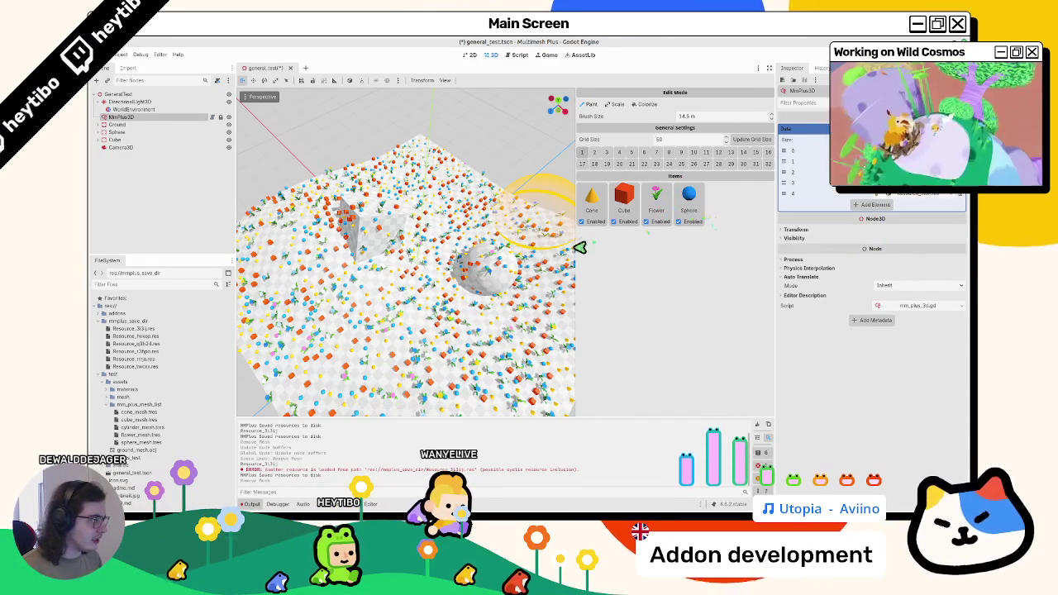
pyautogui.hotkey('ctrl', 'z')
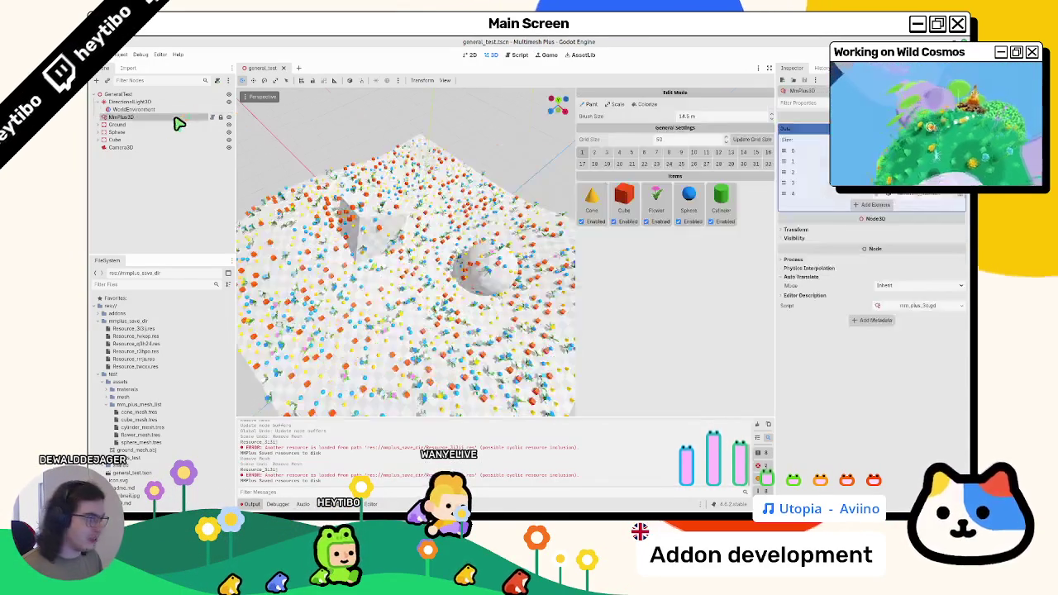
pyautogui.hotkey('ctrl', 's')
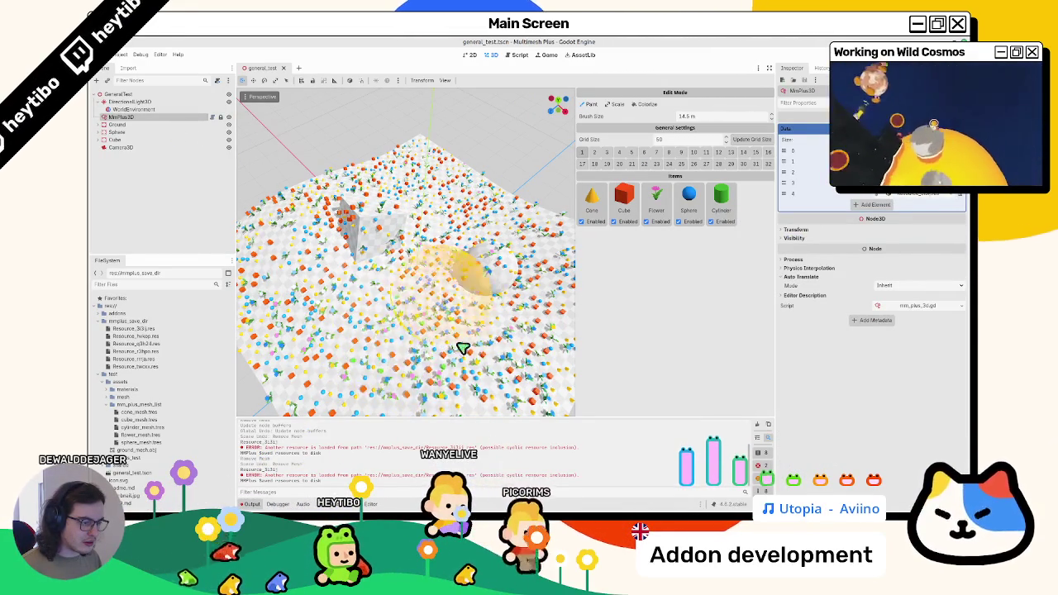
# - Paint items onto the terrain, highlight the cyclic resource error, and return to mm_plus_3d.gd
pyautogui.click(450, 268)
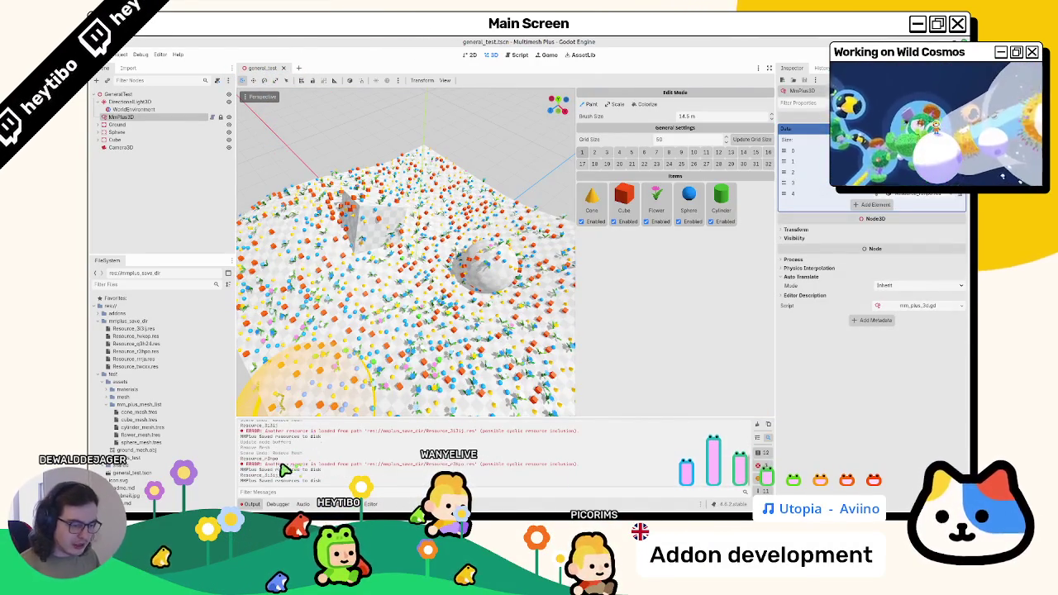
pyautogui.moveTo(276, 464); pyautogui.dragTo(438, 465)
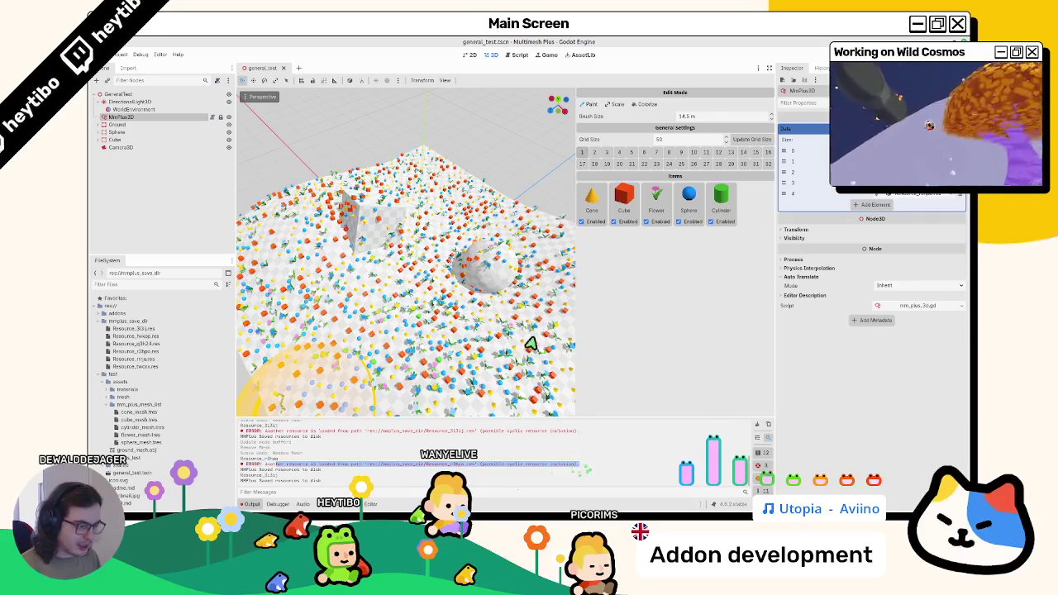
pyautogui.click(519, 55)
pyautogui.scroll(-3, 567, 267)
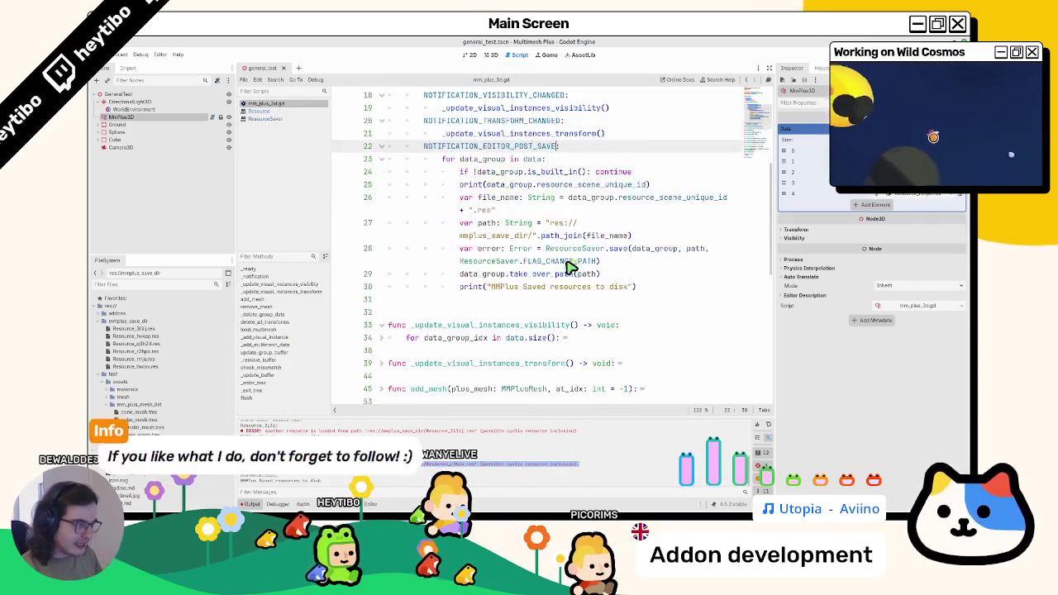
# - Narrow the Inspector and left docks to widen the code, then open ResourceSaver help from line 28
pyautogui.moveTo(777, 258); pyautogui.dragTo(863, 259)
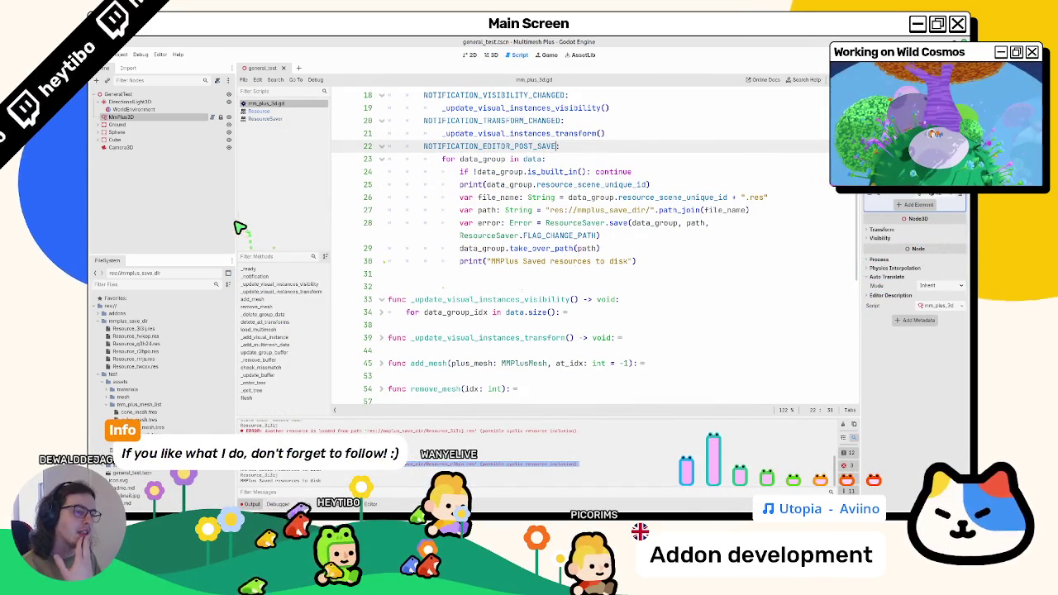
pyautogui.moveTo(236, 227); pyautogui.dragTo(201, 234)
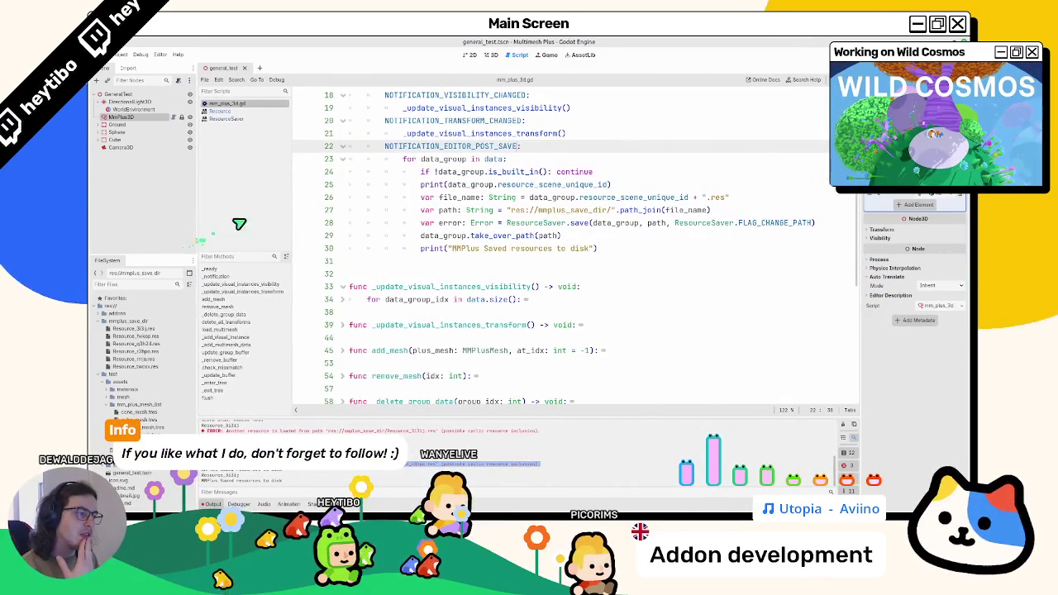
pyautogui.doubleClick(573, 185)
pyautogui.click(511, 229)
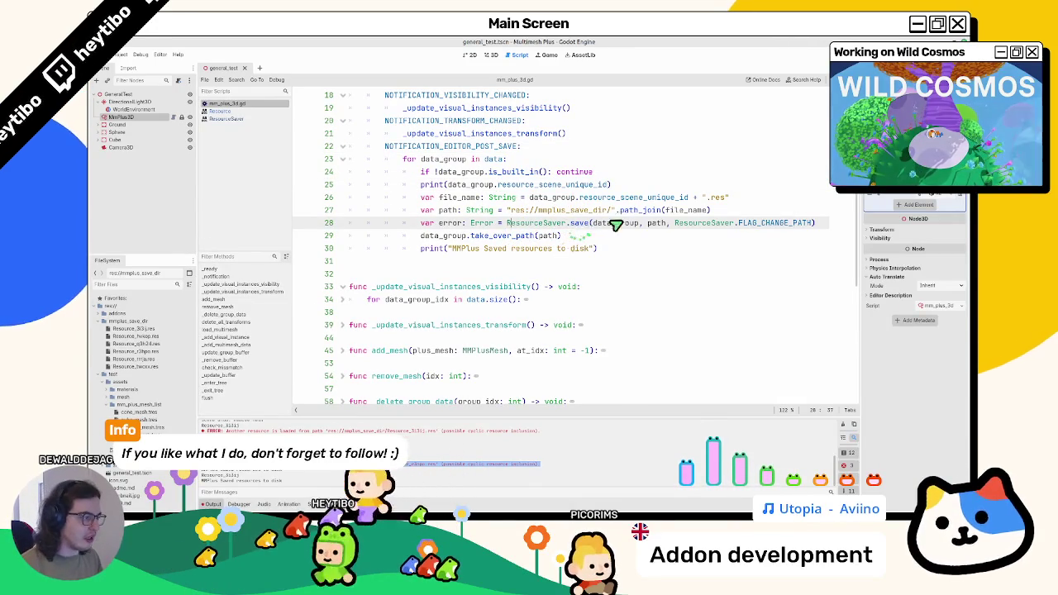
pyautogui.keyDown('ctrl'); pyautogui.click(588, 234); pyautogui.keyUp('ctrl')
pyautogui.middleClick(264, 118)
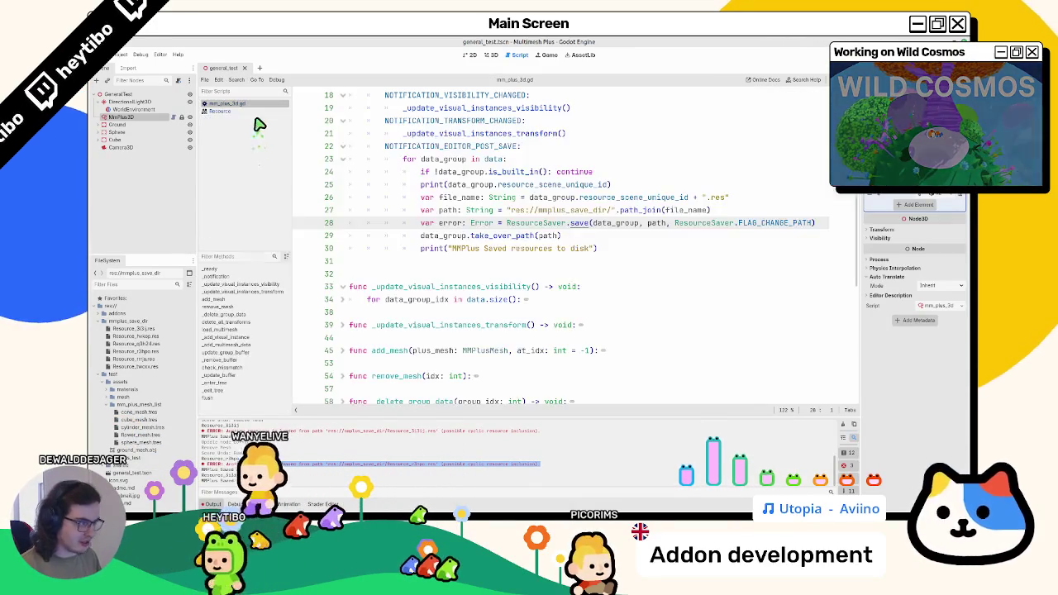
pyautogui.keyDown('ctrl'); pyautogui.click(773, 224); pyautogui.keyUp('ctrl')
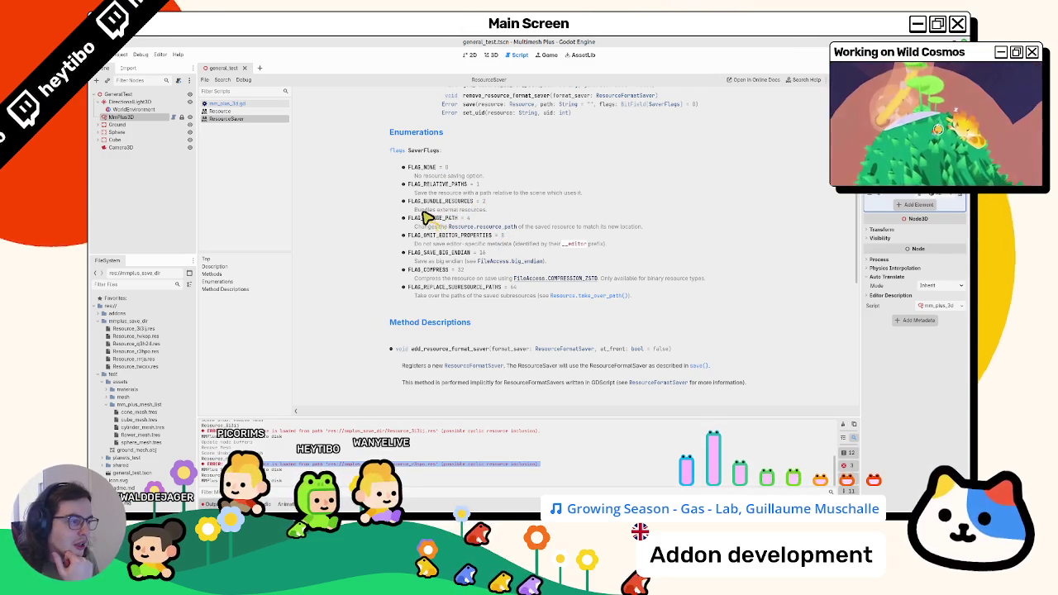
# - Highlight the relative-path, no-saving and FLAG_CHANGE_PATH descriptions in the ResourceSaver SaverFlags help
pyautogui.moveTo(415, 193); pyautogui.dragTo(610, 199)
pyautogui.doubleClick(427, 177)
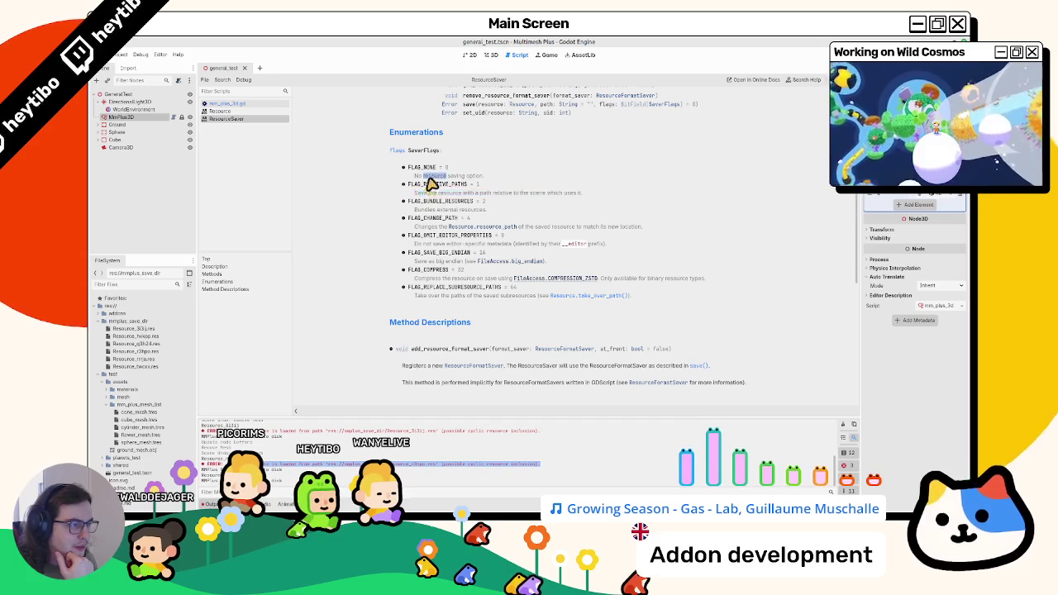
pyautogui.moveTo(420, 228); pyautogui.dragTo(581, 233)
pyautogui.moveTo(644, 228)
pyautogui.mouseDown()
pyautogui.moveTo(429, 225)
pyautogui.moveTo(425, 239)
pyautogui.moveTo(423, 219)
pyautogui.mouseUp()
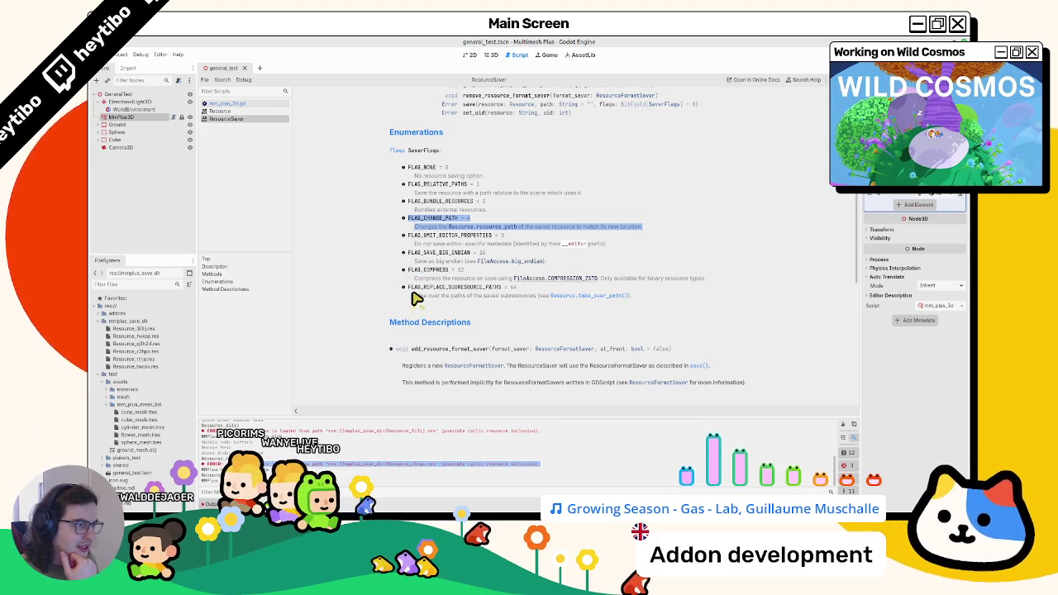
# - Browse the help, view the Resource class reference, then return to mm_plus_3d.gd
pyautogui.scroll(2, 416, 298)
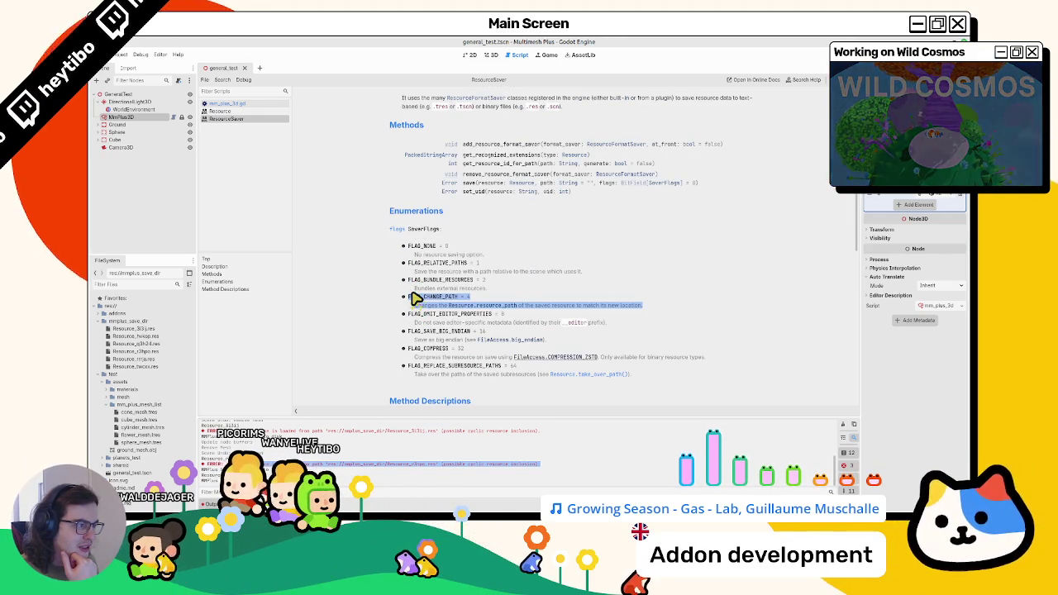
pyautogui.scroll(-4, 416, 296)
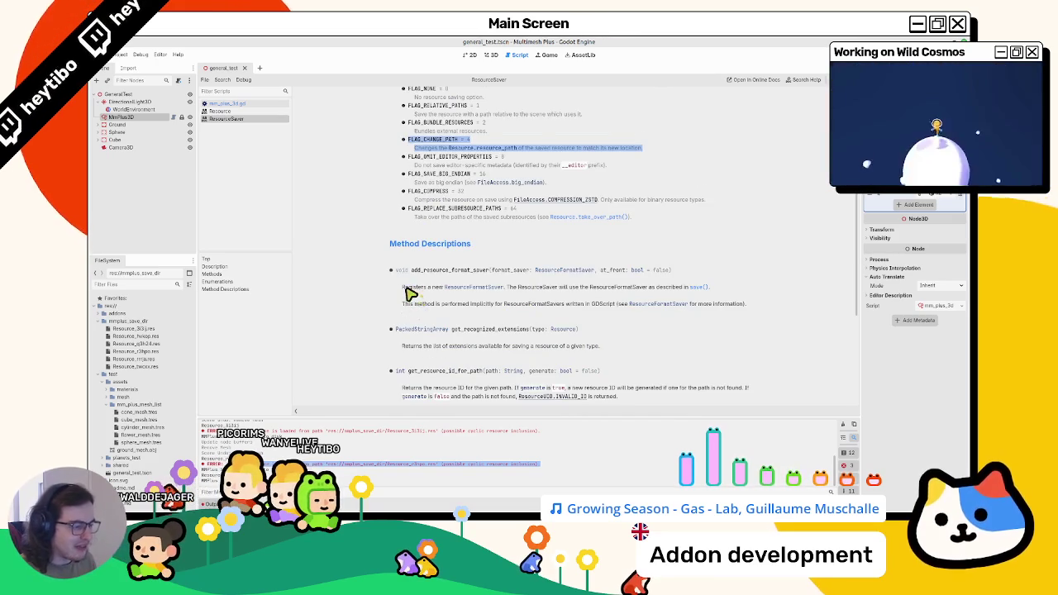
pyautogui.scroll(-2, 414, 295)
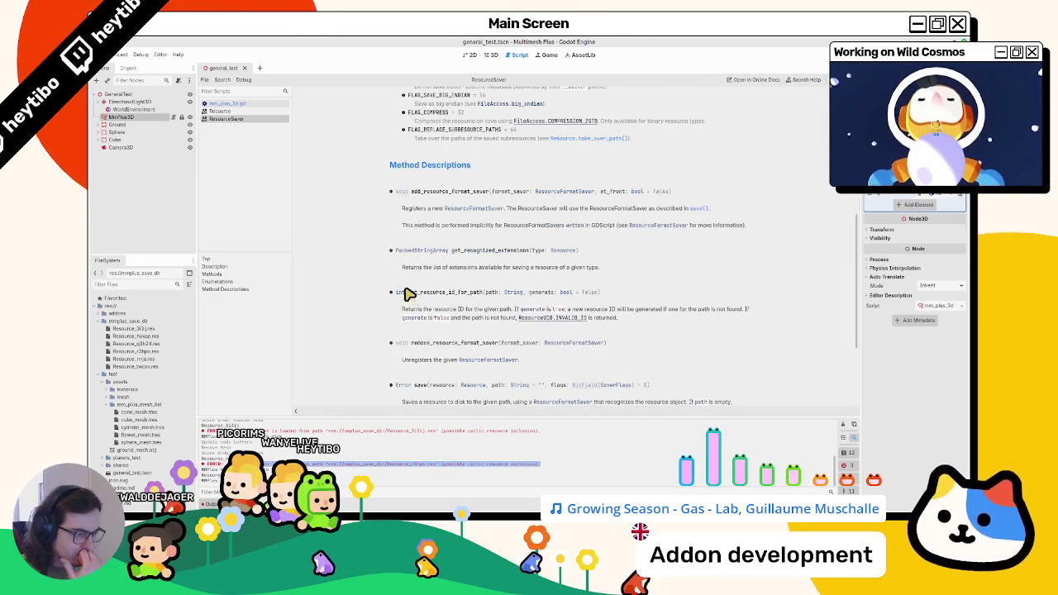
pyautogui.click(223, 111)
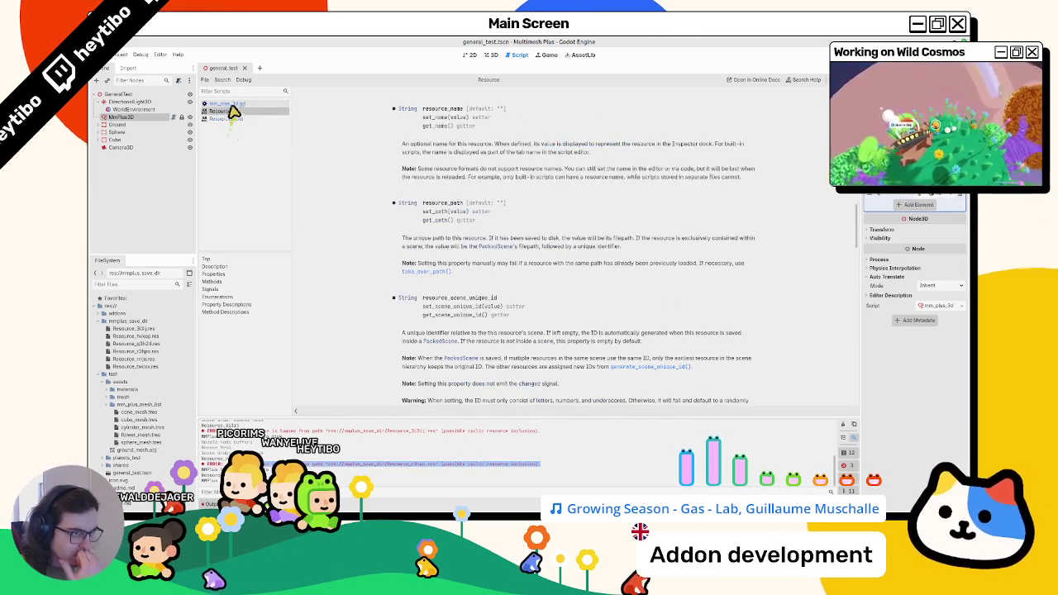
pyautogui.click(237, 104)
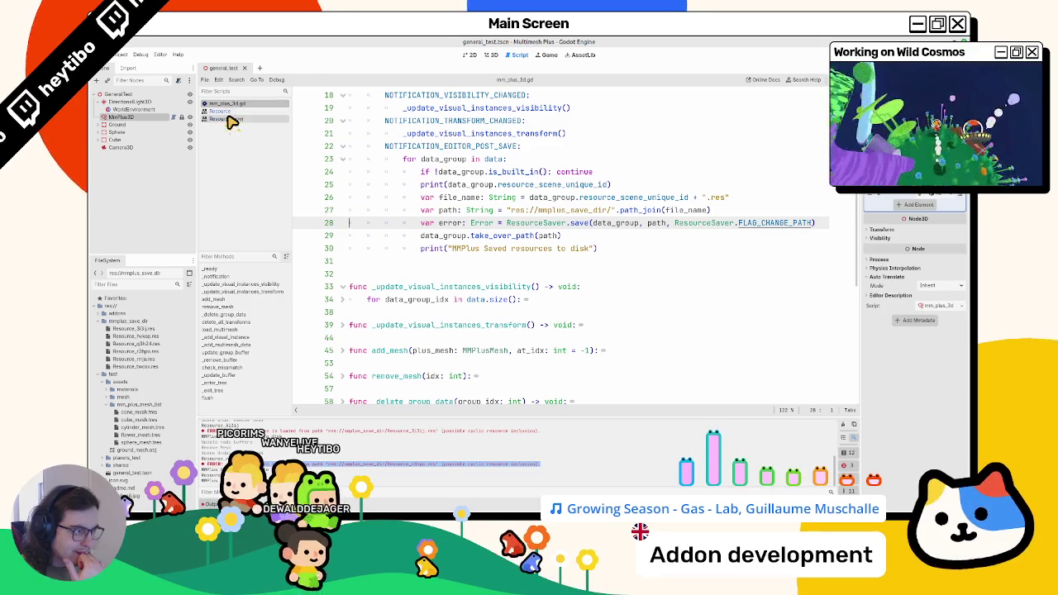
pyautogui.tripleClick(430, 189)
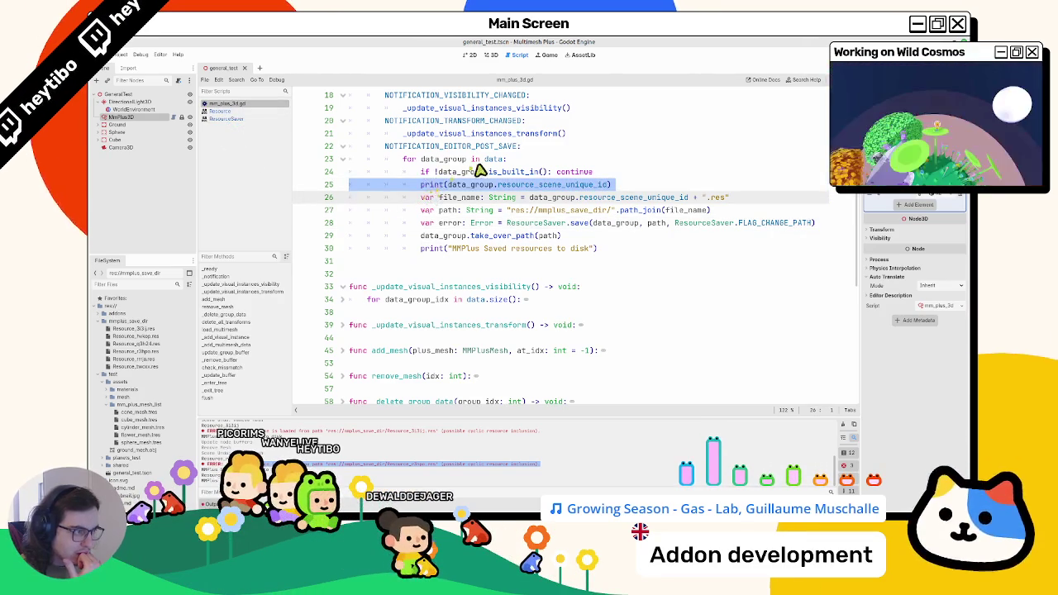
pyautogui.doubleClick(500, 172)
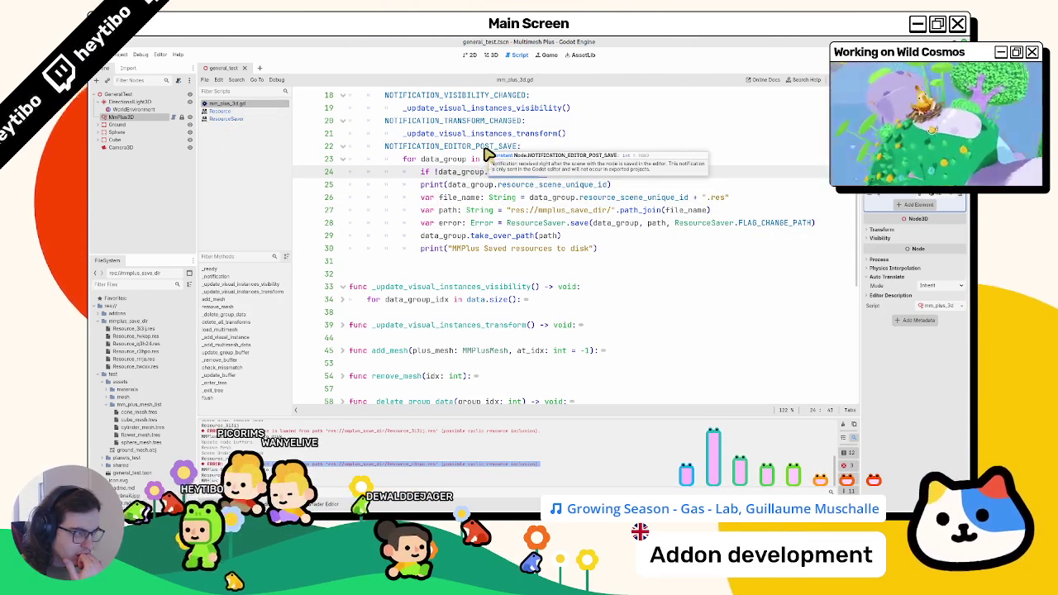
pyautogui.click(488, 149)
pyautogui.click(454, 176)
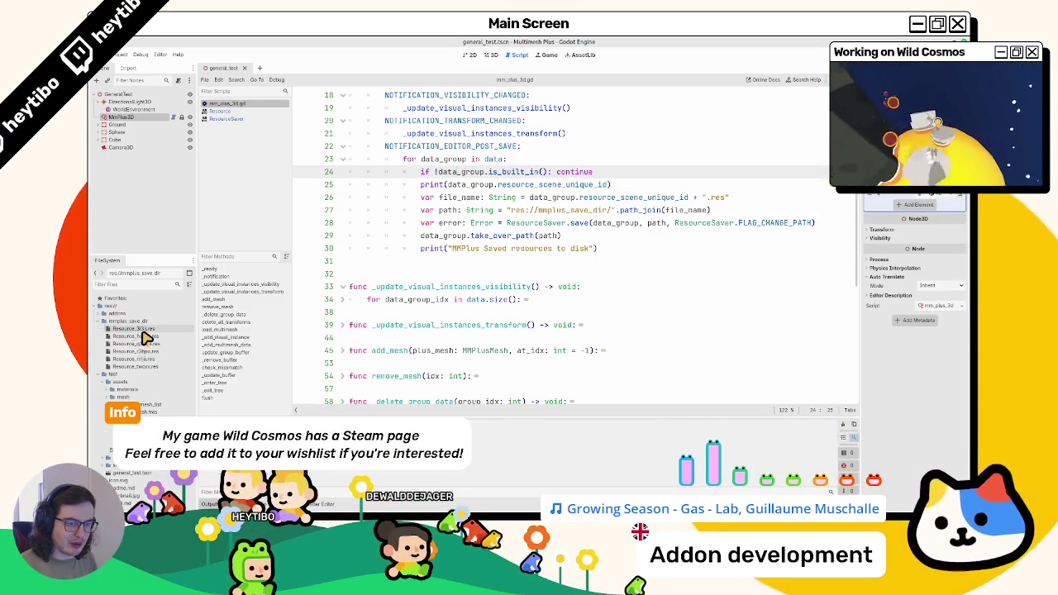
# - View the owners of the first three .res files in mmplus_save_dir
pyautogui.rightClick(143, 334)
pyautogui.click(163, 350)
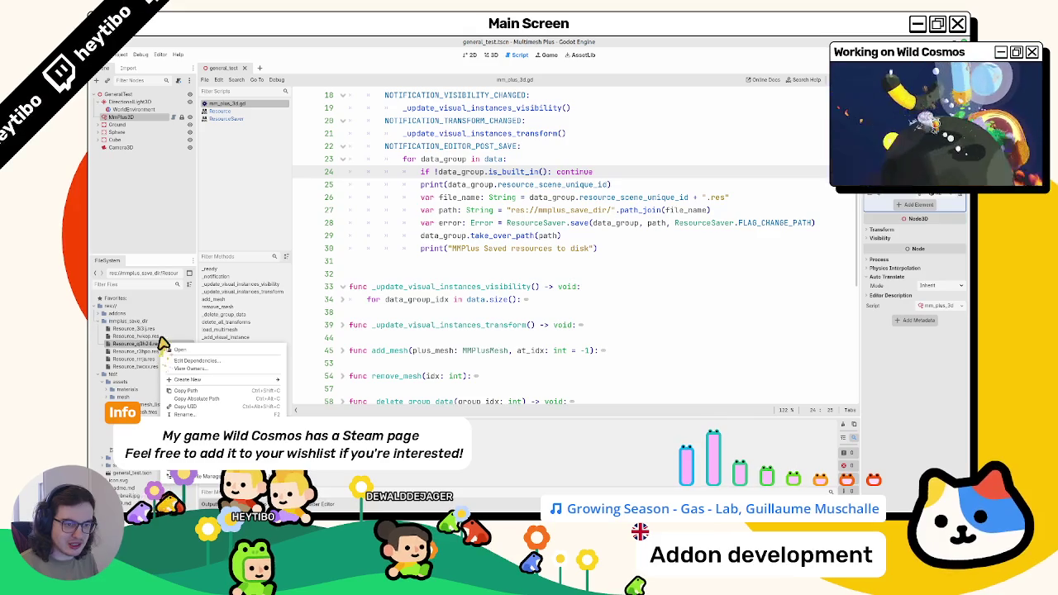
pyautogui.click(176, 349)
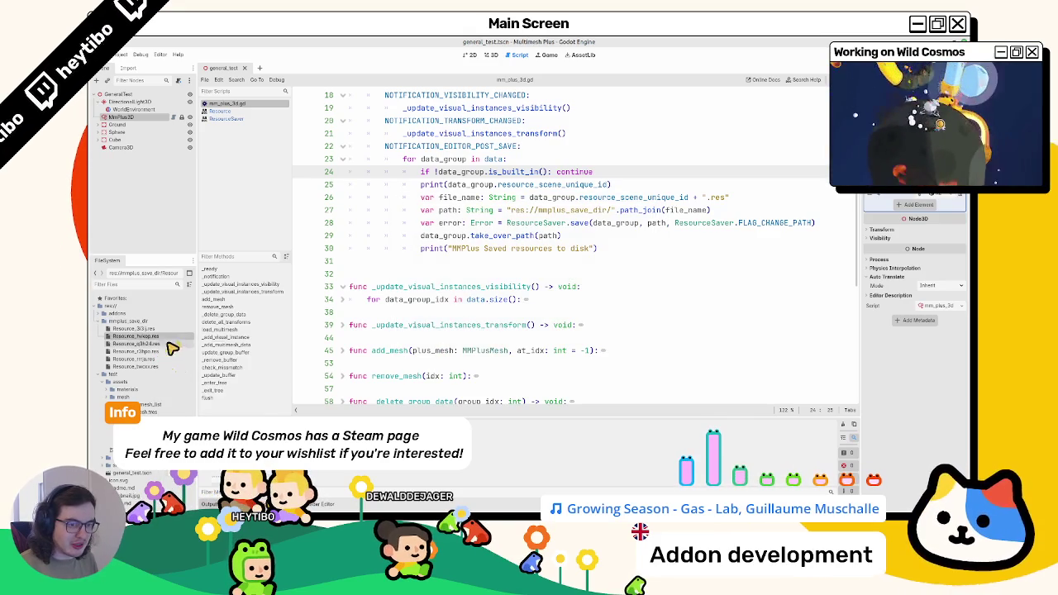
pyautogui.rightClick(171, 344)
pyautogui.click(173, 364)
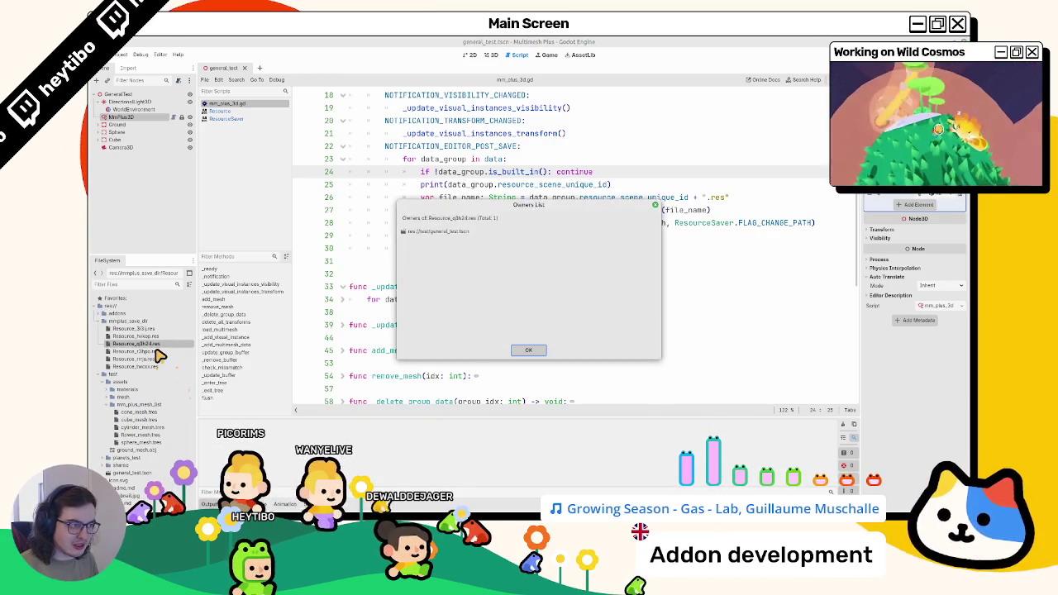
pyautogui.rightClick(162, 352)
pyautogui.click(170, 371)
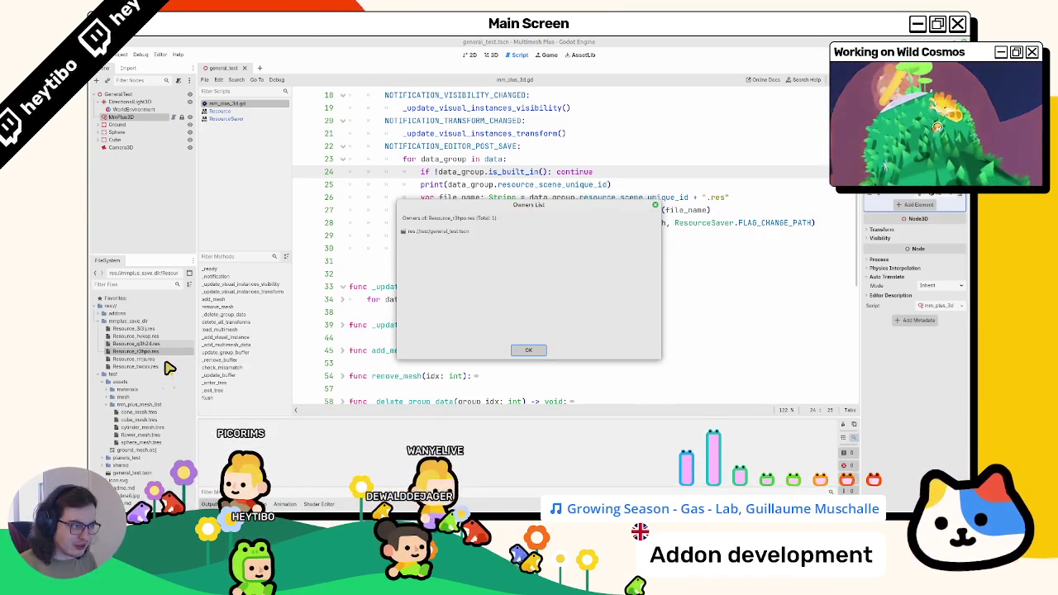
# - Check the owners of the remaining two .res files, then widen the Inspector dock
pyautogui.rightClick(169, 360)
pyautogui.click(165, 374)
pyautogui.press('Escape')
pyautogui.rightClick(162, 369)
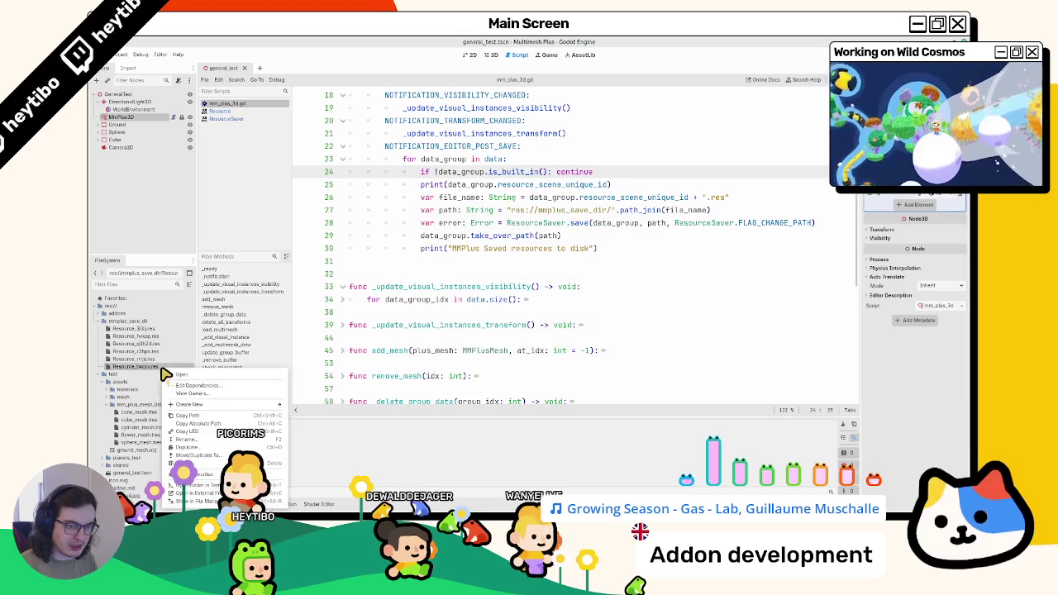
pyautogui.click(189, 396)
pyautogui.press('Escape')
pyautogui.click(132, 328)
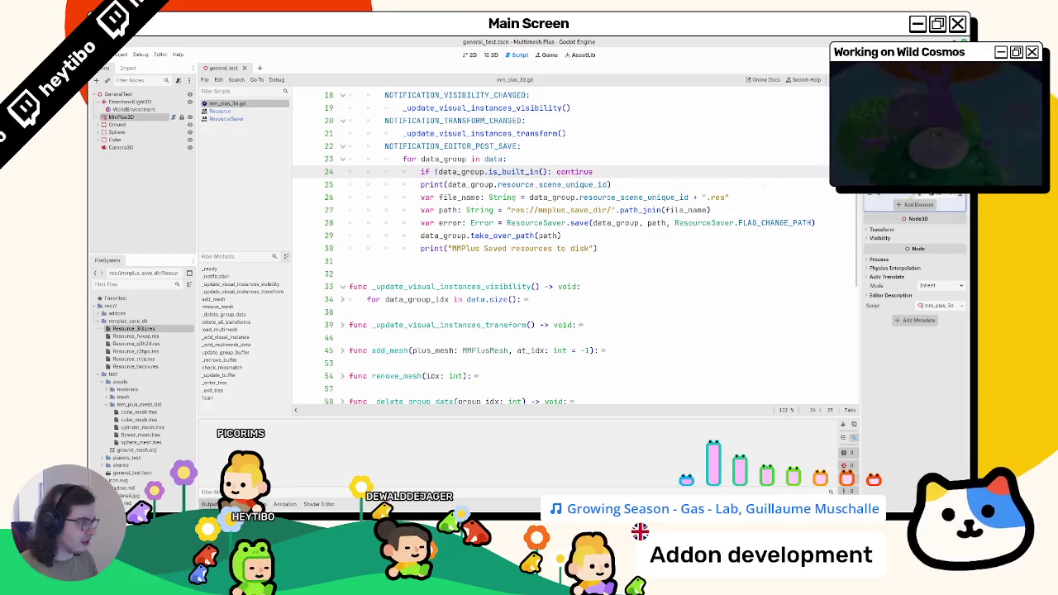
pyautogui.moveTo(860, 206); pyautogui.dragTo(743, 206)
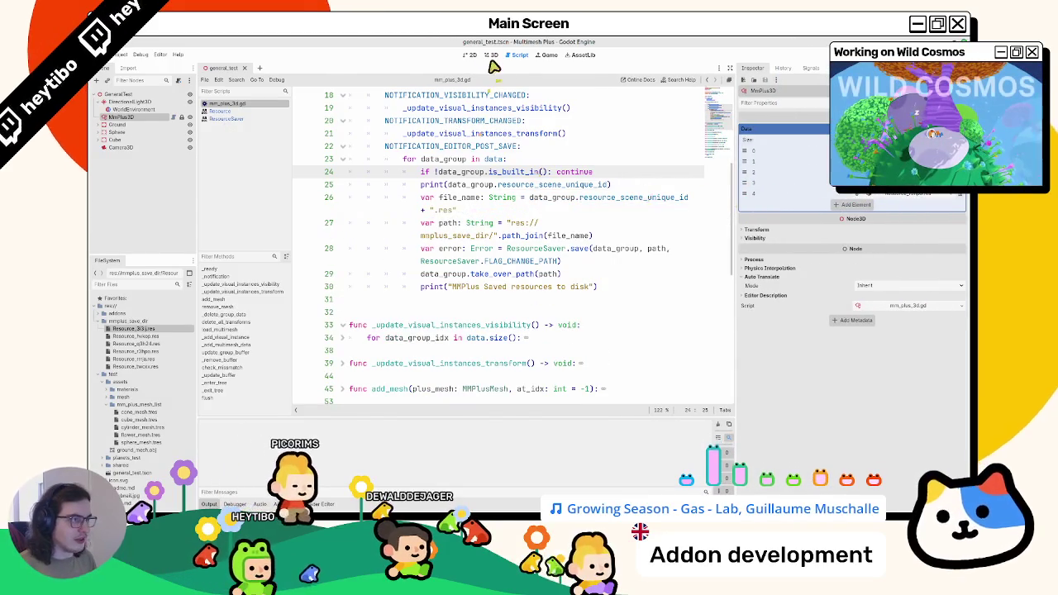
# - In the 3D view, paint objects over the lower-left terrain and save the scene
pyautogui.click(492, 56)
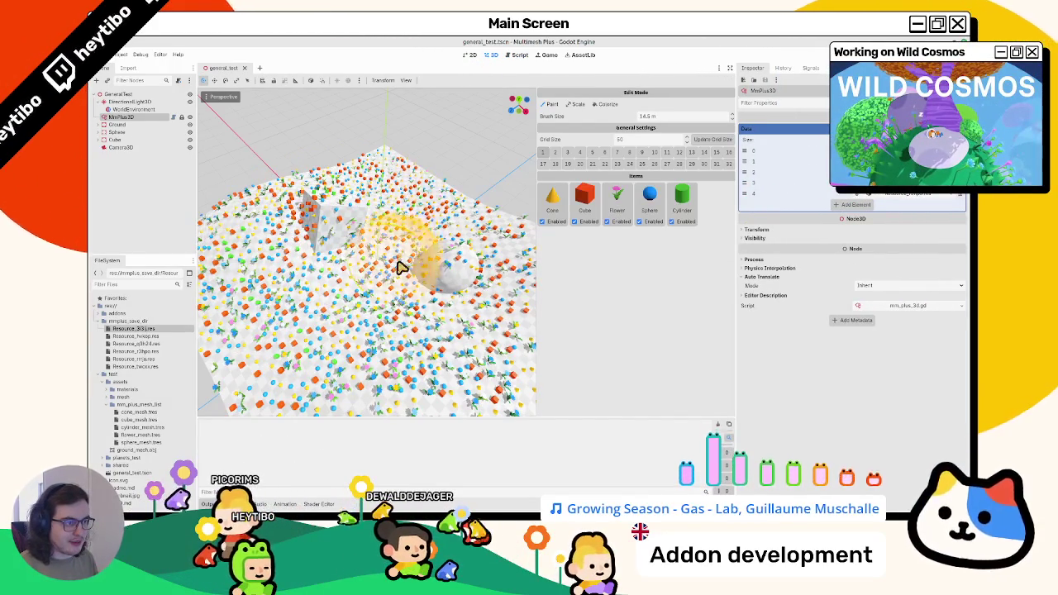
pyautogui.moveTo(420, 264); pyautogui.dragTo(354, 335)
pyautogui.moveTo(411, 235)
pyautogui.mouseDown()
pyautogui.moveTo(303, 306)
pyautogui.moveTo(350, 328)
pyautogui.moveTo(295, 352)
pyautogui.moveTo(266, 303)
pyautogui.mouseUp()
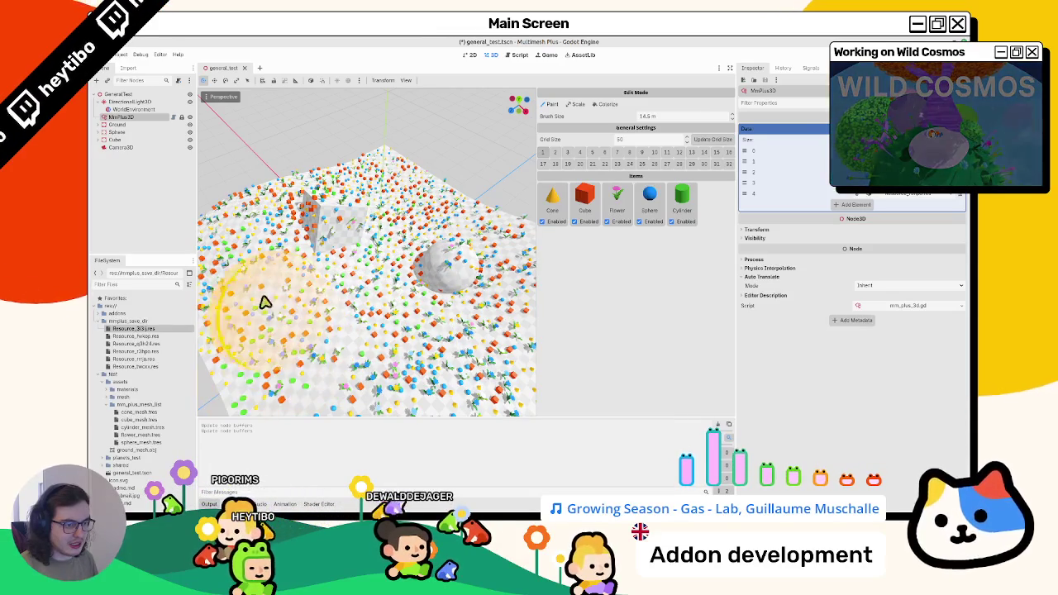
pyautogui.hotkey('ctrl', 's')
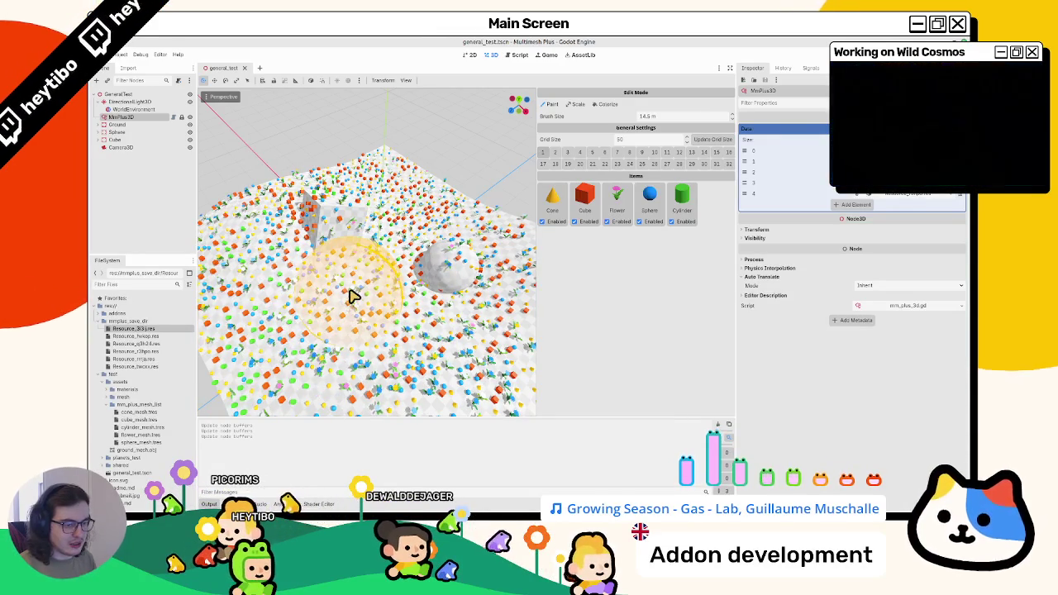
# - Reselect MmPlus3D, fill the sparse foreground with painted objects, and return to mm_plus_3d.gd
pyautogui.click(112, 109)
pyautogui.click(114, 117)
pyautogui.moveTo(302, 316)
pyautogui.mouseDown()
pyautogui.moveTo(425, 236)
pyautogui.moveTo(342, 295)
pyautogui.moveTo(437, 236)
pyautogui.moveTo(525, 216)
pyautogui.mouseUp()
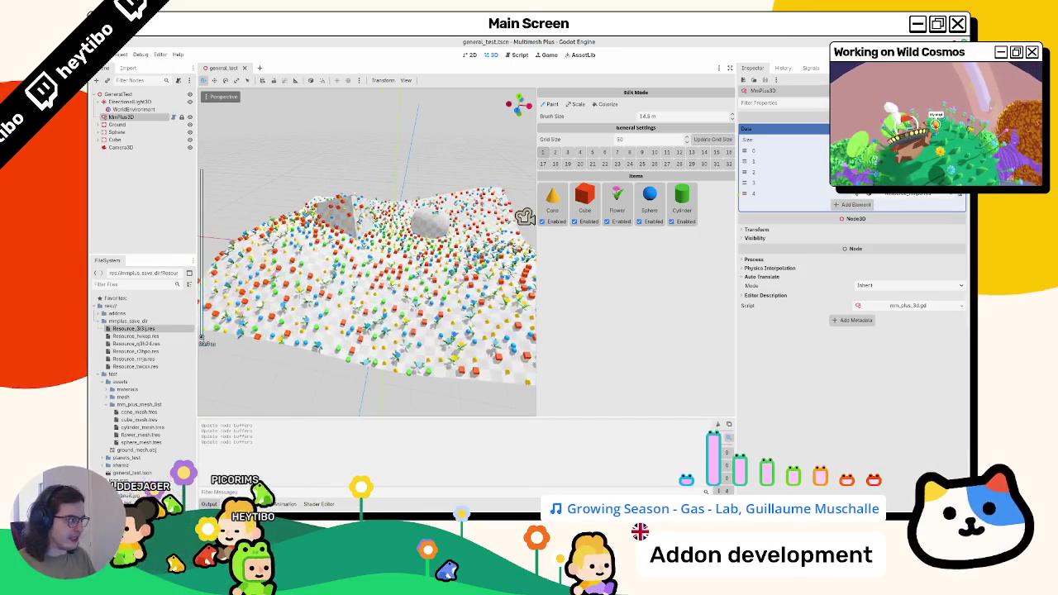
pyautogui.click(519, 55)
pyautogui.scroll(6, 465, 215)
pyautogui.scroll(-6, 468, 220)
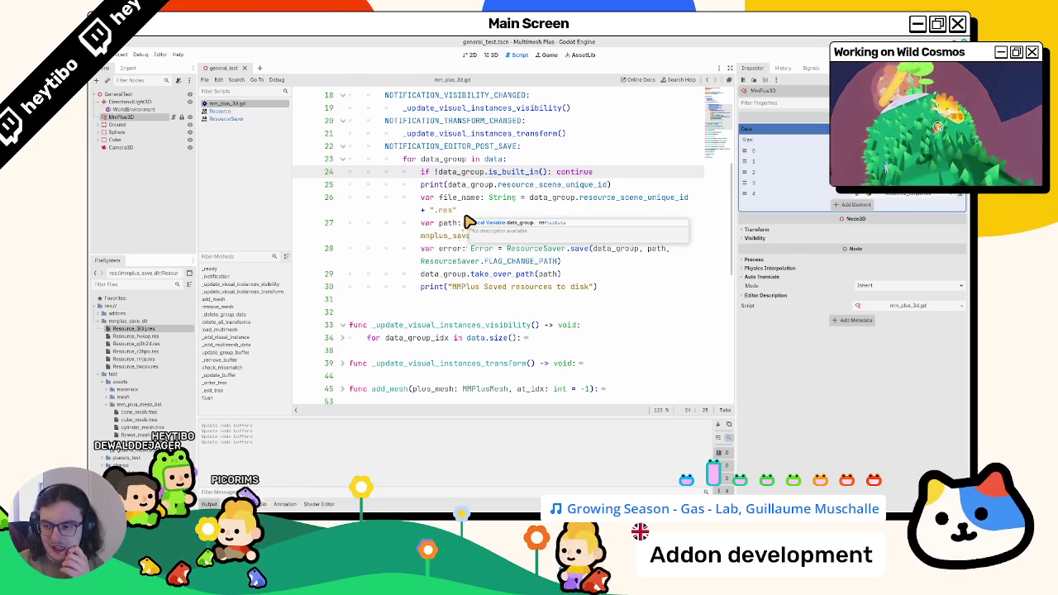
# - Remove the Cylinder and Sphere items, save, undo to restore them, and save again
pyautogui.click(486, 55)
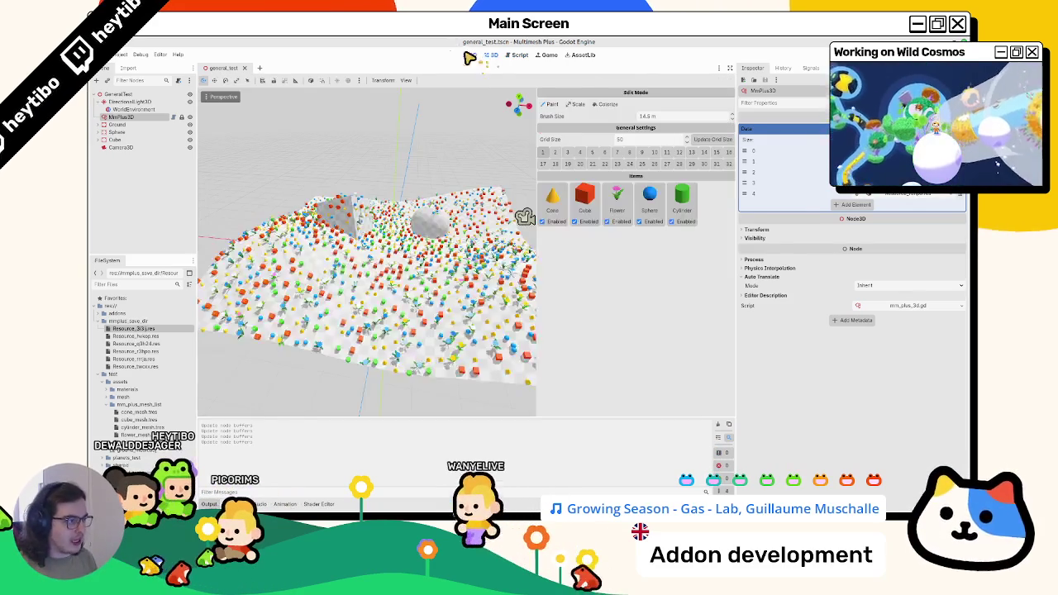
pyautogui.click(470, 55)
pyautogui.click(491, 54)
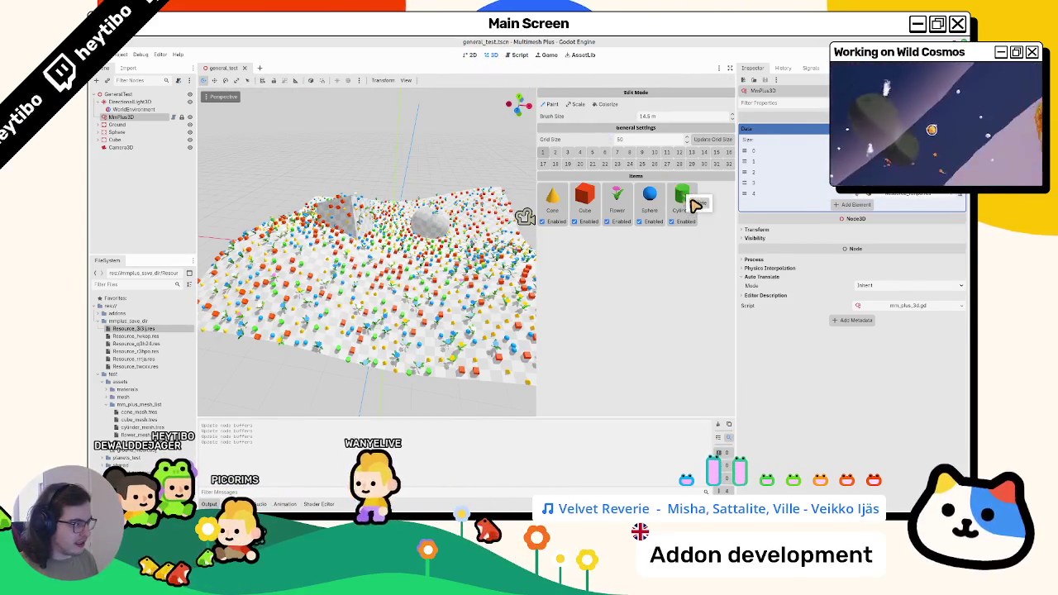
pyautogui.click(699, 203)
pyautogui.click(667, 203)
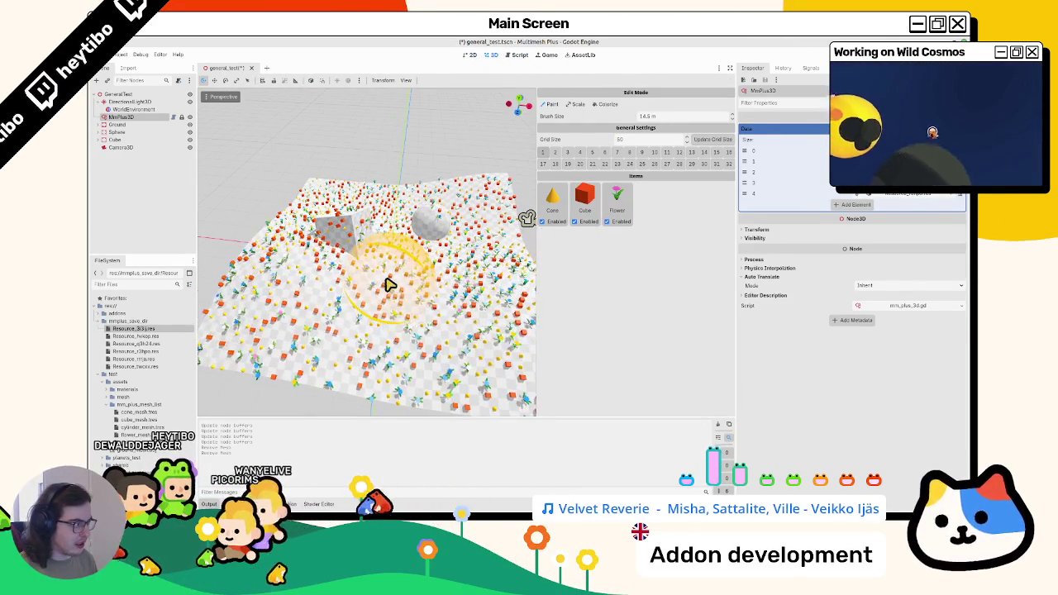
pyautogui.hotkey('ctrl', 's')
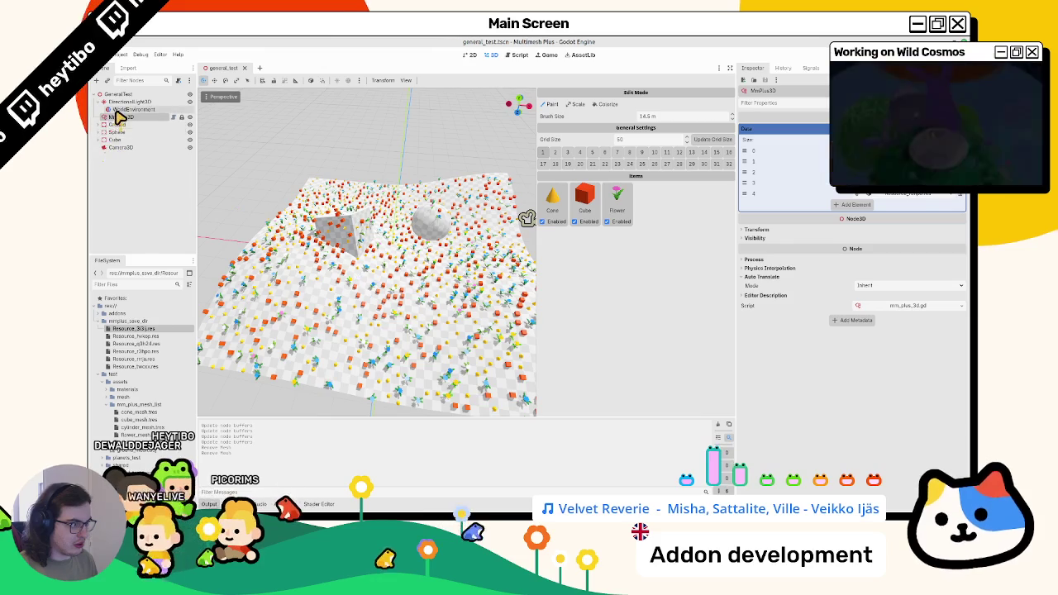
pyautogui.hotkey('ctrl', 'z')
pyautogui.hotkey('ctrl', 'z')
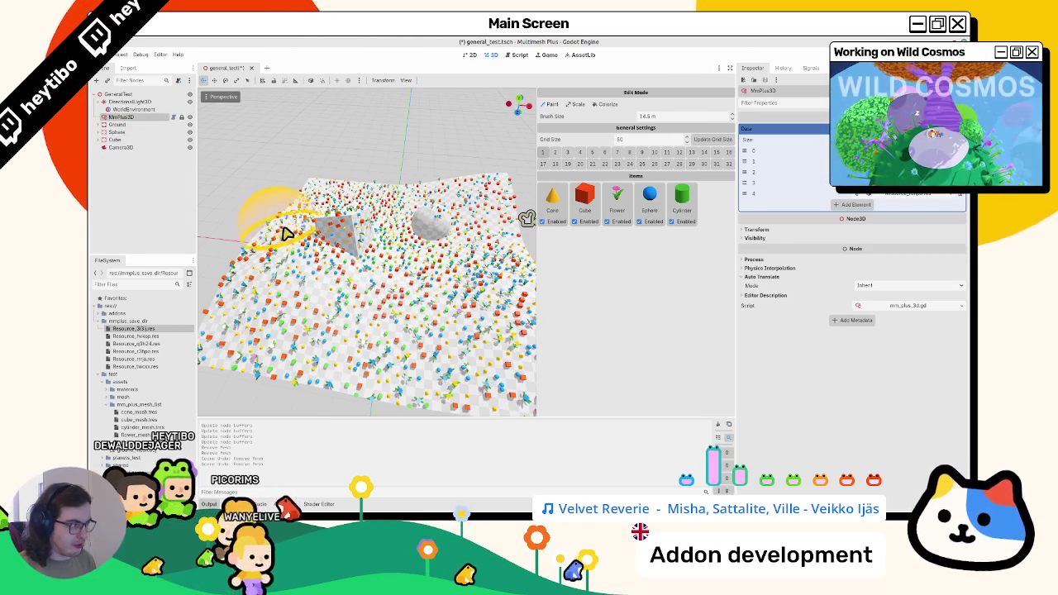
pyautogui.hotkey('ctrl', 's')
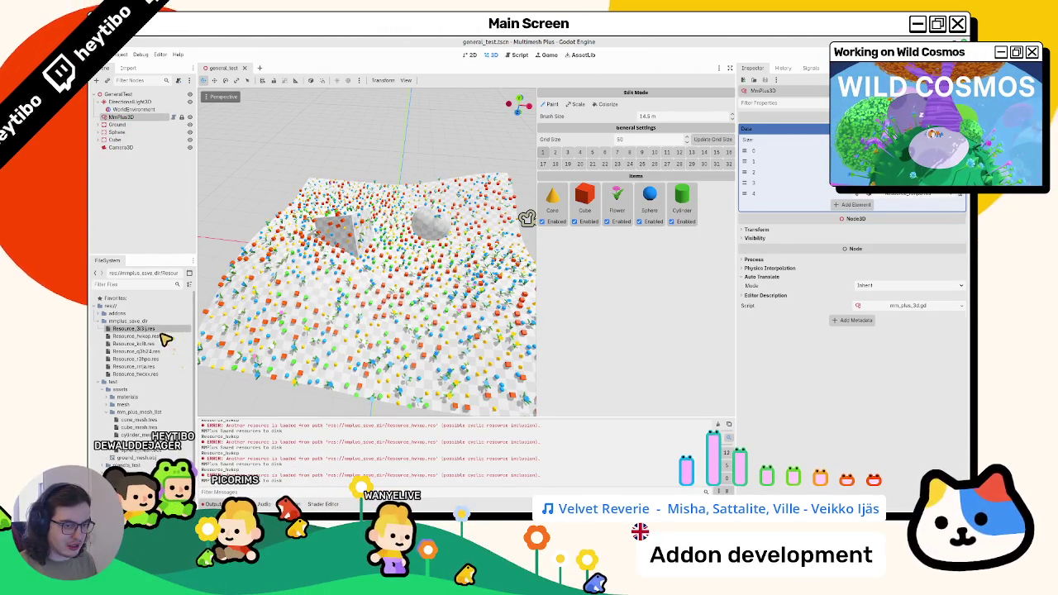
# - Reselect MmPlus3D to show its paint settings and inspect Data element 0
pyautogui.click(149, 373)
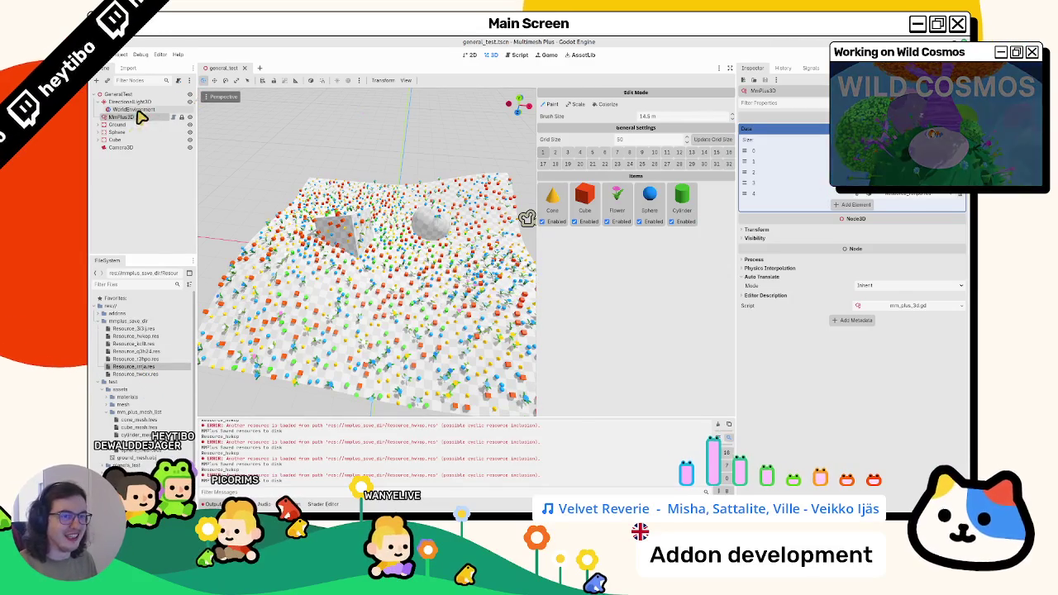
pyautogui.click(137, 110)
pyautogui.click(132, 119)
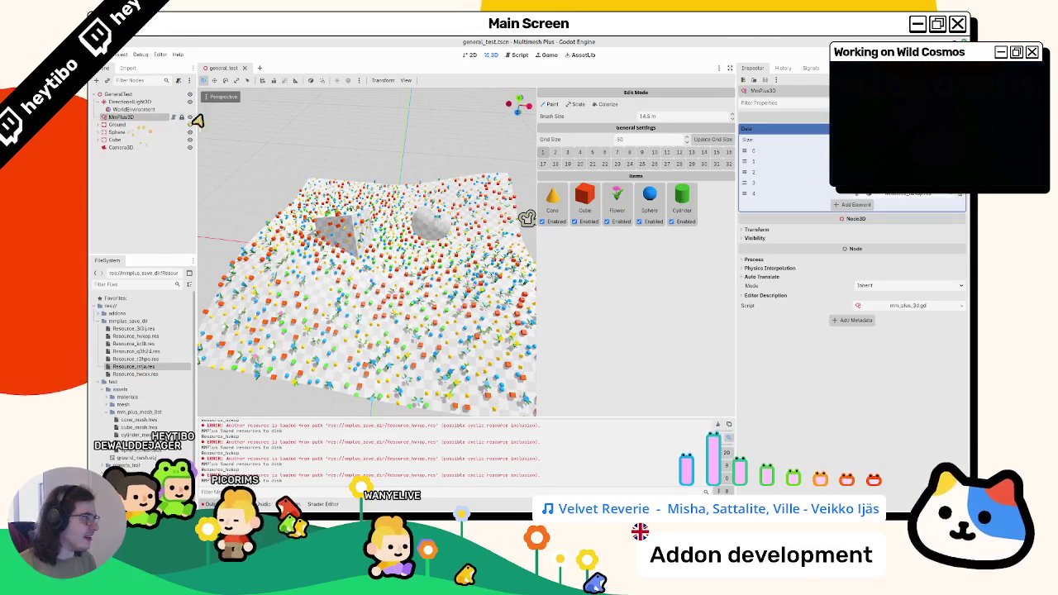
pyautogui.click(133, 110)
pyautogui.click(151, 117)
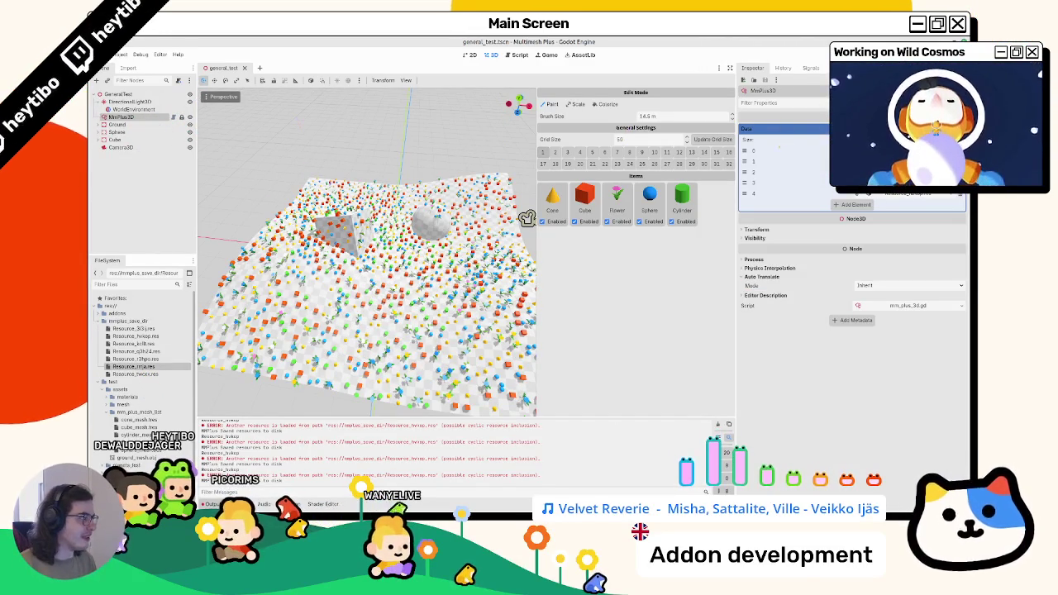
pyautogui.click(910, 150)
pyautogui.click(910, 150)
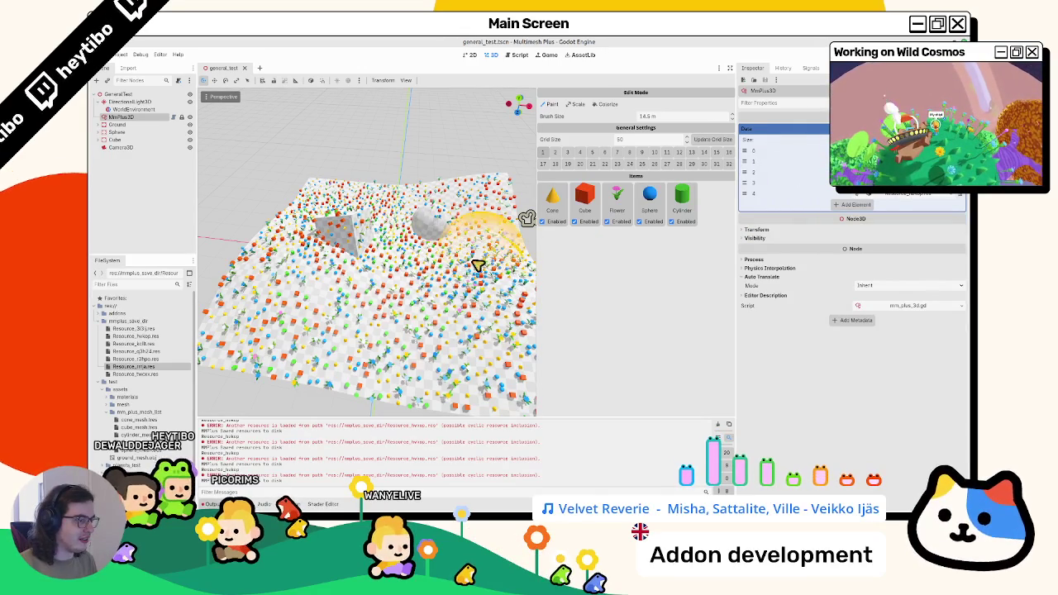
# - Paint more objects, save, select the new .res file, widen the left docks, and open the script
pyautogui.moveTo(406, 338); pyautogui.dragTo(392, 322)
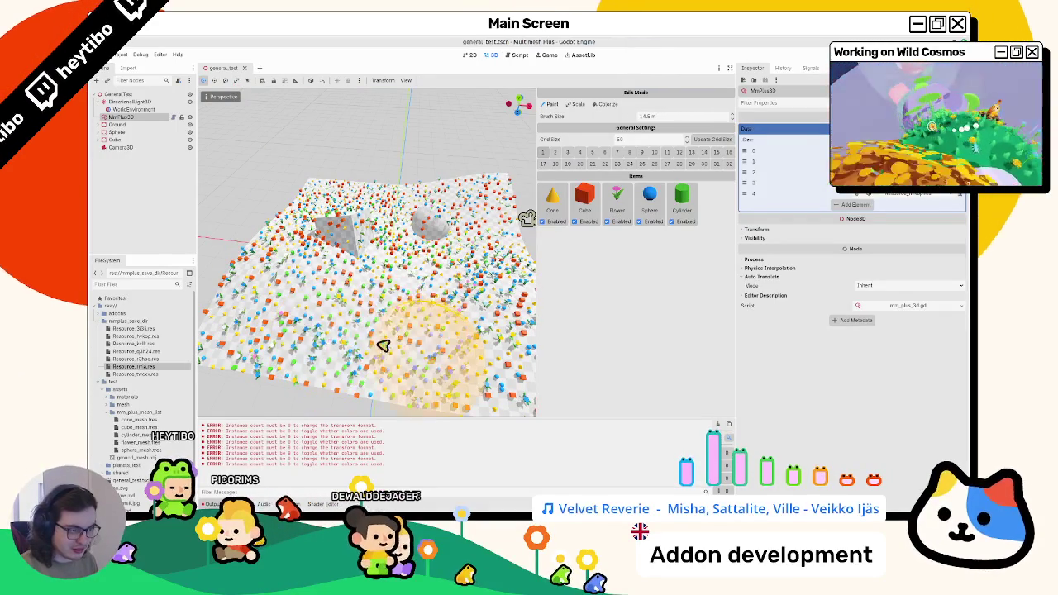
pyautogui.hotkey('ctrl', 's')
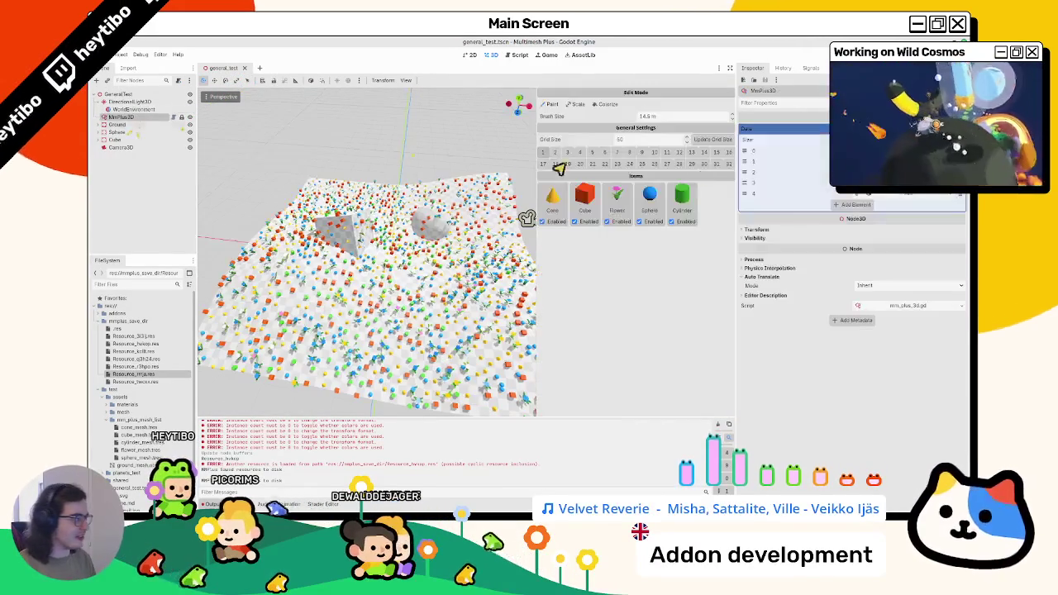
pyautogui.click(133, 330)
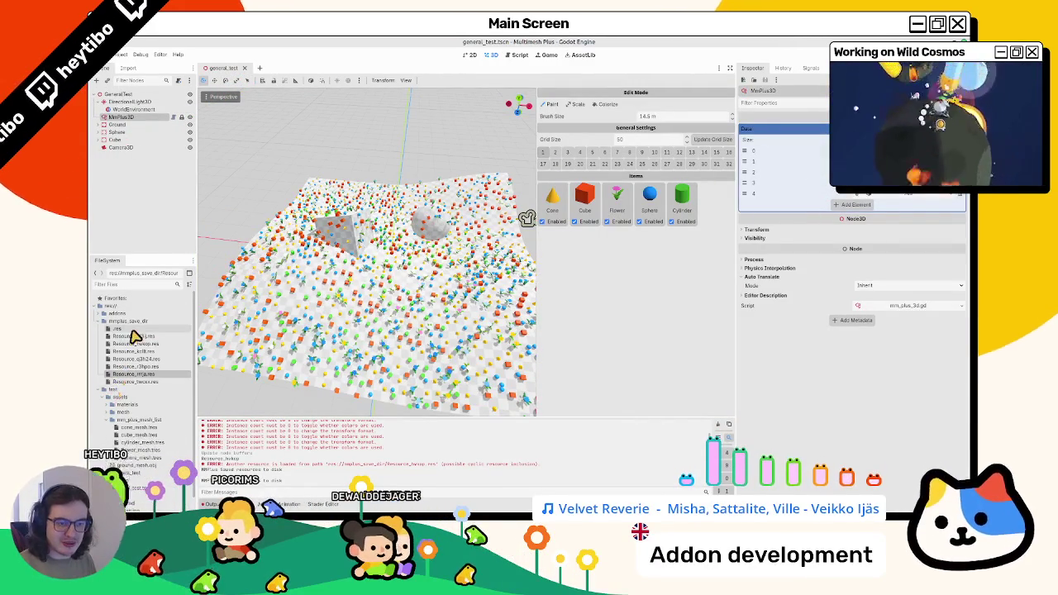
pyautogui.moveTo(198, 338); pyautogui.dragTo(224, 339)
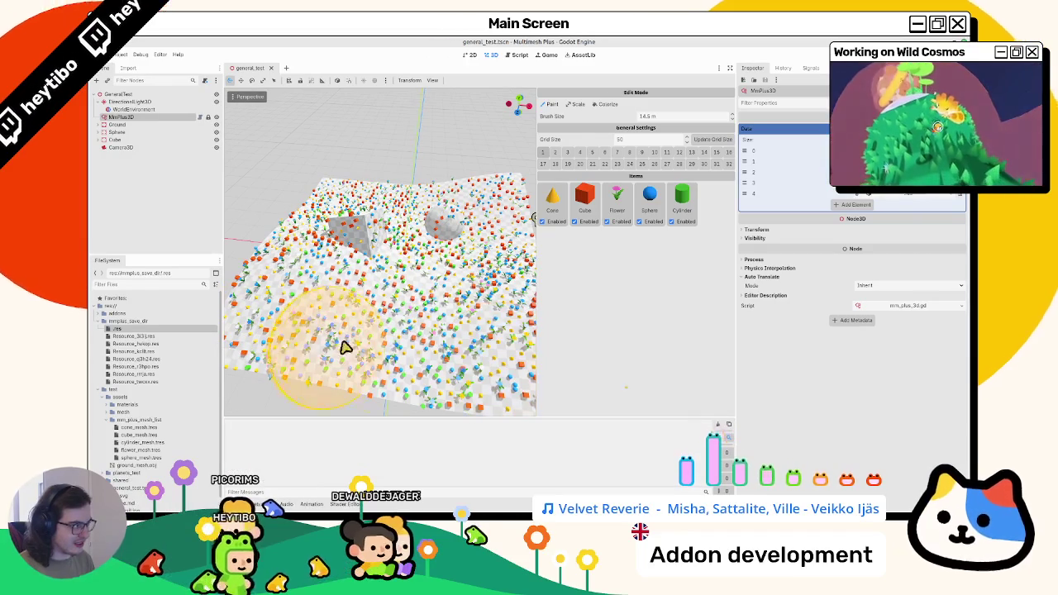
pyautogui.click(201, 117)
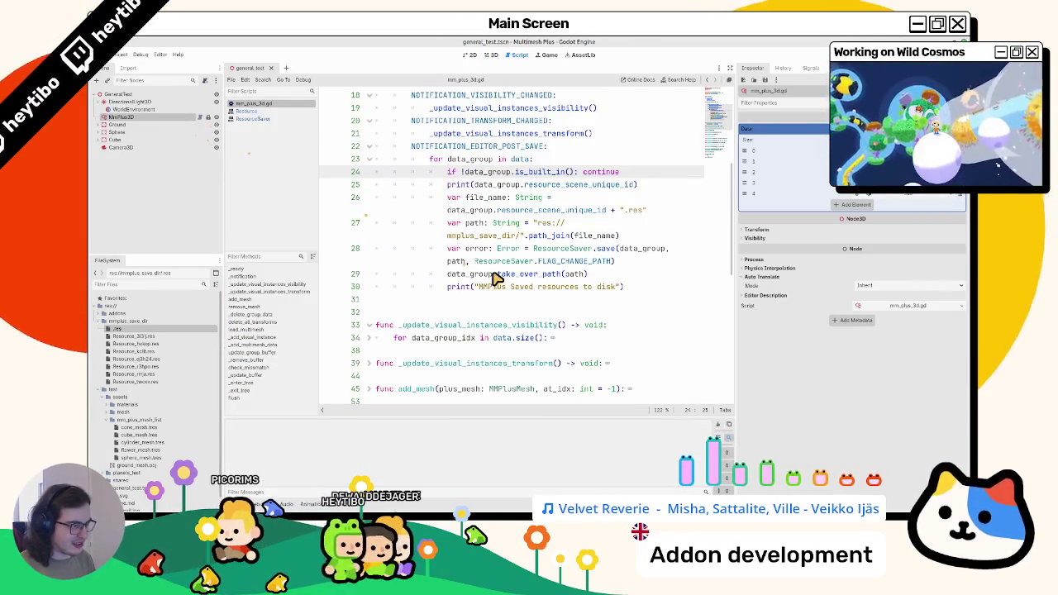
# - Review the NOTIFICATION_EDITOR_POST_SAVE save loop and resource_scene_unique_id in mm_plus_3d.gd
pyautogui.moveTo(741, 196); pyautogui.dragTo(854, 198)
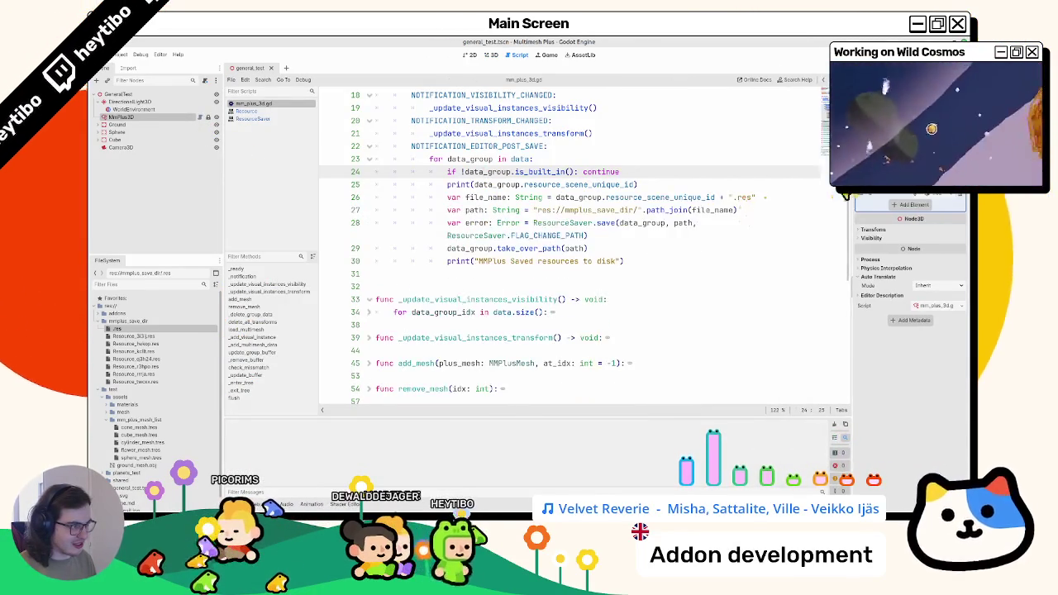
pyautogui.scroll(2, 443, 248)
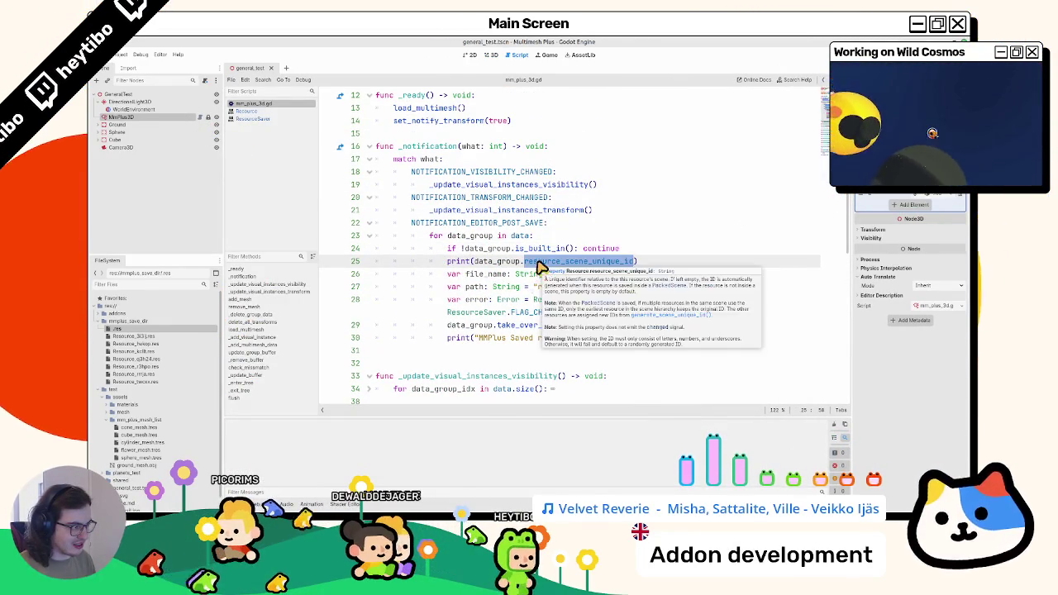
pyautogui.click(546, 240)
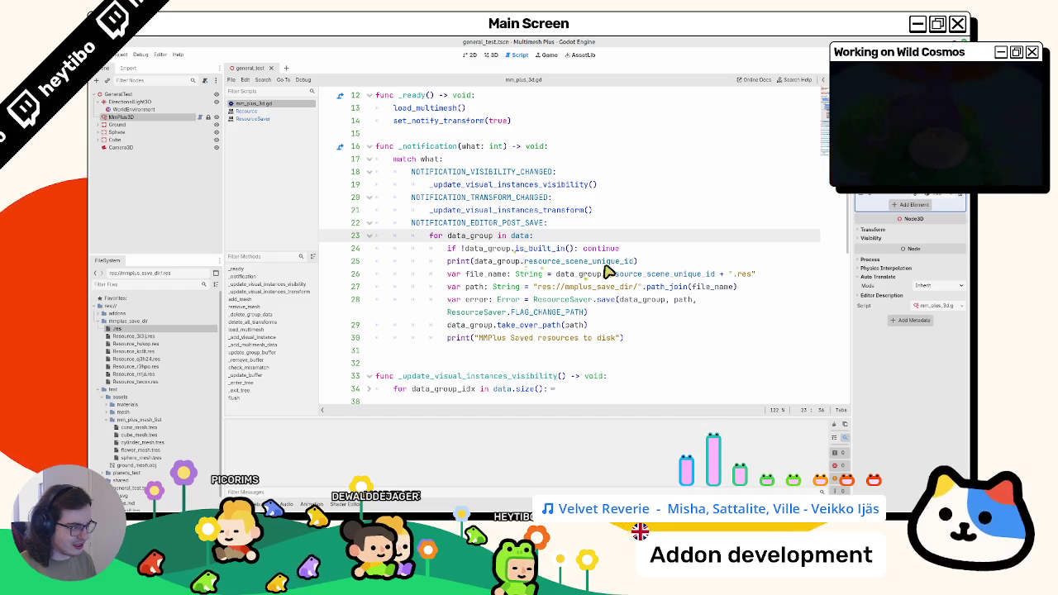
pyautogui.doubleClick(579, 263)
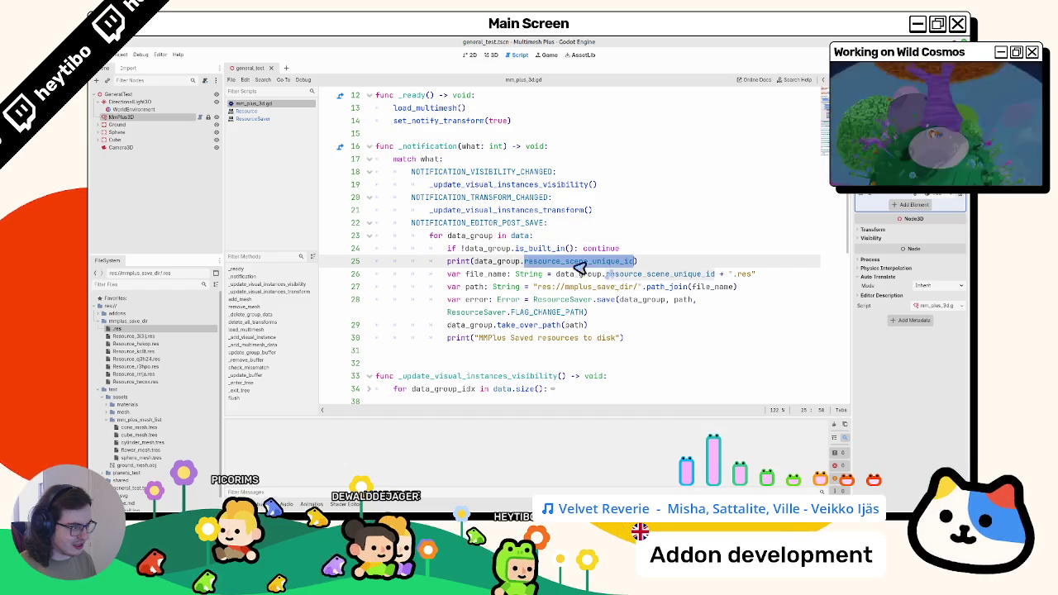
pyautogui.doubleClick(521, 225)
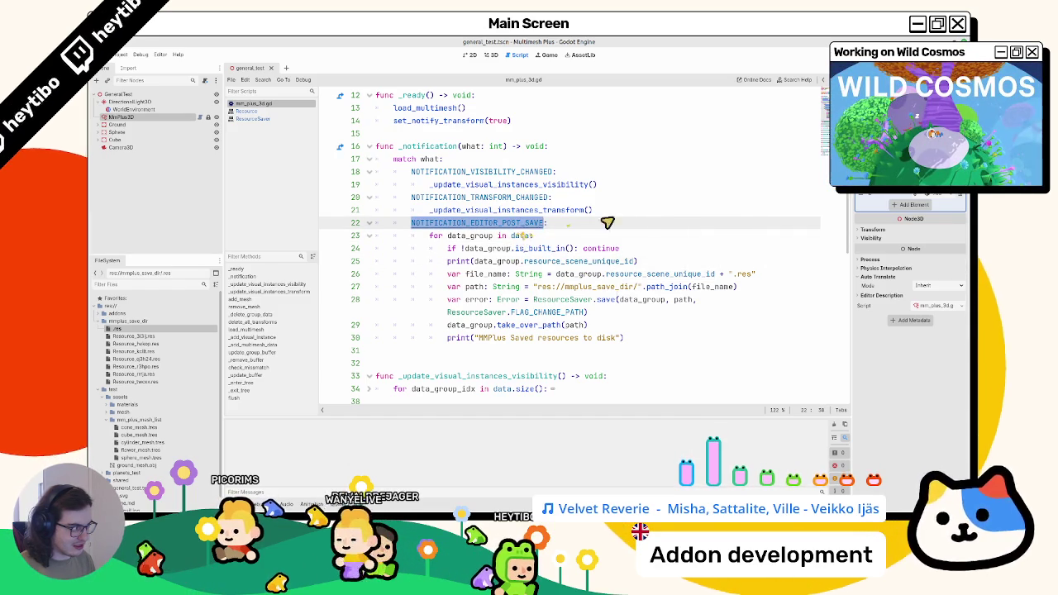
# - Reselect MmPlus3D, switch to the 3D view, and save general_test.tscn
pyautogui.click(132, 110)
pyautogui.click(130, 117)
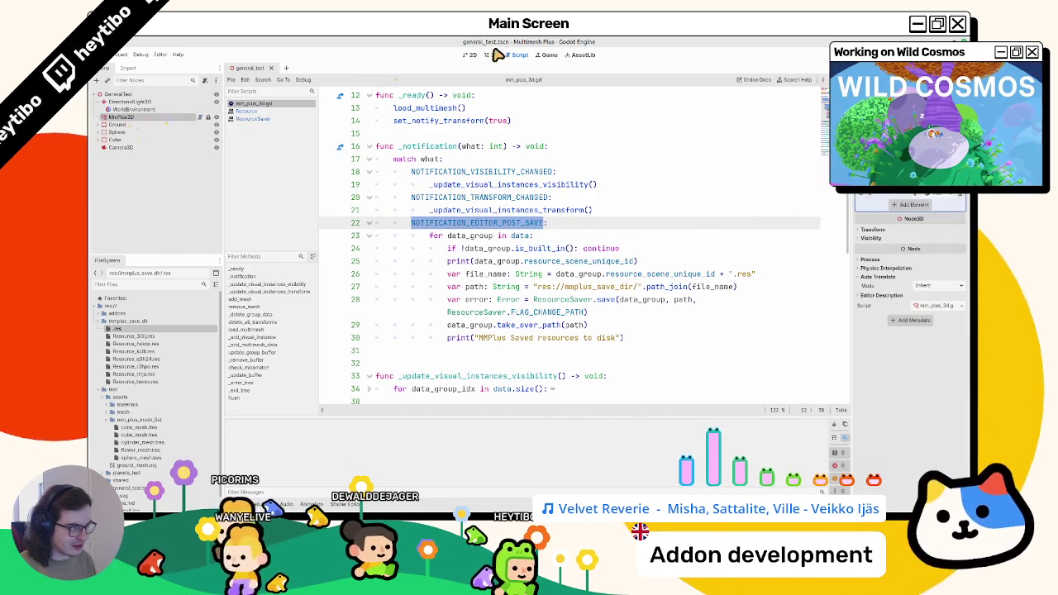
pyautogui.click(484, 56)
pyautogui.hotkey('ctrl', 's')
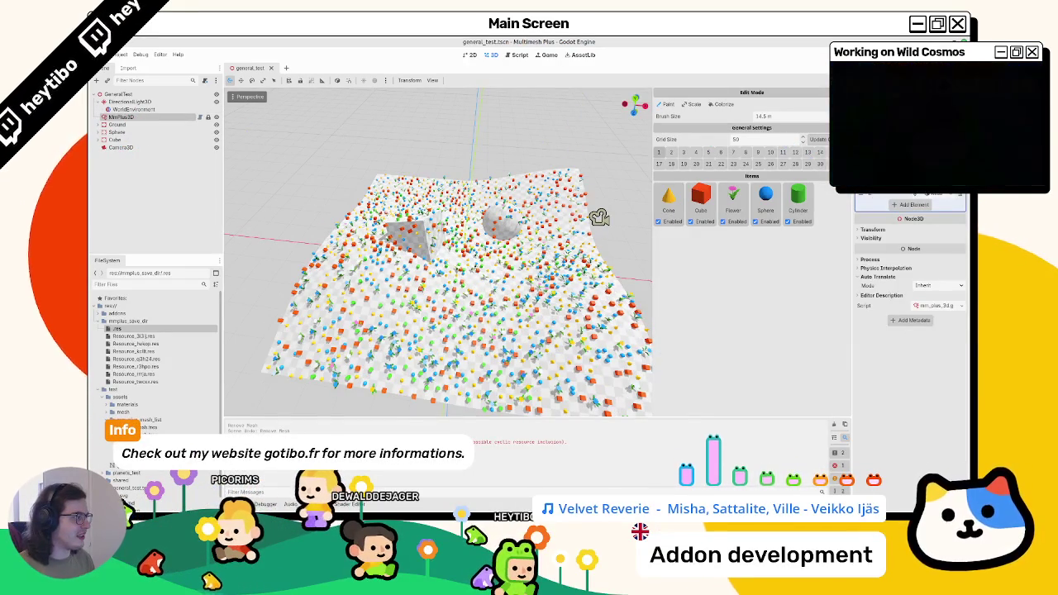
# - Widen the Inspector dock, save the scene again, and return to mm_plus_3d.gd
pyautogui.moveTo(852, 165)
pyautogui.mouseDown()
pyautogui.moveTo(723, 165)
pyautogui.moveTo(767, 165)
pyautogui.mouseUp()
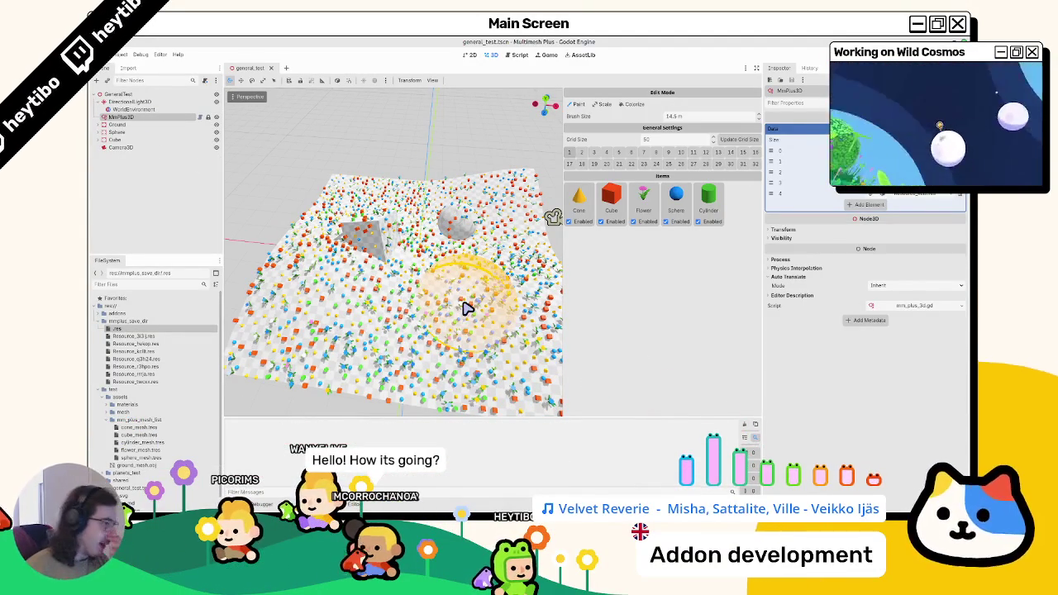
pyautogui.hotkey('ctrl', 's')
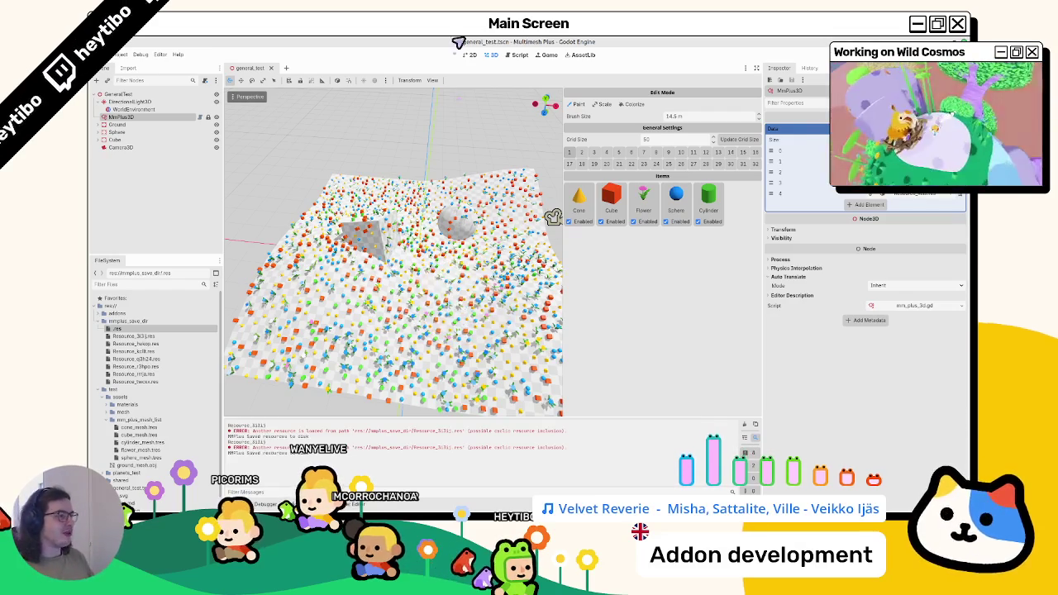
pyautogui.click(517, 55)
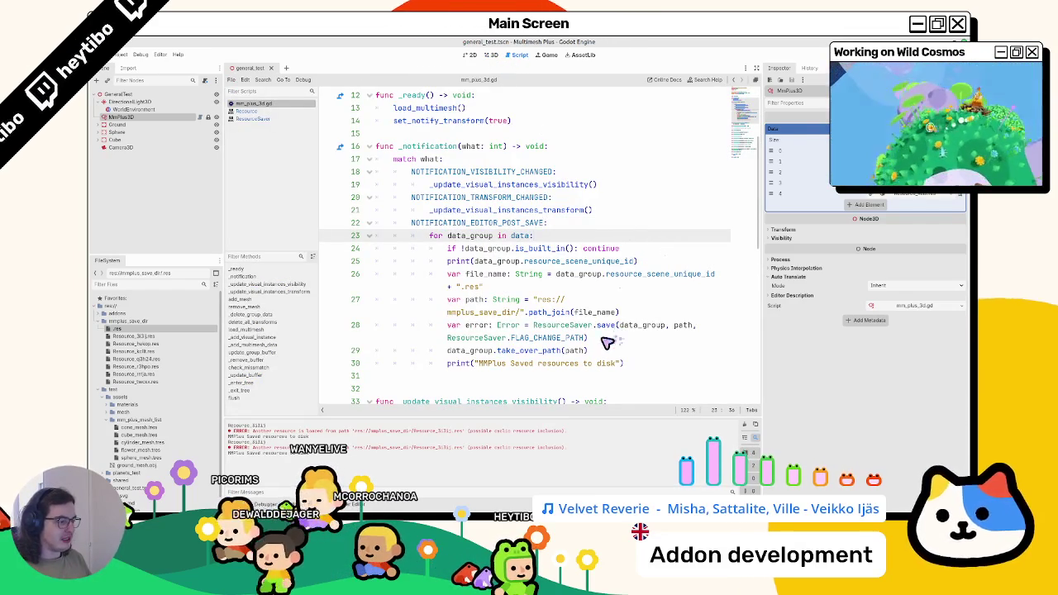
# - Delete the FLAG_CHANGE_PATH argument from line 28's ResourceSaver.save call, then return to 3D
pyautogui.moveTo(583, 338)
pyautogui.mouseDown()
pyautogui.moveTo(568, 338)
pyautogui.moveTo(703, 326)
pyautogui.mouseUp()
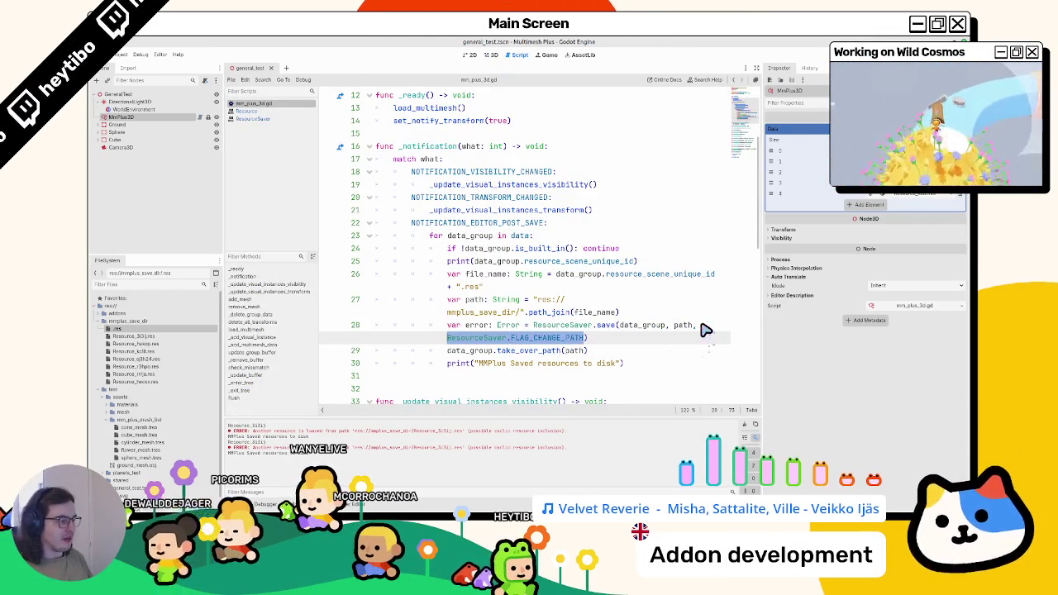
pyautogui.press('BackSpace')
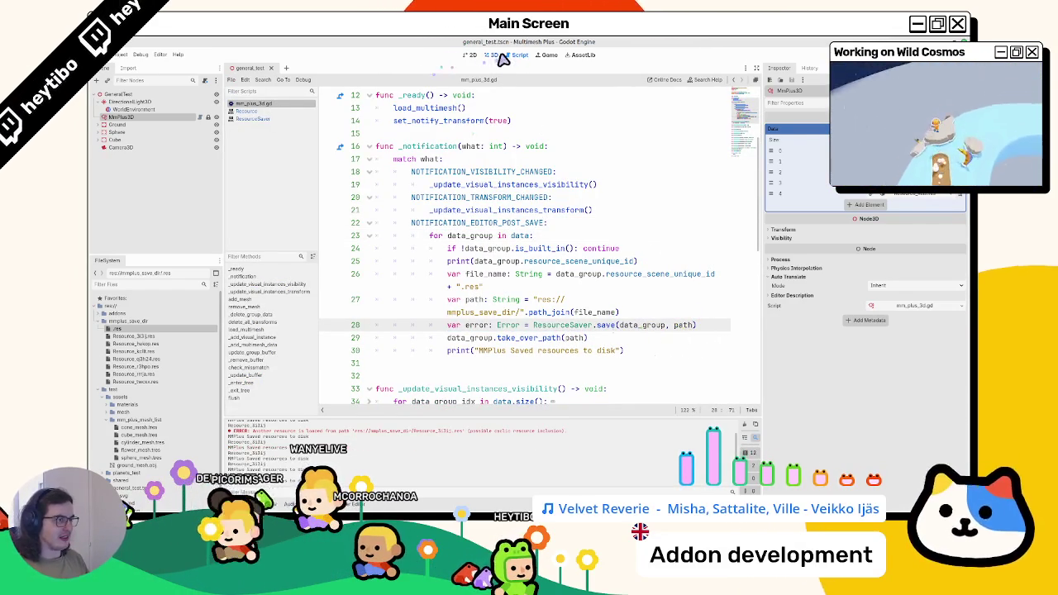
pyautogui.click(476, 56)
pyautogui.click(492, 56)
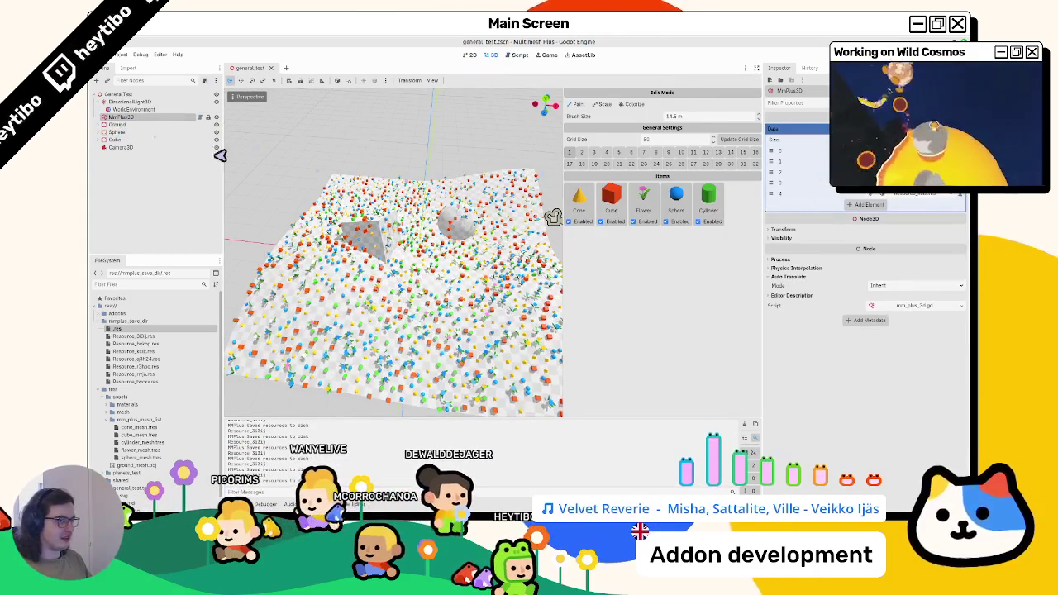
# - Repaint items around the sphere, collapse the test and mmplus_save_dir folders, and open a terminal at res://
pyautogui.click(153, 123)
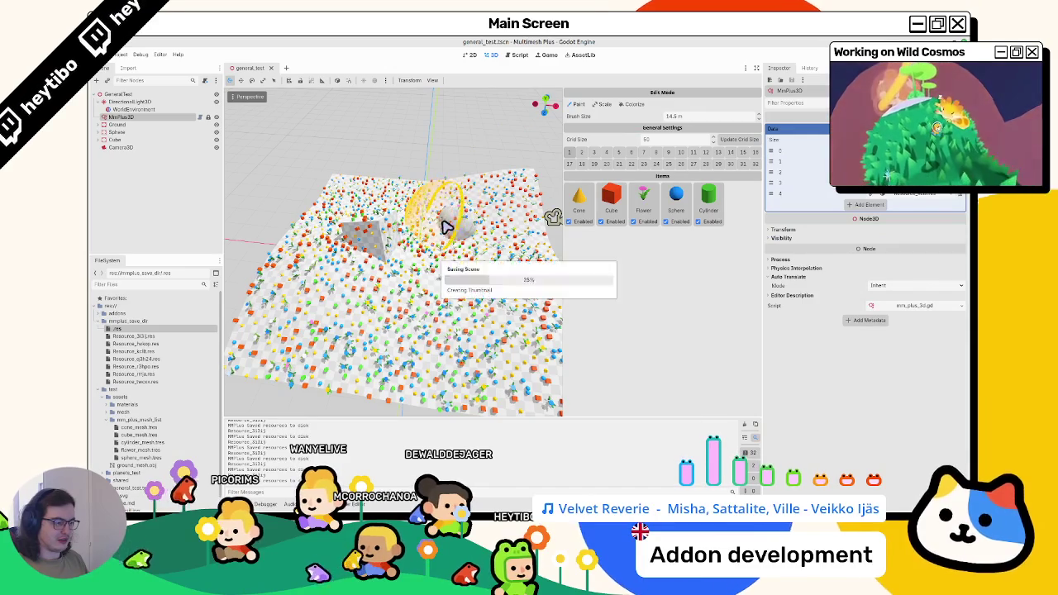
pyautogui.moveTo(549, 361); pyautogui.dragTo(533, 360)
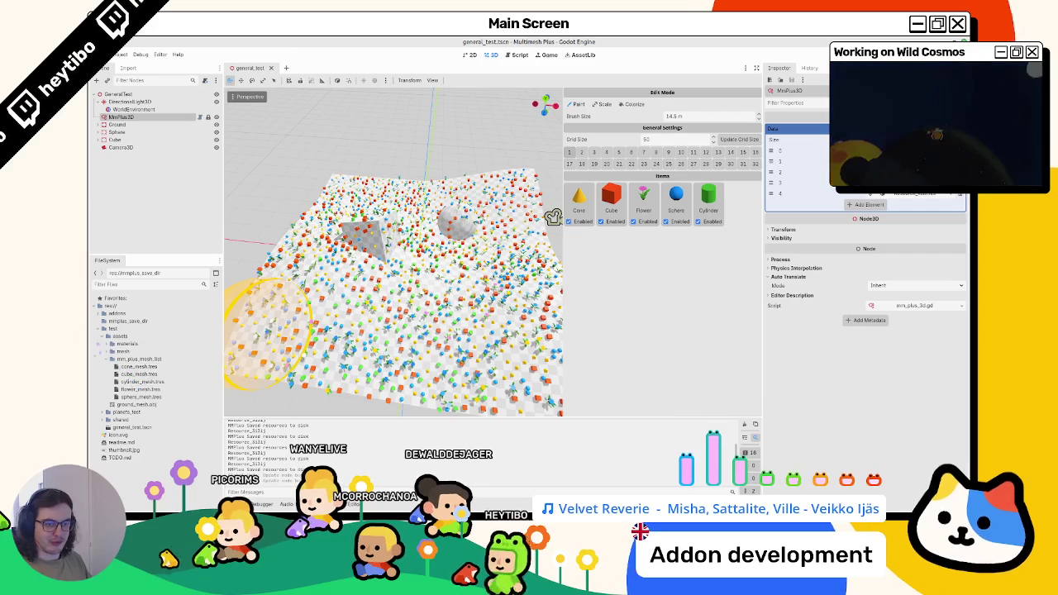
pyautogui.click(97, 329)
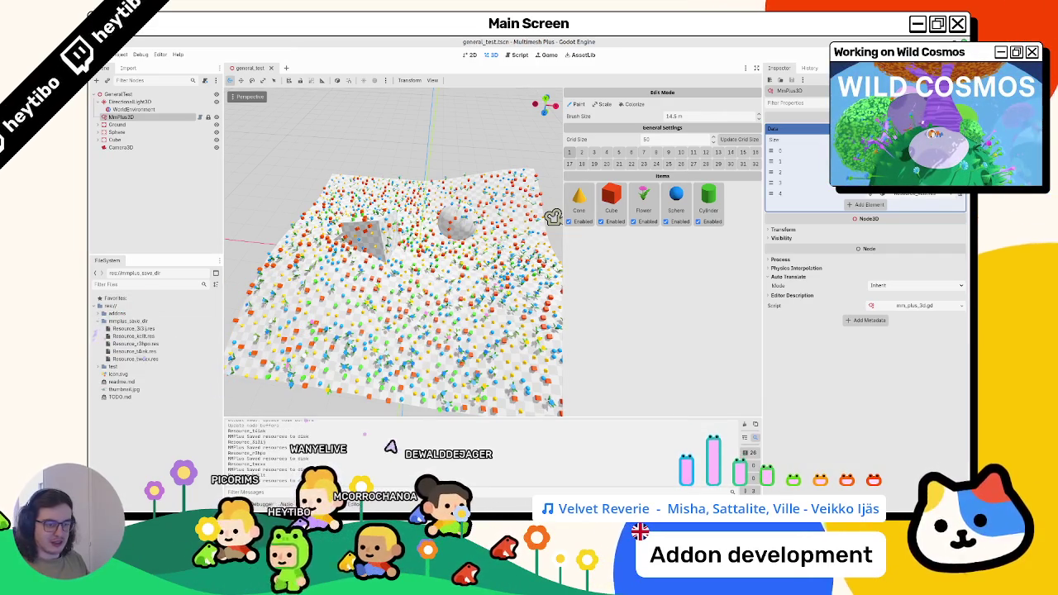
pyautogui.click(103, 321)
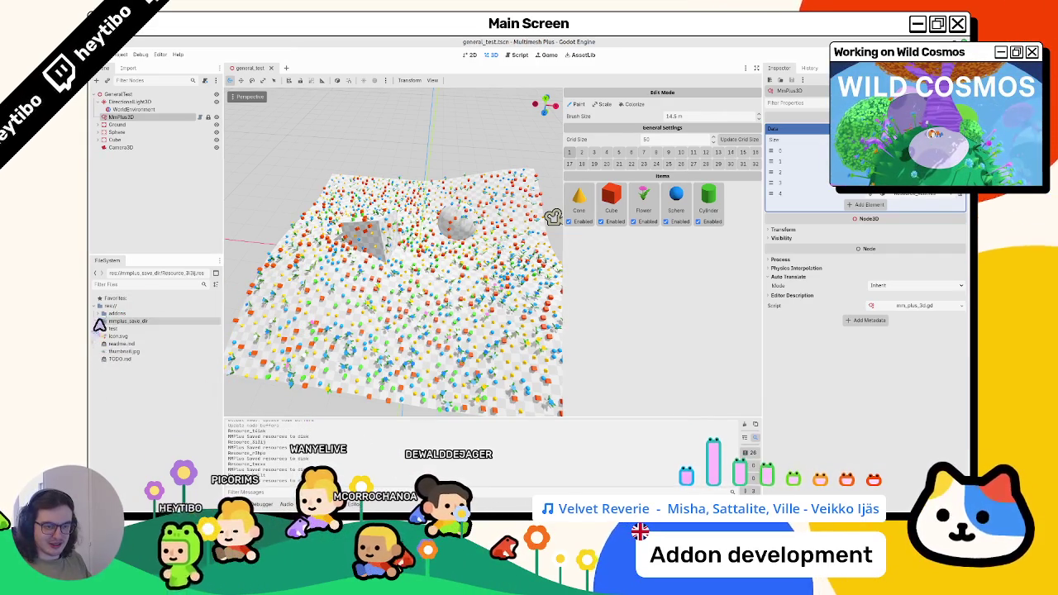
pyautogui.rightClick(114, 308)
pyautogui.click(156, 384)
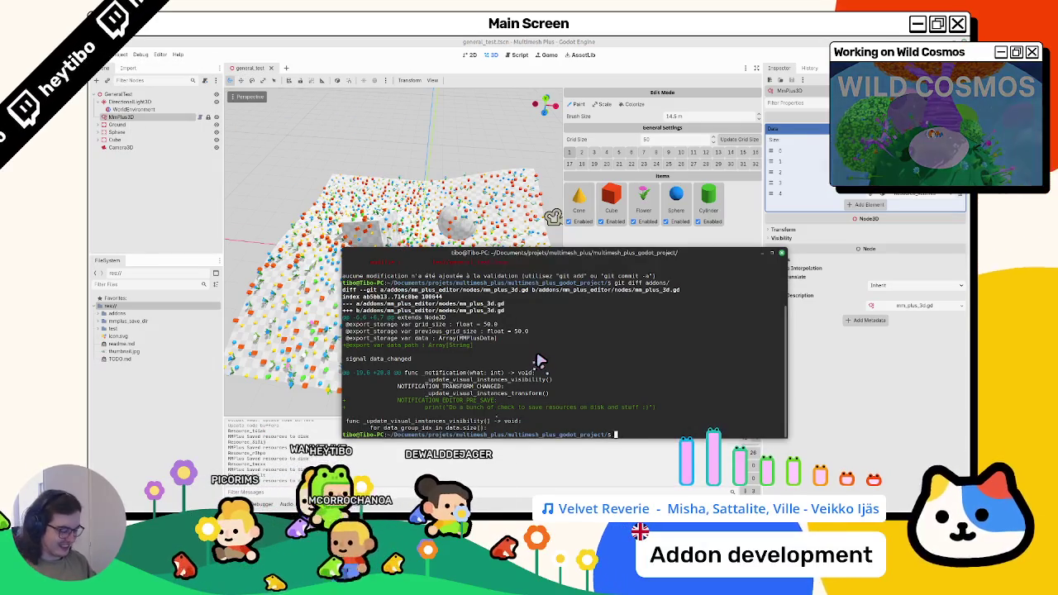
# - Clear the terminal, run git status to list unstaged and untracked changes, then close it
pyautogui.hotkey('ctrl', 'l')
pyautogui.write('git status')
pyautogui.press('Return')
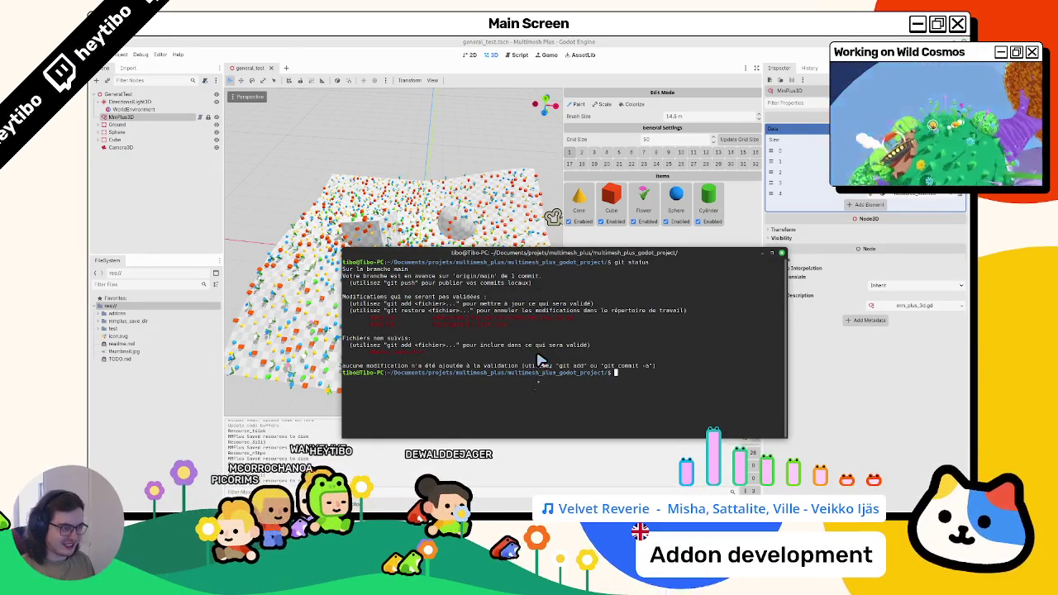
pyautogui.hotkey('alt', 'Tab')
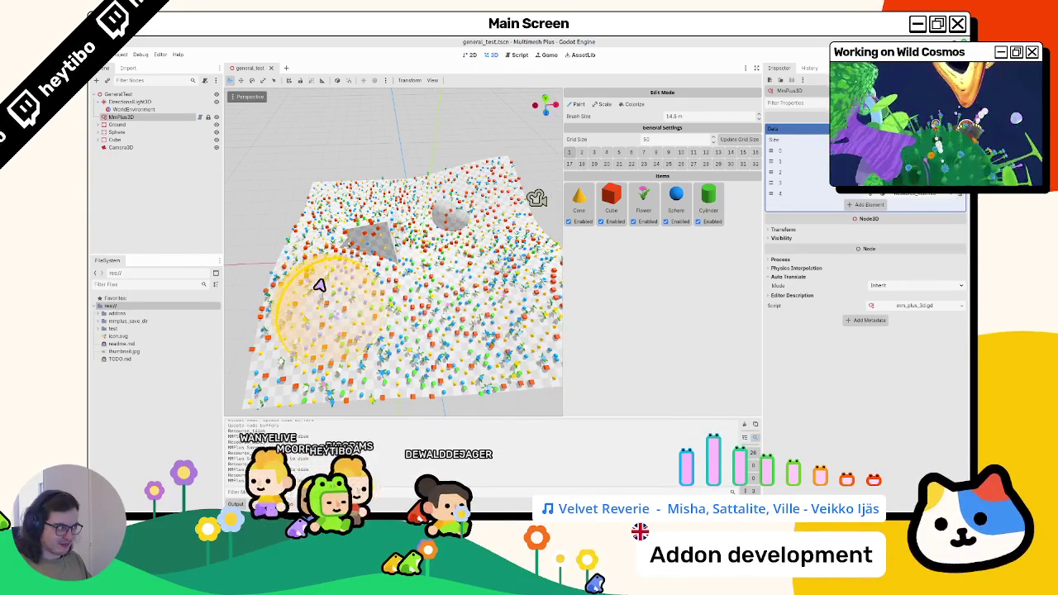
# - Save the scene, expand mmplus_save_dir, and delete then restore the Cylinder item
pyautogui.hotkey('ctrl', 's')
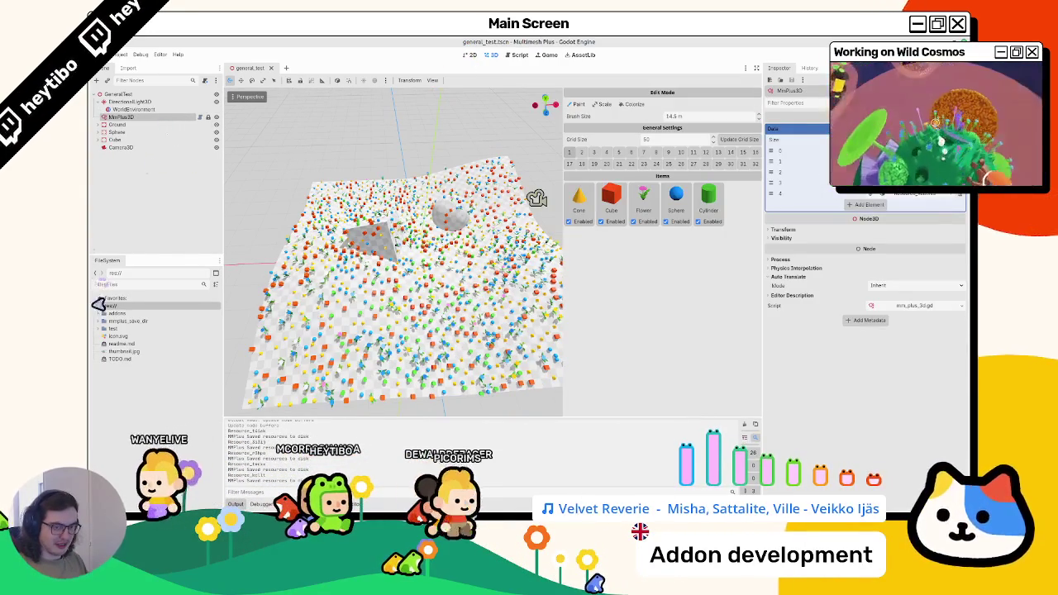
pyautogui.click(104, 321)
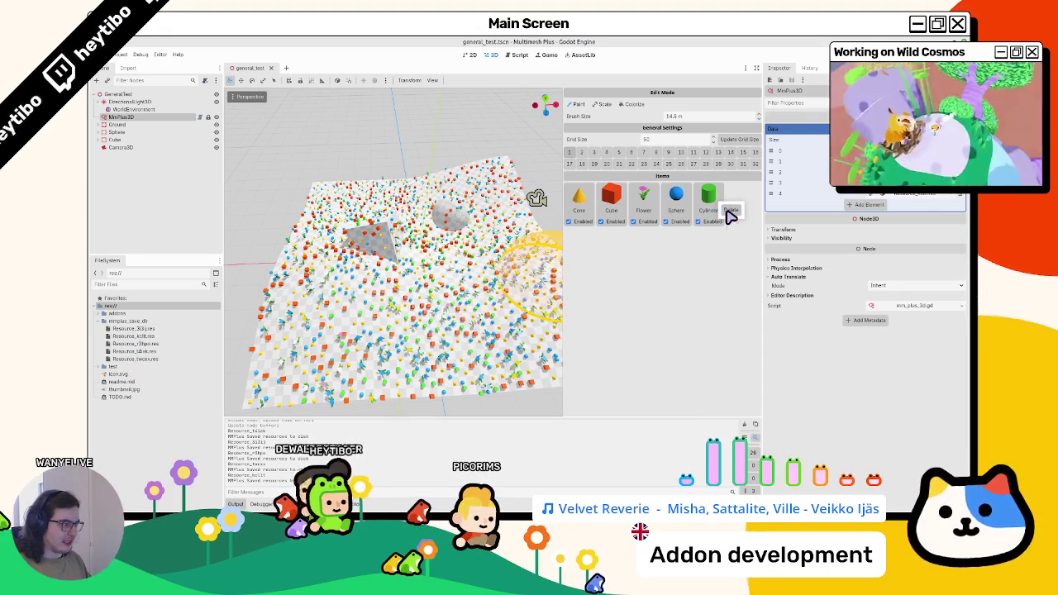
pyautogui.click(731, 212)
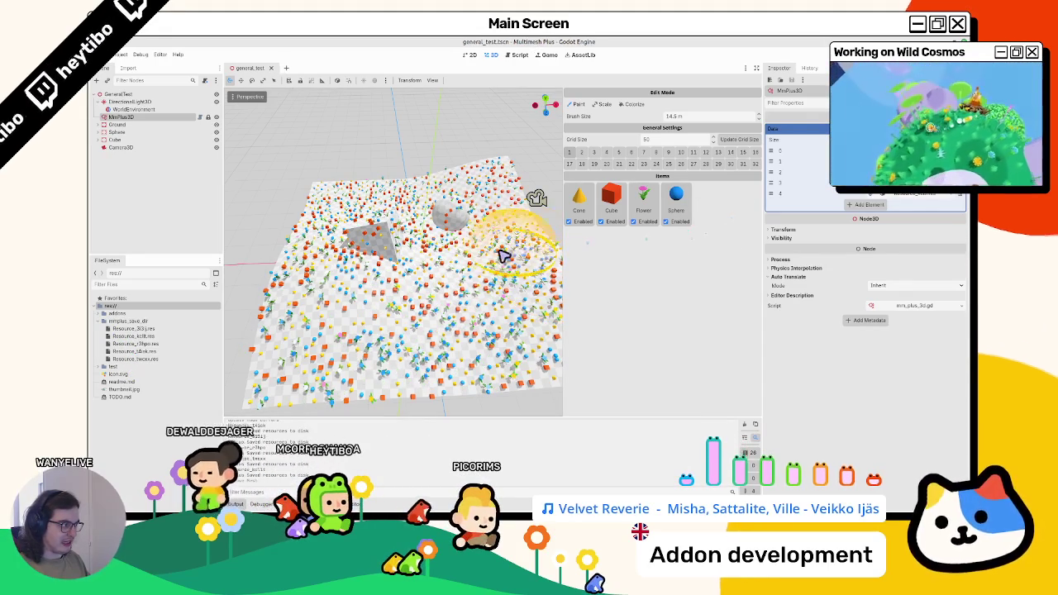
pyautogui.hotkey('ctrl', 'z')
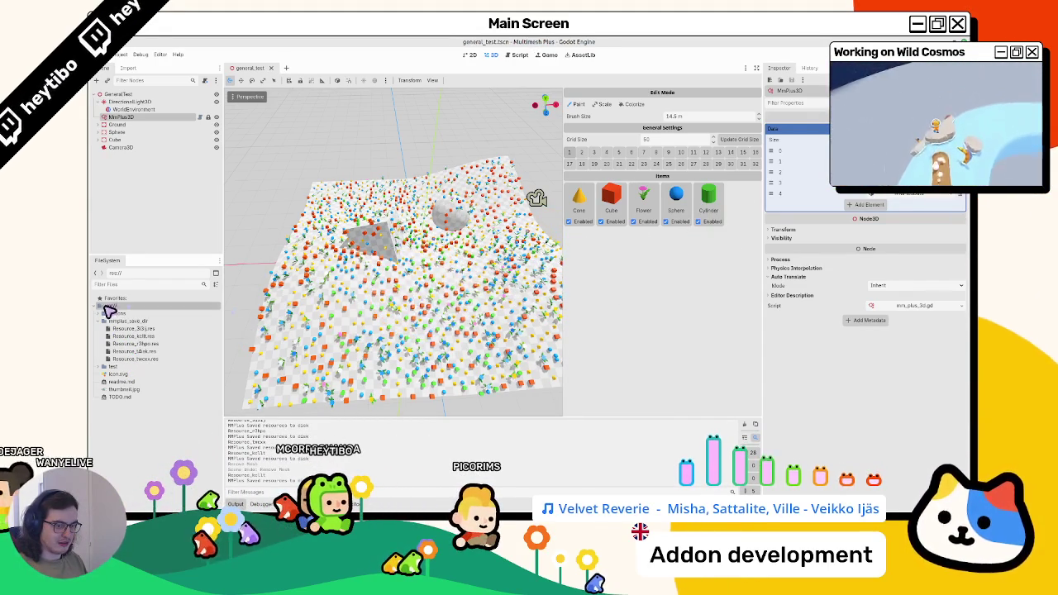
# - Reselect MmPlus3D, repaint across the middle of the plane, and erase the front-left patch
pyautogui.click(153, 124)
pyautogui.click(153, 119)
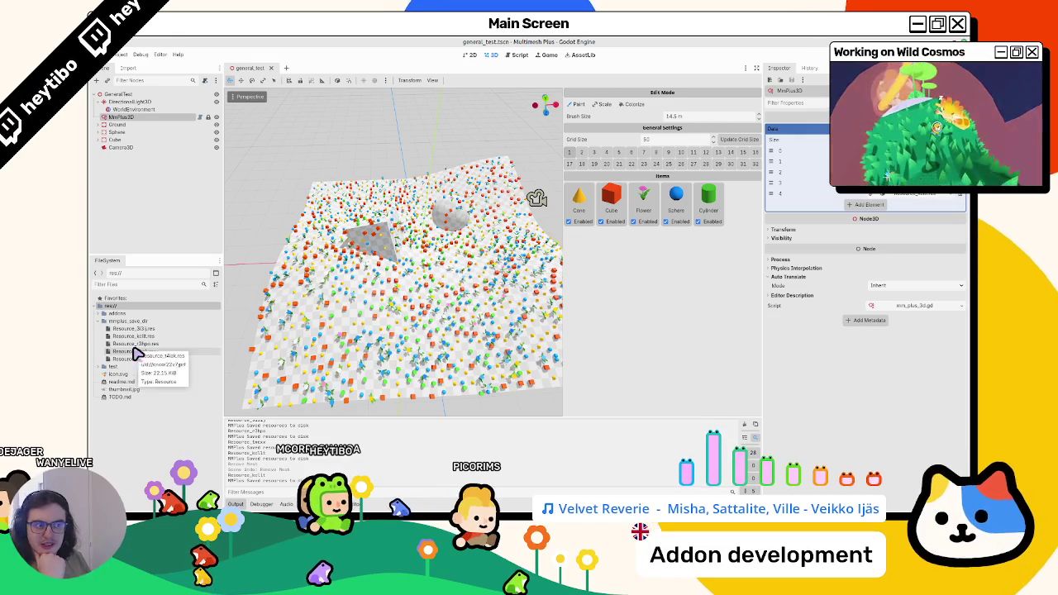
pyautogui.moveTo(360, 316); pyautogui.dragTo(476, 355)
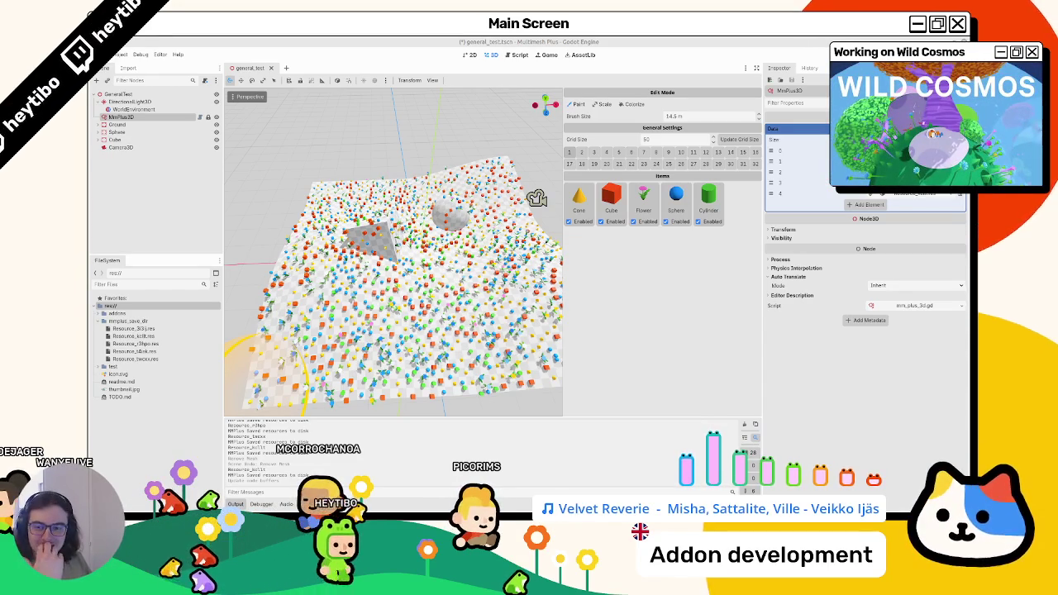
pyautogui.moveTo(356, 264)
pyautogui.mouseDown()
pyautogui.moveTo(442, 278)
pyautogui.moveTo(413, 347)
pyautogui.moveTo(442, 325)
pyautogui.moveTo(453, 340)
pyautogui.moveTo(380, 350)
pyautogui.moveTo(480, 322)
pyautogui.moveTo(357, 376)
pyautogui.moveTo(432, 338)
pyautogui.moveTo(317, 308)
pyautogui.mouseUp()
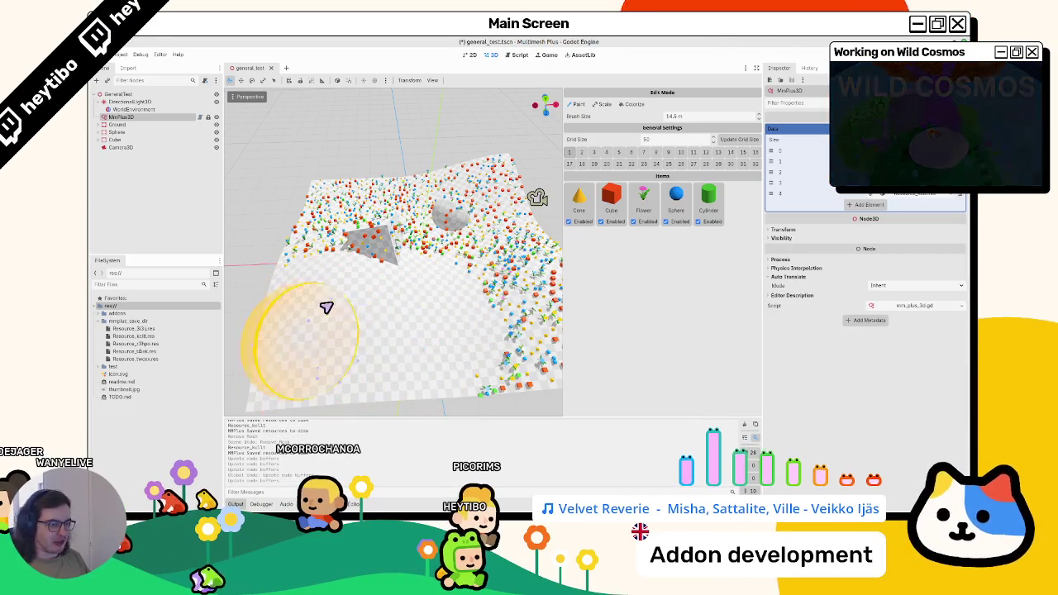
# - Remove the Cylinder and Sphere items from the palette and save the scene
pyautogui.hotkey('ctrl', 's')
pyautogui.rightClick(708, 203)
pyautogui.rightClick(676, 203)
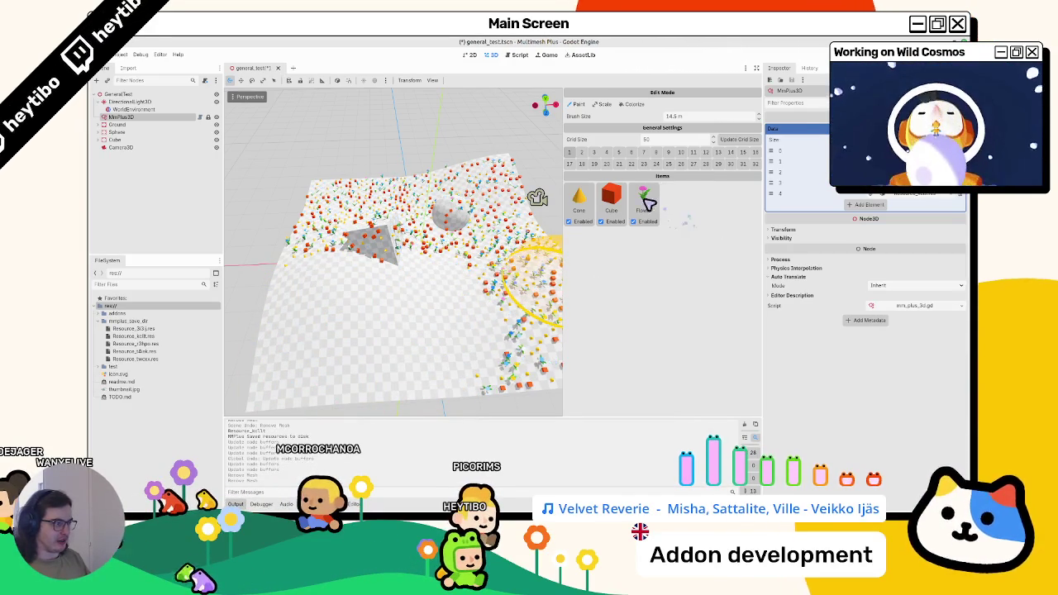
pyautogui.hotkey('ctrl', 's')
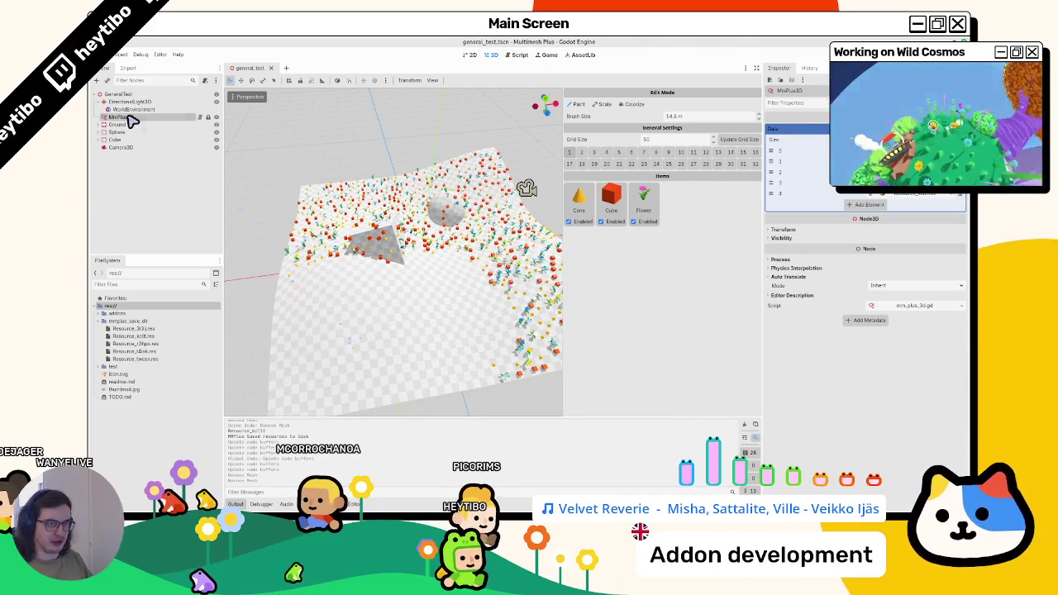
# - Reload the current project with Project > Reload Current Project
pyautogui.click(131, 118)
pyautogui.click(126, 56)
pyautogui.click(145, 143)
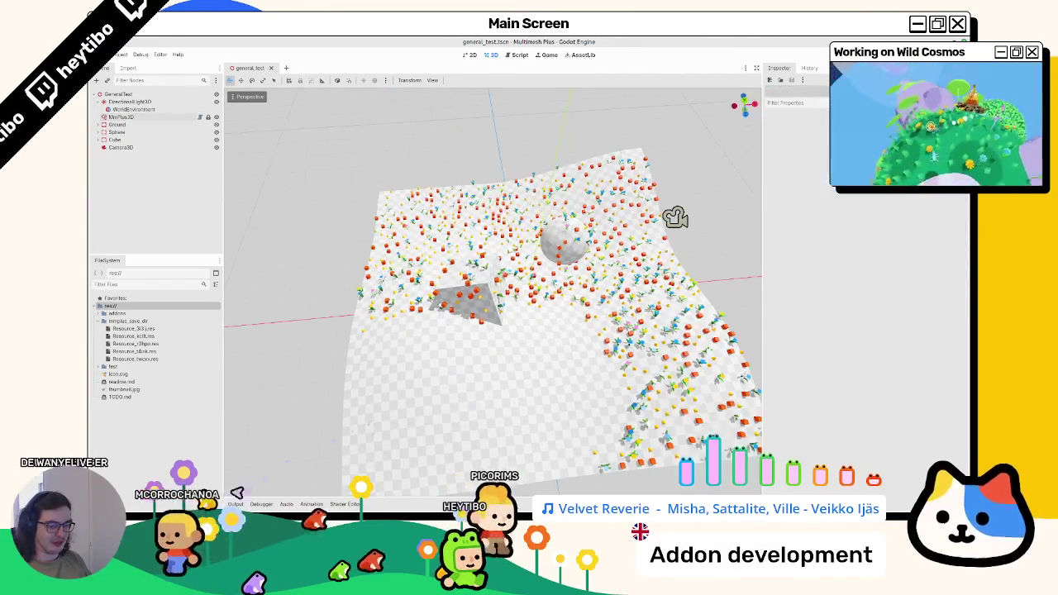
# - Reselect MmPlus3D, save, and add sphere_mesh.tres from test/assets/mm_plus_mesh_list as an item
pyautogui.click(162, 117)
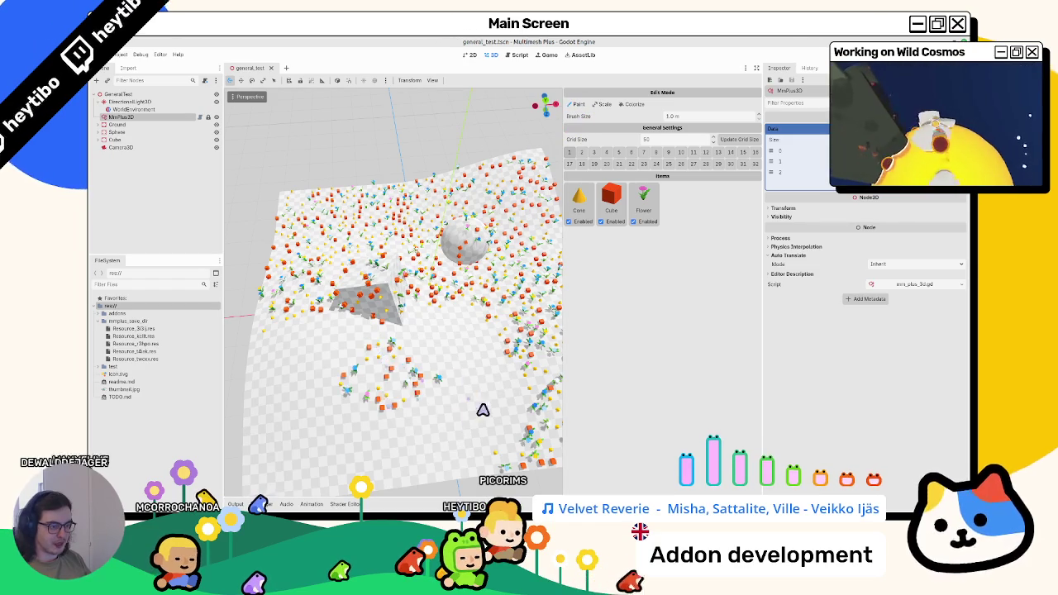
pyautogui.hotkey('ctrl', 's')
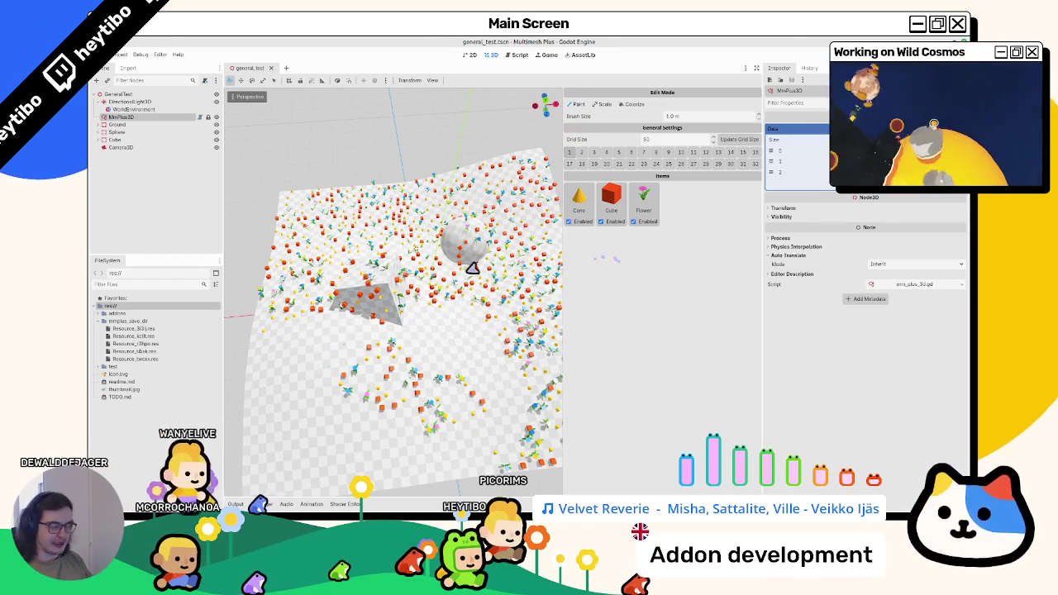
pyautogui.click(101, 366)
pyautogui.click(107, 374)
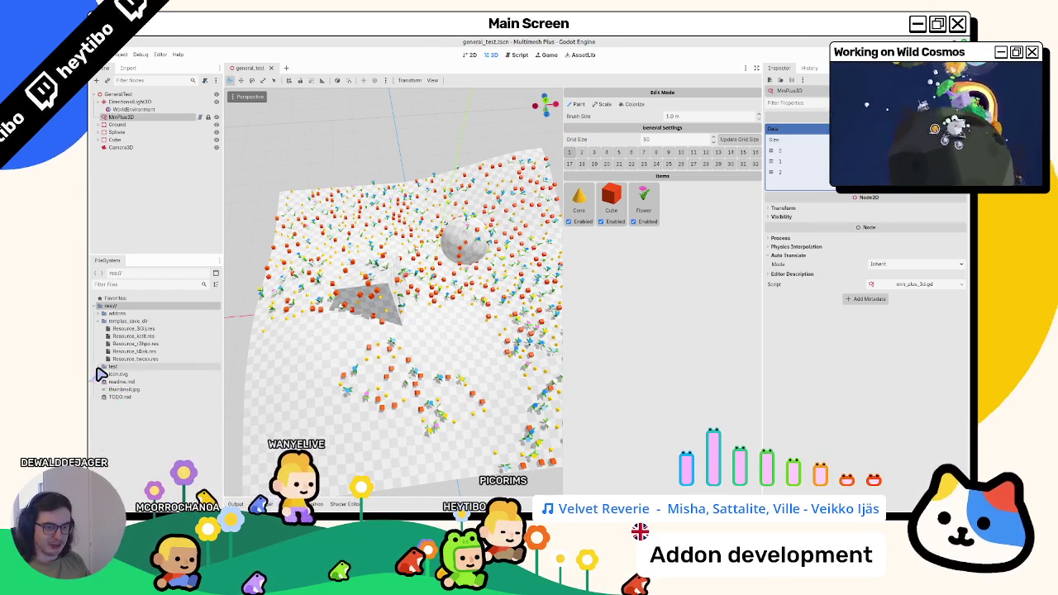
pyautogui.doubleClick(128, 397)
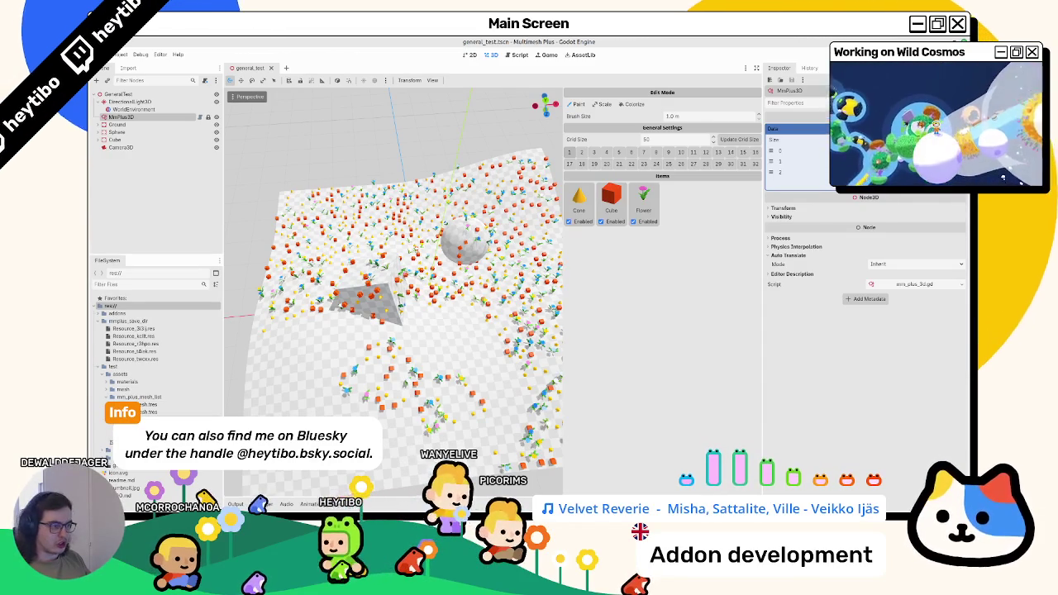
pyautogui.moveTo(133, 426); pyautogui.dragTo(647, 336)
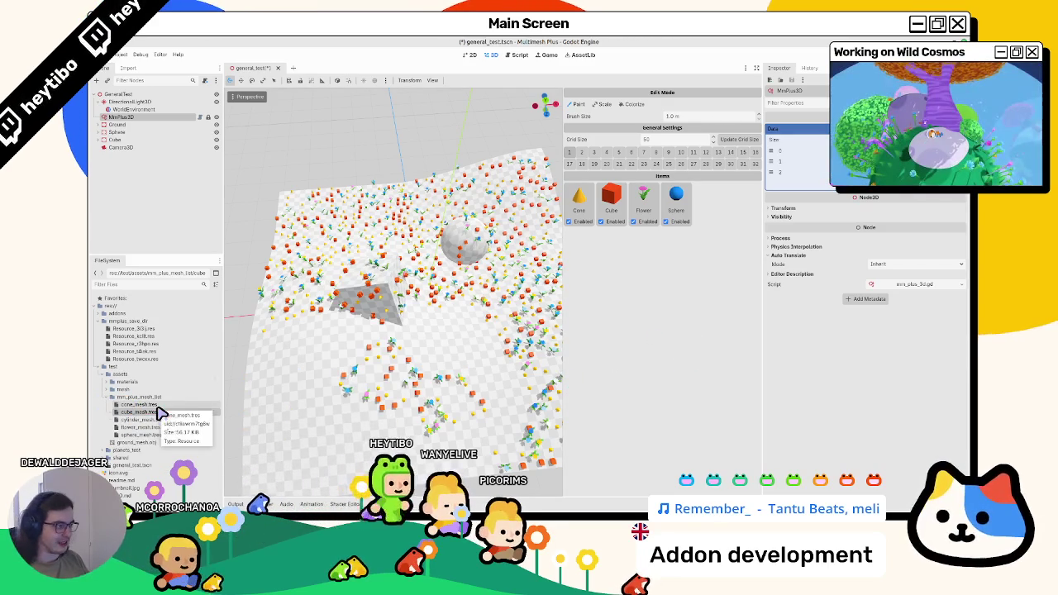
# - Add cylinder_mesh.tres as an item, save, and reselect MmPlus3D to show the save log
pyautogui.moveTo(163, 423)
pyautogui.mouseDown()
pyautogui.moveTo(173, 434)
pyautogui.moveTo(483, 373)
pyautogui.moveTo(711, 310)
pyautogui.mouseUp()
pyautogui.hotkey('ctrl', 's')
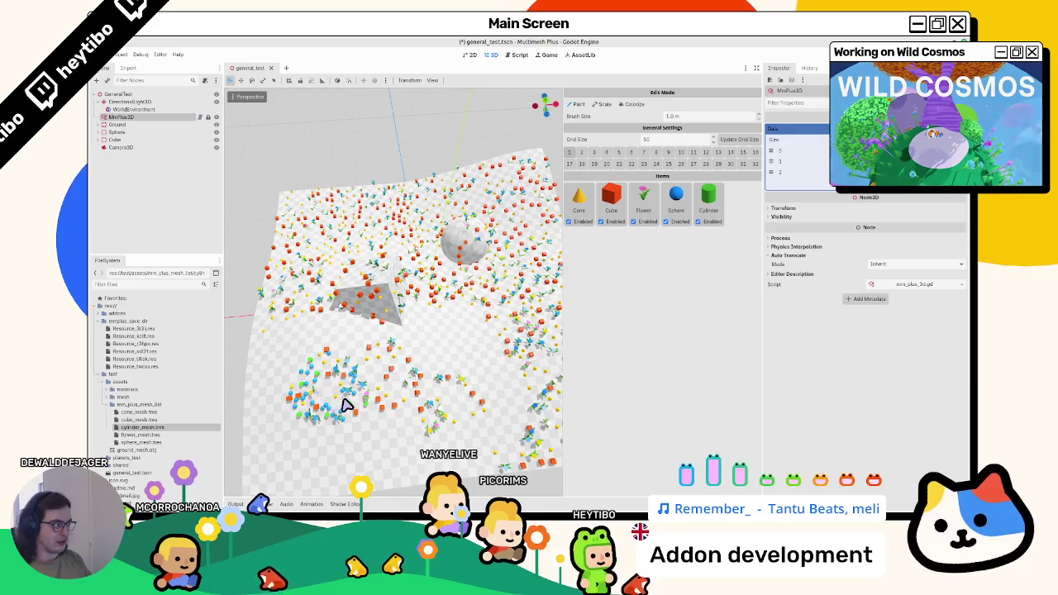
pyautogui.click(149, 110)
pyautogui.click(152, 117)
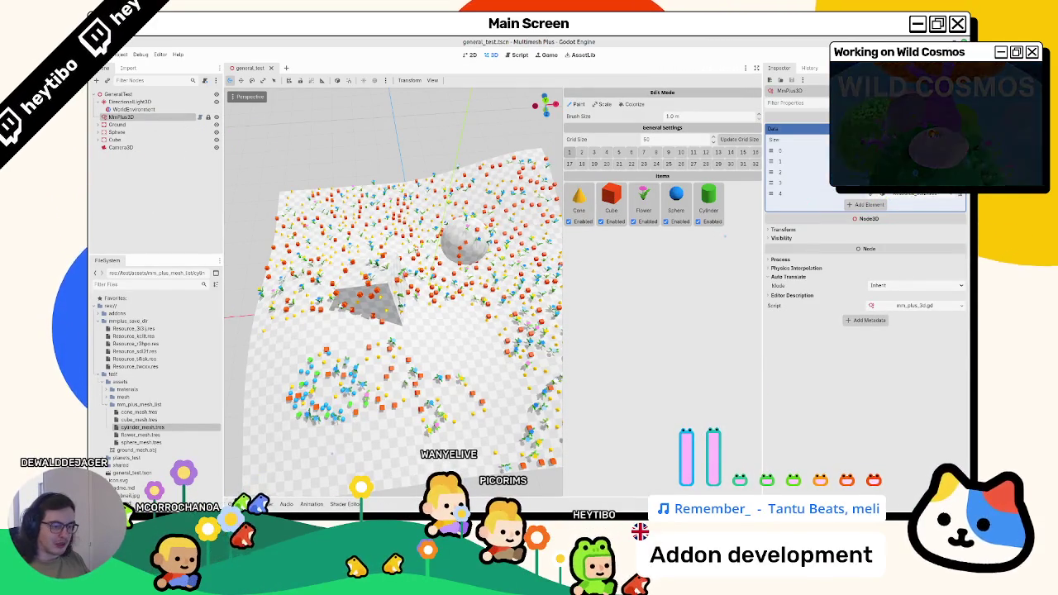
pyautogui.hotkey('ctrl', 's')
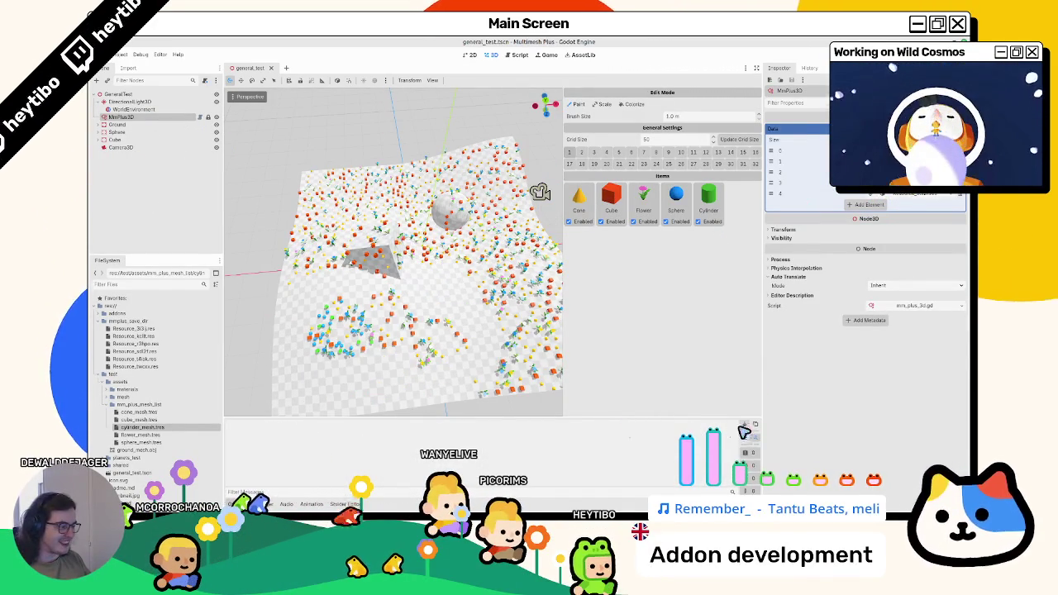
# - Paint and erase instances in the lower middle of the plane, saving the scene twice
pyautogui.click(444, 311)
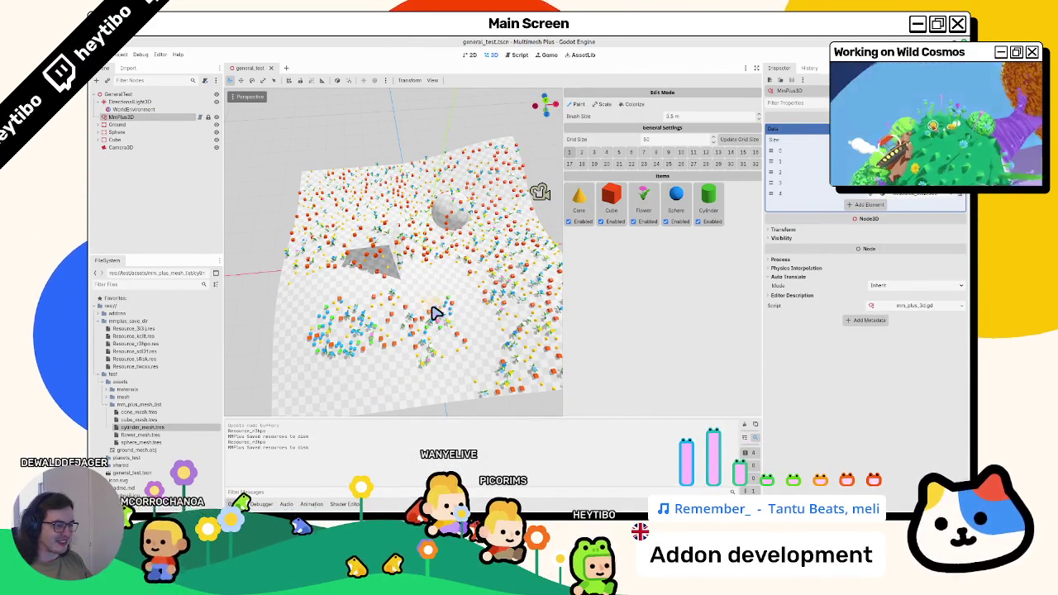
pyautogui.moveTo(425, 314); pyautogui.dragTo(427, 297)
pyautogui.hotkey('ctrl', 's')
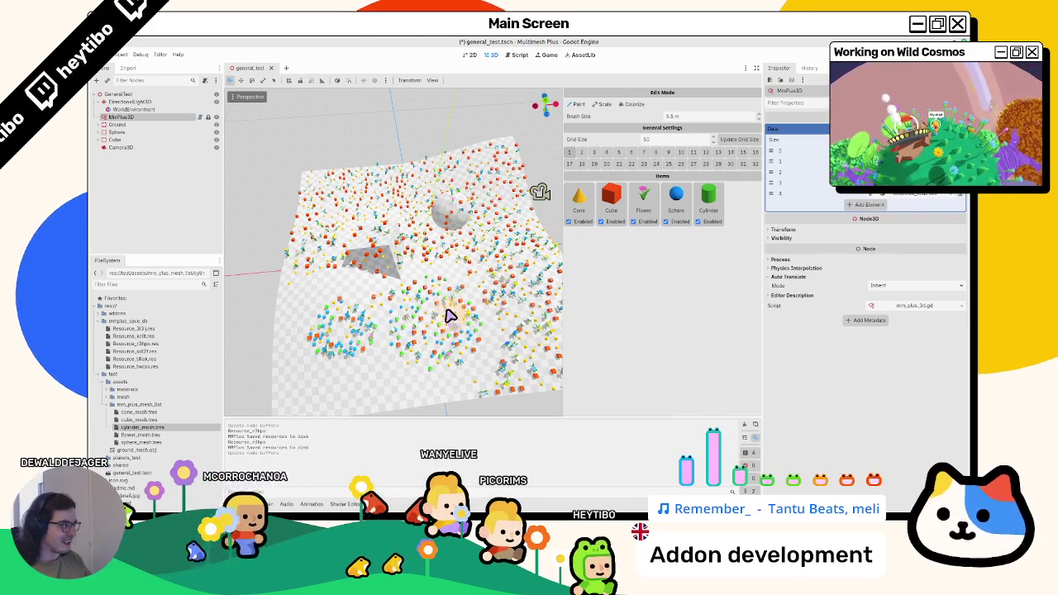
pyautogui.click(132, 110)
pyautogui.click(132, 116)
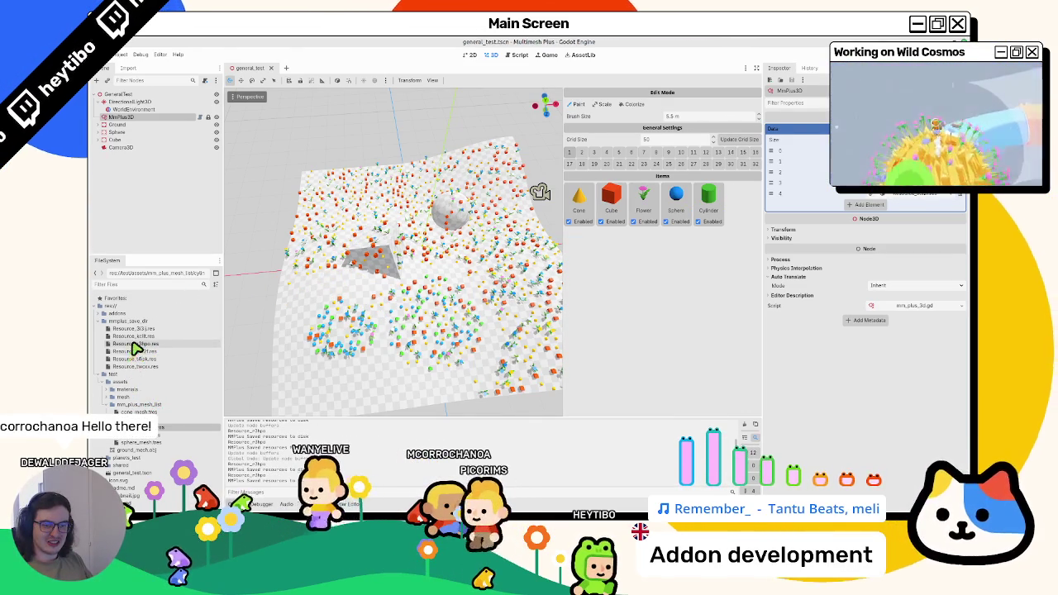
pyautogui.hotkey('ctrl', 's')
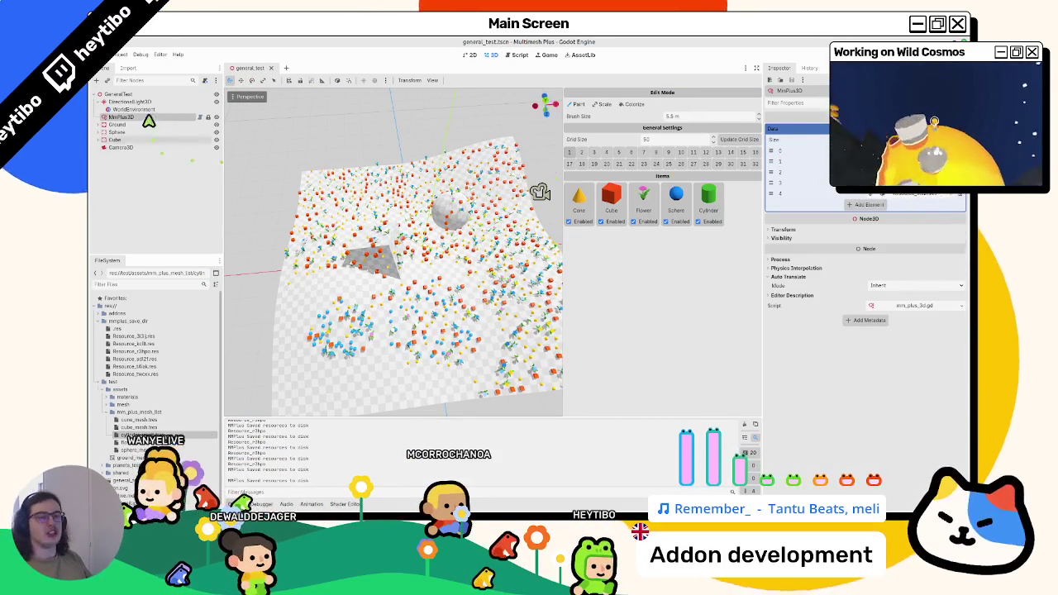
# - Erase more instances in the lower area and reselect MmPlus3D
pyautogui.moveTo(383, 350)
pyautogui.mouseDown()
pyautogui.moveTo(397, 361)
pyautogui.moveTo(330, 335)
pyautogui.moveTo(338, 345)
pyautogui.mouseUp()
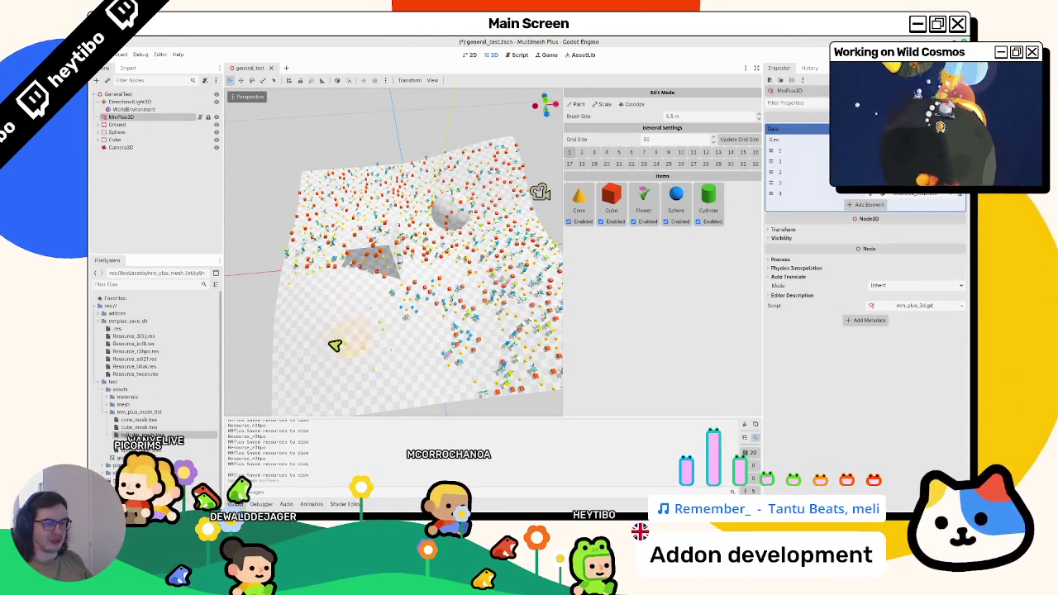
pyautogui.rightClick(157, 335)
pyautogui.press('Escape')
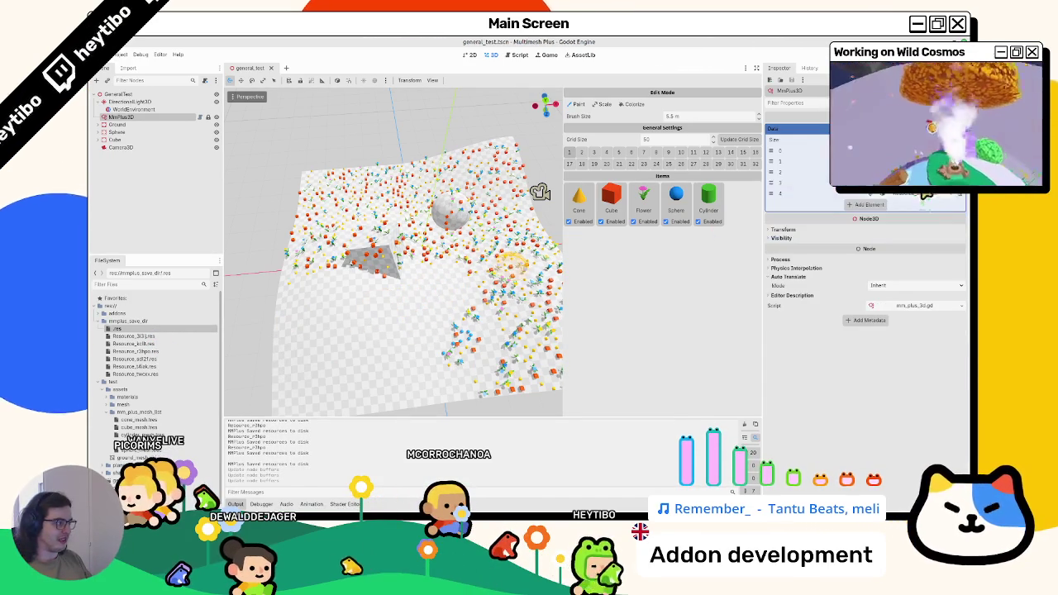
pyautogui.click(151, 109)
pyautogui.click(197, 117)
pyautogui.click(198, 119)
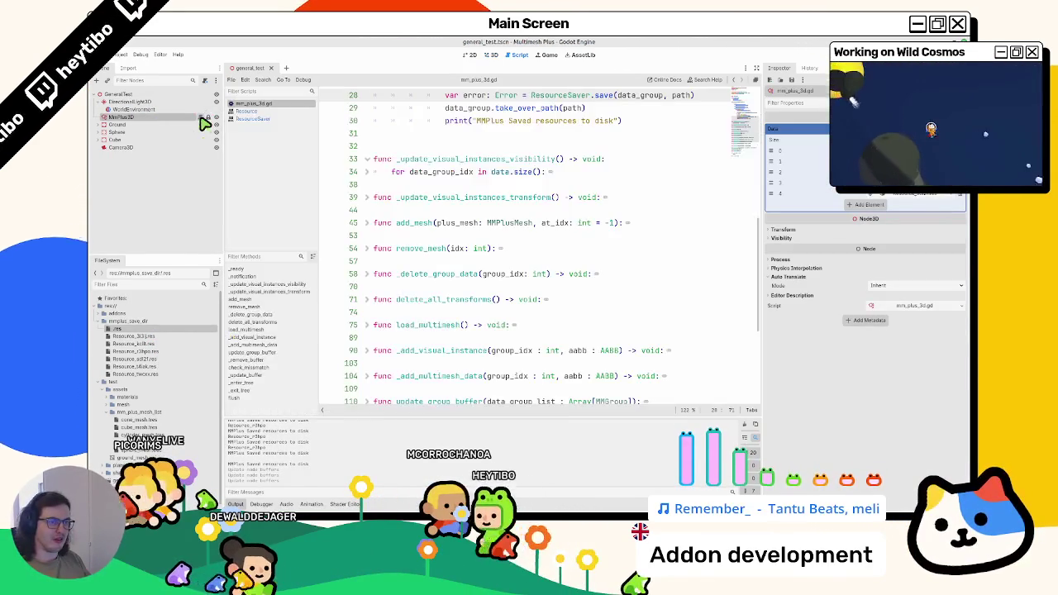
pyautogui.scroll(3, 455, 233)
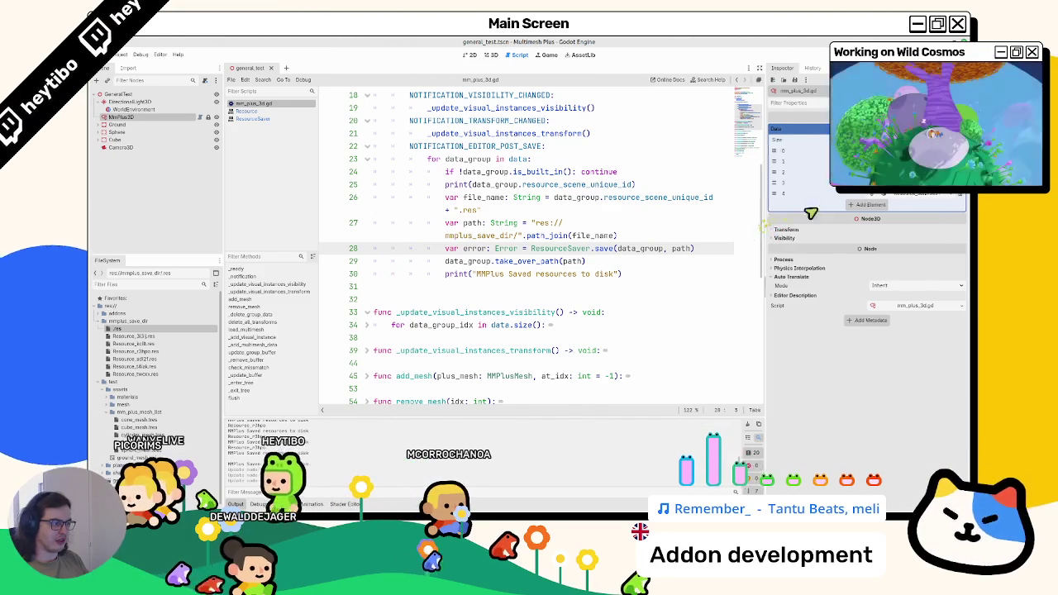
pyautogui.moveTo(785, 217); pyautogui.dragTo(890, 208)
pyautogui.scroll(2, 498, 246)
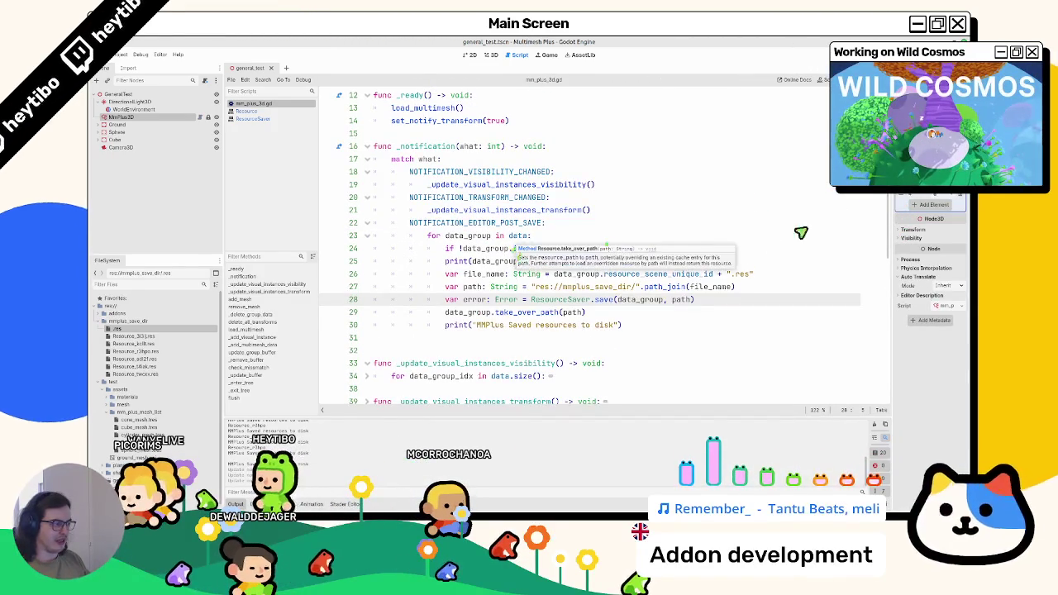
pyautogui.moveTo(894, 199); pyautogui.dragTo(828, 203)
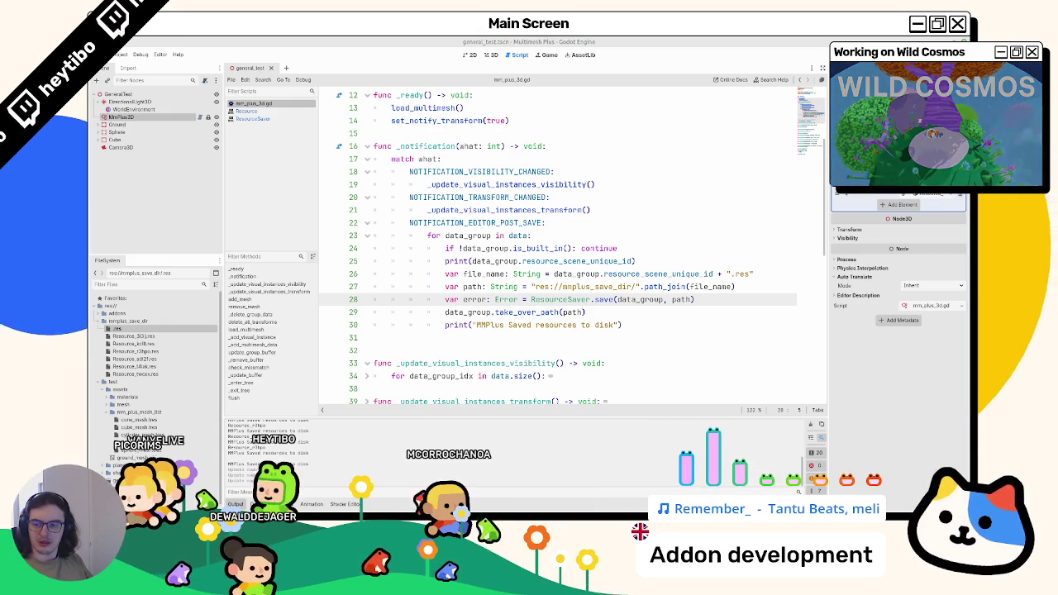
pyautogui.click(488, 55)
# - Paint cones, cubes and flowers onto the empty lower-left terrain and reselect MmPlus3D
pyautogui.moveTo(390, 331)
pyautogui.mouseDown()
pyautogui.moveTo(439, 300)
pyautogui.moveTo(449, 307)
pyautogui.mouseUp()
pyautogui.click(161, 108)
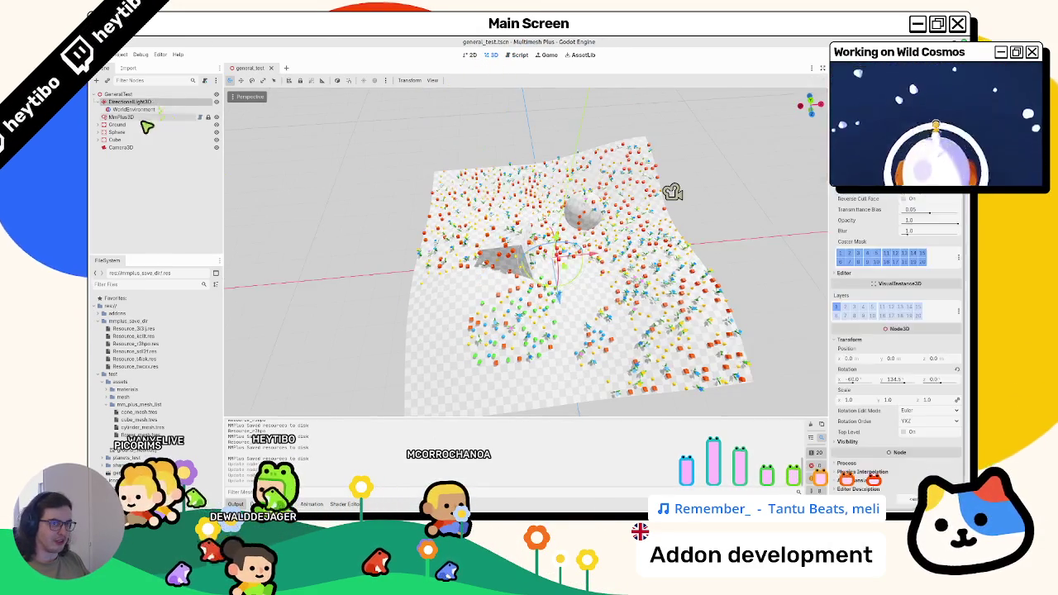
pyautogui.click(149, 116)
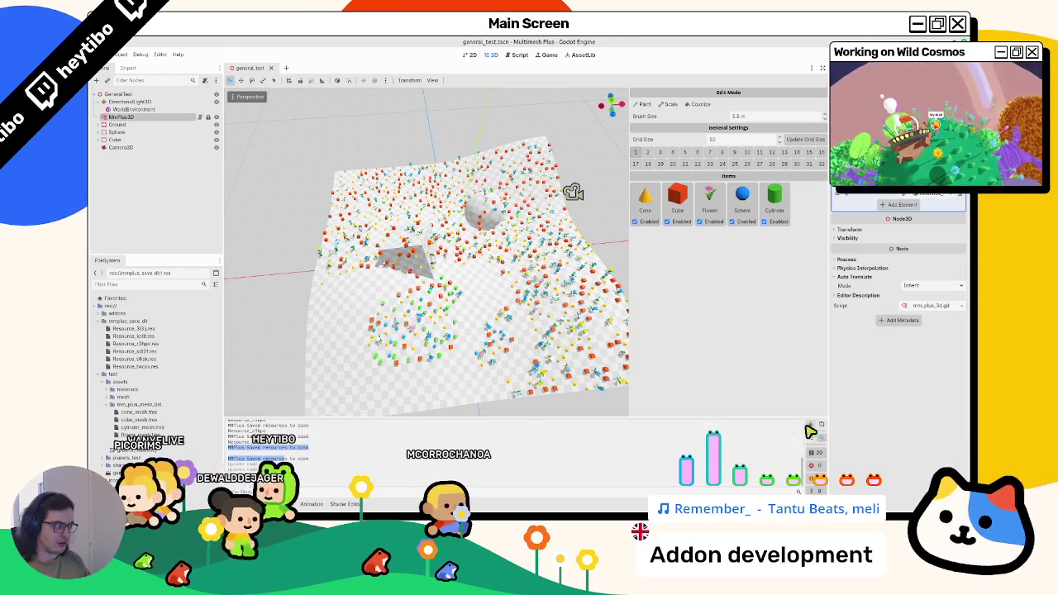
# - Delete all Resource_*.res files from mmplus_save_dir, confirming each deletion
pyautogui.click(132, 328)
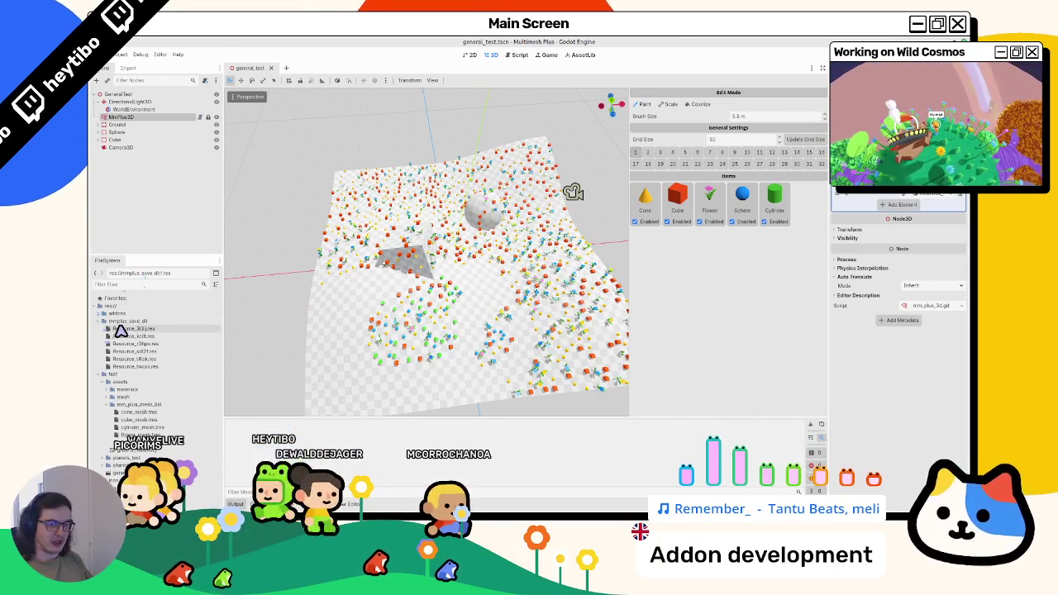
pyautogui.keyDown('shift'); pyautogui.click(132, 367); pyautogui.keyUp('shift')
pyautogui.press('Delete')
pyautogui.press('Return')
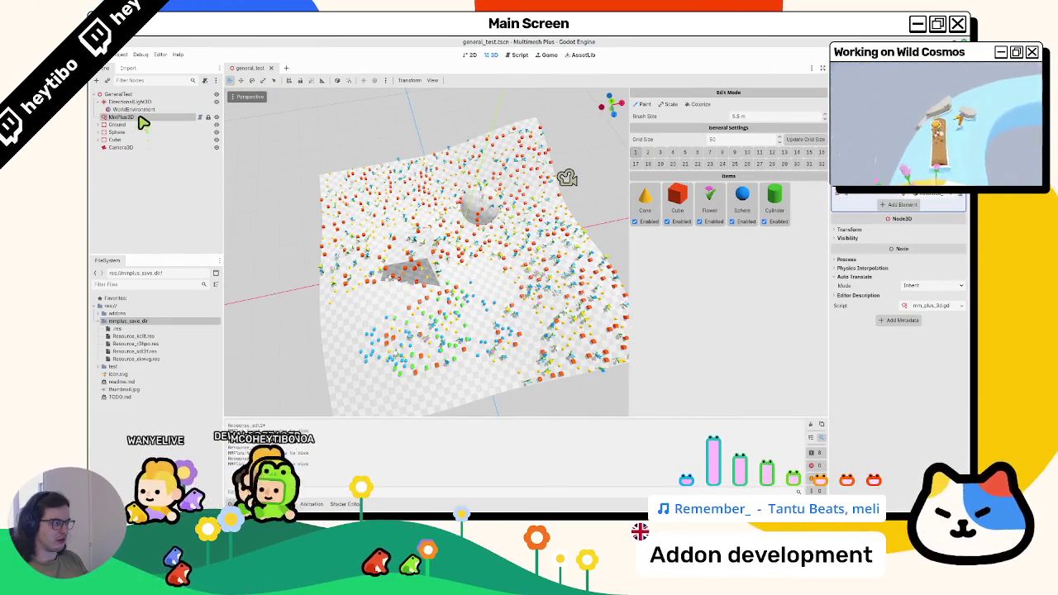
pyautogui.click(131, 336)
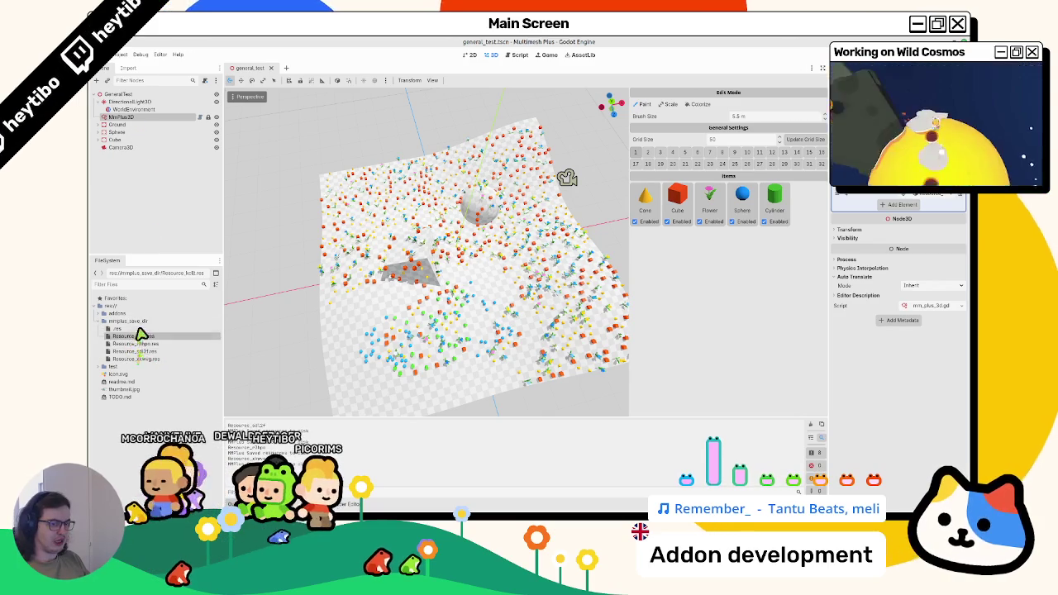
pyautogui.keyDown('shift'); pyautogui.click(140, 358); pyautogui.keyUp('shift')
pyautogui.press('Delete')
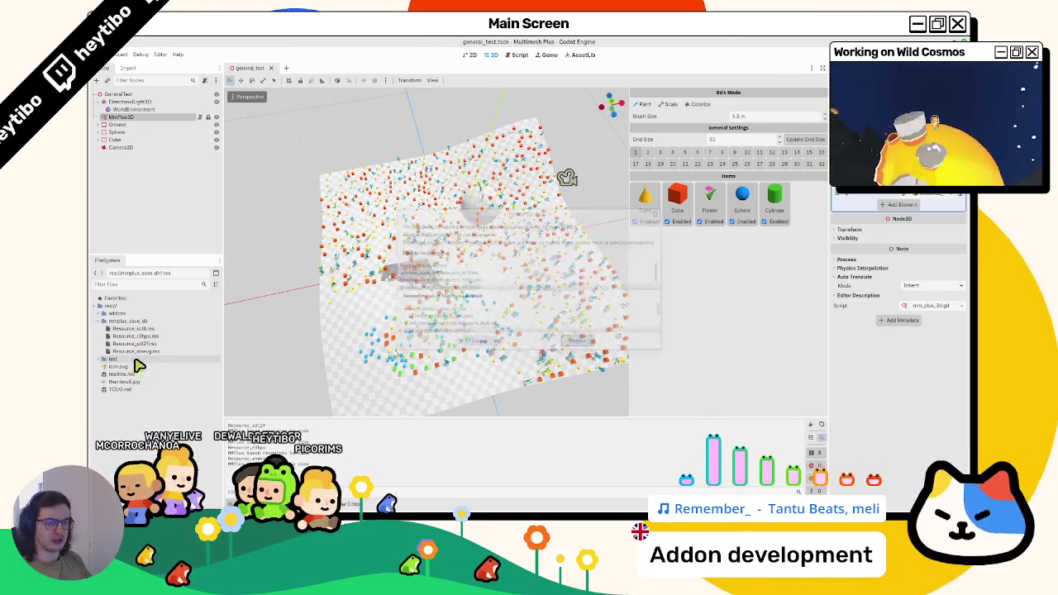
pyautogui.press('Return')
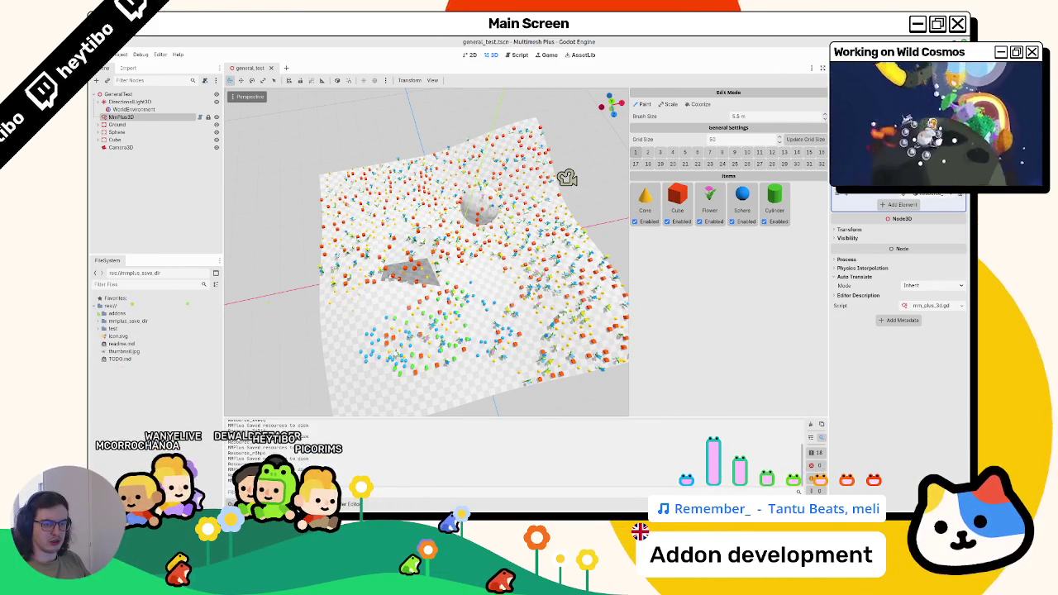
pyautogui.click(100, 321)
# - Save the scene to regenerate the resource files, then erase instances in the lower area
pyautogui.hotkey('ctrl', 's')
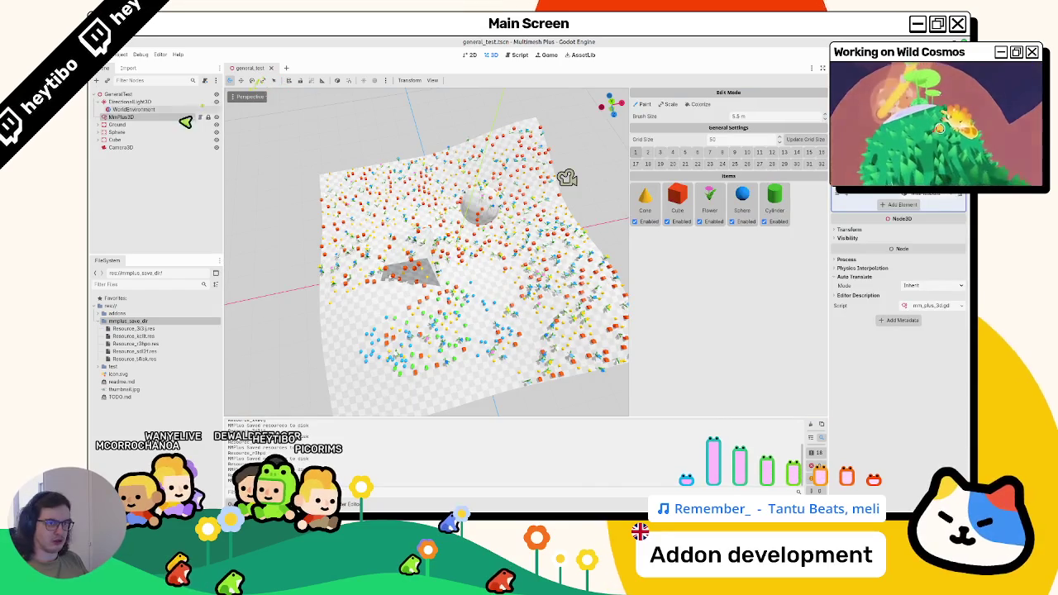
pyautogui.moveTo(829, 137); pyautogui.dragTo(761, 136)
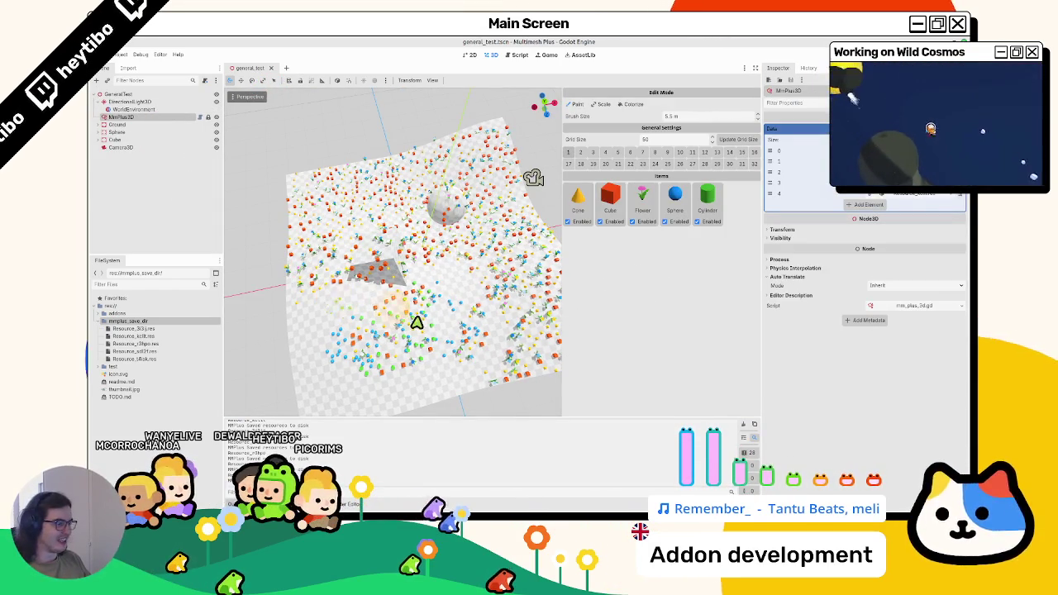
pyautogui.moveTo(456, 351)
pyautogui.mouseDown()
pyautogui.moveTo(381, 341)
pyautogui.moveTo(400, 348)
pyautogui.mouseUp()
pyautogui.click(518, 54)
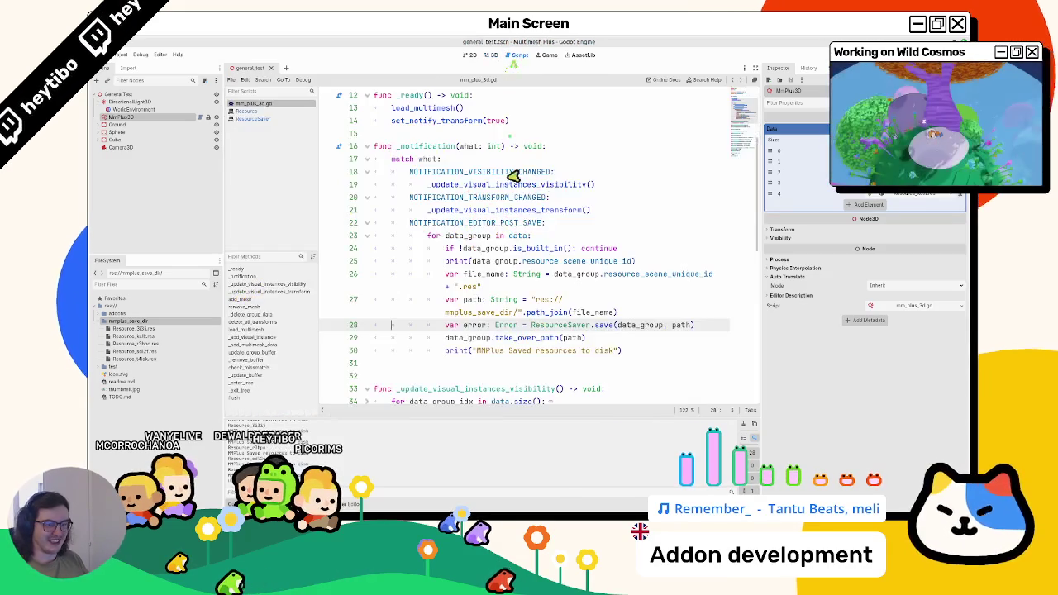
# - Read the Resource docs for is_built_in and the Node docs for NOTIFICATION_EDITOR_POST_SAVE
pyautogui.keyDown('ctrl'); pyautogui.click(538, 252); pyautogui.keyUp('ctrl')
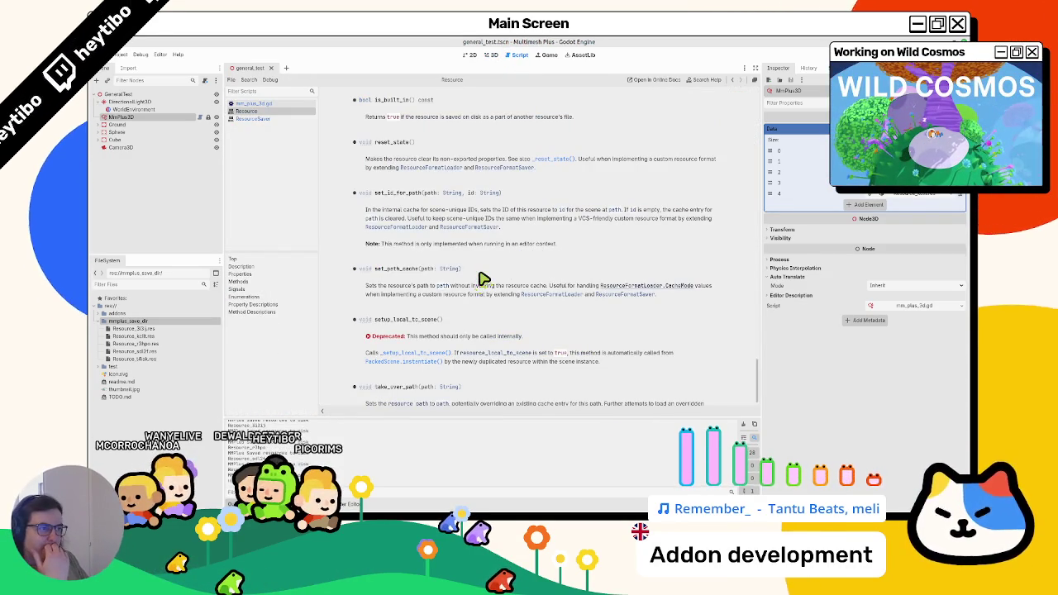
pyautogui.scroll(2, 484, 278)
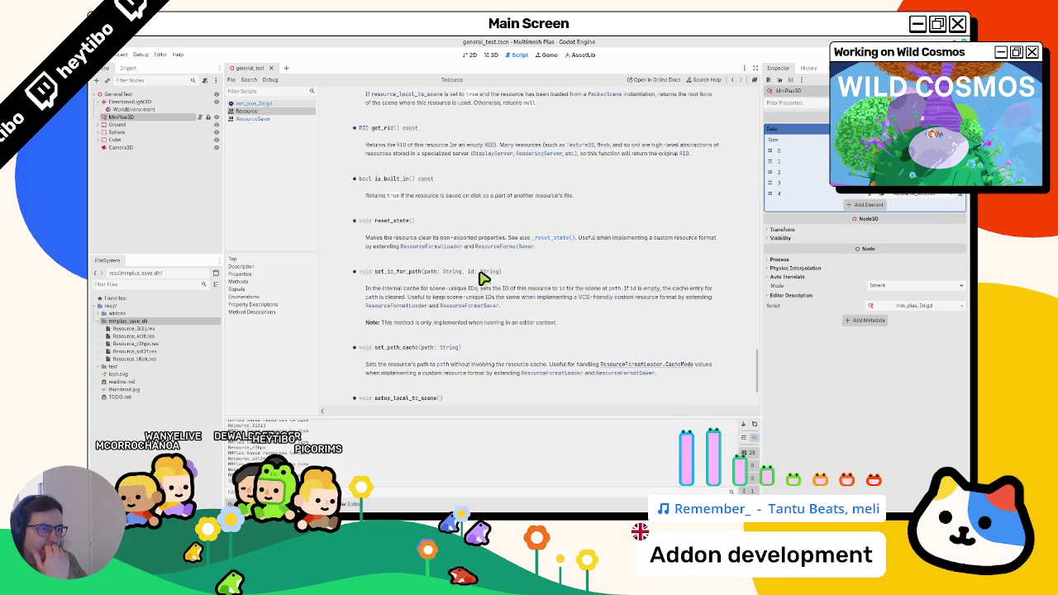
pyautogui.click(276, 104)
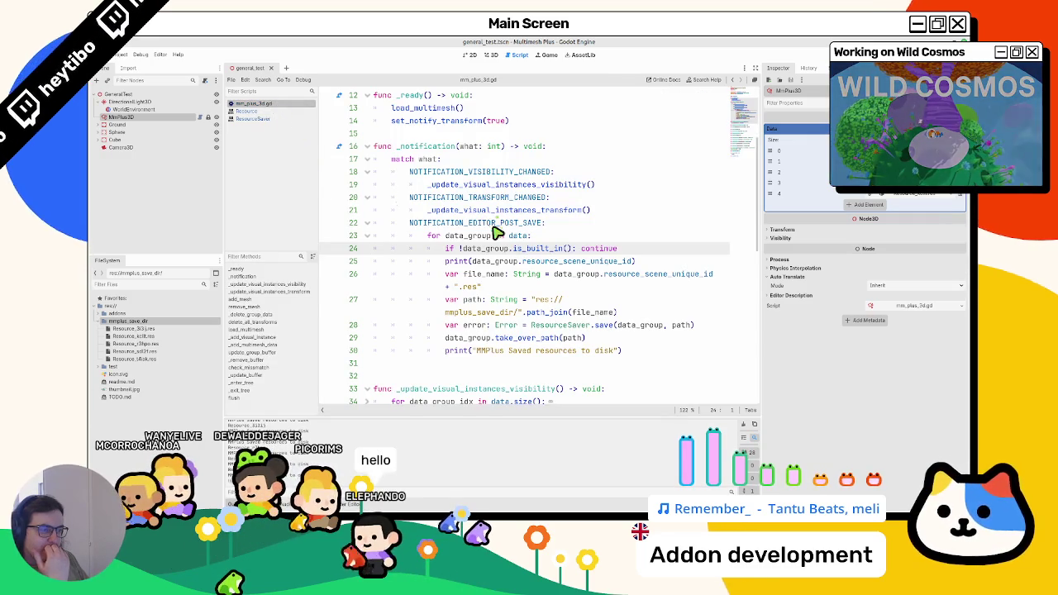
pyautogui.moveTo(496, 234)
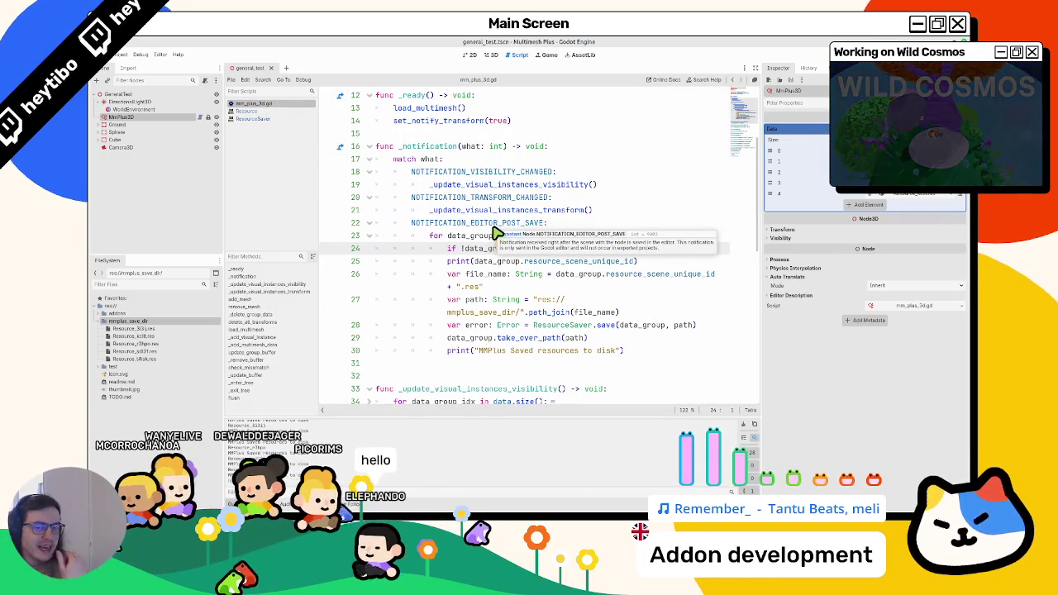
pyautogui.keyDown('ctrl'); pyautogui.click(493, 227); pyautogui.keyUp('ctrl')
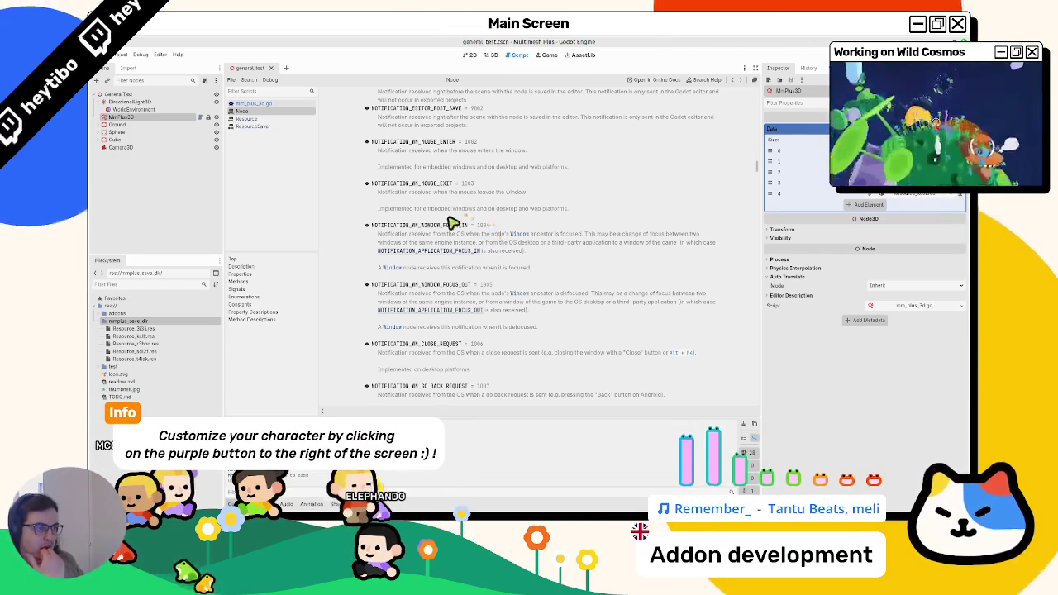
pyautogui.scroll(5, 484, 211)
pyautogui.scroll(5, 453, 196)
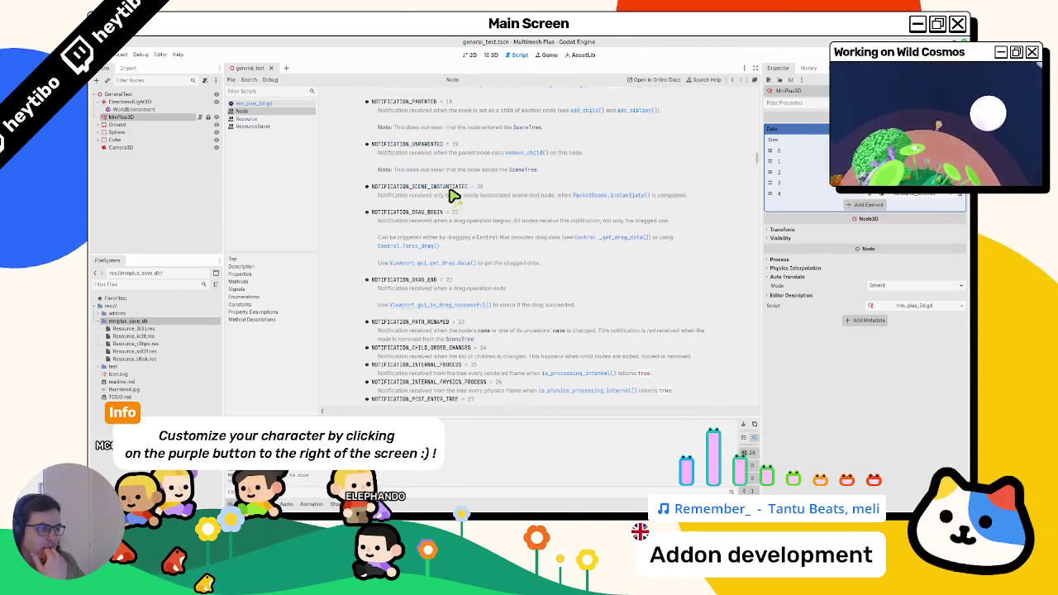
pyautogui.click(240, 103)
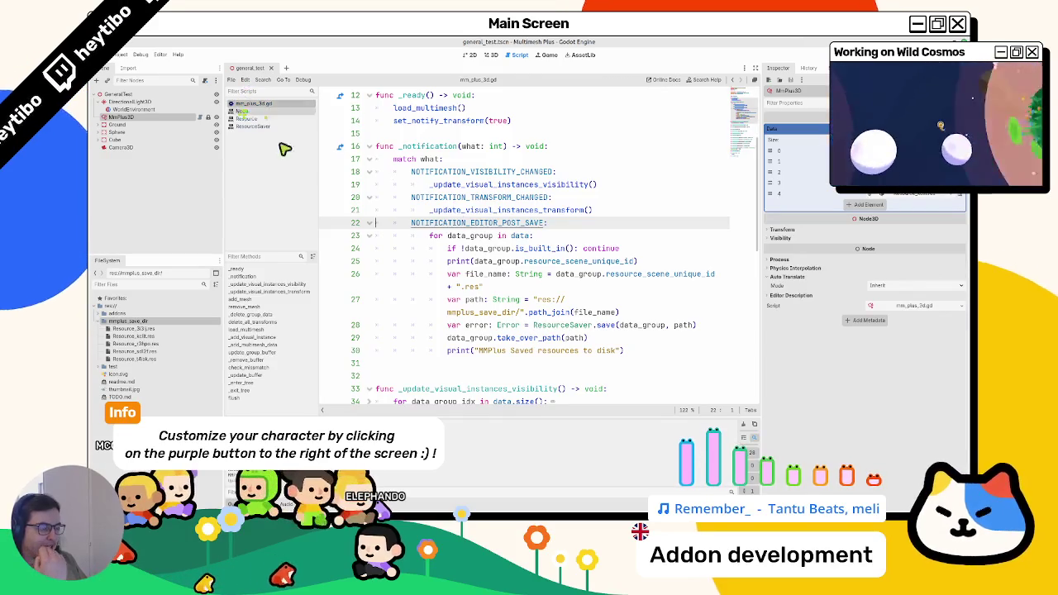
# - Resize the code editor and scene tree docks and inspect resource_scene_unique_id on line 25
pyautogui.moveTo(224, 198); pyautogui.dragTo(168, 200)
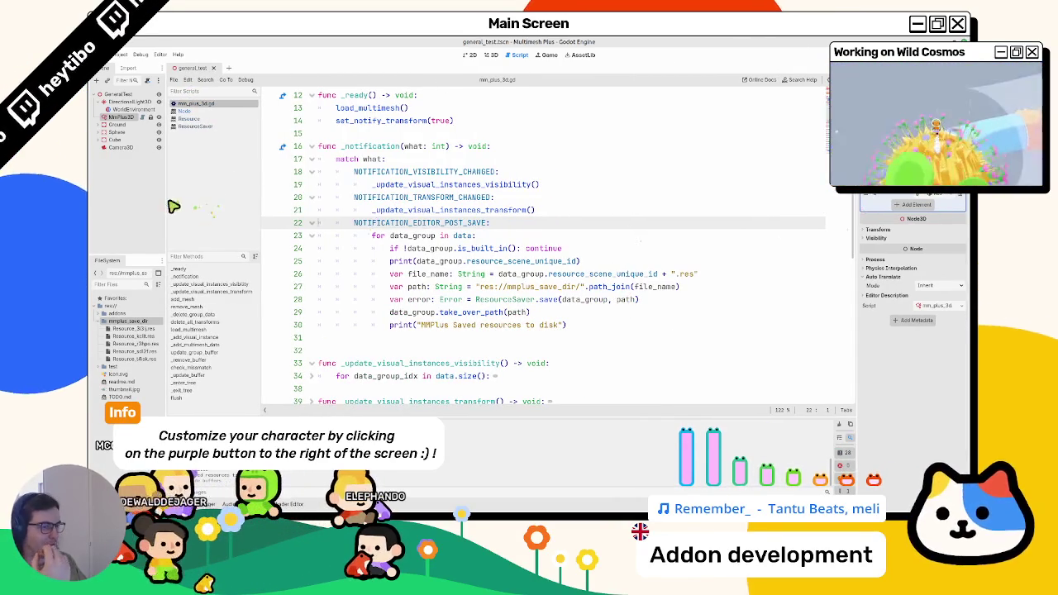
pyautogui.moveTo(168, 202); pyautogui.dragTo(265, 202)
pyautogui.doubleClick(601, 261)
pyautogui.click(608, 274)
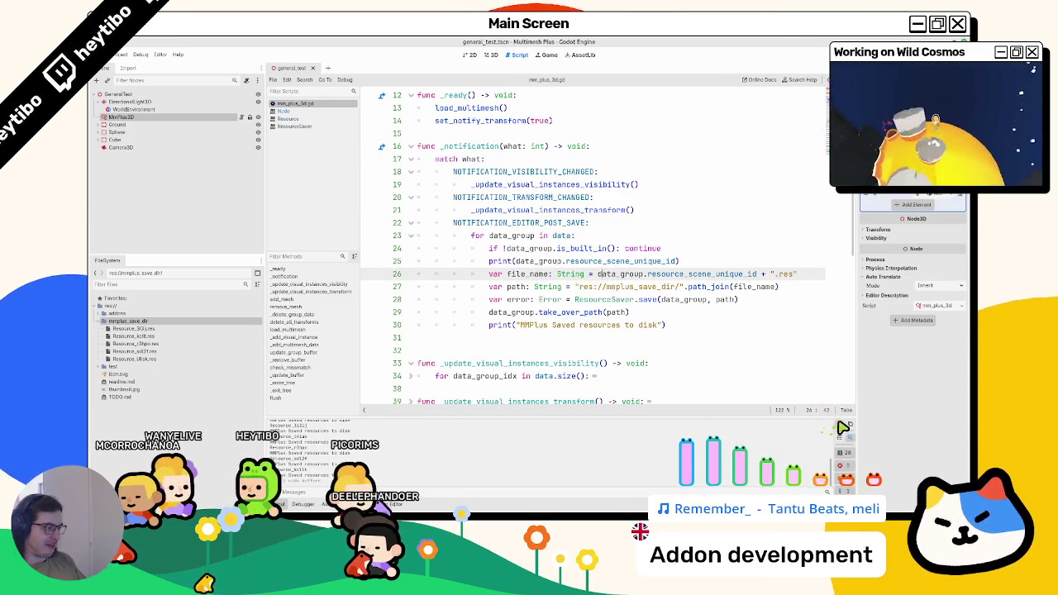
pyautogui.click(676, 212)
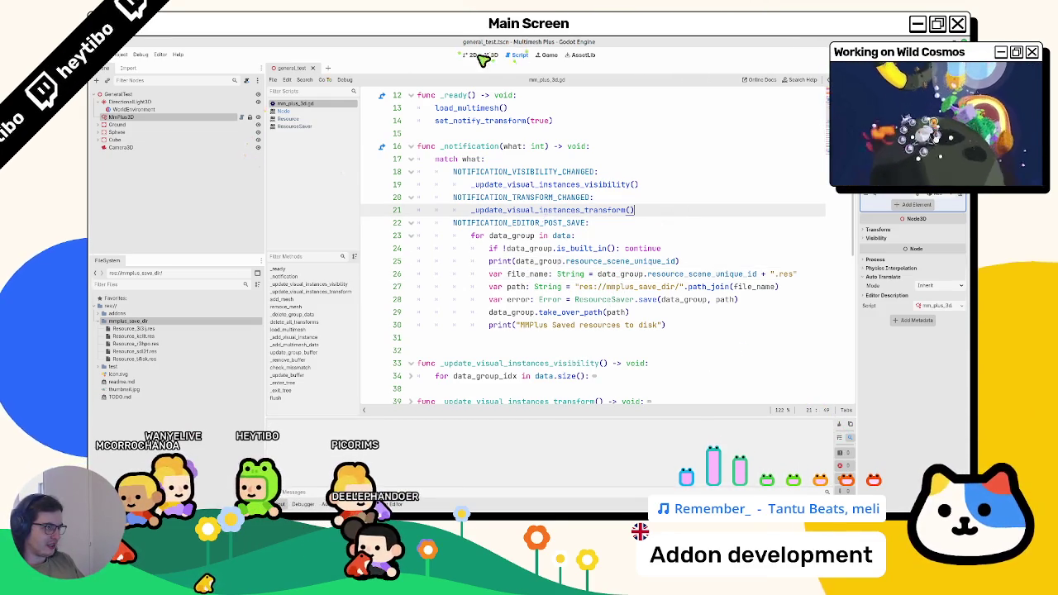
# - In the 3D view, remove the Cylinder item and reselect MmPlus3D, undoing a stray Data element
pyautogui.hotkey('ctrl', 'F2')
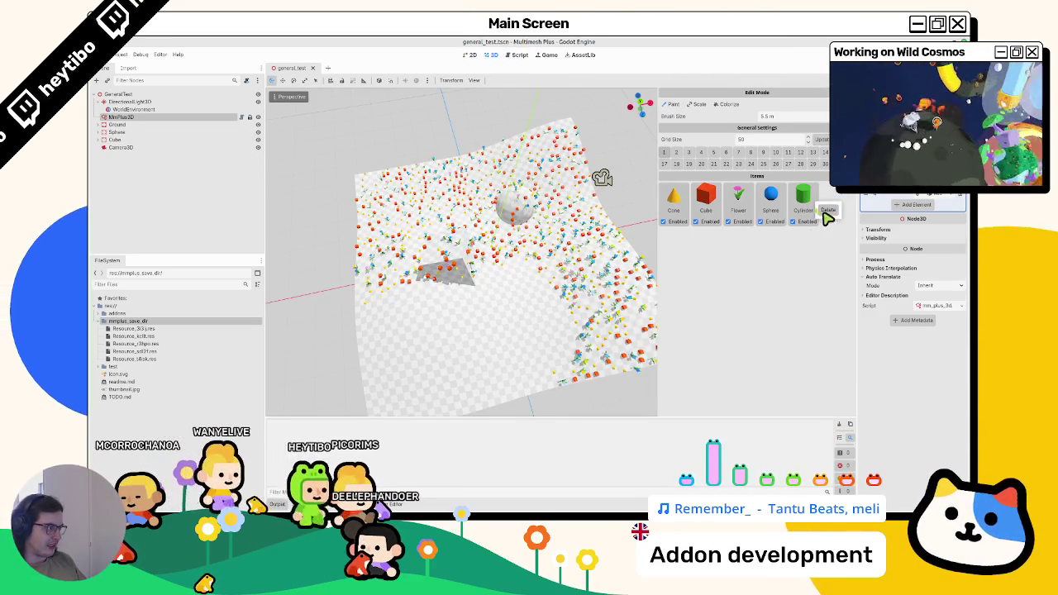
pyautogui.rightClick(822, 212)
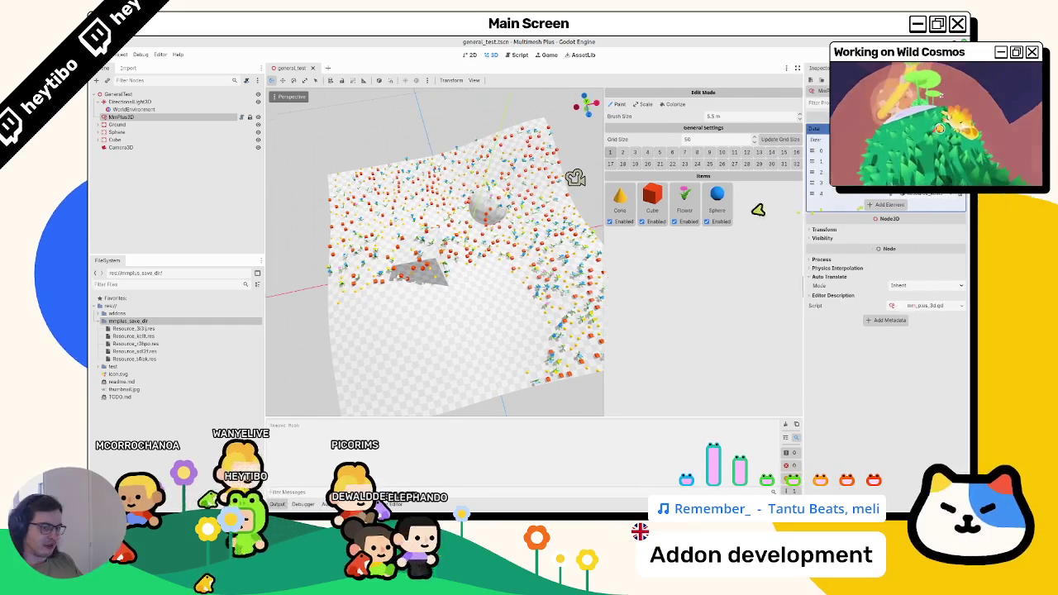
pyautogui.click(133, 110)
pyautogui.click(136, 117)
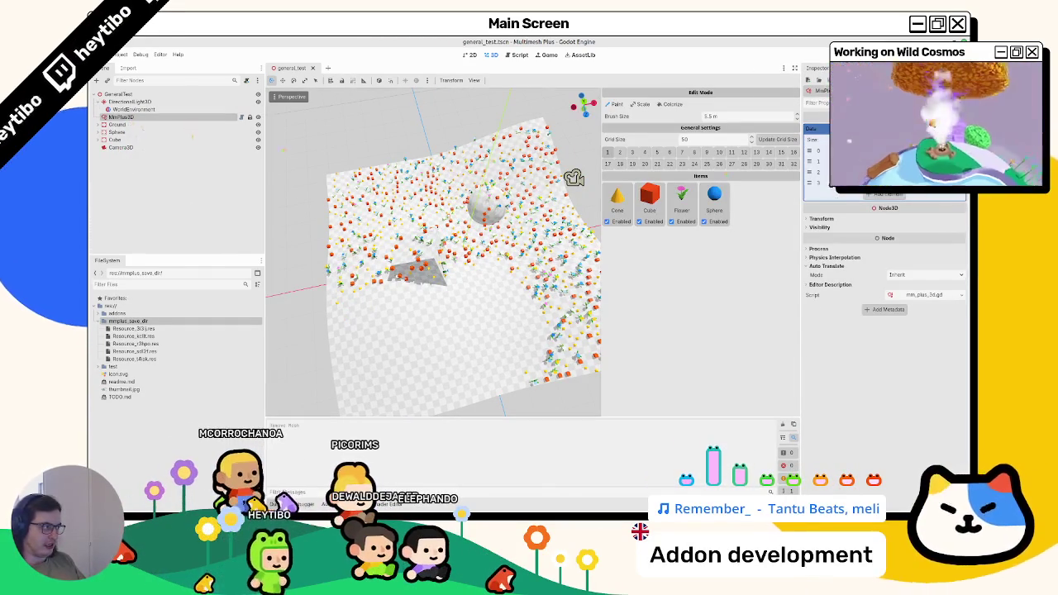
pyautogui.click(882, 196)
pyautogui.hotkey('ctrl', 'z')
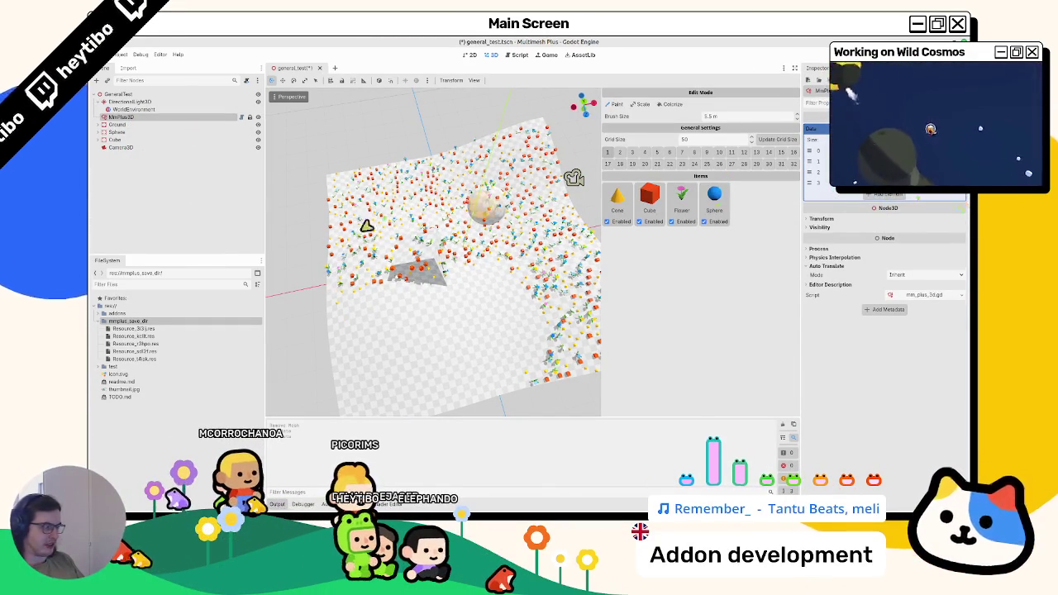
# - Add cylinder_mesh.tres back as a paint item and save the scene
pyautogui.click(98, 367)
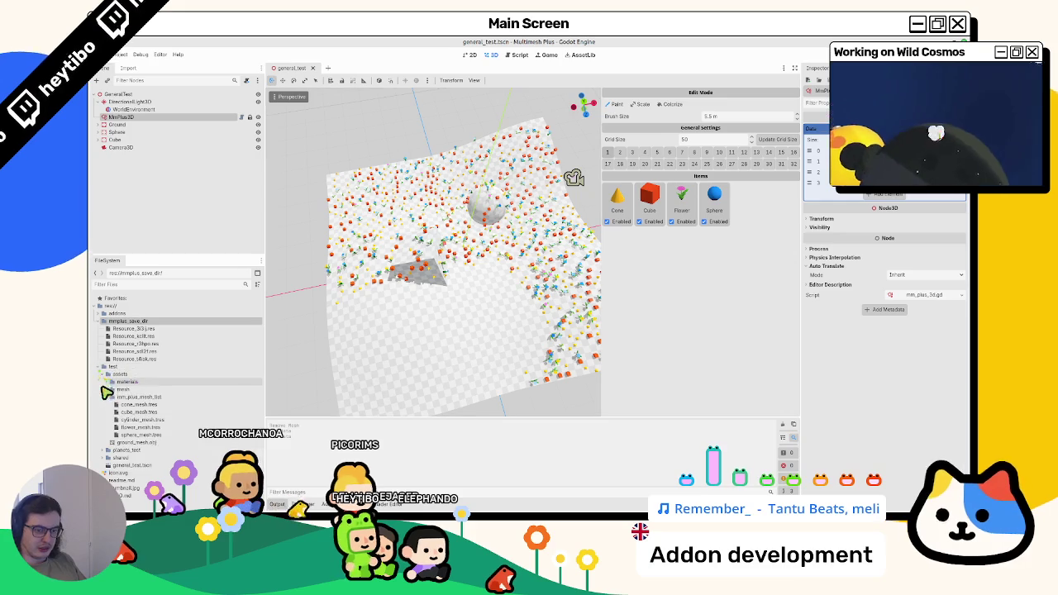
pyautogui.click(142, 412)
pyautogui.moveTo(142, 427)
pyautogui.mouseDown()
pyautogui.moveTo(465, 373)
pyautogui.moveTo(743, 296)
pyautogui.mouseUp()
pyautogui.hotkey('ctrl', 's')
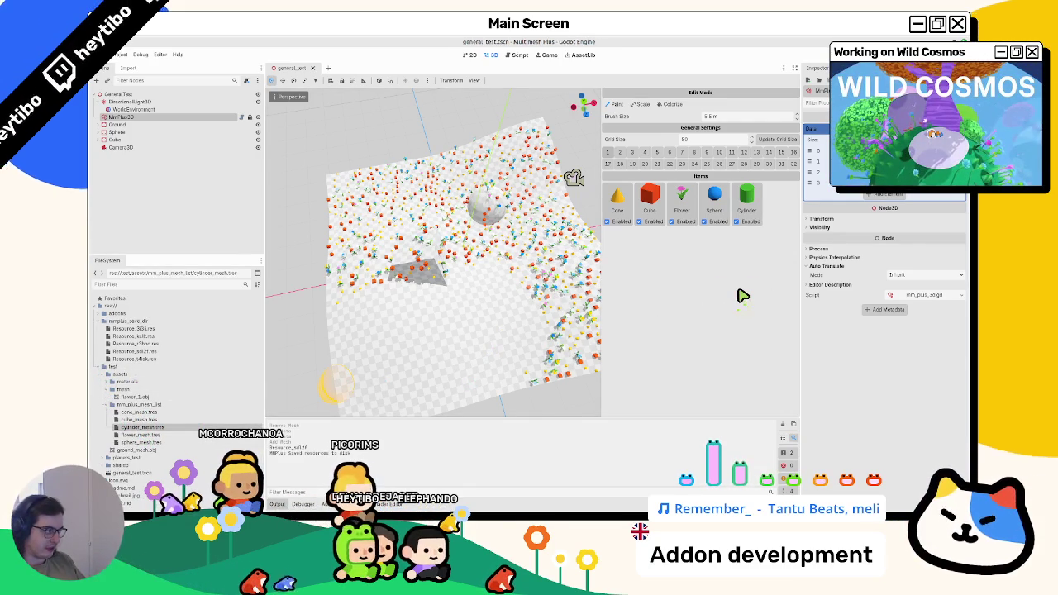
pyautogui.click(132, 109)
pyautogui.click(131, 116)
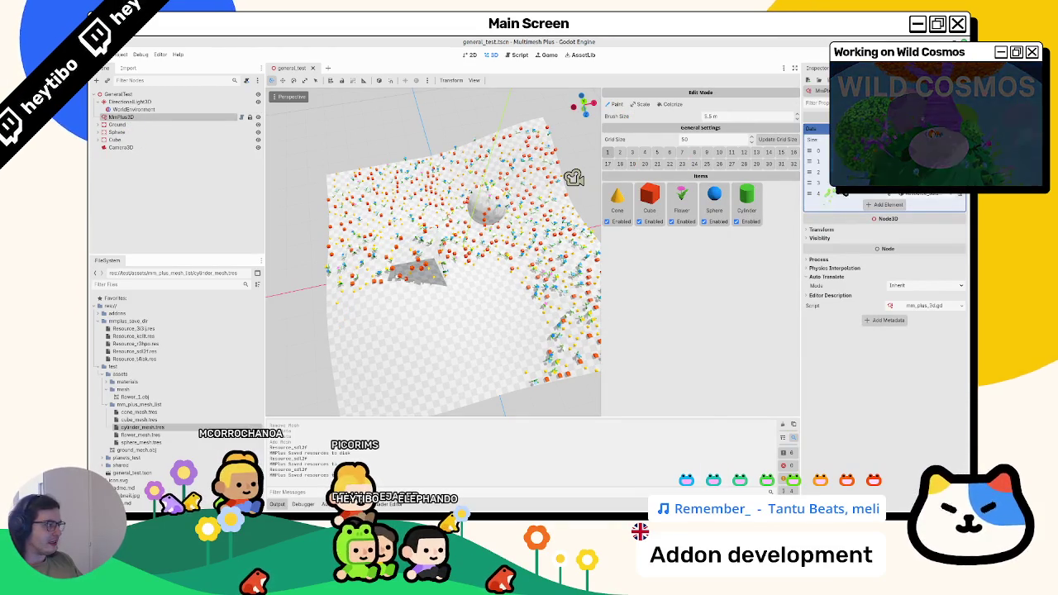
# - Inspect Data elements 3 and 4, then paint clusters of instances on the lower plane
pyautogui.click(860, 182)
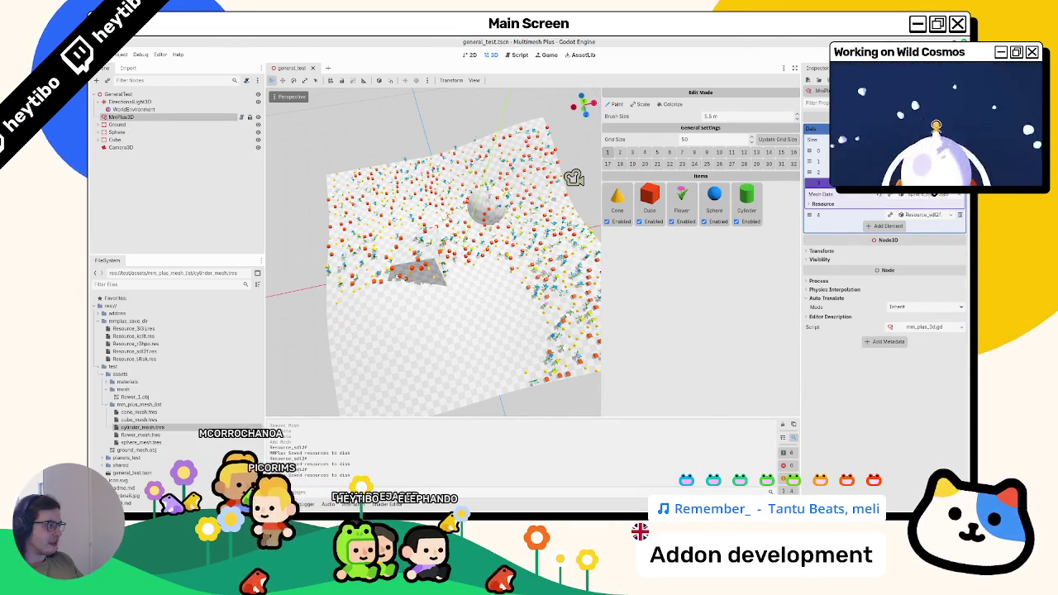
pyautogui.click(925, 214)
pyautogui.click(926, 195)
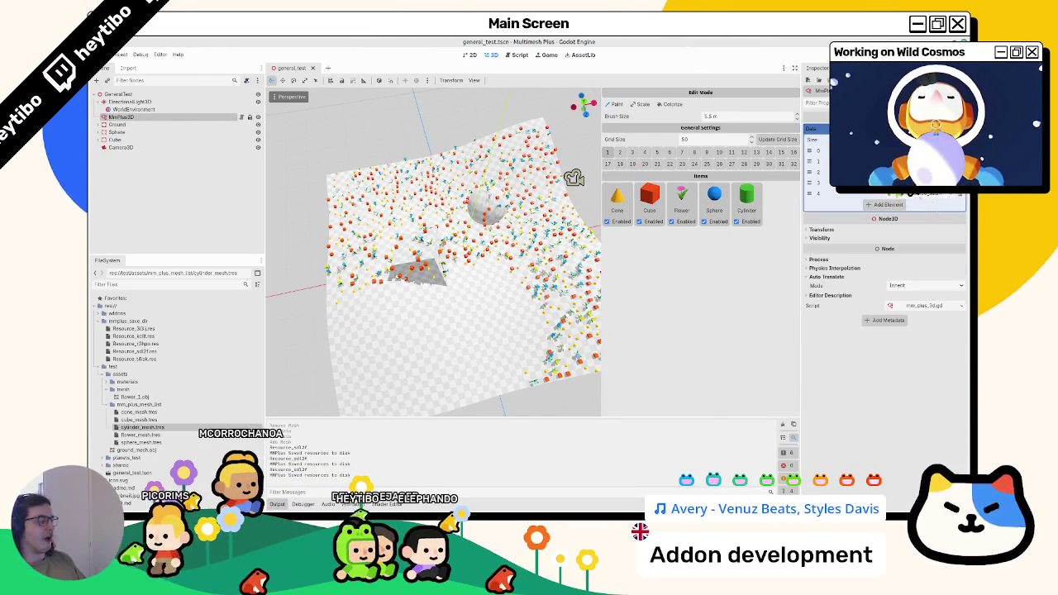
pyautogui.click(469, 326)
pyautogui.moveTo(489, 296); pyautogui.dragTo(485, 325)
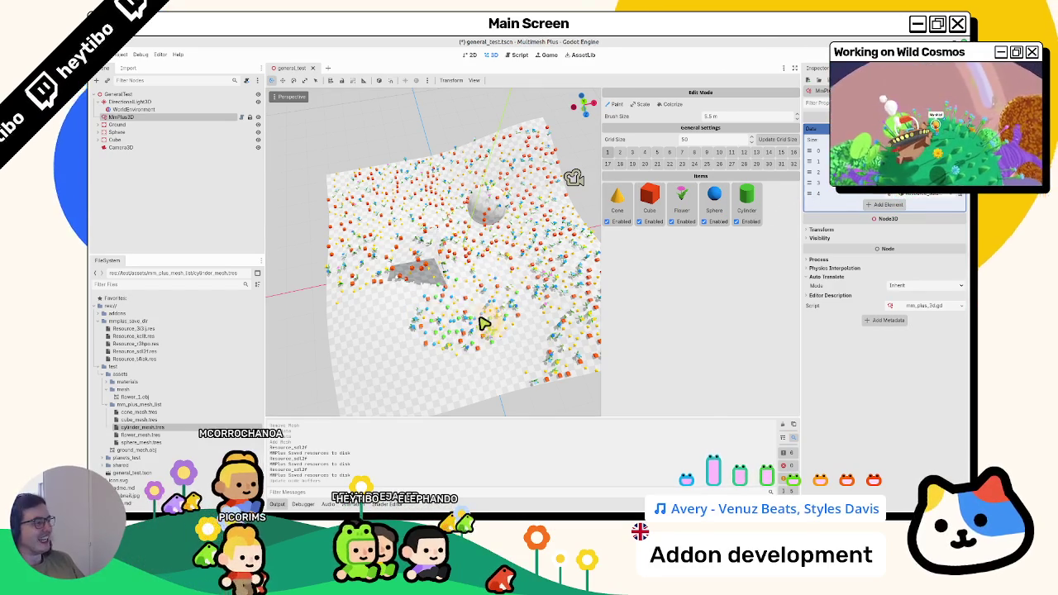
# - Reselect MmPlus3D to reload its painted data and clear the Output log
pyautogui.click(163, 111)
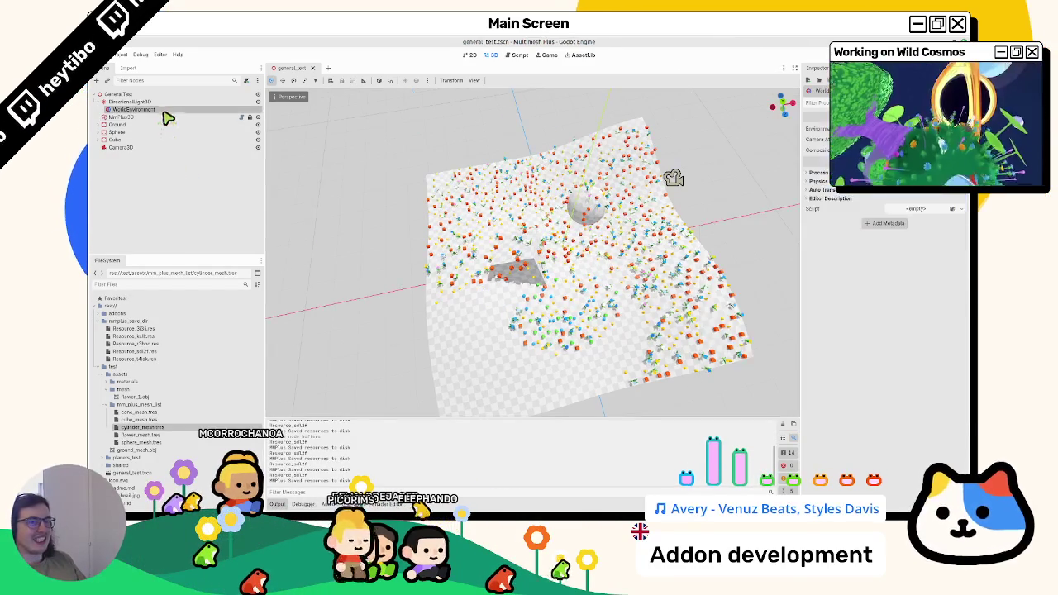
pyautogui.click(165, 118)
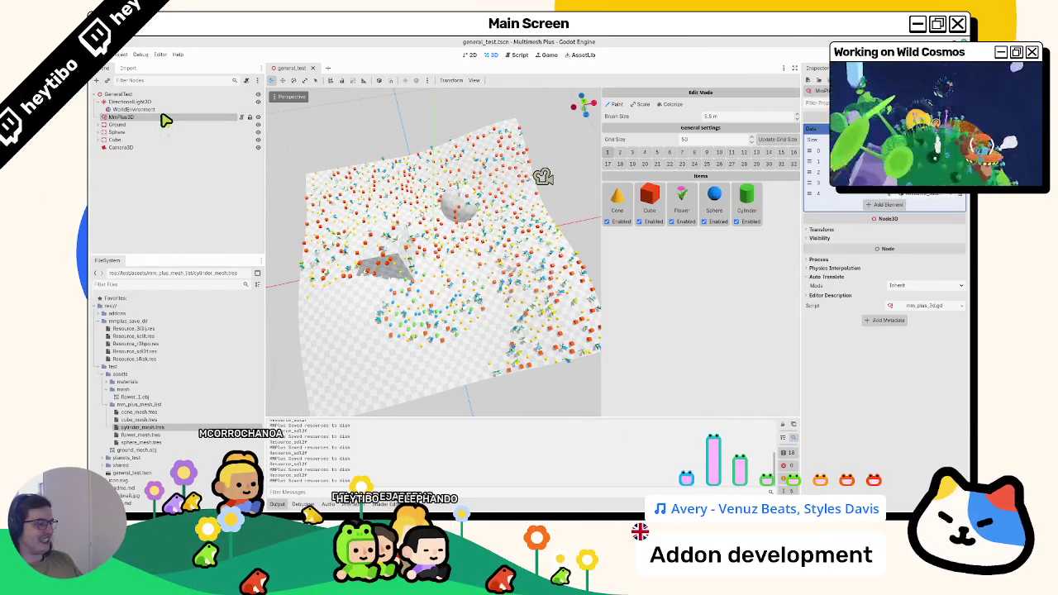
pyautogui.click(189, 109)
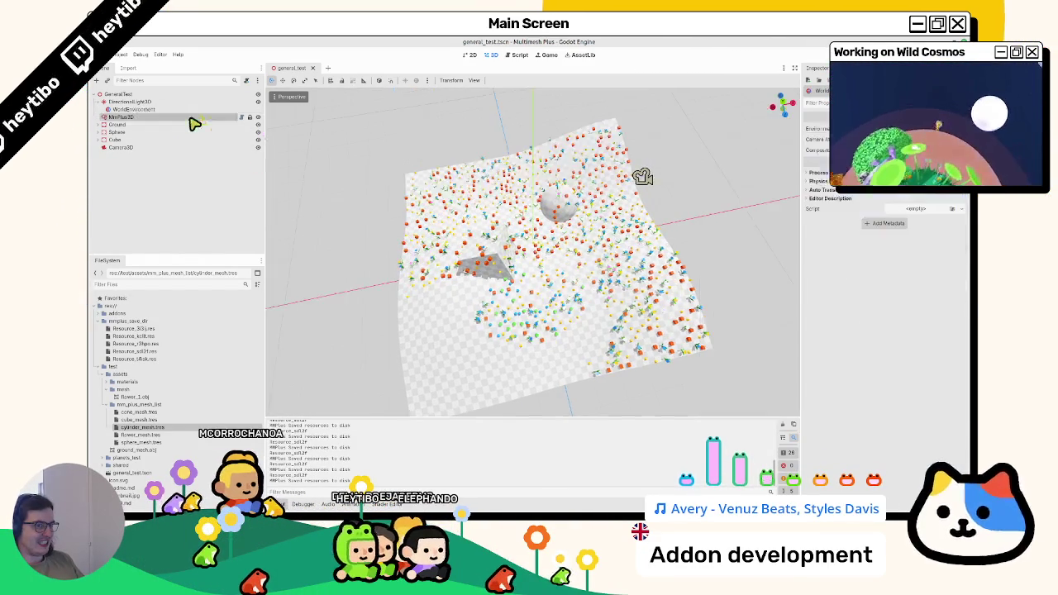
pyautogui.click(190, 117)
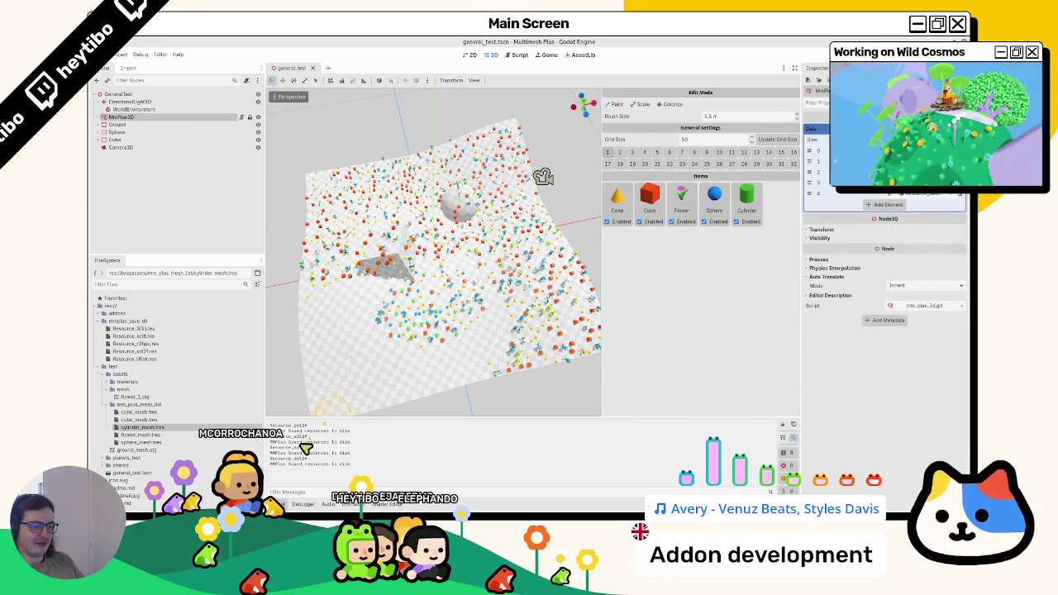
pyautogui.click(782, 425)
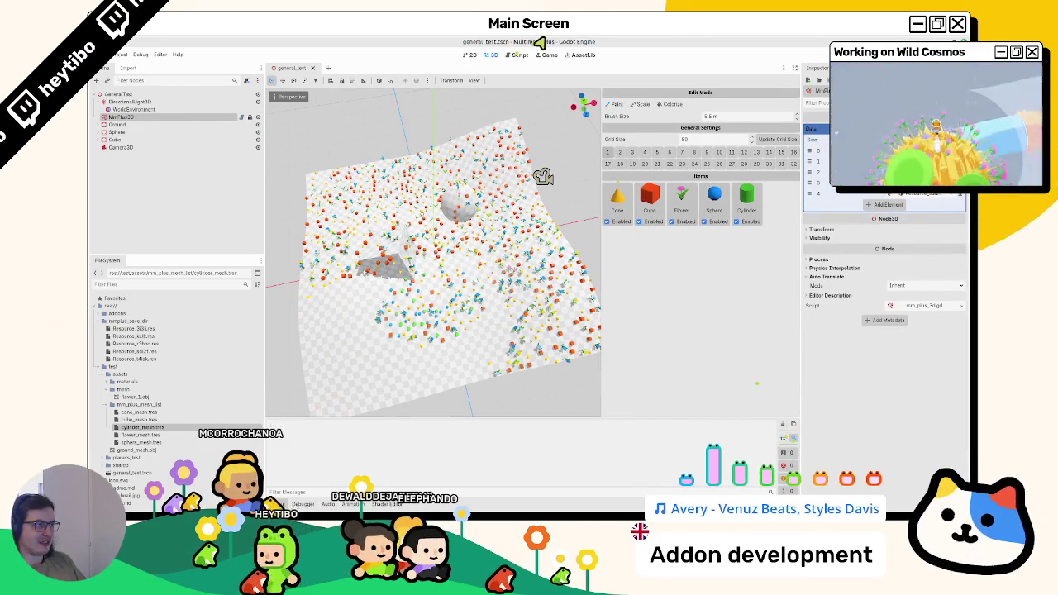
# - Open the Resource help for take_over_path from line 29 and scroll to its description
pyautogui.click(519, 55)
pyautogui.moveTo(538, 338); pyautogui.dragTo(631, 338)
pyautogui.click(627, 338)
pyautogui.moveTo(626, 341)
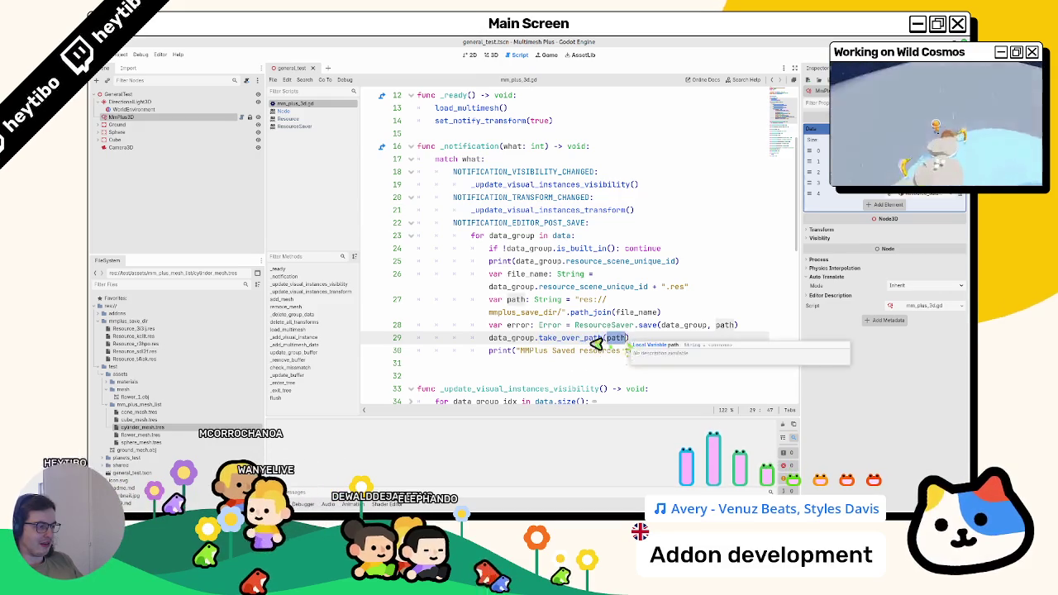
pyautogui.click(592, 347)
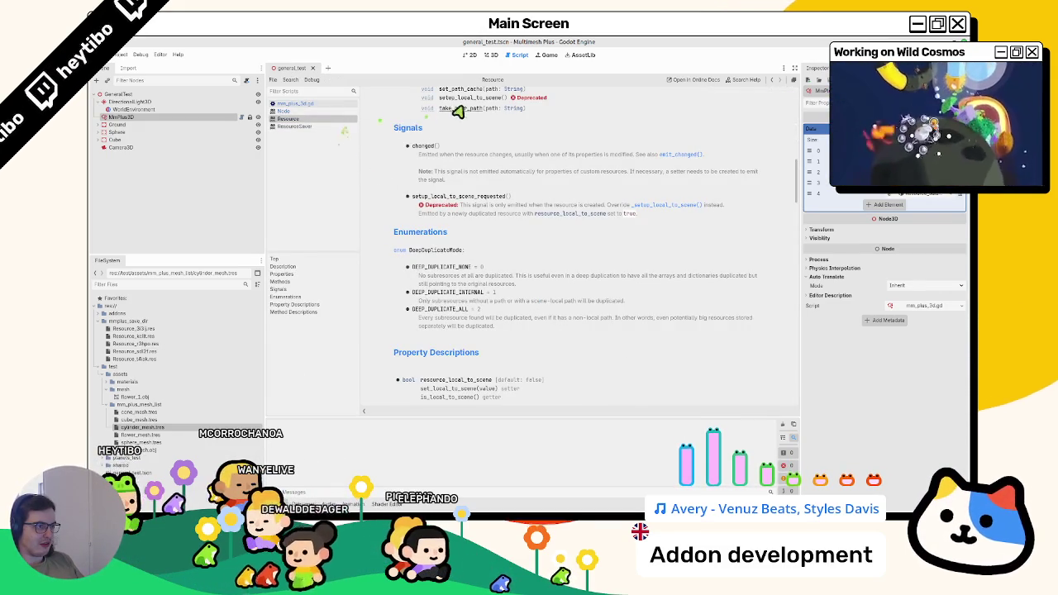
pyautogui.scroll(-10, 467, 116)
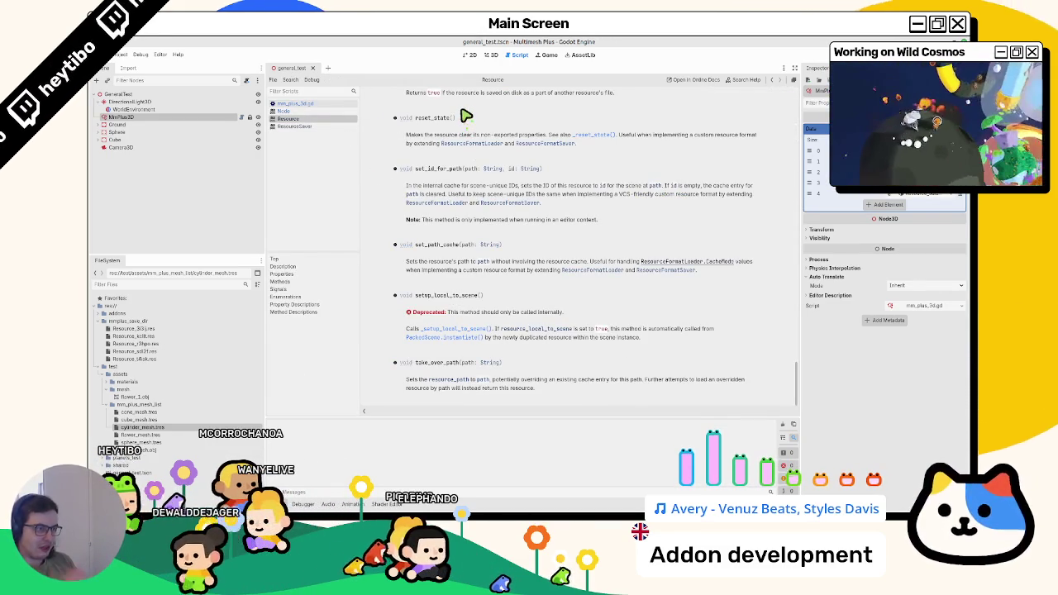
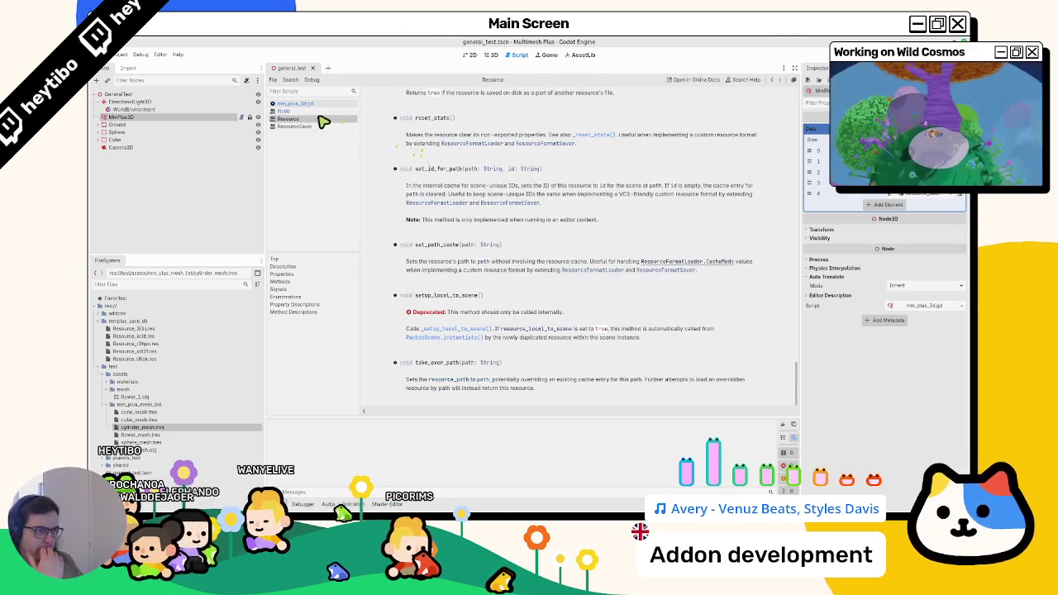
# - Read through the Resource class documentation, highlighting the is_built_in return description
pyautogui.scroll(10, 438, 248)
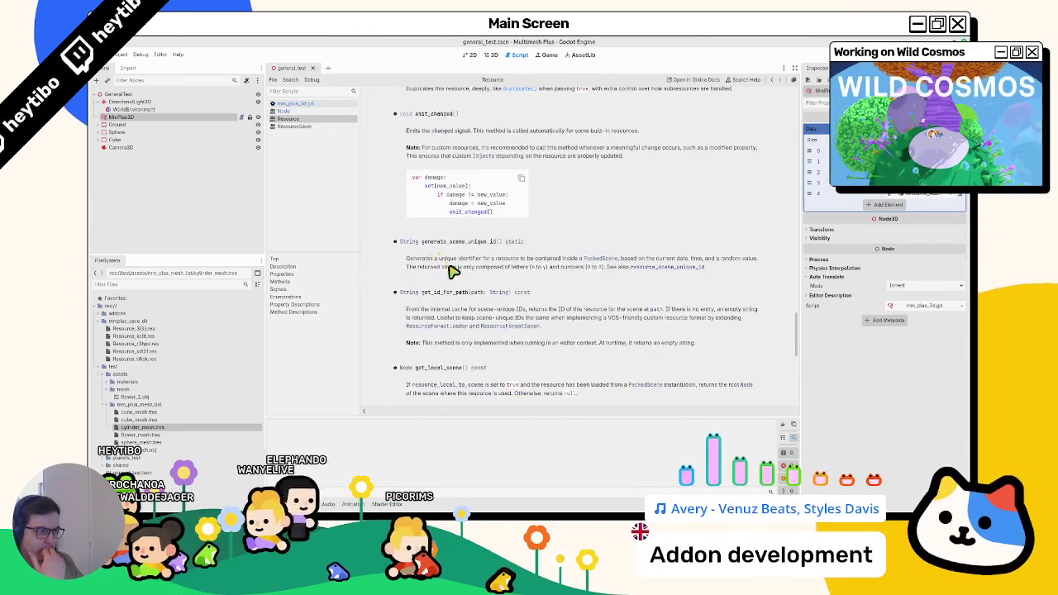
pyautogui.scroll(10, 453, 271)
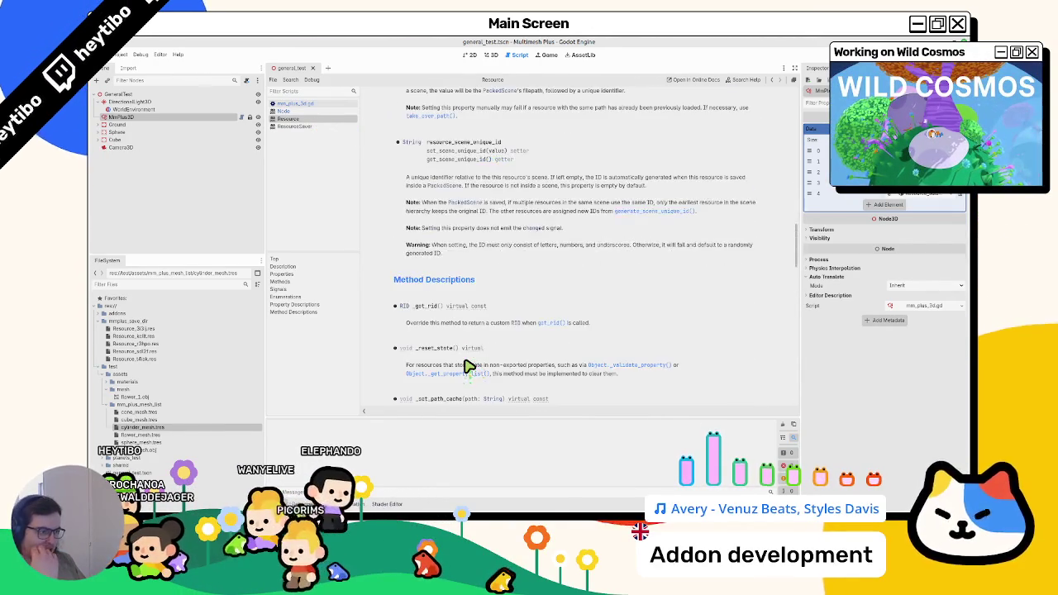
pyautogui.scroll(-2, 468, 366)
pyautogui.scroll(-5, 468, 366)
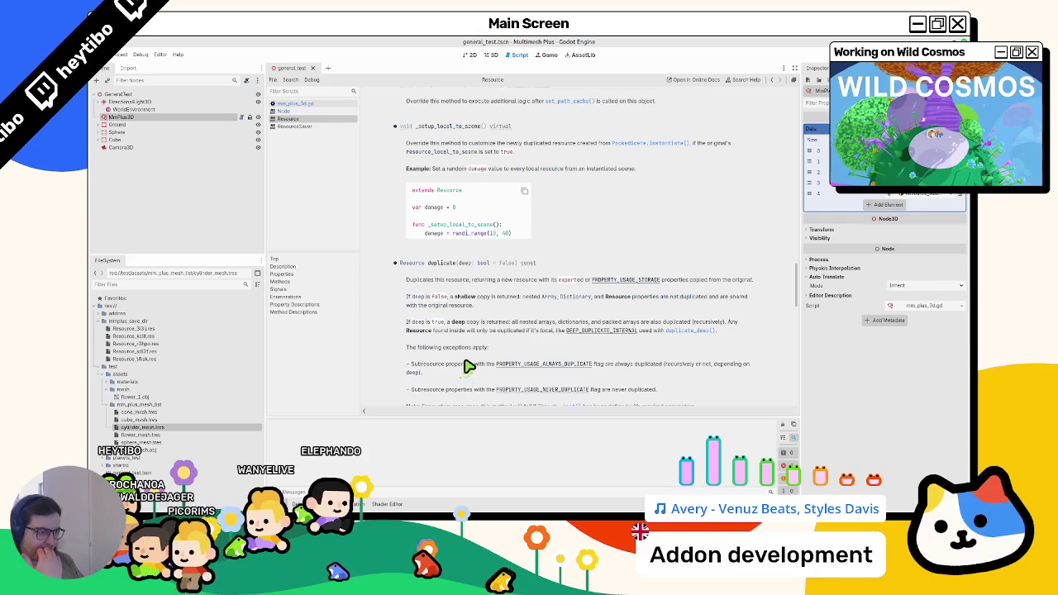
pyautogui.scroll(-4, 468, 366)
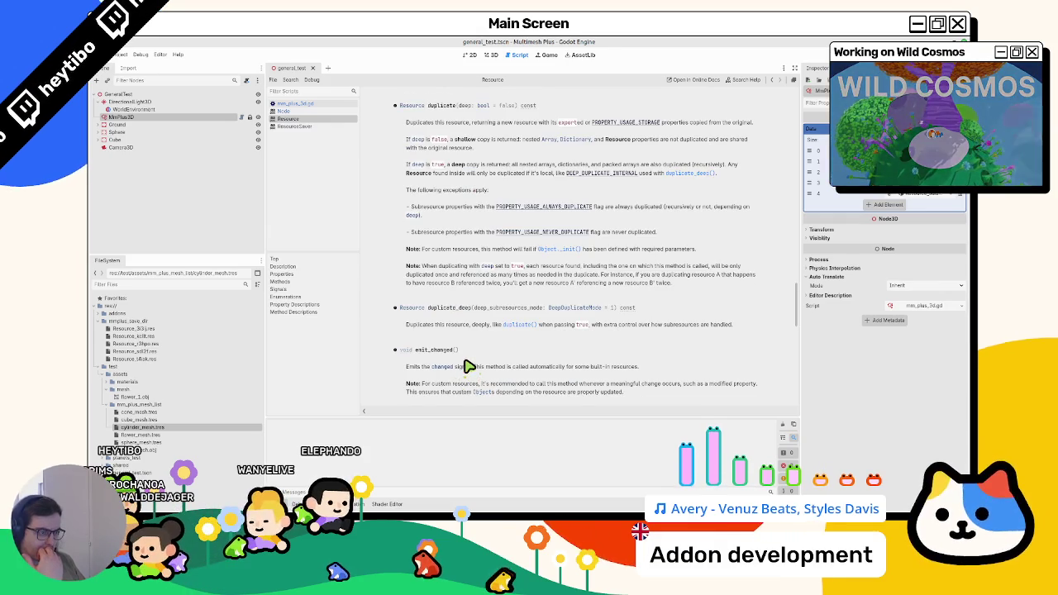
pyautogui.scroll(-3, 468, 366)
pyautogui.scroll(-3, 468, 366)
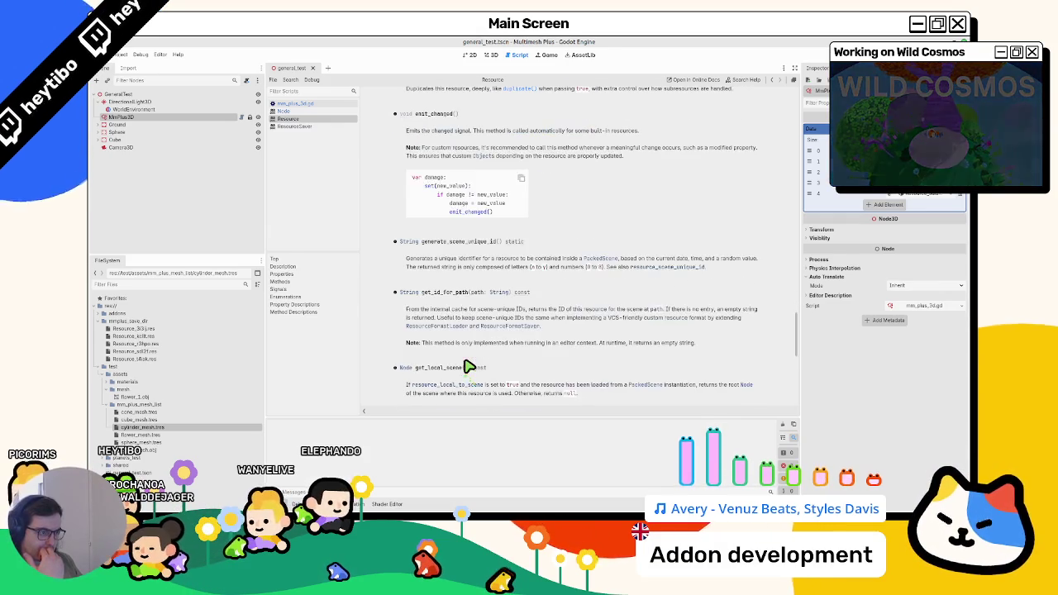
pyautogui.scroll(-2, 468, 366)
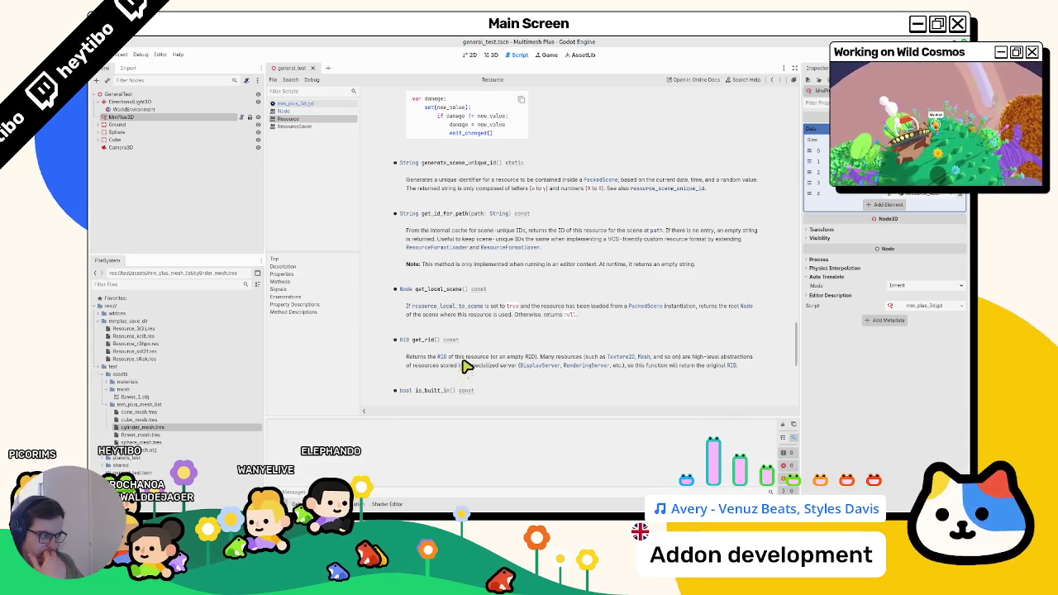
pyautogui.scroll(-3, 468, 367)
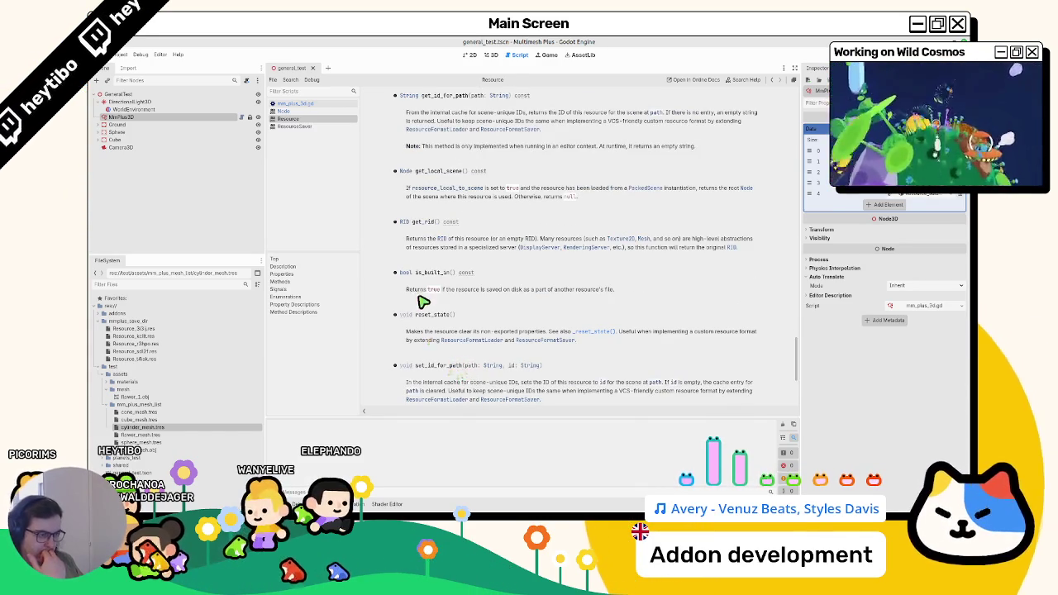
pyautogui.moveTo(421, 293)
pyautogui.mouseDown()
pyautogui.moveTo(478, 291)
pyautogui.moveTo(441, 288)
pyautogui.mouseUp()
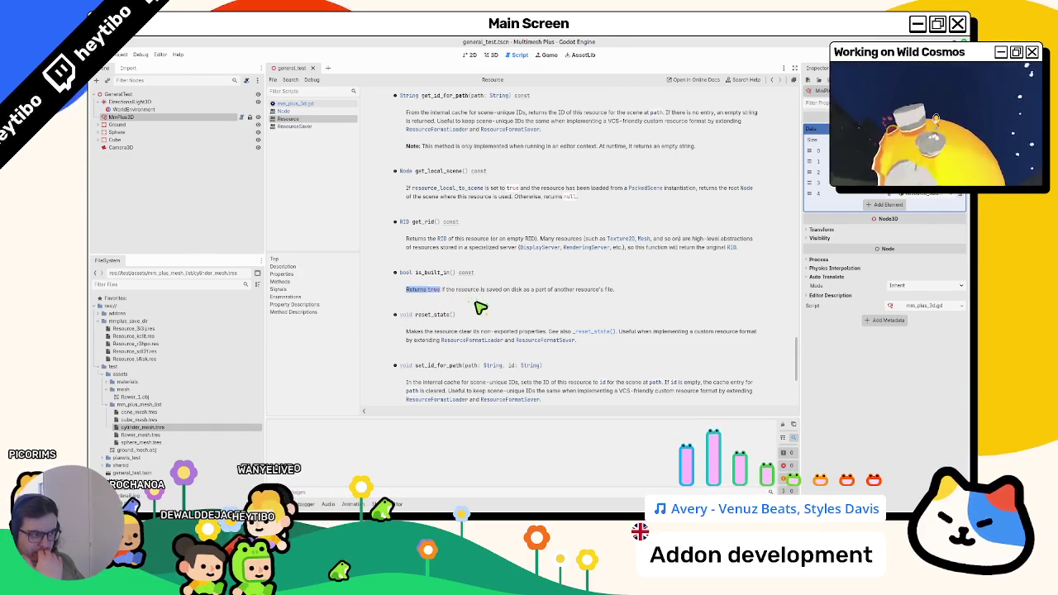
pyautogui.scroll(-1, 463, 299)
pyautogui.scroll(-3, 447, 306)
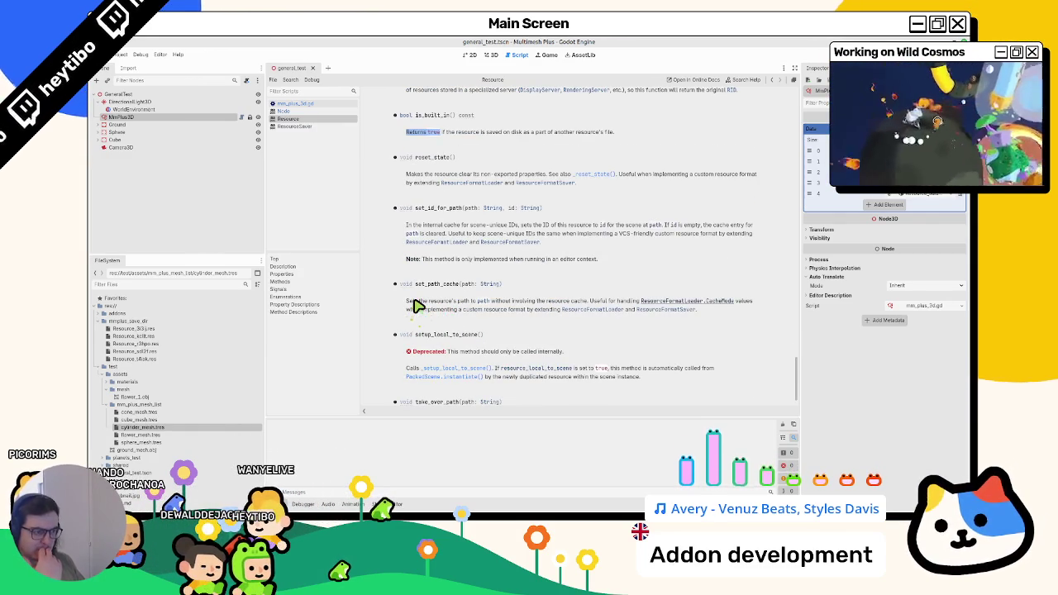
pyautogui.scroll(-1, 418, 306)
pyautogui.scroll(15, 417, 306)
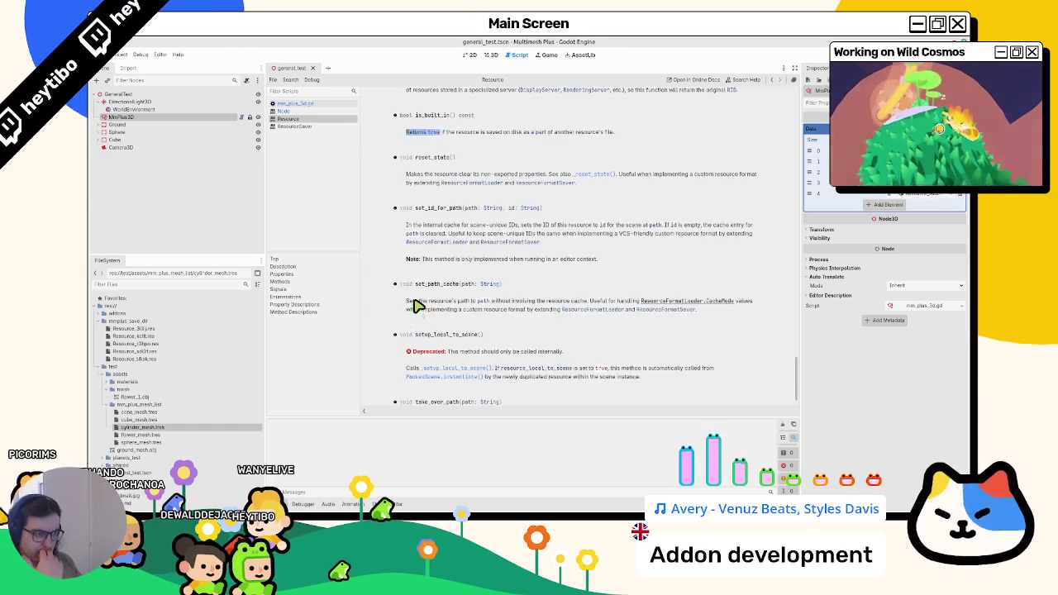
pyautogui.scroll(6, 422, 364)
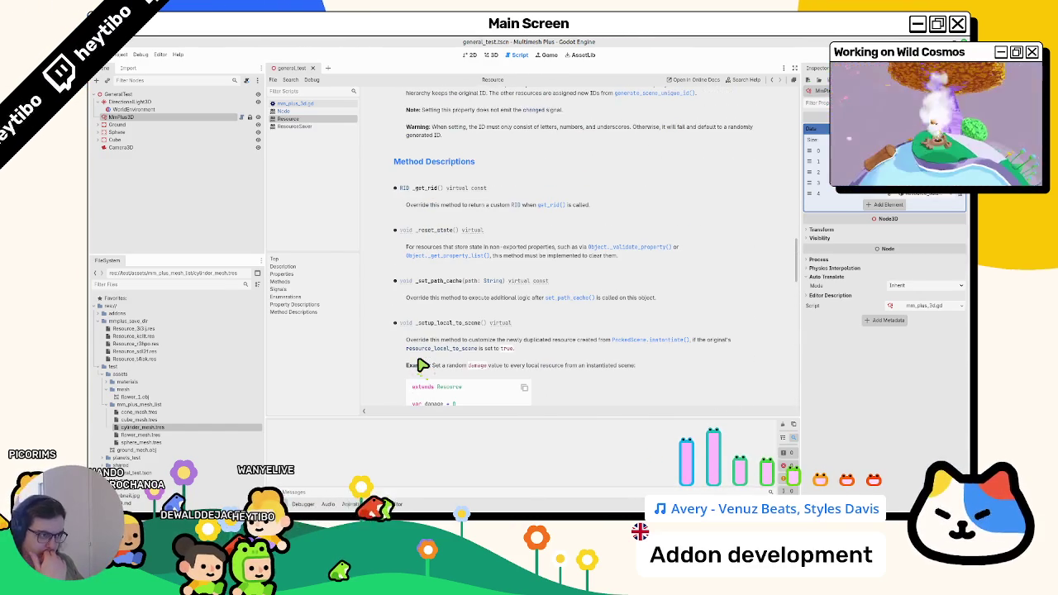
# - Glance at the 3D scene, then return to mm_plus_3d.gd and select line 30's print call
pyautogui.click(491, 54)
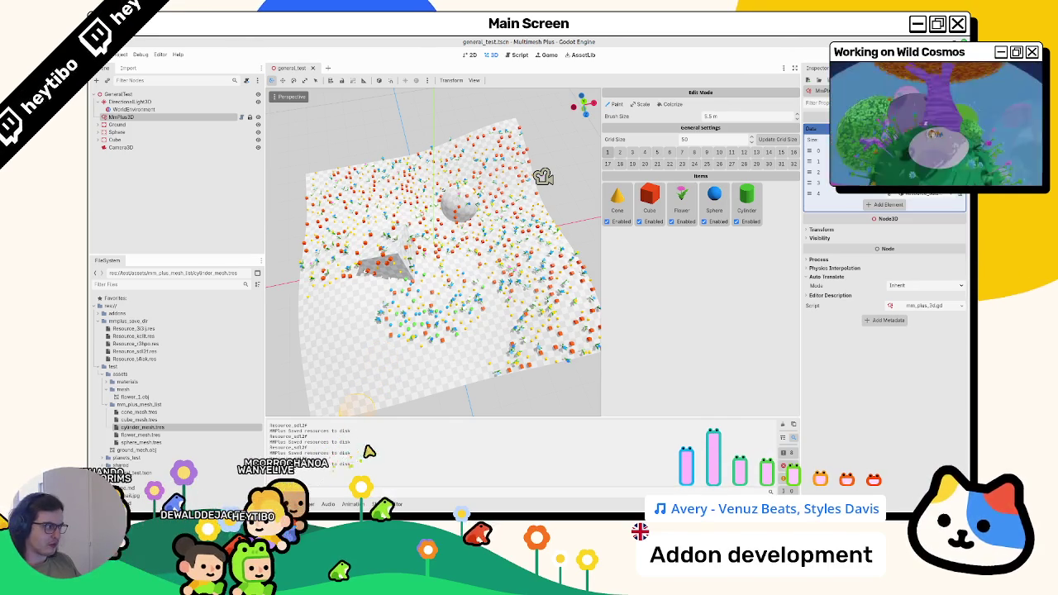
pyautogui.click(518, 55)
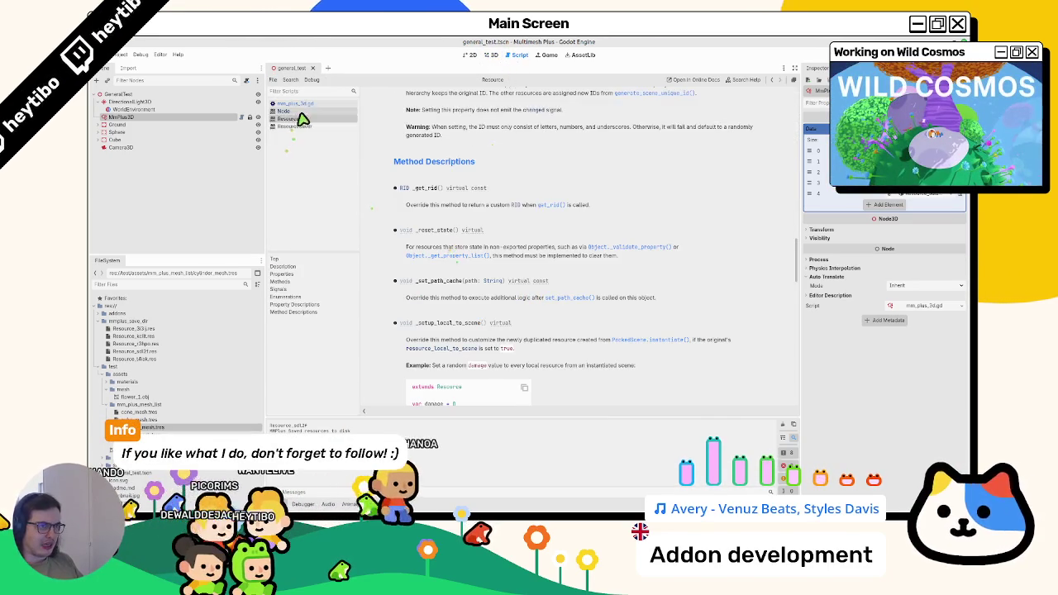
pyautogui.click(287, 103)
pyautogui.click(500, 351)
pyautogui.moveTo(500, 351); pyautogui.dragTo(648, 352)
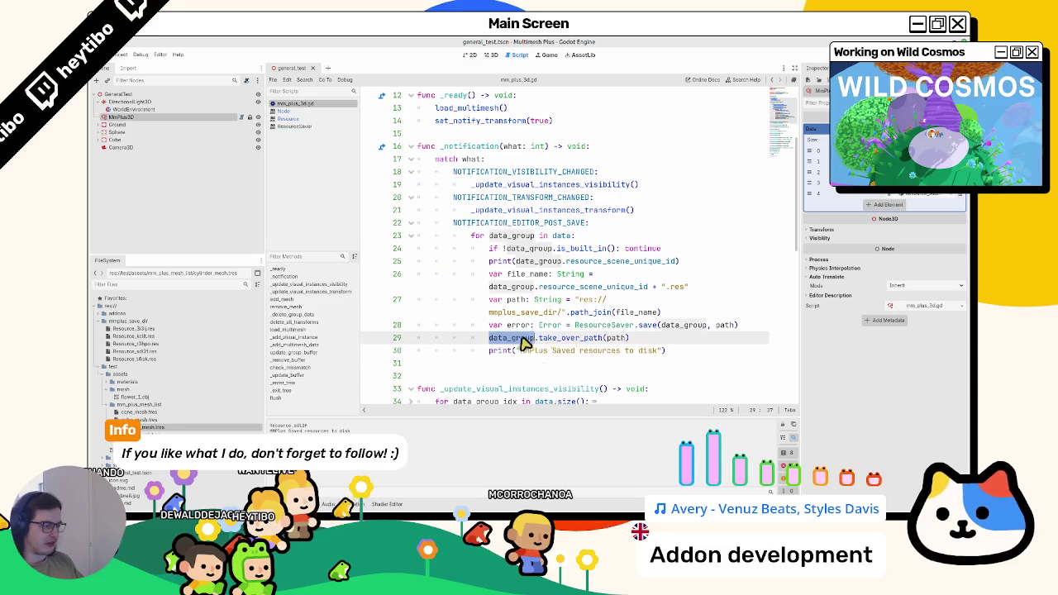
# - Replace take_over_path(path) on line 29 with set_path_cache and read its documentation
pyautogui.moveTo(539, 338); pyautogui.dragTo(671, 347)
pyautogui.write('path')
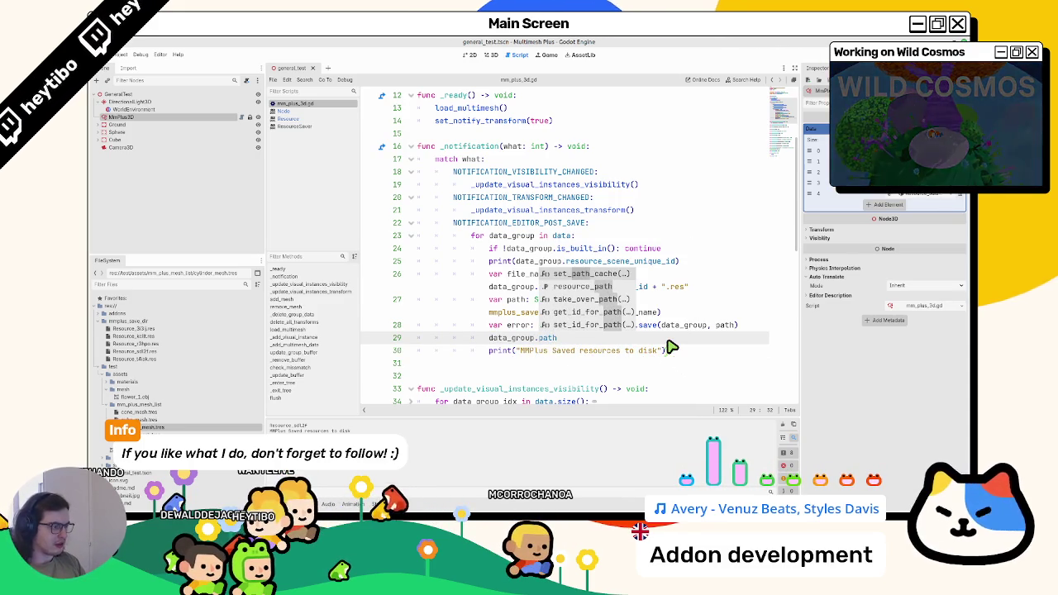
pyautogui.press('Return')
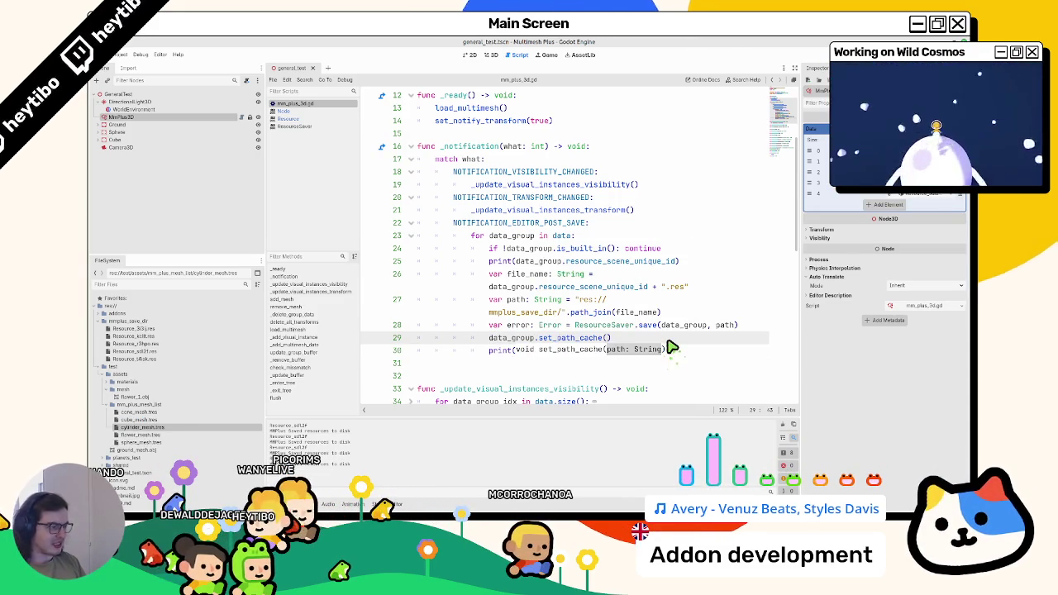
pyautogui.keyDown('ctrl'); pyautogui.click(578, 338); pyautogui.keyUp('ctrl')
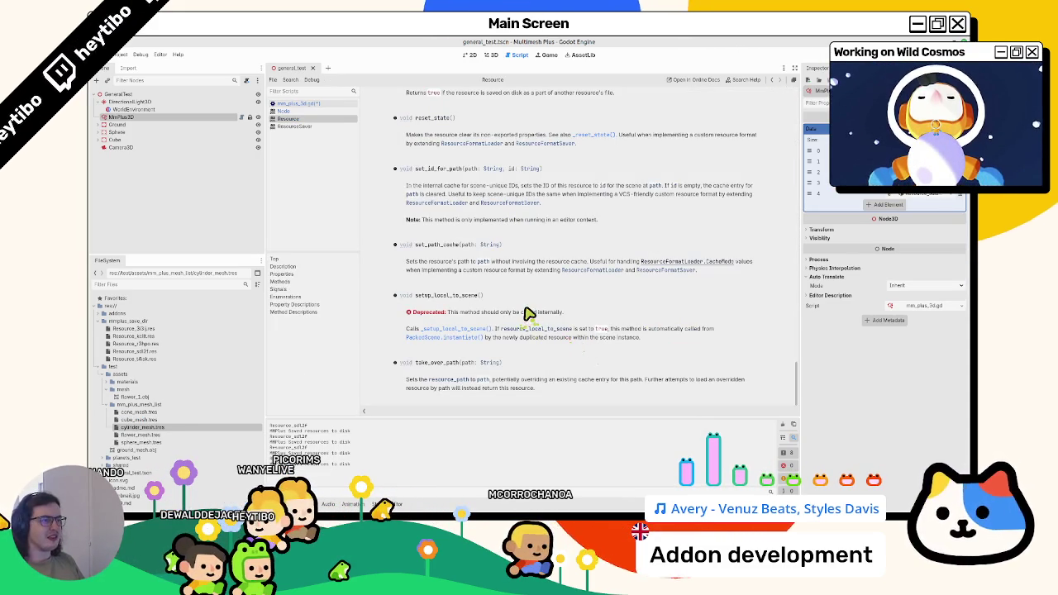
pyautogui.moveTo(429, 263); pyautogui.dragTo(447, 272)
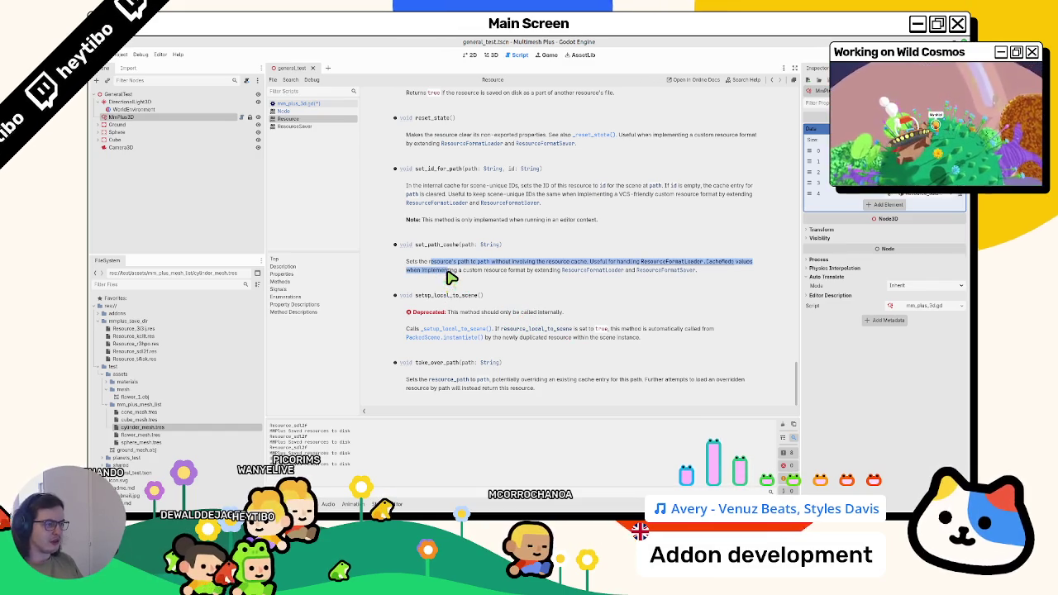
pyautogui.moveTo(447, 272)
pyautogui.mouseDown()
pyautogui.moveTo(407, 262)
pyautogui.moveTo(449, 276)
pyautogui.moveTo(447, 290)
pyautogui.mouseUp()
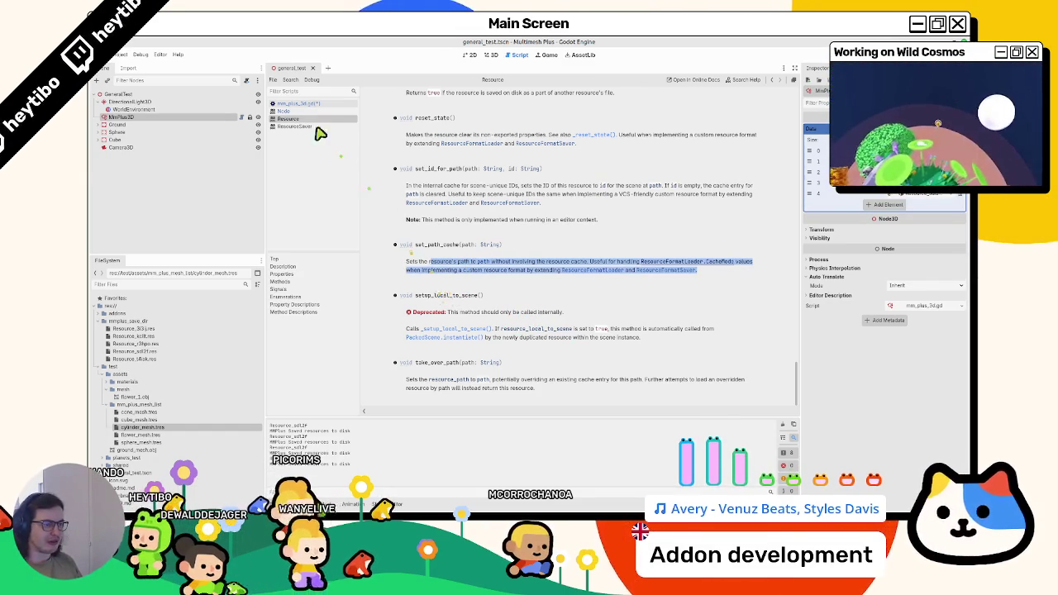
pyautogui.click(340, 105)
# - Swap set_path_cache for resource_path on line 29 and check the resource_path docs note
pyautogui.hotkey('ctrl', 'BackSpace')
pyautogui.hotkey('ctrl', 'BackSpace')
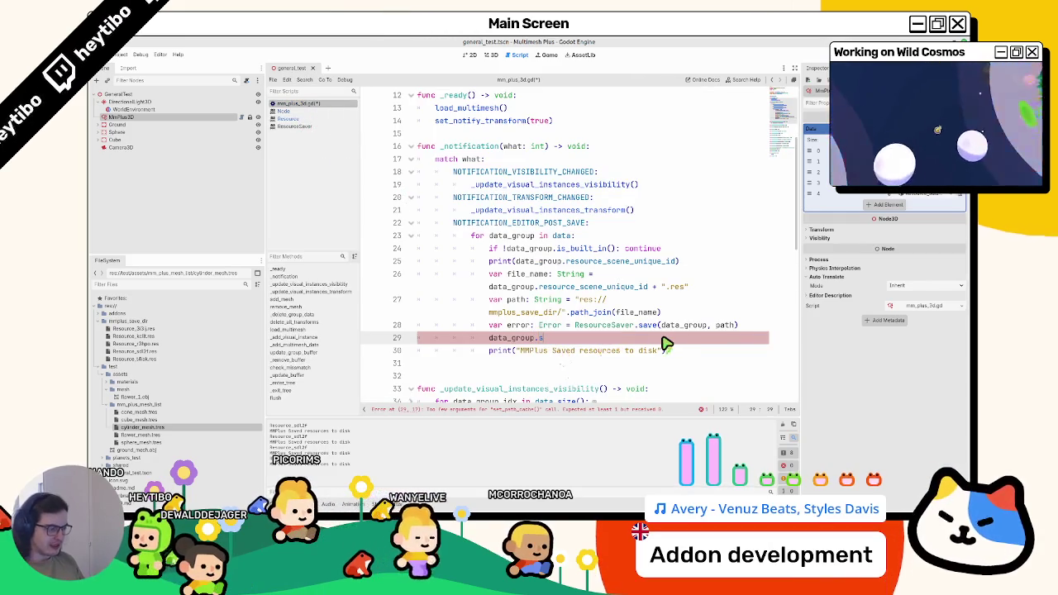
pyautogui.write('set_pat')
pyautogui.hotkey('ctrl', 'BackSpace')
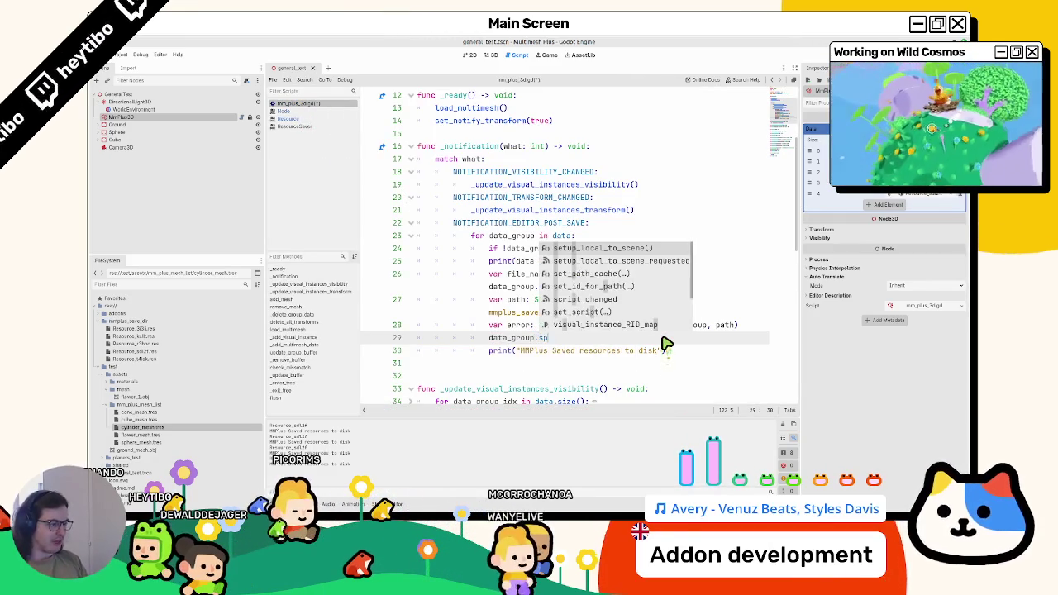
pyautogui.write('path')
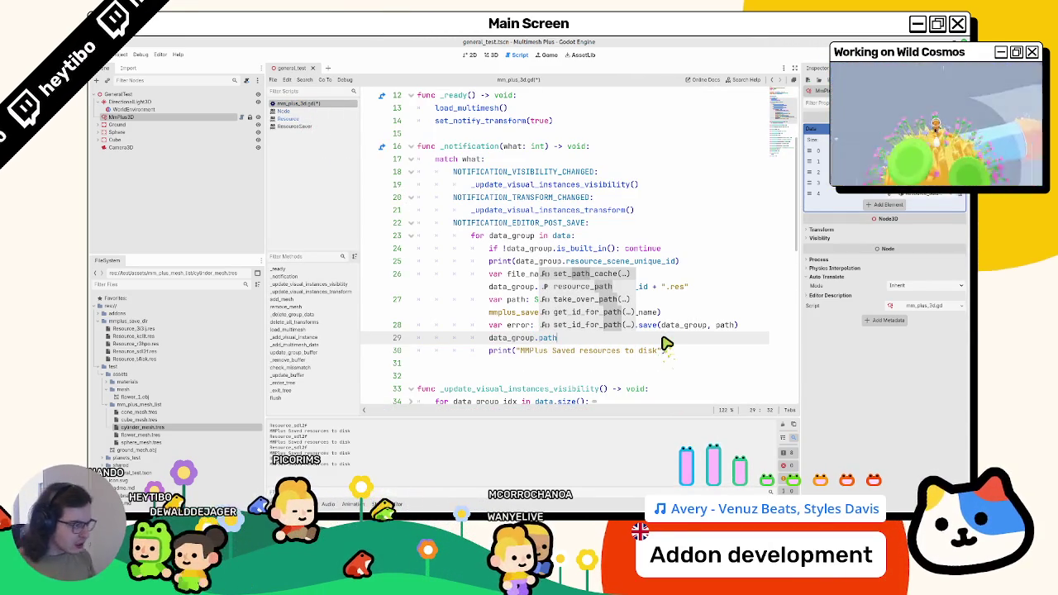
pyautogui.press('Down')
pyautogui.press('Return')
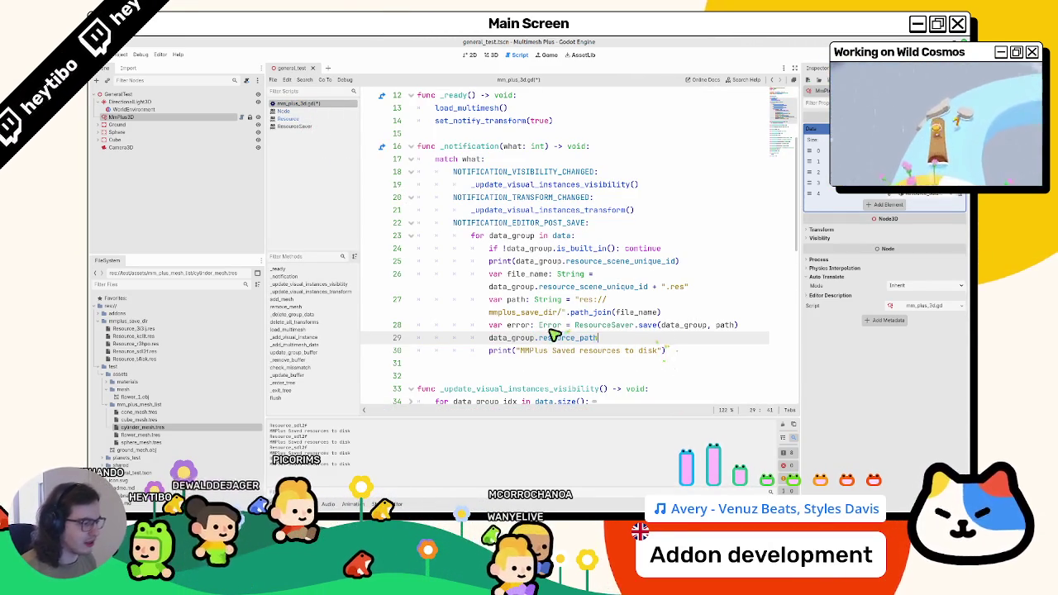
pyautogui.keyDown('ctrl'); pyautogui.click(550, 342); pyautogui.keyUp('ctrl')
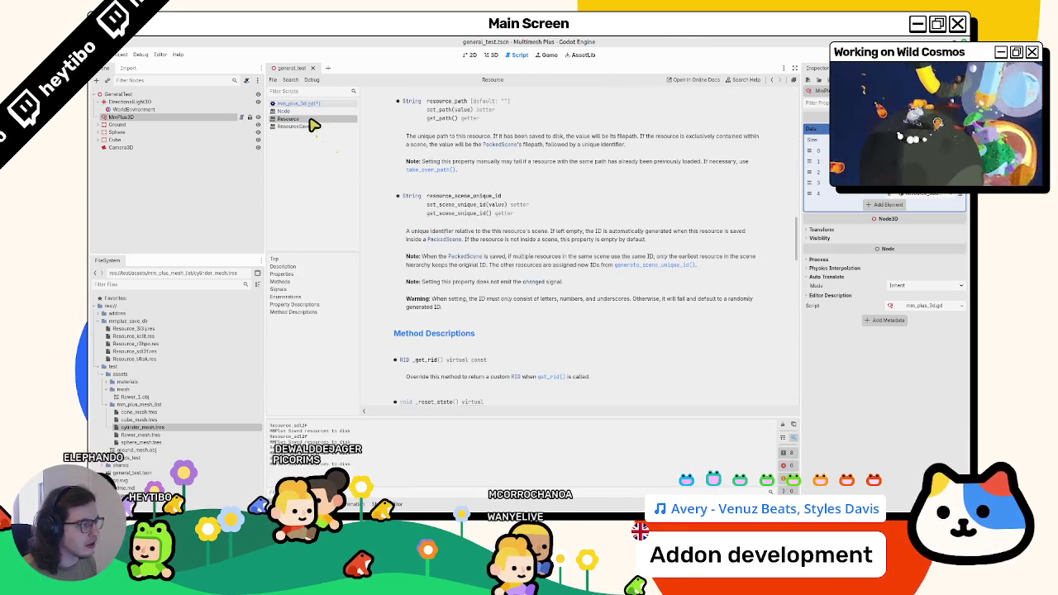
pyautogui.moveTo(406, 161); pyautogui.dragTo(616, 167)
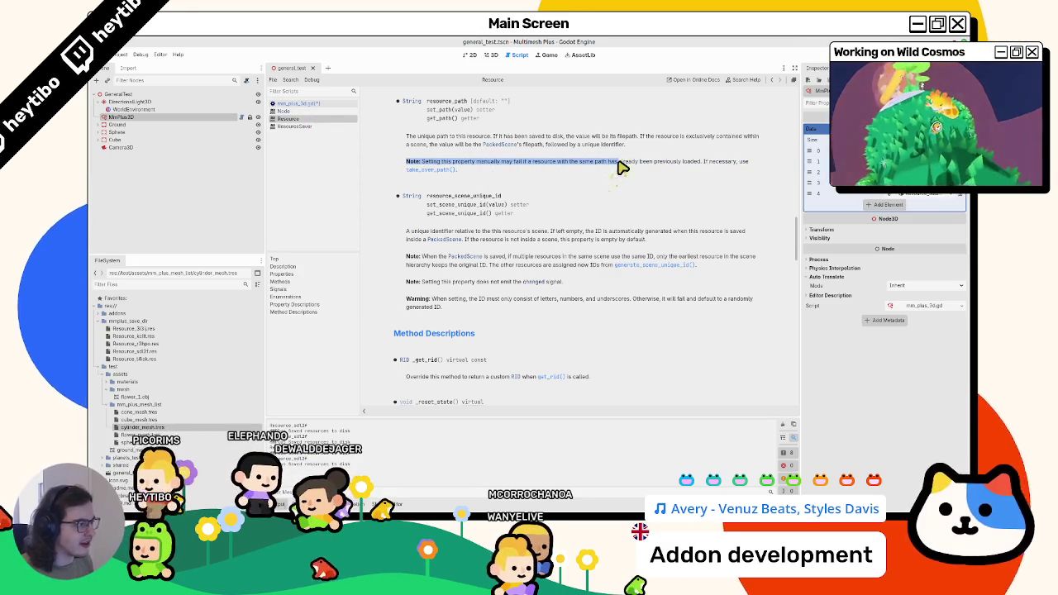
pyautogui.click(337, 105)
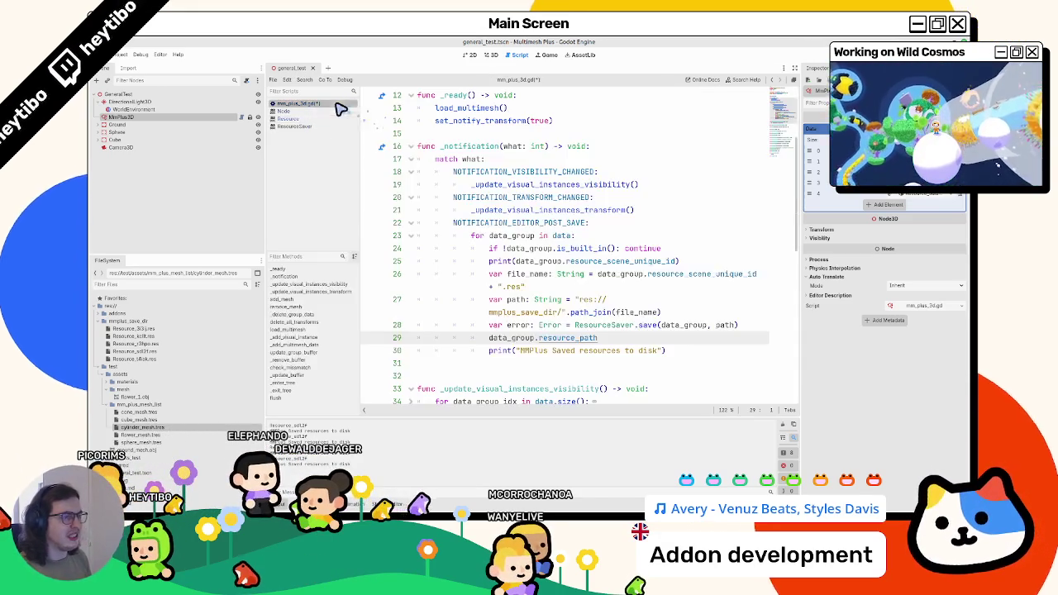
# - Rewrite line 29 as a resource_path = path assignment
pyautogui.click(633, 342)
pyautogui.press('BackSpace')
pyautogui.press('BackSpace')
pyautogui.press('BackSpace')
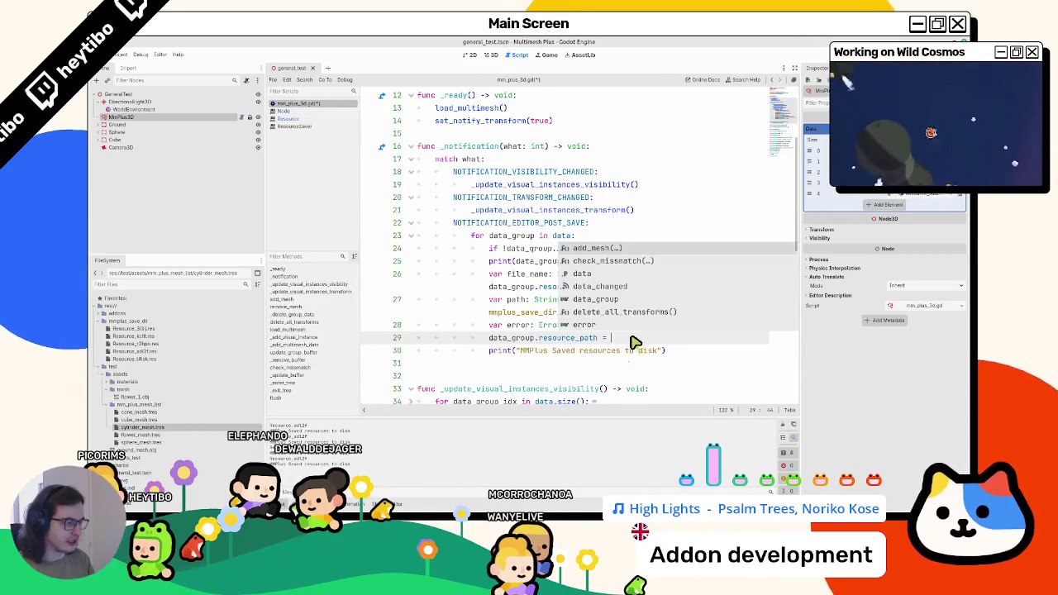
pyautogui.write('set_pat')
pyautogui.press('BackSpace')
pyautogui.press('BackSpace')
pyautogui.press('BackSpace')
pyautogui.write('take_over_path(path)')
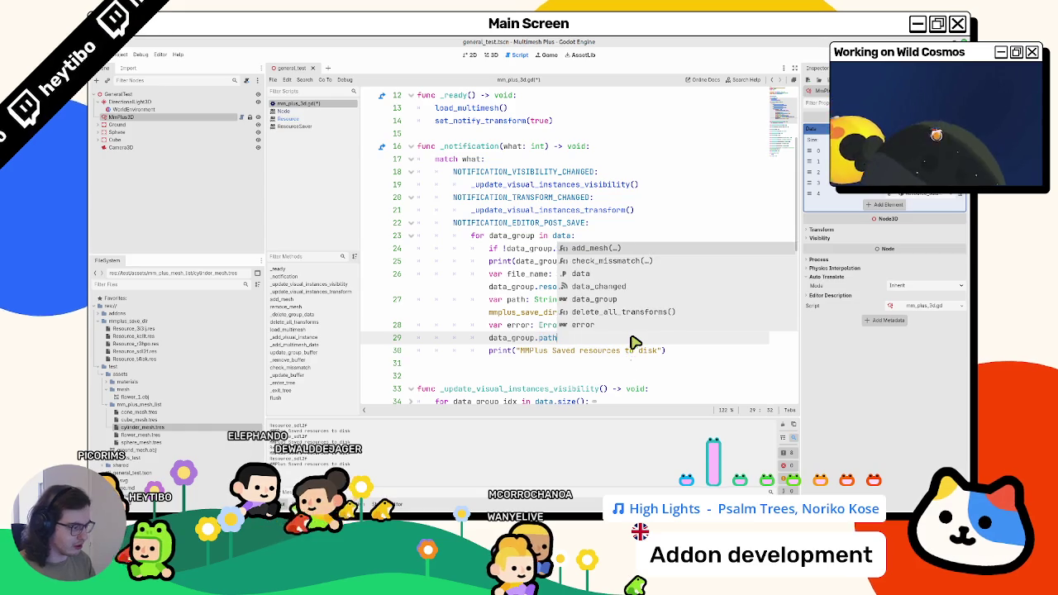
pyautogui.hotkey('ctrl', 'z')
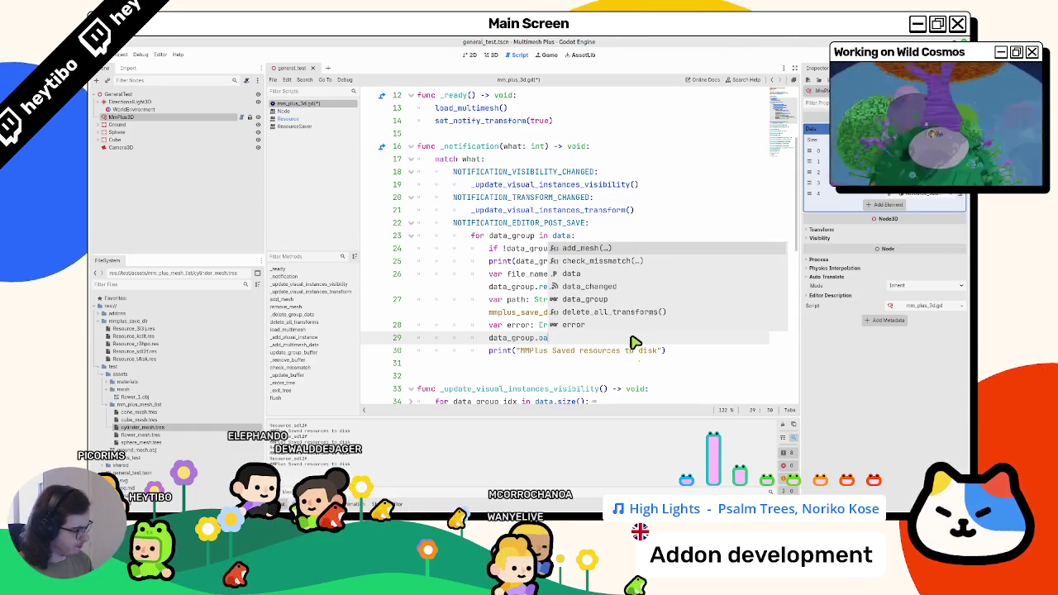
pyautogui.write('= path')
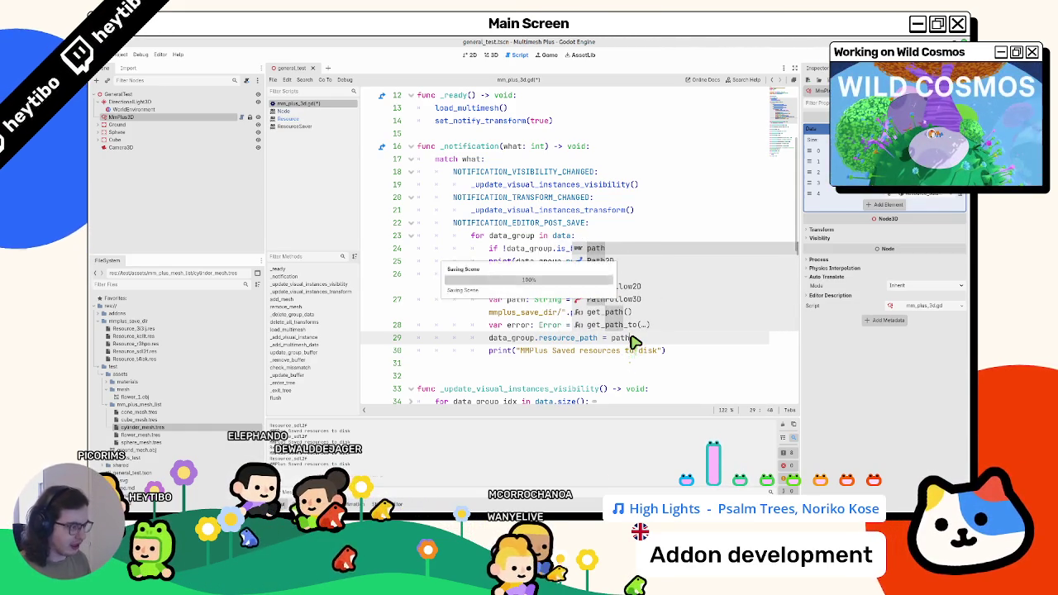
pyautogui.hotkey('ctrl', 's')
pyautogui.hotkey('ctrl', 's')
pyautogui.hotkey('ctrl', 's')
pyautogui.hotkey('ctrl', 's')
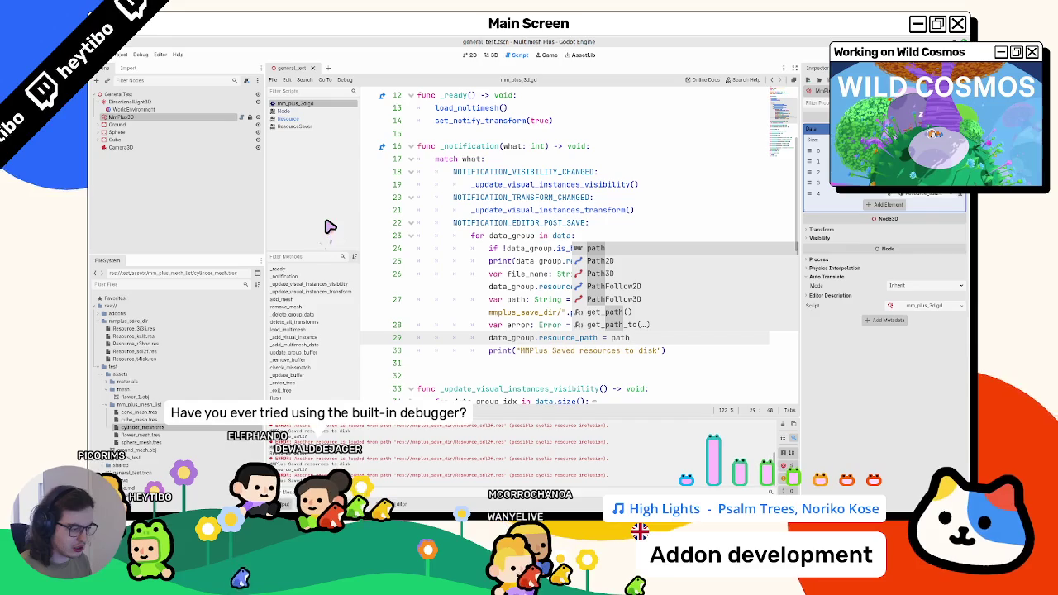
# - Restore data_group.take_over_path(path) on line 29 and save the script
pyautogui.click(155, 109)
pyautogui.click(154, 119)
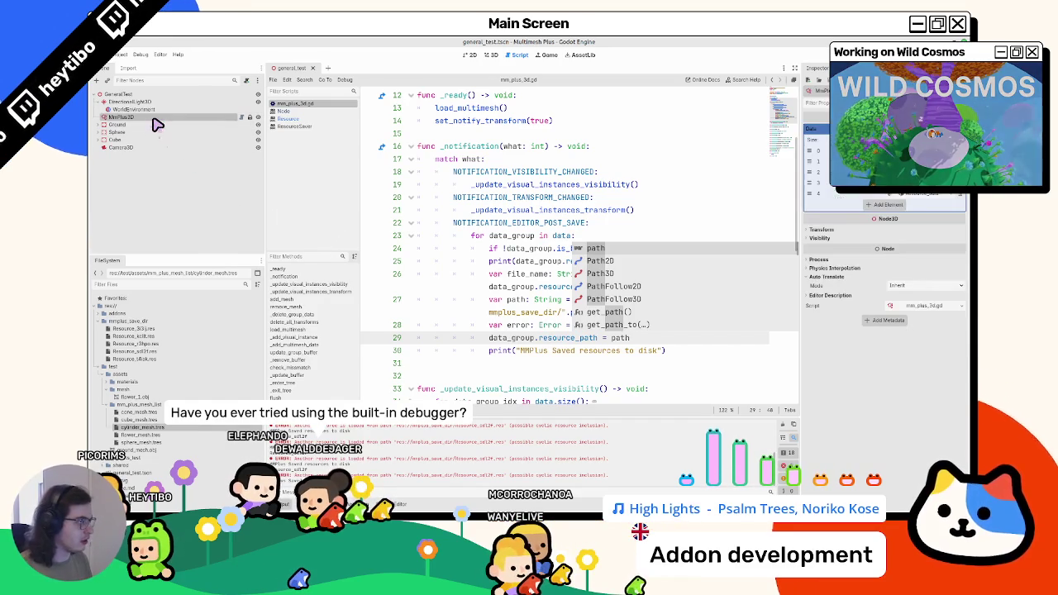
pyautogui.hotkey('ctrl', 'z')
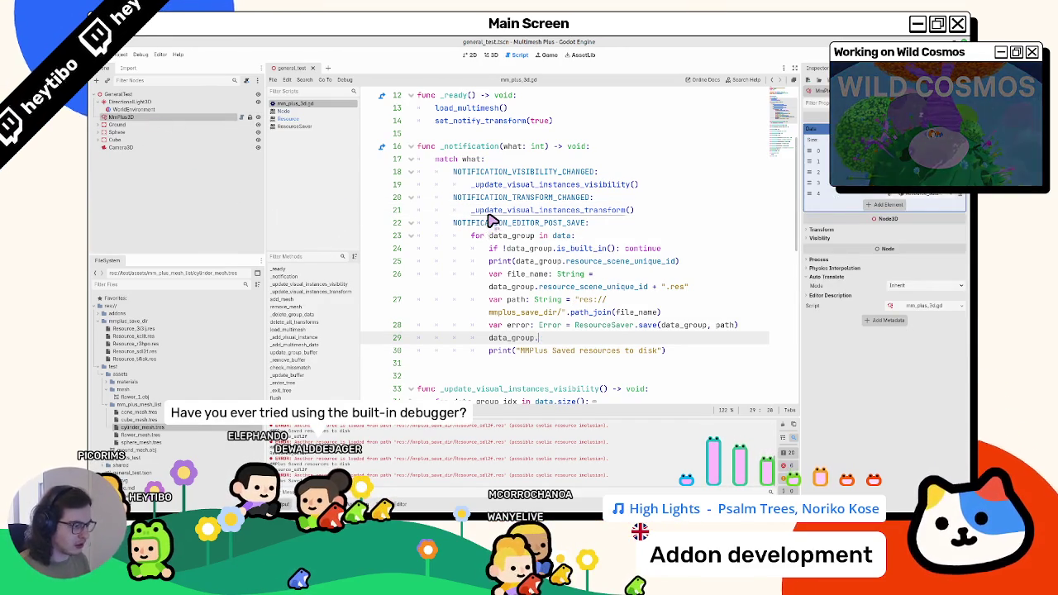
pyautogui.write('set_pat')
pyautogui.press('Return')
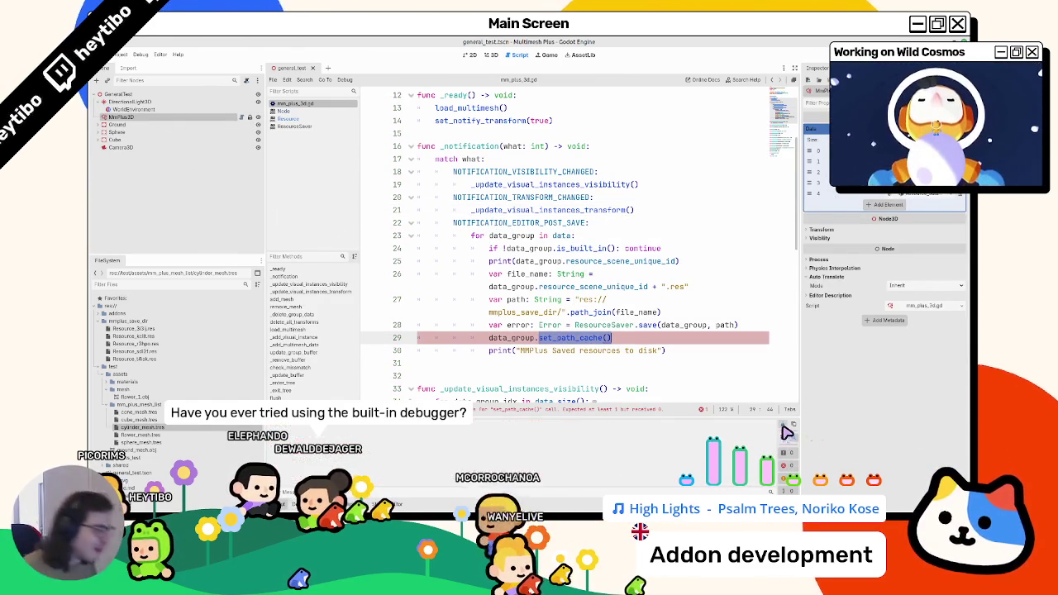
pyautogui.click(682, 377)
pyautogui.hotkey('ctrl', 'z')
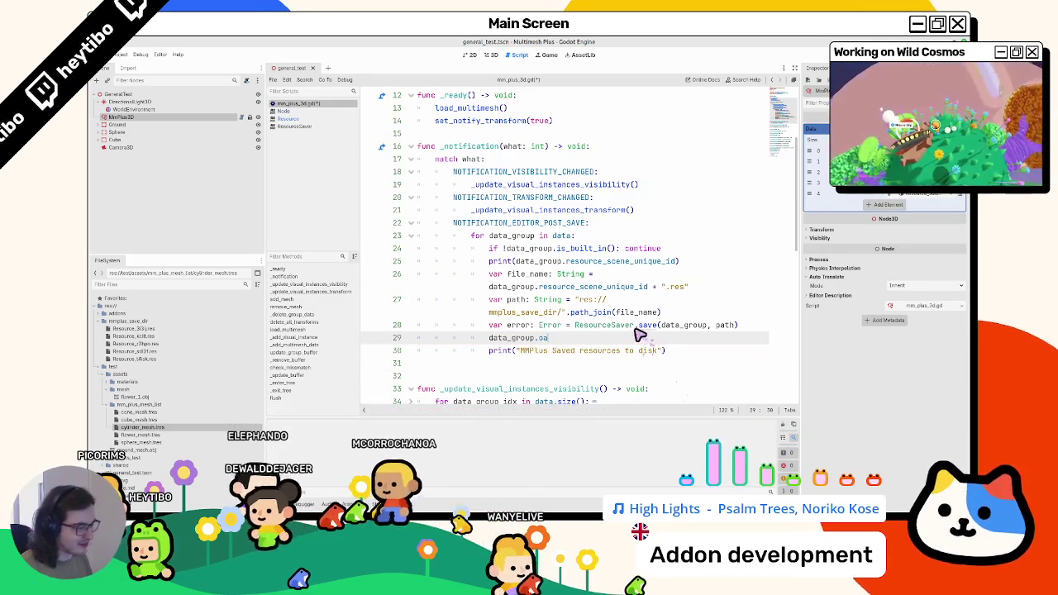
pyautogui.hotkey('ctrl', 's')
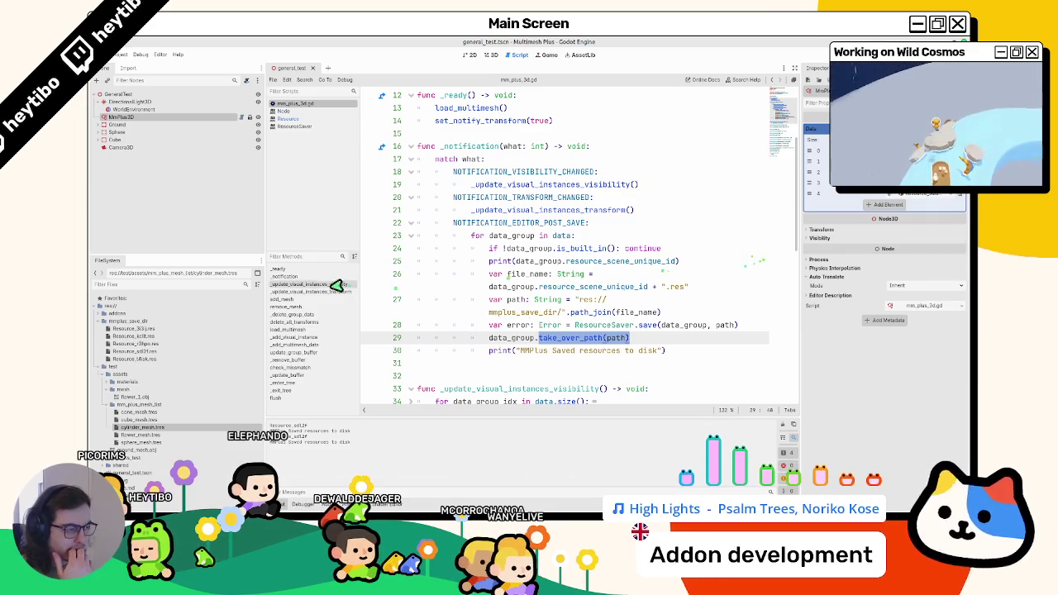
# - Widen the script editor on both sides and put the caret at the end of line 29
pyautogui.moveTo(266, 261); pyautogui.dragTo(218, 261)
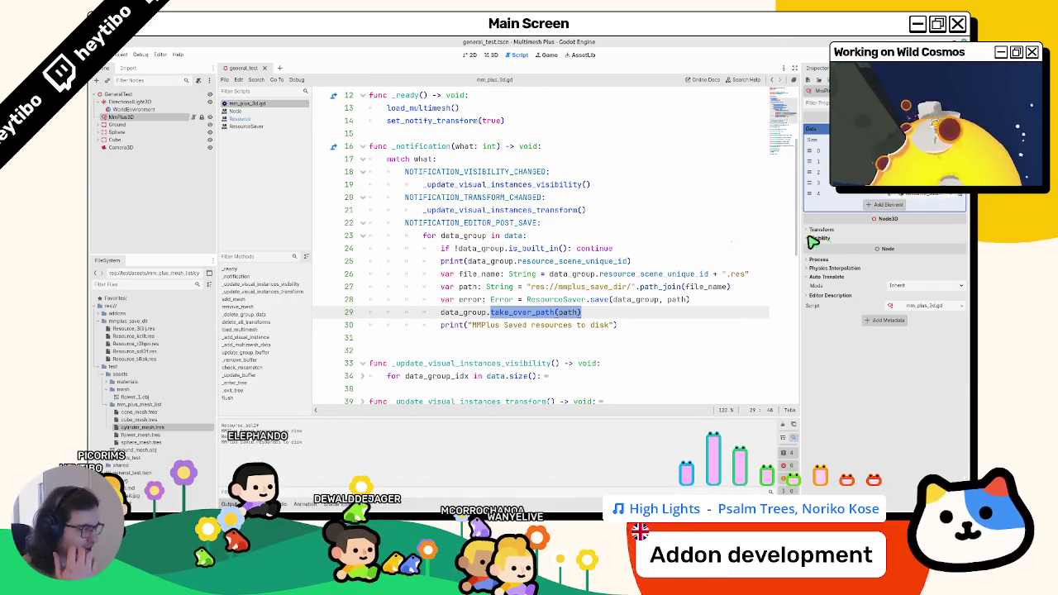
pyautogui.moveTo(802, 244)
pyautogui.mouseDown()
pyautogui.moveTo(860, 242)
pyautogui.moveTo(773, 245)
pyautogui.moveTo(848, 258)
pyautogui.mouseUp()
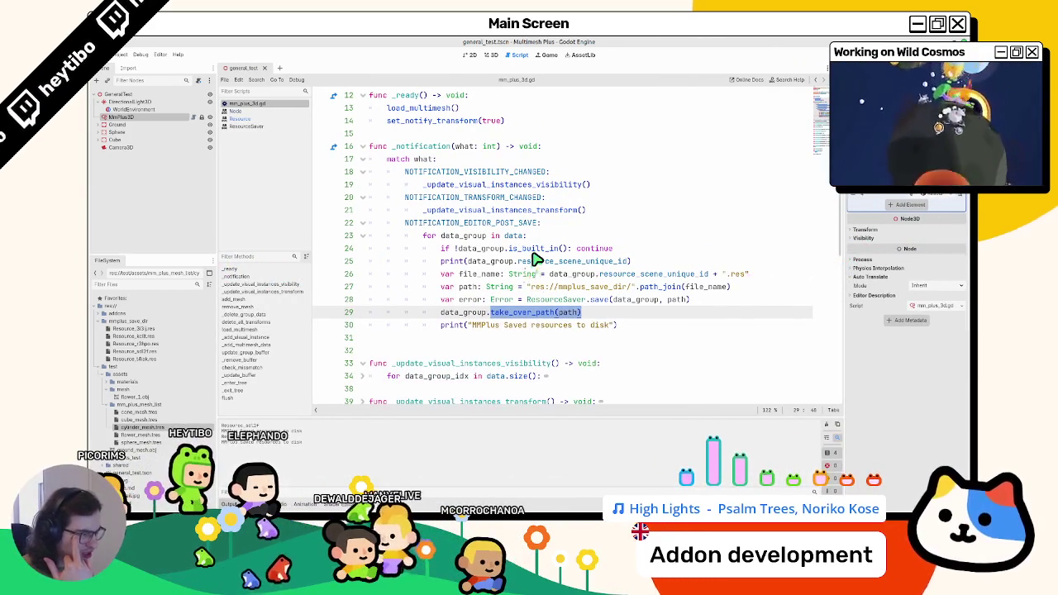
pyautogui.moveTo(536, 260)
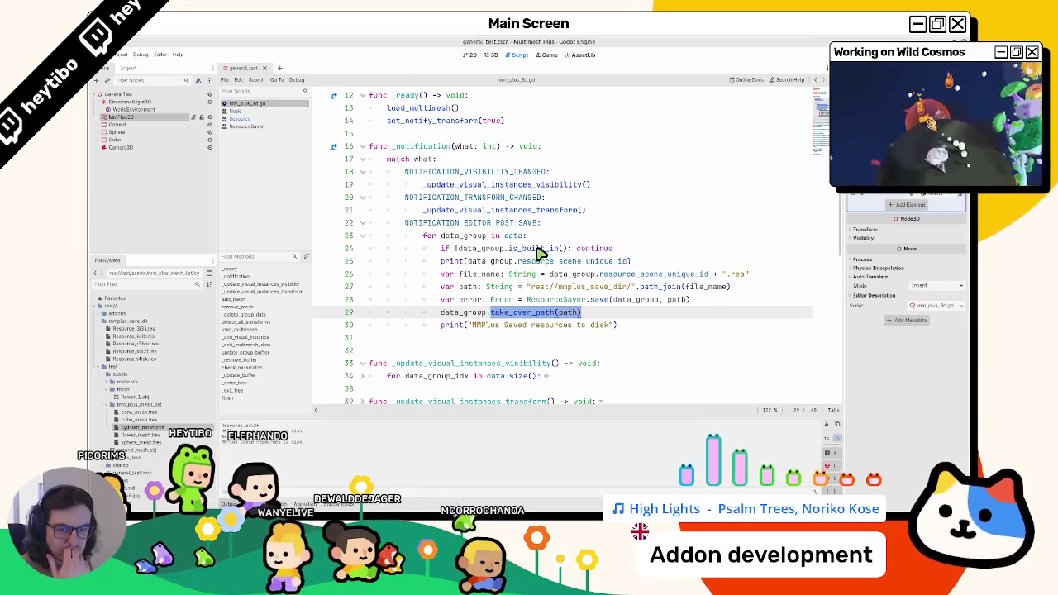
pyautogui.click(555, 227)
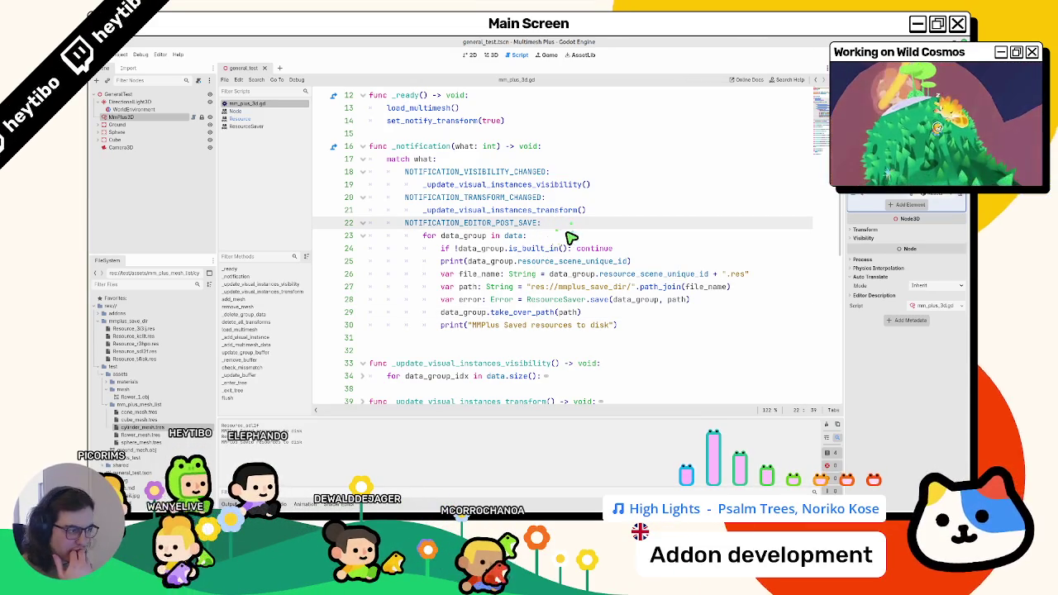
pyautogui.click(597, 314)
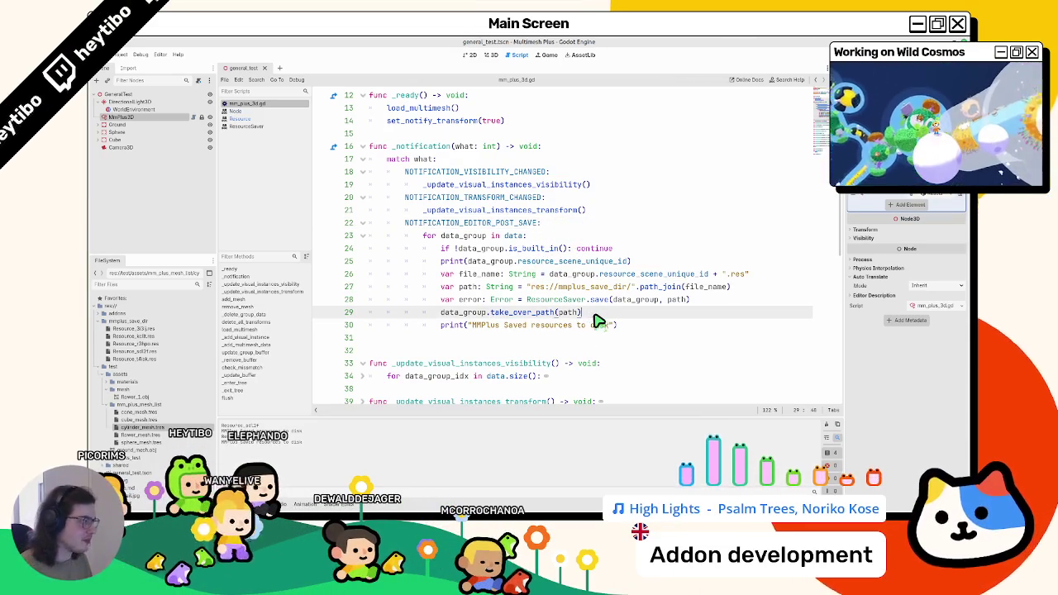
pyautogui.click(116, 55)
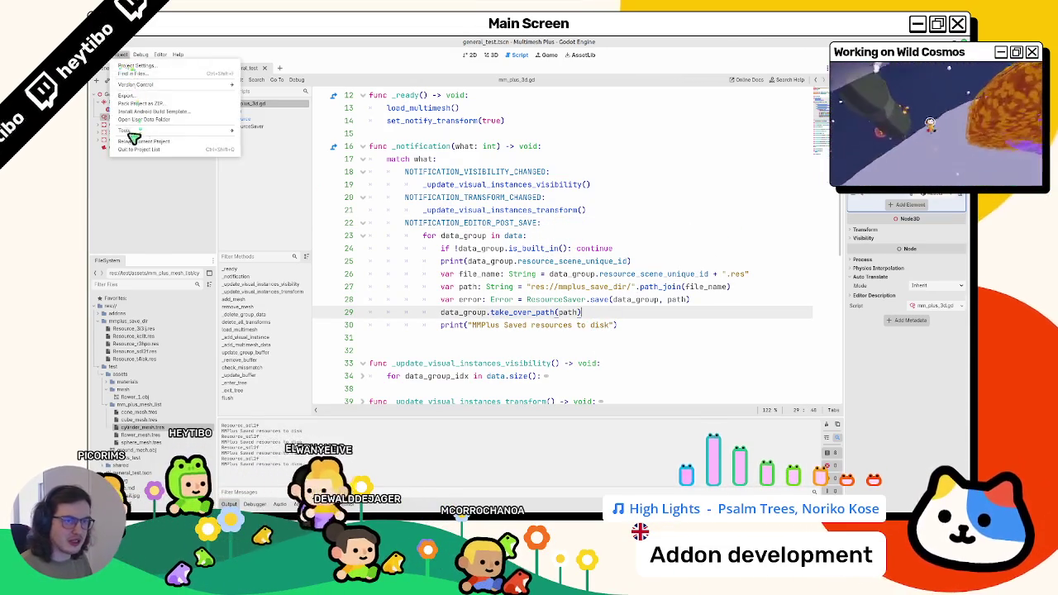
# - Reload the current project and reselect the MmPlus3D node
pyautogui.click(130, 148)
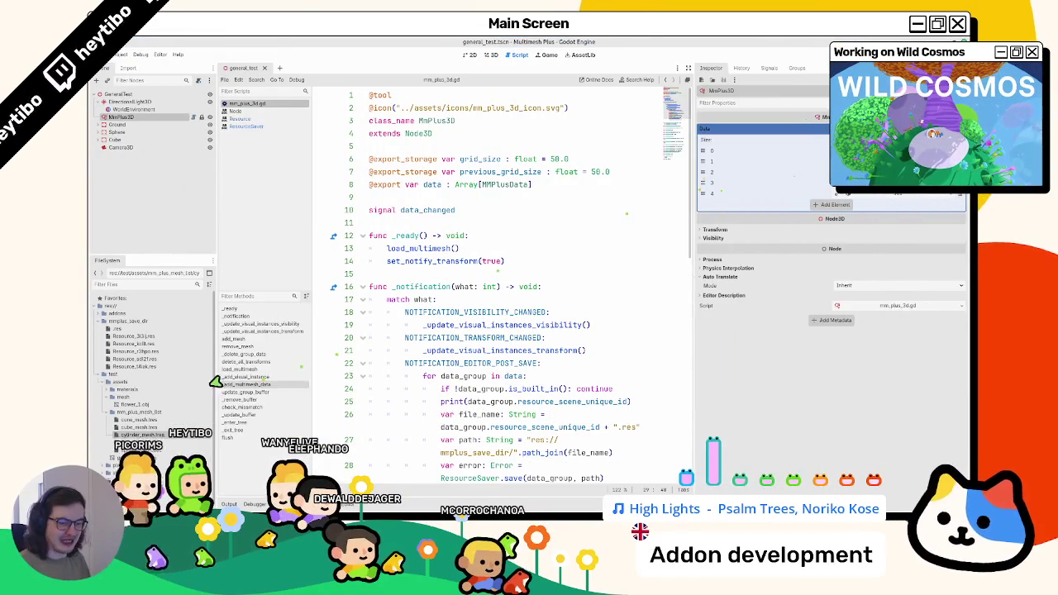
pyautogui.click(130, 102)
pyautogui.click(131, 117)
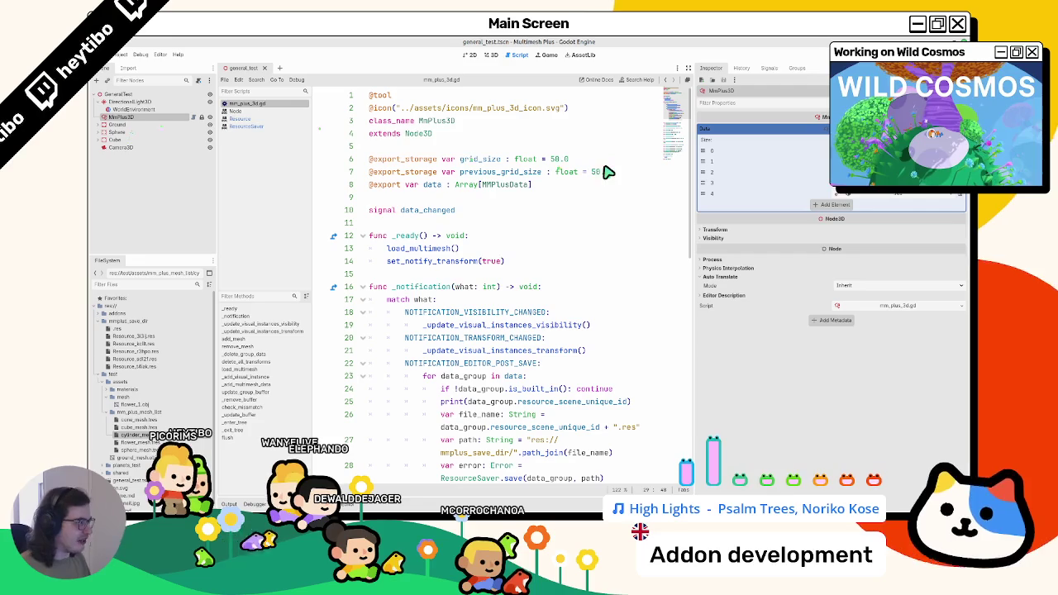
# - Delete the old .res files from mmplus_save_dir and show the 3D view
pyautogui.click(125, 335)
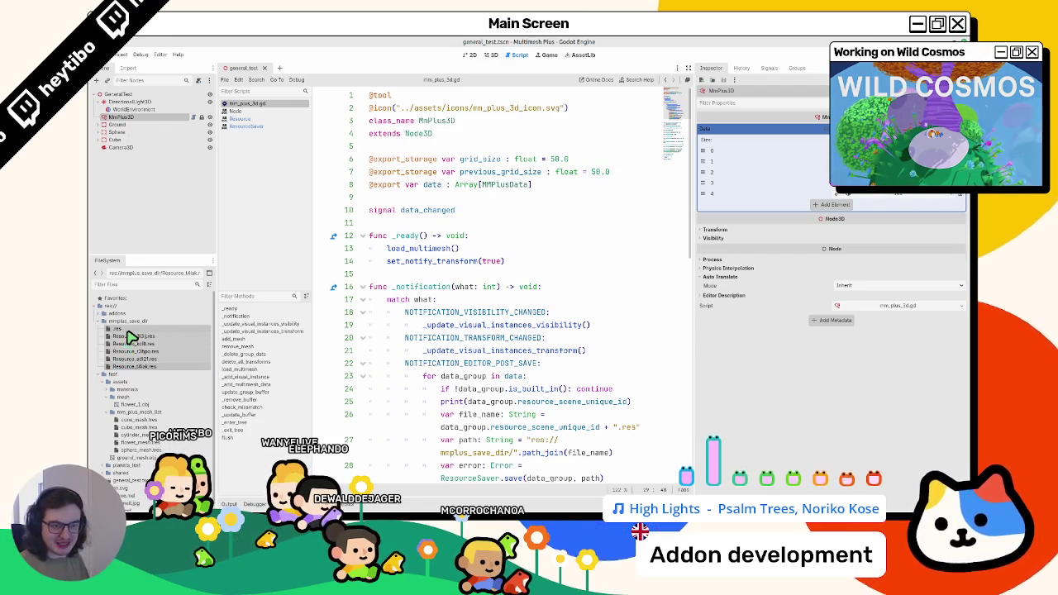
pyautogui.press('Delete')
pyautogui.press('Return')
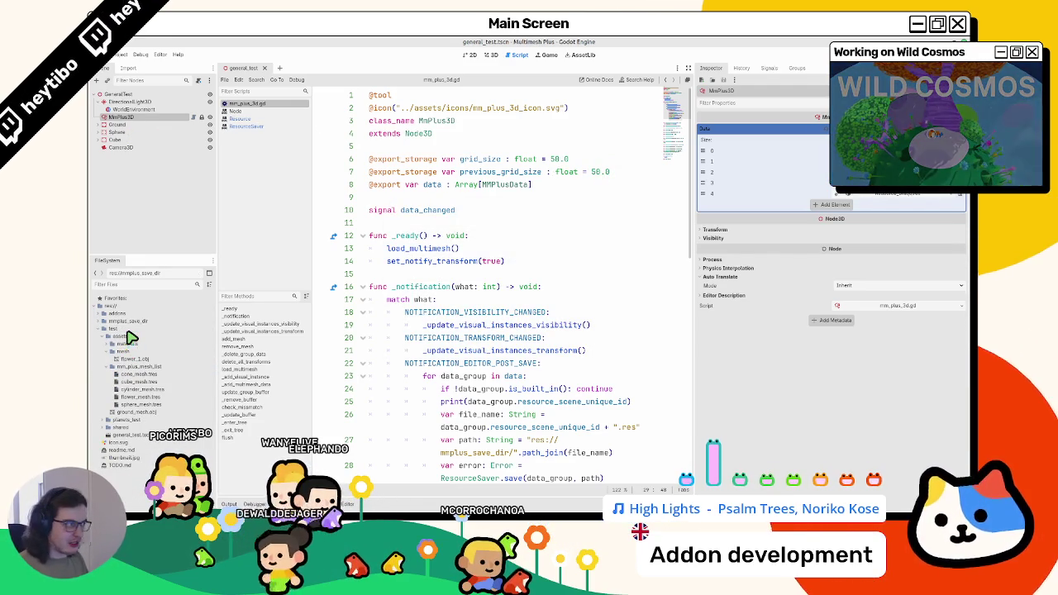
pyautogui.click(489, 55)
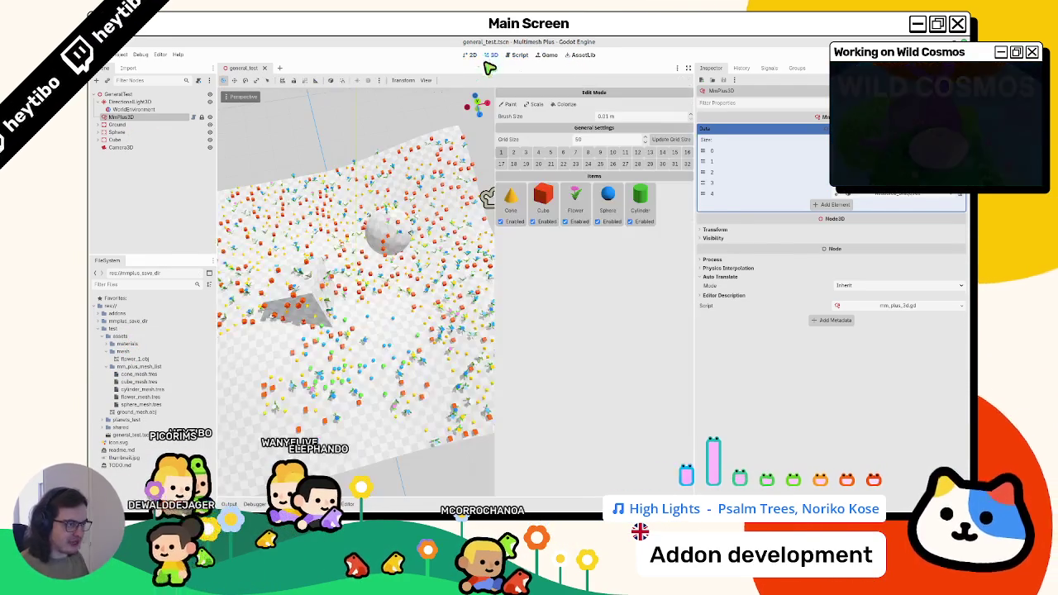
# - Enable Paint on MmPlus3D with an 8.5 m brush and save the scene
pyautogui.click(149, 123)
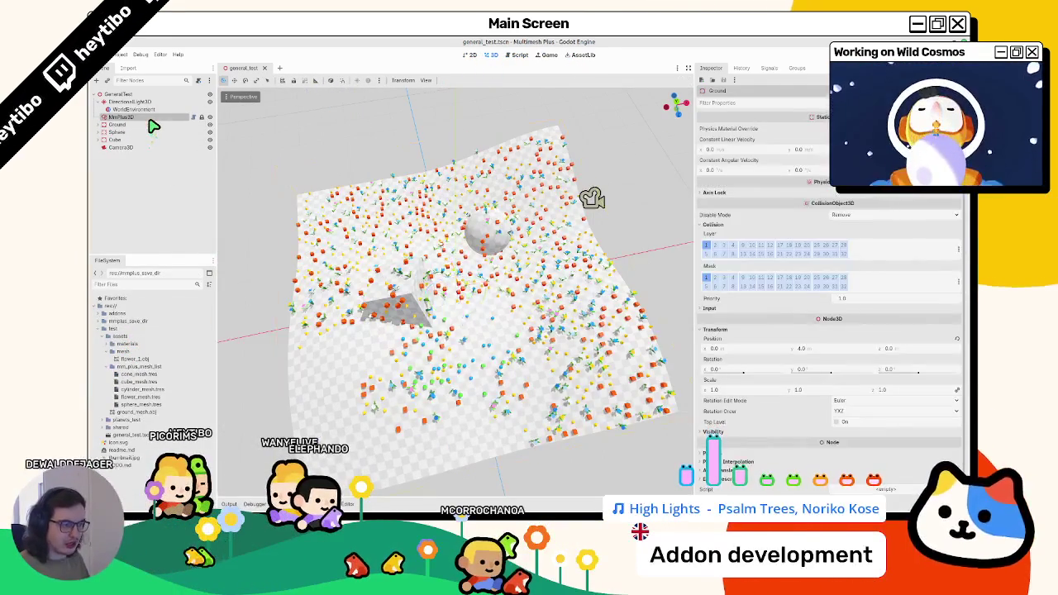
pyautogui.click(149, 116)
pyautogui.click(510, 105)
pyautogui.click(377, 347)
pyautogui.scroll(10, 394, 348)
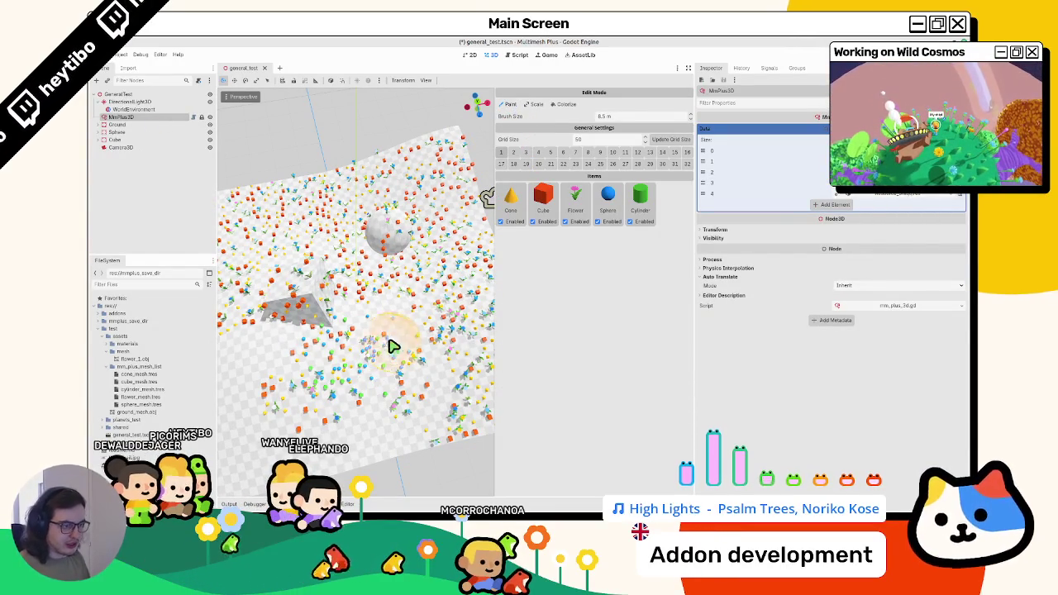
pyautogui.hotkey('ctrl', 's')
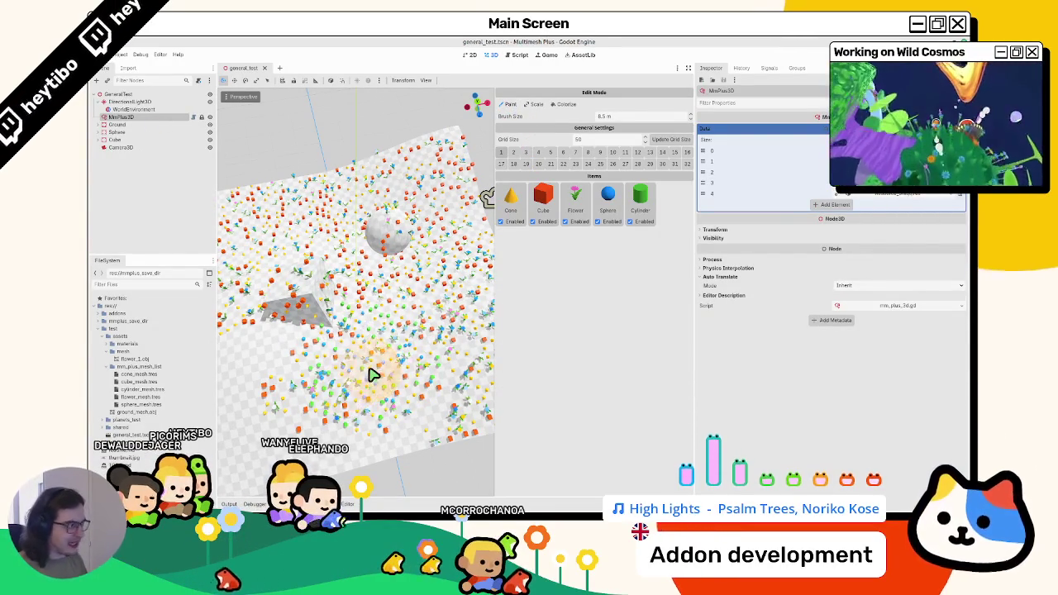
# - Paint many more instances across the lower ground plane
pyautogui.moveTo(271, 309)
pyautogui.mouseDown()
pyautogui.moveTo(284, 307)
pyautogui.moveTo(281, 327)
pyautogui.moveTo(321, 351)
pyautogui.mouseUp()
pyautogui.scroll(3, 321, 351)
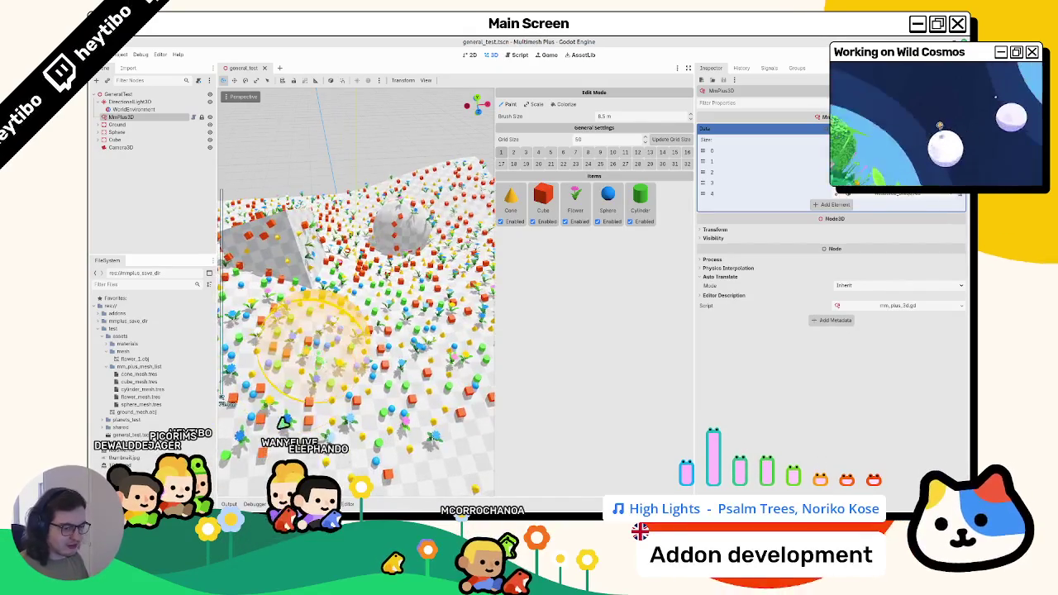
pyautogui.click(238, 501)
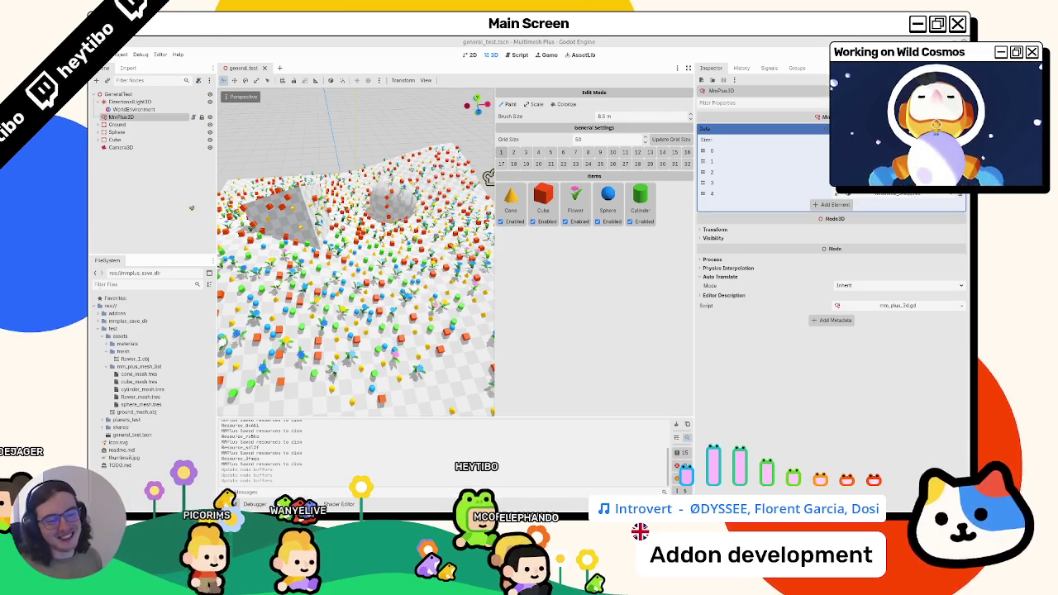
# - Collapse the test folder to reveal mmplus_save_dir's files and paint more objects
pyautogui.doubleClick(112, 329)
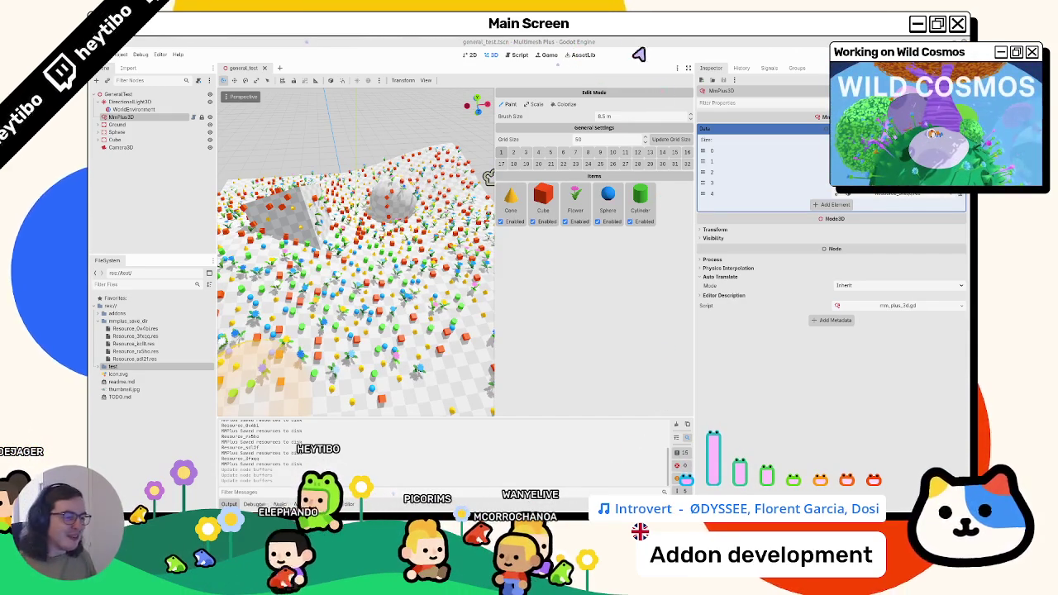
pyautogui.scroll(-1, 397, 338)
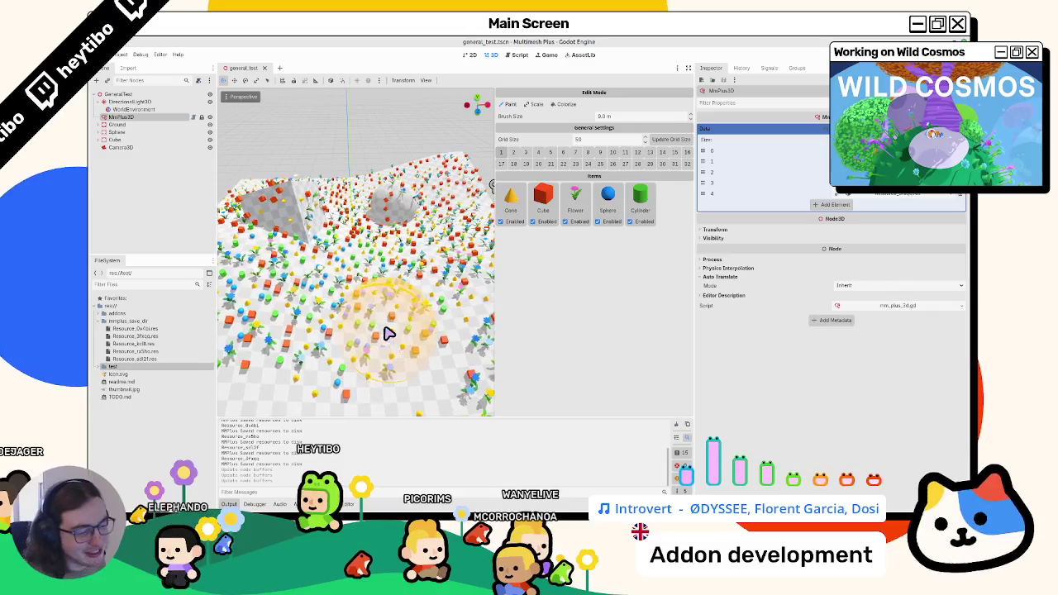
pyautogui.moveTo(386, 329)
pyautogui.mouseDown()
pyautogui.moveTo(366, 377)
pyautogui.moveTo(397, 337)
pyautogui.moveTo(385, 339)
pyautogui.mouseUp()
pyautogui.scroll(2, 385, 339)
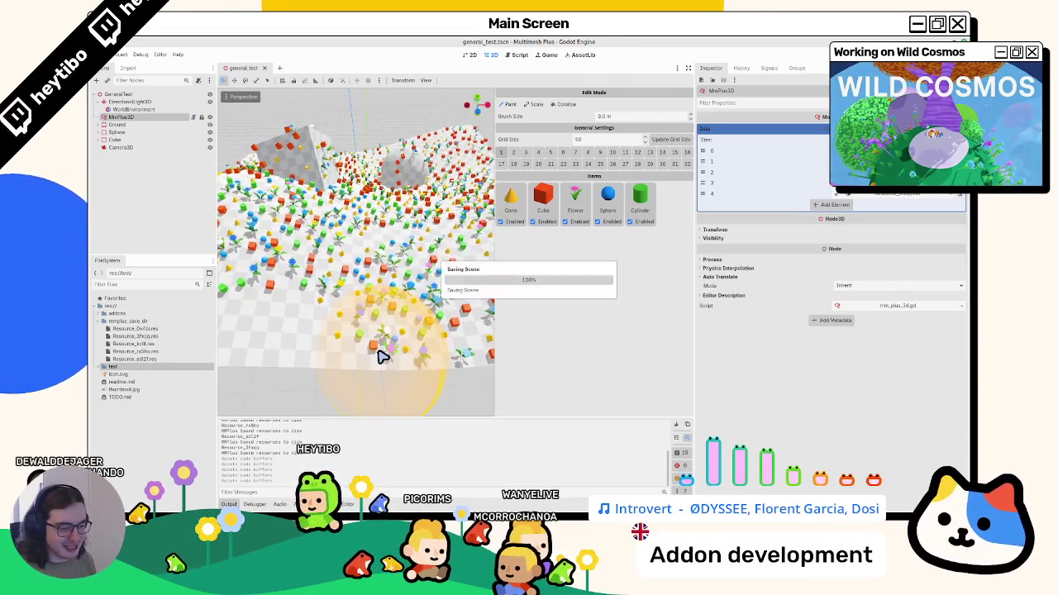
# - Clear the output log, paint a few more objects, and close general_test
pyautogui.click(683, 428)
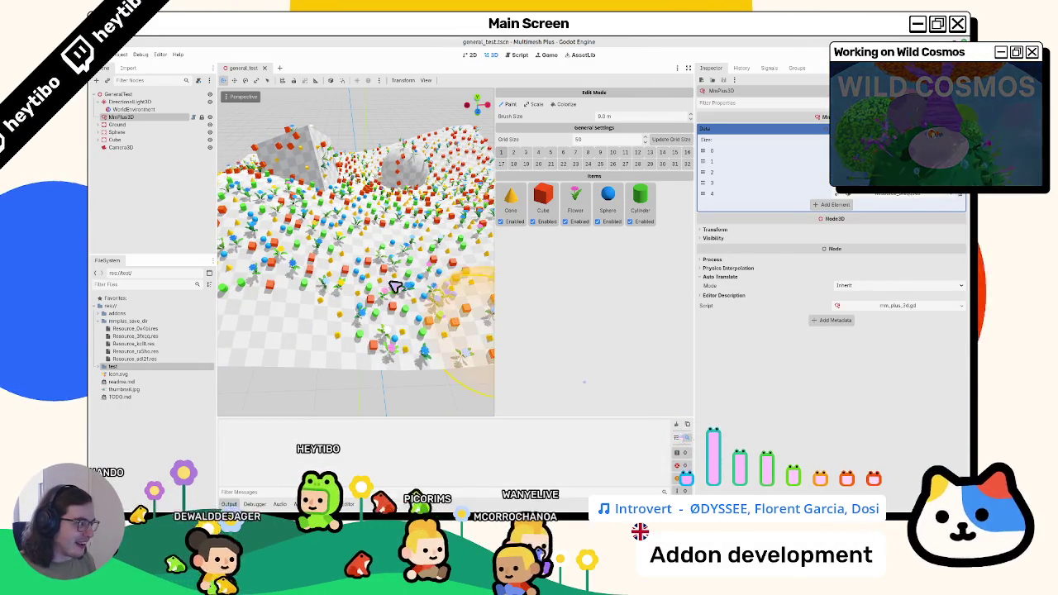
pyautogui.moveTo(399, 288); pyautogui.dragTo(377, 302)
pyautogui.click(265, 68)
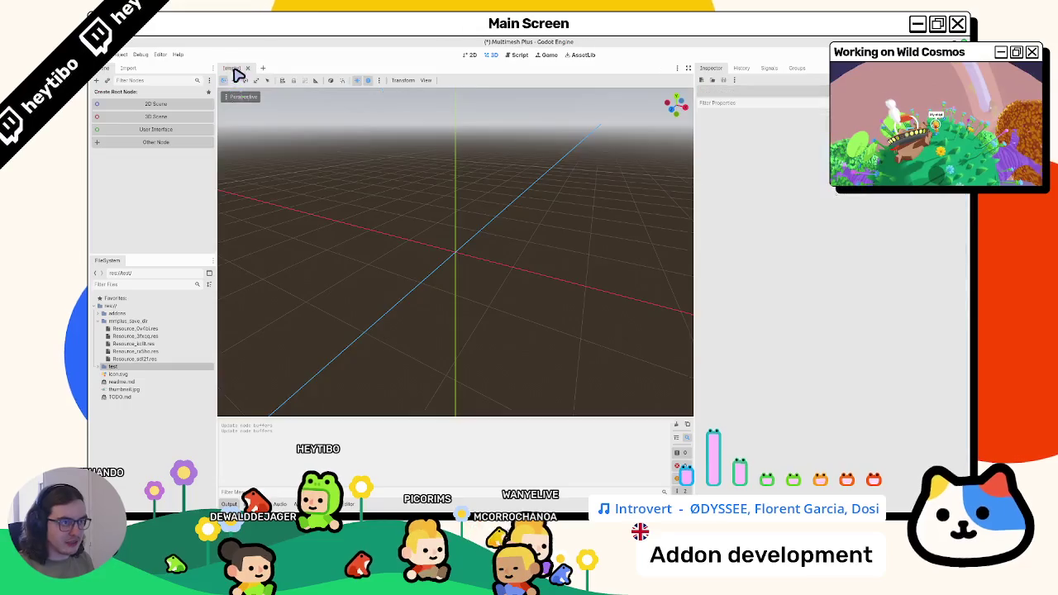
# - Reopen general_test from disk twice to check its saved data, then save it
pyautogui.hotkey('ctrl', 'shift', 't')
pyautogui.scroll(-3, 325, 316)
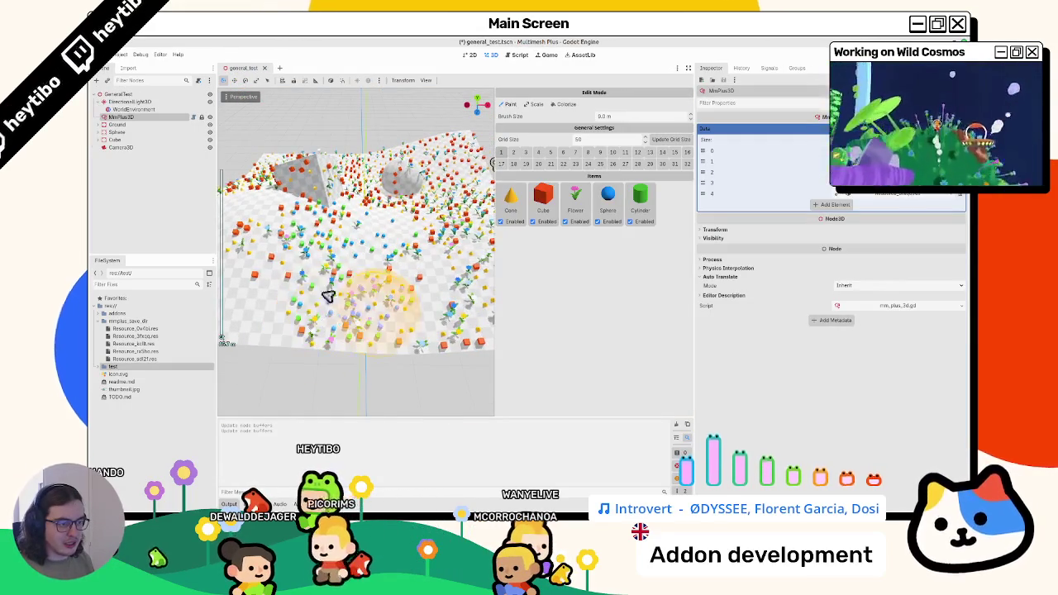
pyautogui.click(265, 68)
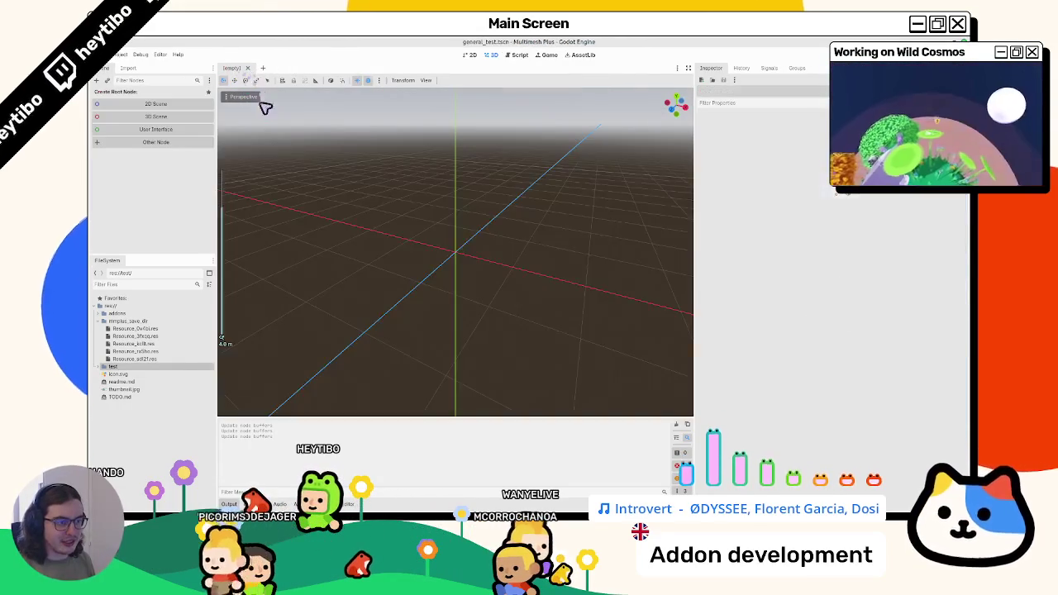
pyautogui.hotkey('ctrl', 'shift', 't')
pyautogui.scroll(-4, 315, 257)
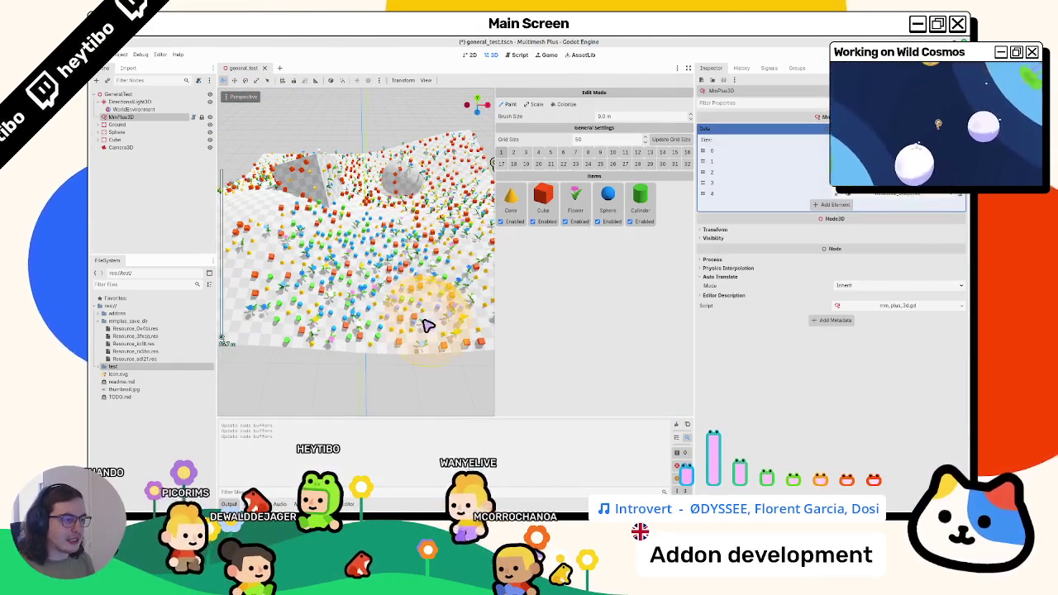
pyautogui.hotkey('ctrl', 's')
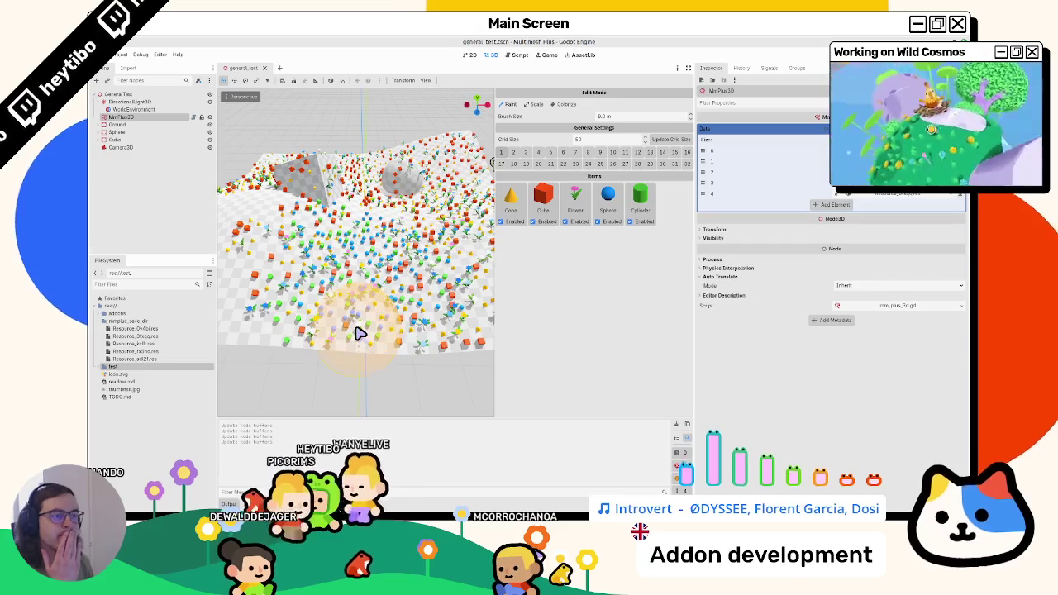
# - Look down over the painted terrain and erase the remaining items at the upper left
pyautogui.moveTo(351, 325)
pyautogui.mouseDown()
pyautogui.moveTo(264, 174)
pyautogui.moveTo(267, 236)
pyautogui.moveTo(376, 306)
pyautogui.mouseUp()
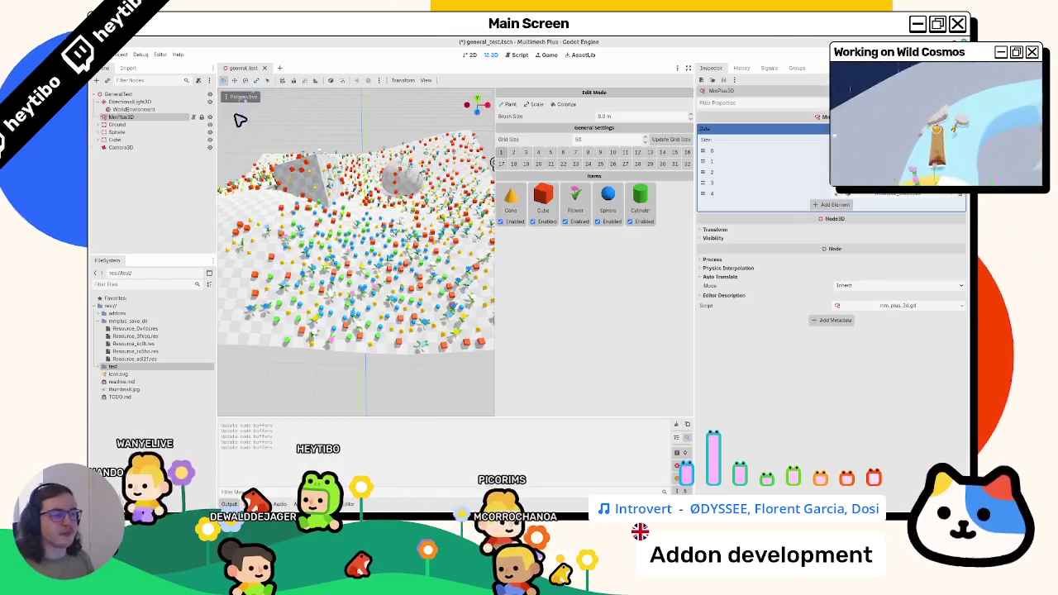
pyautogui.moveTo(294, 248)
pyautogui.mouseDown()
pyautogui.moveTo(467, 293)
pyautogui.moveTo(331, 300)
pyautogui.mouseUp()
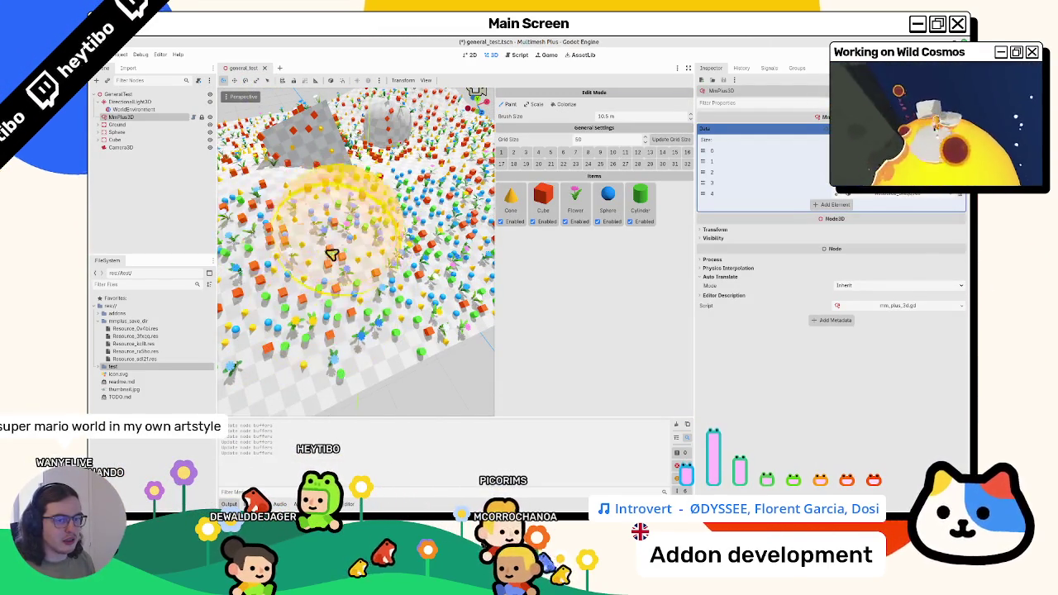
pyautogui.moveTo(330, 248); pyautogui.dragTo(360, 306)
pyautogui.scroll(-4, 359, 306)
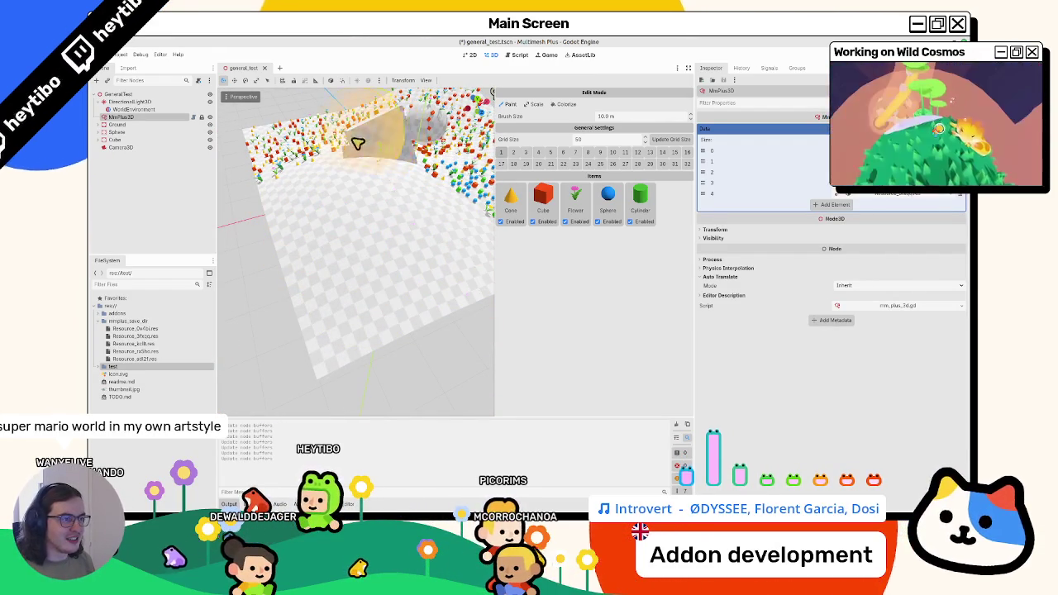
pyautogui.moveTo(406, 224)
pyautogui.mouseDown()
pyautogui.moveTo(392, 285)
pyautogui.moveTo(419, 358)
pyautogui.moveTo(463, 382)
pyautogui.moveTo(503, 383)
pyautogui.mouseUp()
pyautogui.moveTo(500, 299)
pyautogui.mouseDown()
pyautogui.moveTo(342, 256)
pyautogui.moveTo(505, 323)
pyautogui.moveTo(463, 239)
pyautogui.moveTo(364, 166)
pyautogui.mouseUp()
pyautogui.moveTo(364, 216)
pyautogui.mouseDown()
pyautogui.moveTo(345, 281)
pyautogui.moveTo(369, 300)
pyautogui.moveTo(293, 336)
pyautogui.moveTo(358, 302)
pyautogui.moveTo(433, 203)
pyautogui.moveTo(396, 272)
pyautogui.moveTo(341, 171)
pyautogui.moveTo(319, 170)
pyautogui.mouseUp()
pyautogui.moveTo(347, 284)
pyautogui.mouseDown()
pyautogui.moveTo(406, 272)
pyautogui.moveTo(387, 312)
pyautogui.moveTo(456, 300)
pyautogui.moveTo(425, 301)
pyautogui.moveTo(442, 316)
pyautogui.moveTo(398, 363)
pyautogui.mouseUp()
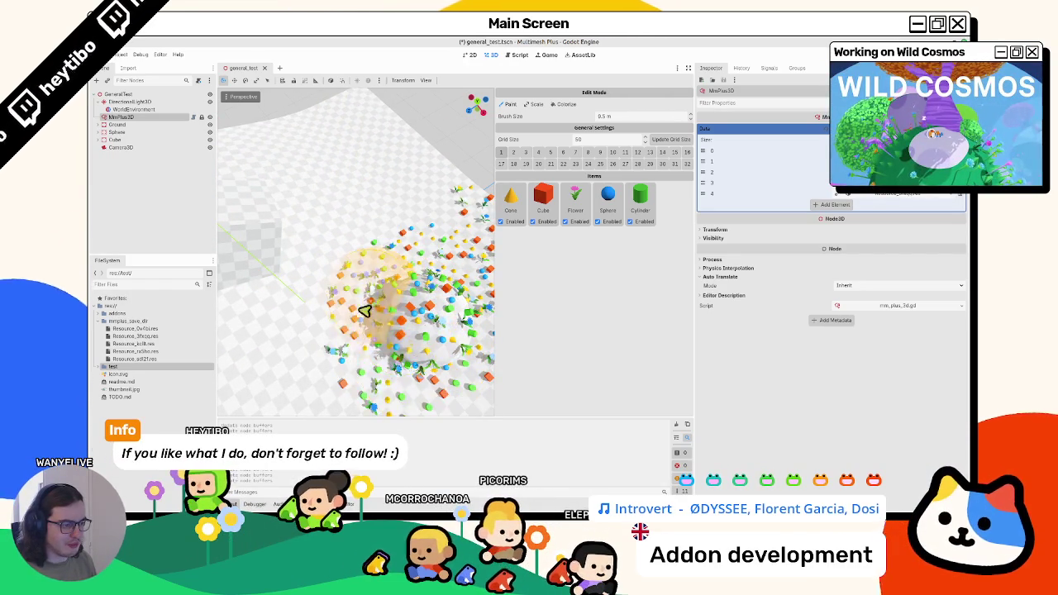
# - Paint new items over the sphere area and save the scene
pyautogui.moveTo(246, 352); pyautogui.dragTo(342, 345)
pyautogui.moveTo(389, 216)
pyautogui.mouseDown()
pyautogui.moveTo(406, 206)
pyautogui.moveTo(436, 253)
pyautogui.moveTo(404, 239)
pyautogui.moveTo(330, 255)
pyautogui.moveTo(339, 166)
pyautogui.moveTo(307, 262)
pyautogui.moveTo(224, 172)
pyautogui.mouseUp()
pyautogui.hotkey('ctrl', 's')
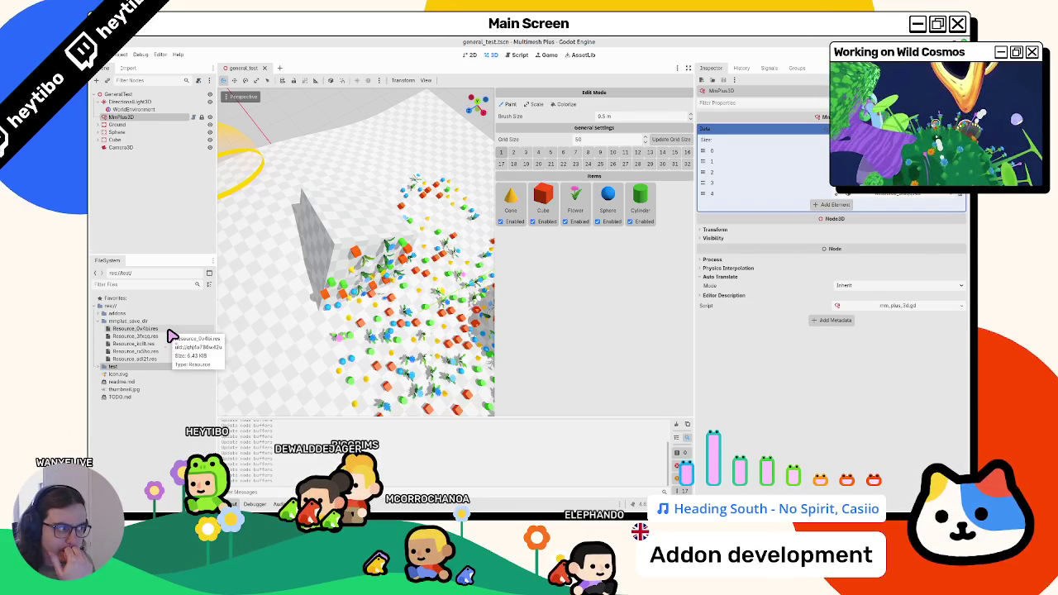
# - Remove the Cylinder item, undo the removal, and save the scene's data resources
pyautogui.click(642, 203)
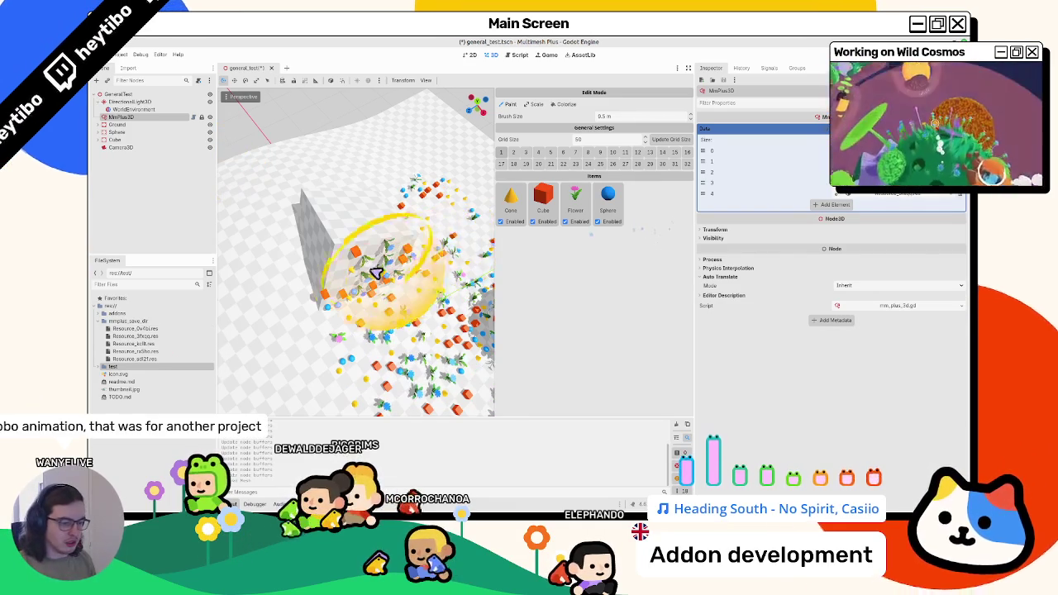
pyautogui.hotkey('ctrl', 'z')
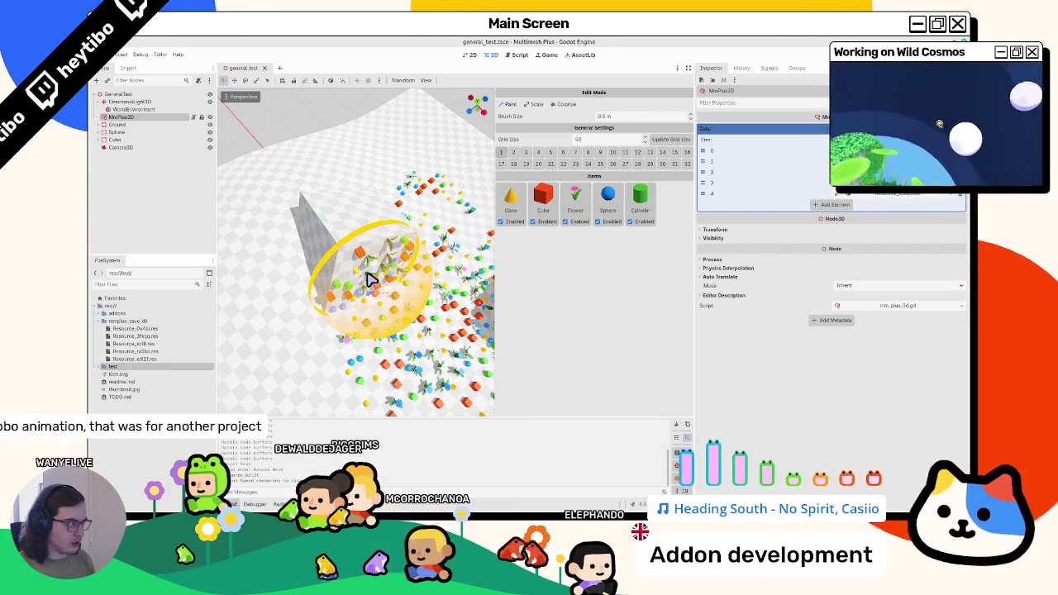
pyautogui.hotkey('ctrl', 's')
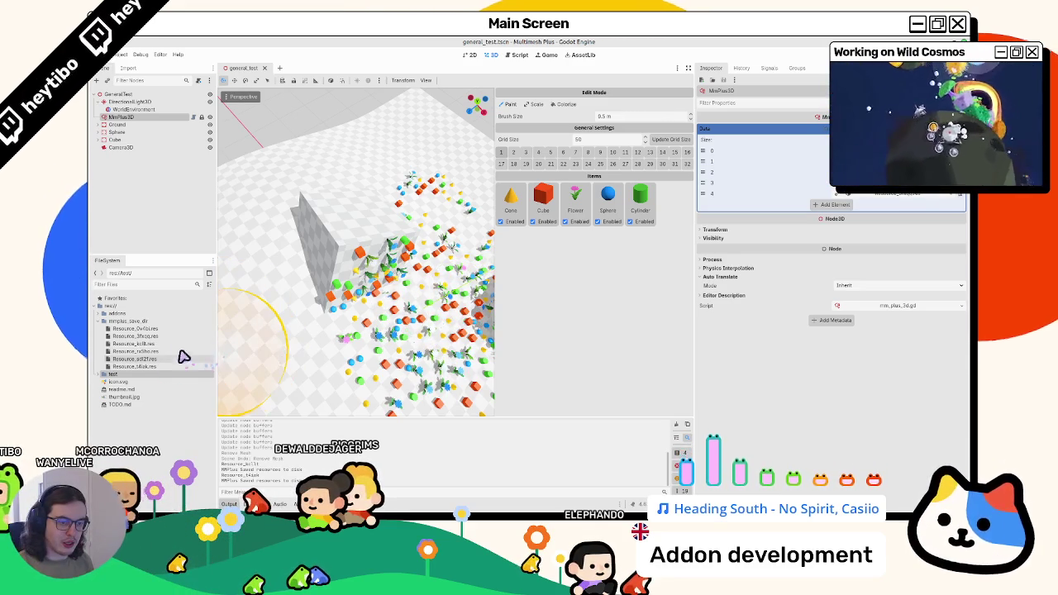
# - Try removing Cylinder via right-click, reselect MmPlus3D, and paint a cluster on the terrain
pyautogui.rightClick(656, 213)
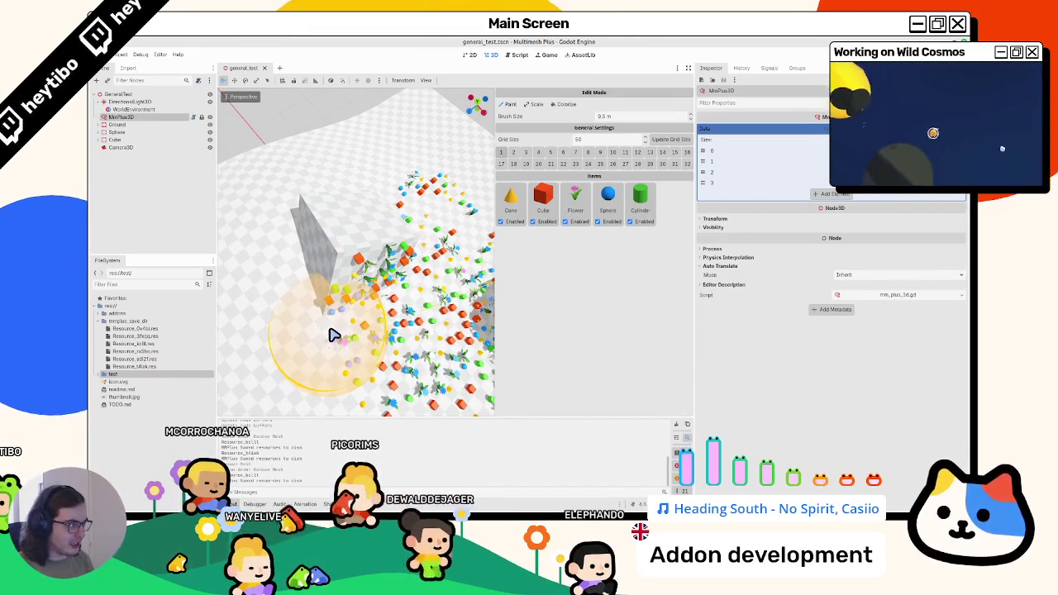
pyautogui.click(137, 111)
pyautogui.click(139, 118)
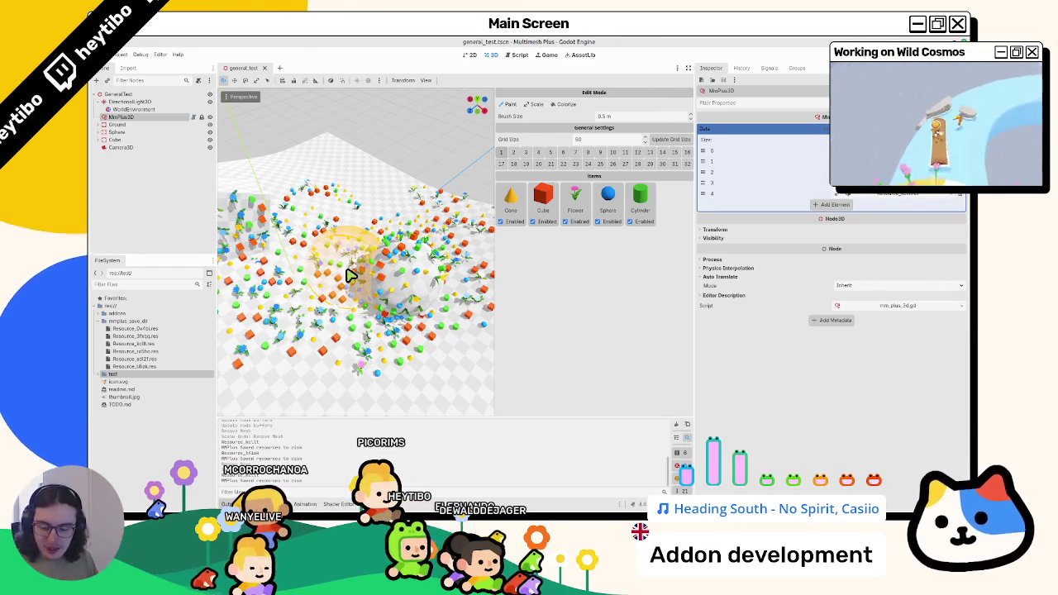
pyautogui.moveTo(326, 260)
pyautogui.mouseDown()
pyautogui.moveTo(306, 212)
pyautogui.moveTo(333, 221)
pyautogui.moveTo(359, 283)
pyautogui.moveTo(256, 273)
pyautogui.mouseUp()
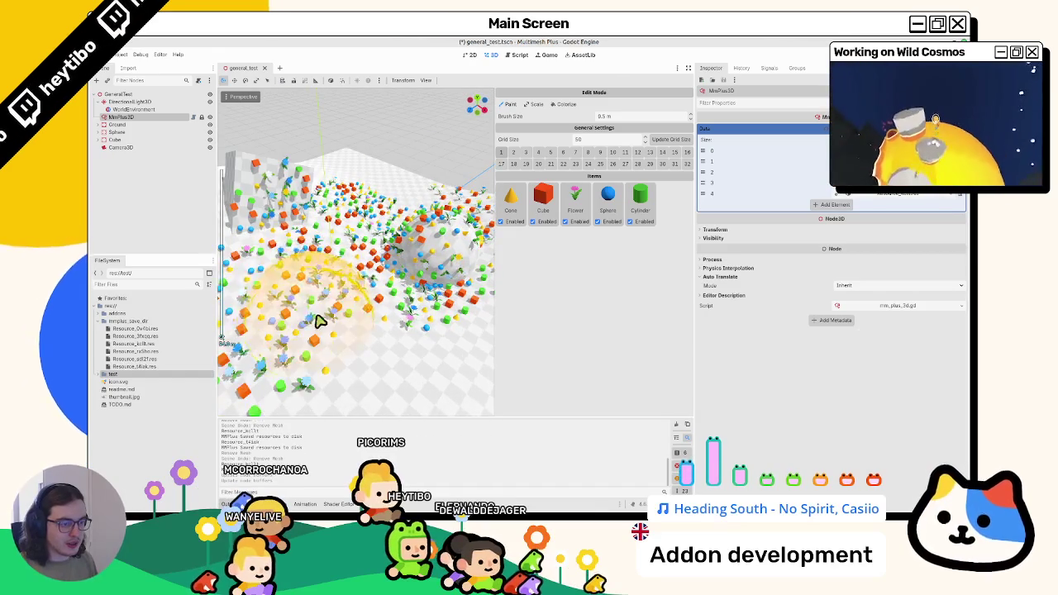
# - Undo the freshly painted cluster and paint a new one
pyautogui.scroll(3, 323, 323)
pyautogui.scroll(-3, 343, 302)
pyautogui.hotkey('ctrl', 'z')
pyautogui.moveTo(361, 315)
pyautogui.mouseDown()
pyautogui.moveTo(394, 300)
pyautogui.moveTo(371, 281)
pyautogui.mouseUp()
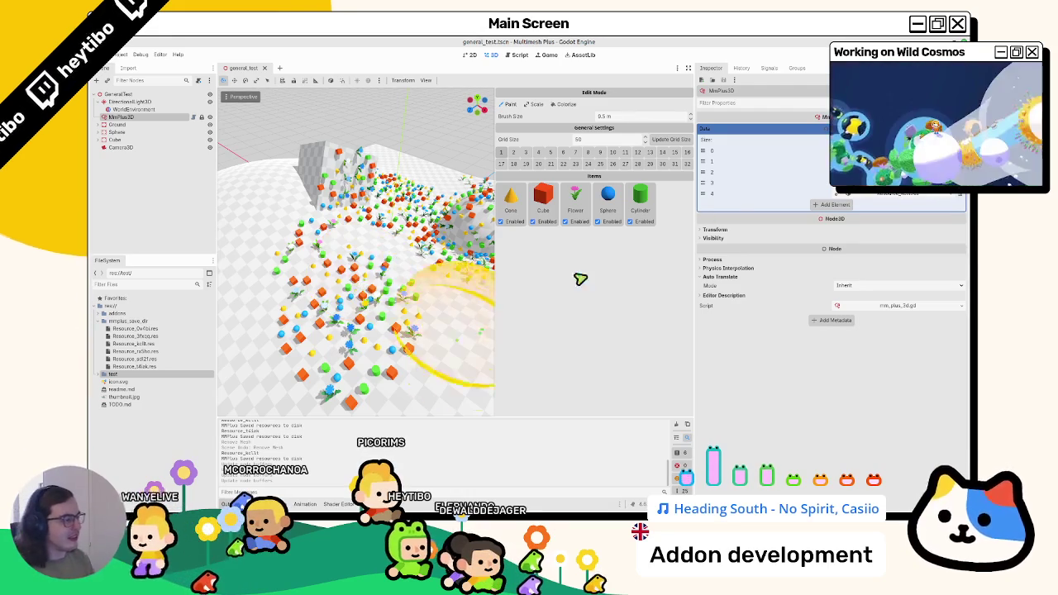
# - Remove the Cylinder item with its instances, save, and paint more flowers and cubes
pyautogui.click(652, 201)
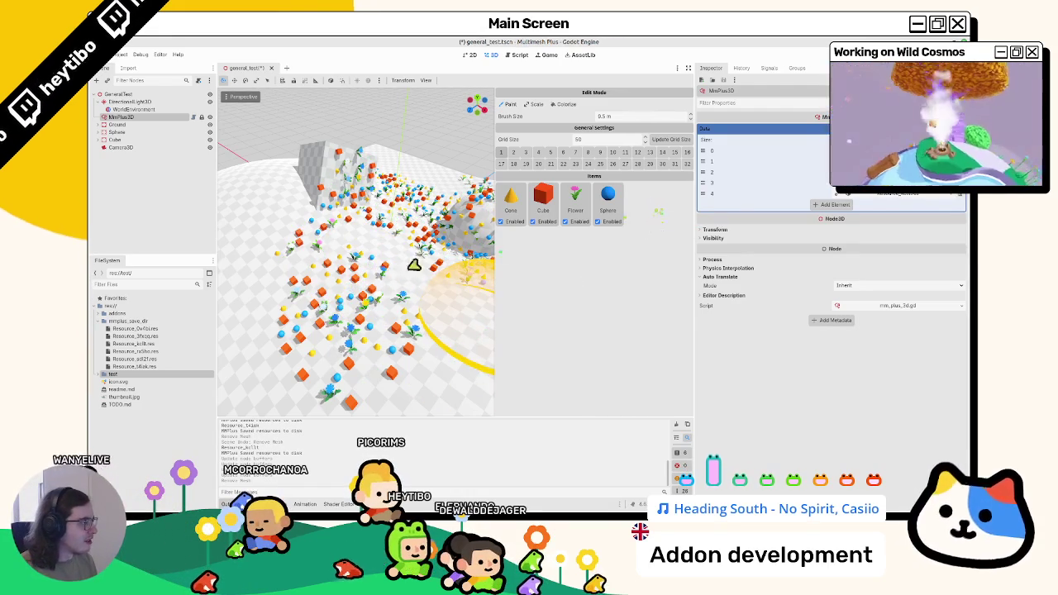
pyautogui.hotkey('ctrl', 's')
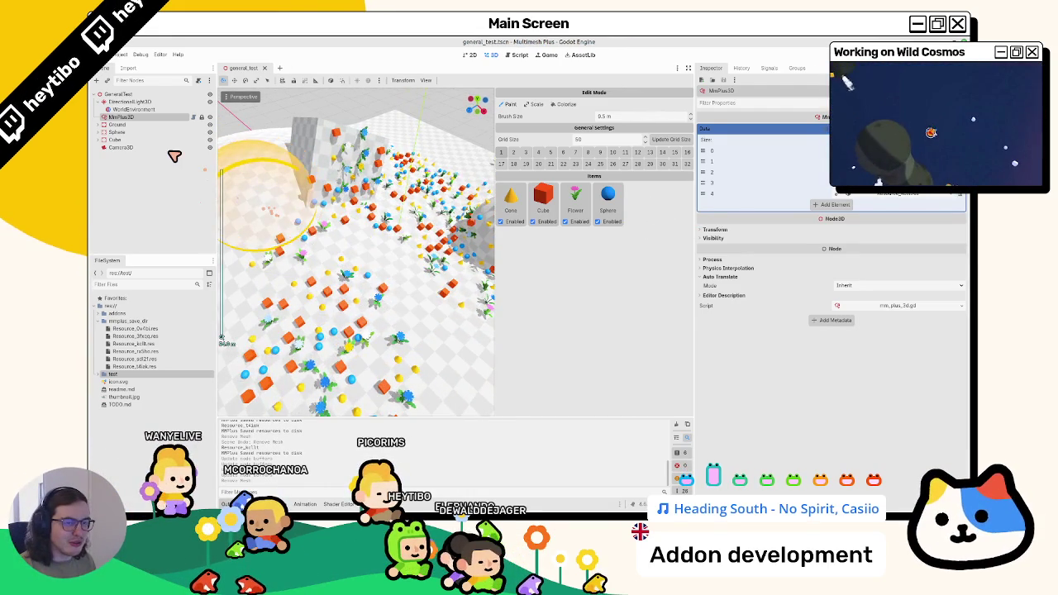
pyautogui.click(138, 118)
pyautogui.hotkey('ctrl', 's')
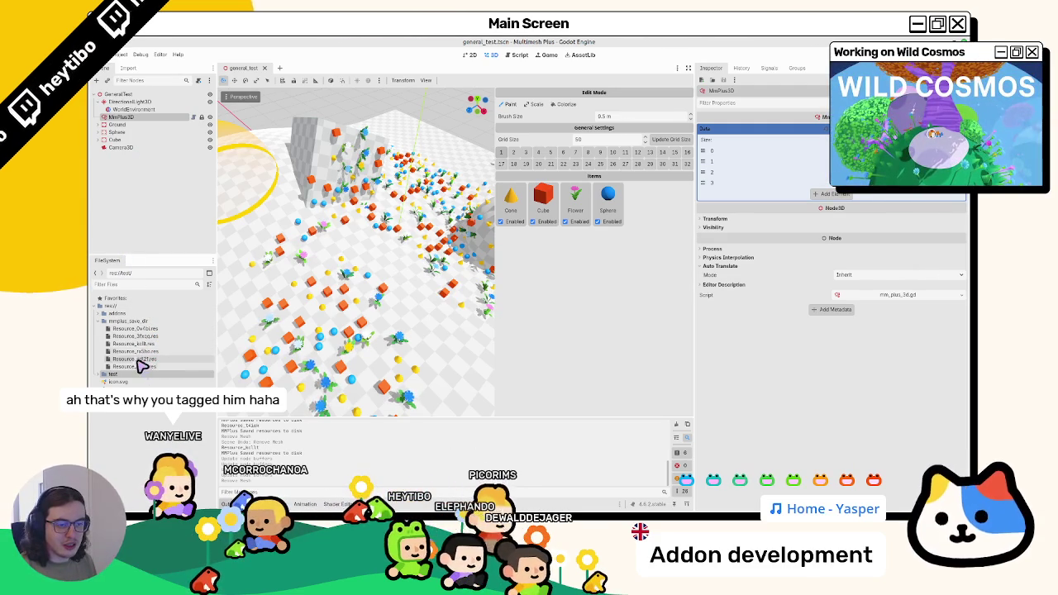
pyautogui.moveTo(413, 215); pyautogui.dragTo(391, 265)
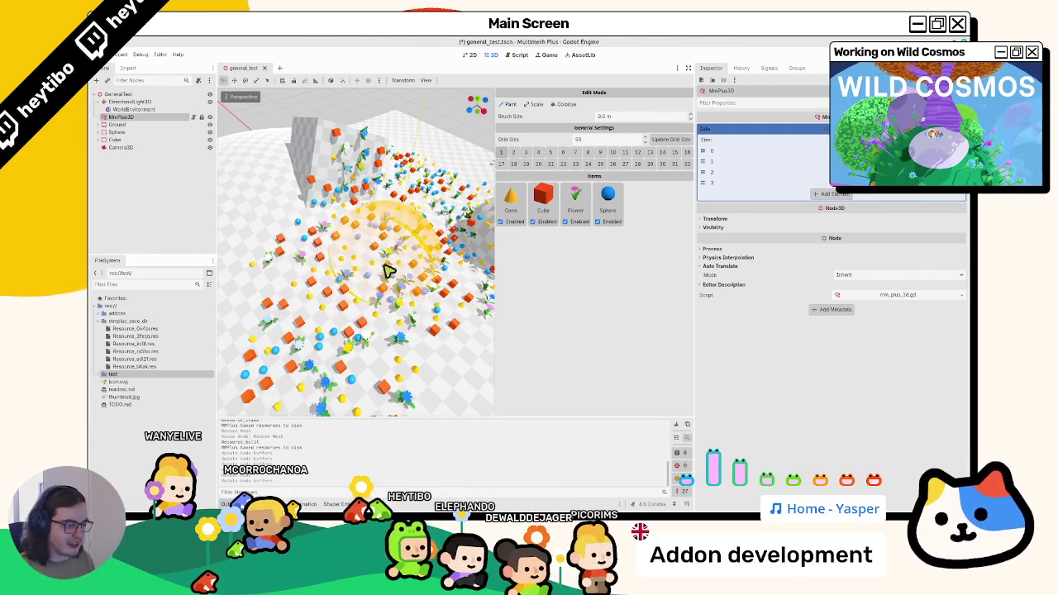
# - Add cylinder_mesh.tres from the test folder back as the Cylinder item
pyautogui.click(99, 375)
pyautogui.moveTo(145, 422); pyautogui.dragTo(623, 299)
pyautogui.moveTo(548, 322); pyautogui.dragTo(128, 441)
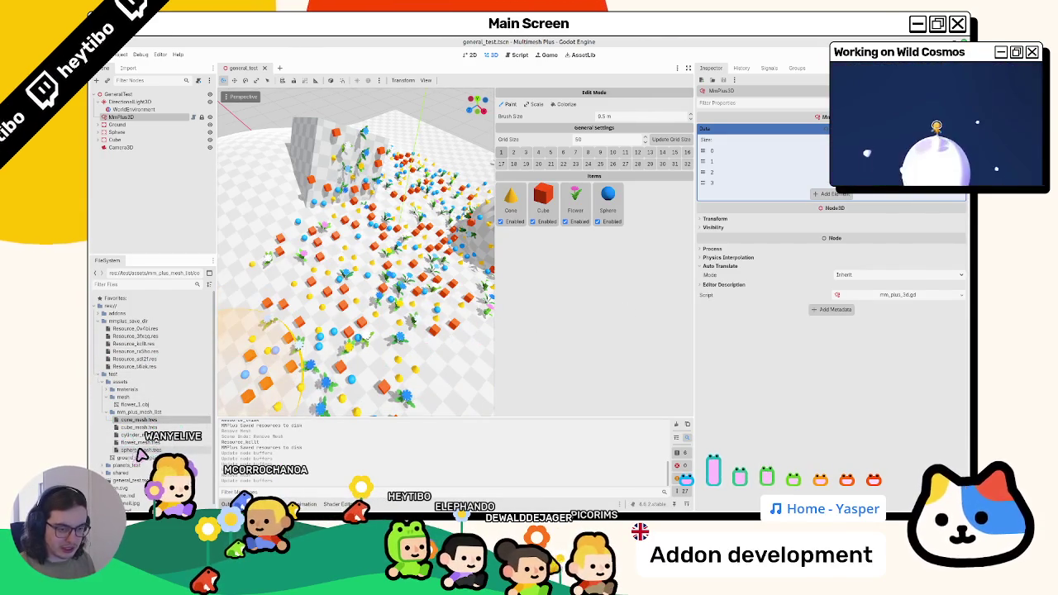
pyautogui.moveTo(648, 282); pyautogui.dragTo(645, 281)
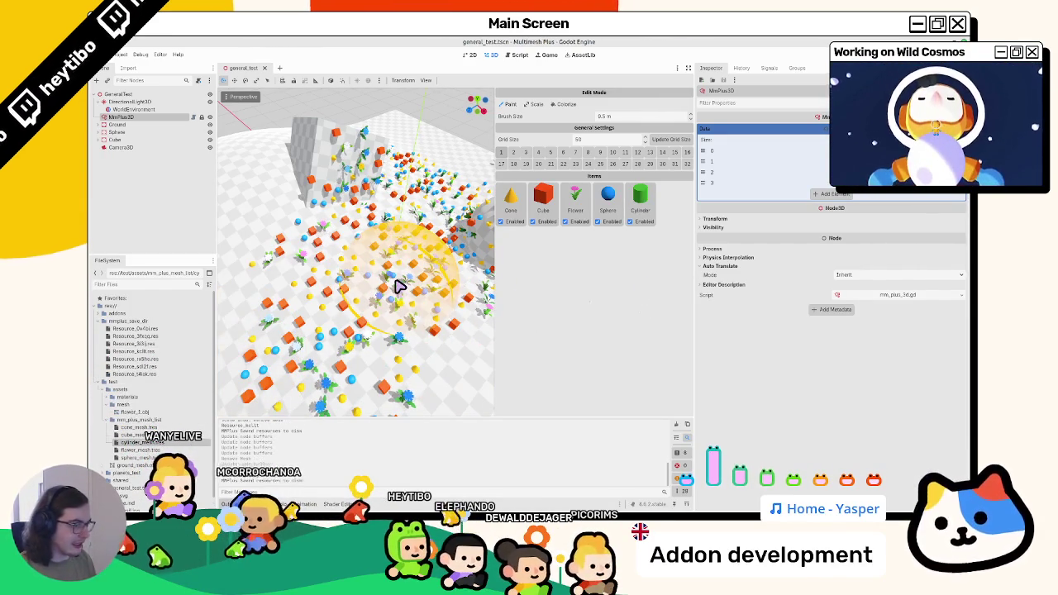
pyautogui.click(131, 118)
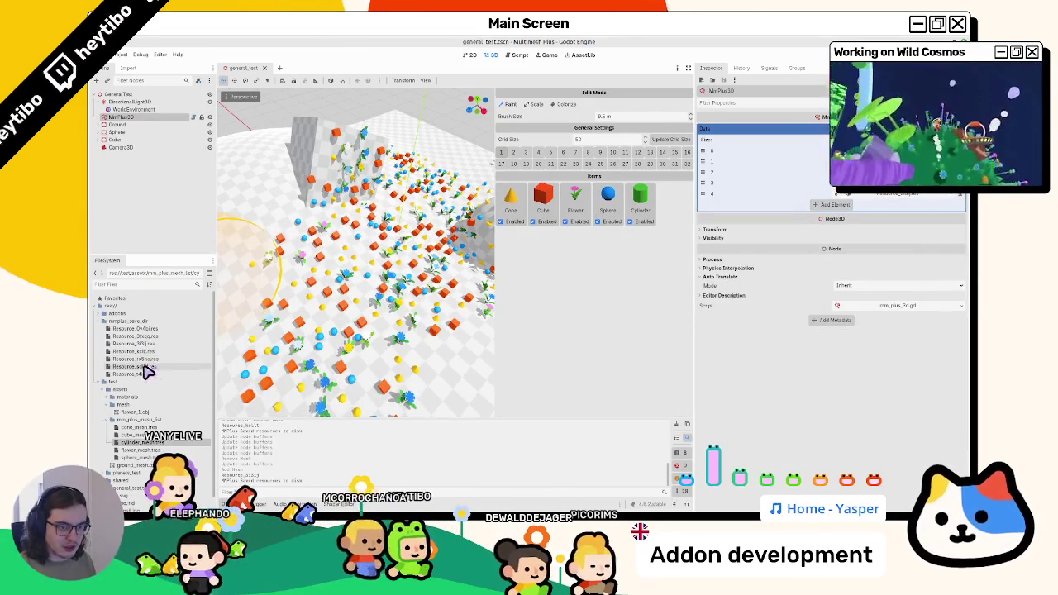
# - Paint items across the middle of the terrain and save the scene twice
pyautogui.moveTo(421, 304)
pyautogui.mouseDown()
pyautogui.moveTo(359, 309)
pyautogui.moveTo(350, 326)
pyautogui.moveTo(371, 361)
pyautogui.moveTo(339, 312)
pyautogui.mouseUp()
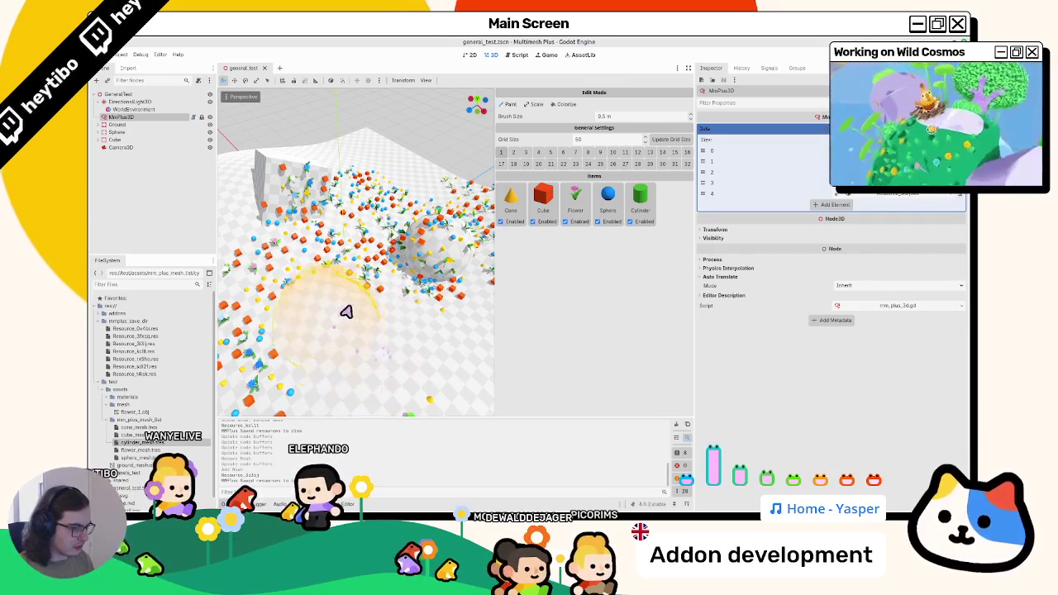
pyautogui.rightClick(640, 198)
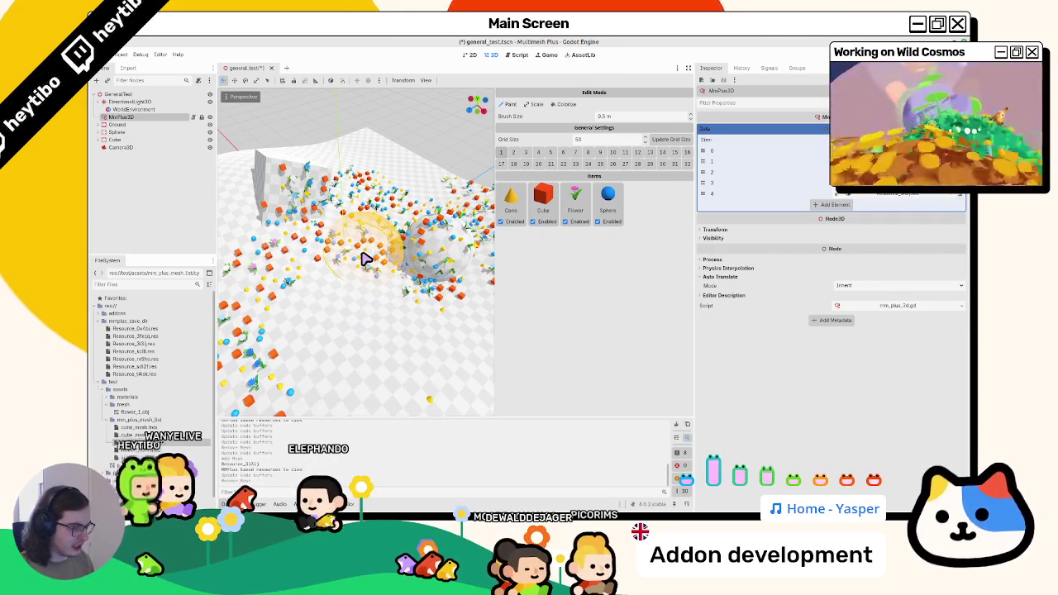
pyautogui.hotkey('ctrl', 'z')
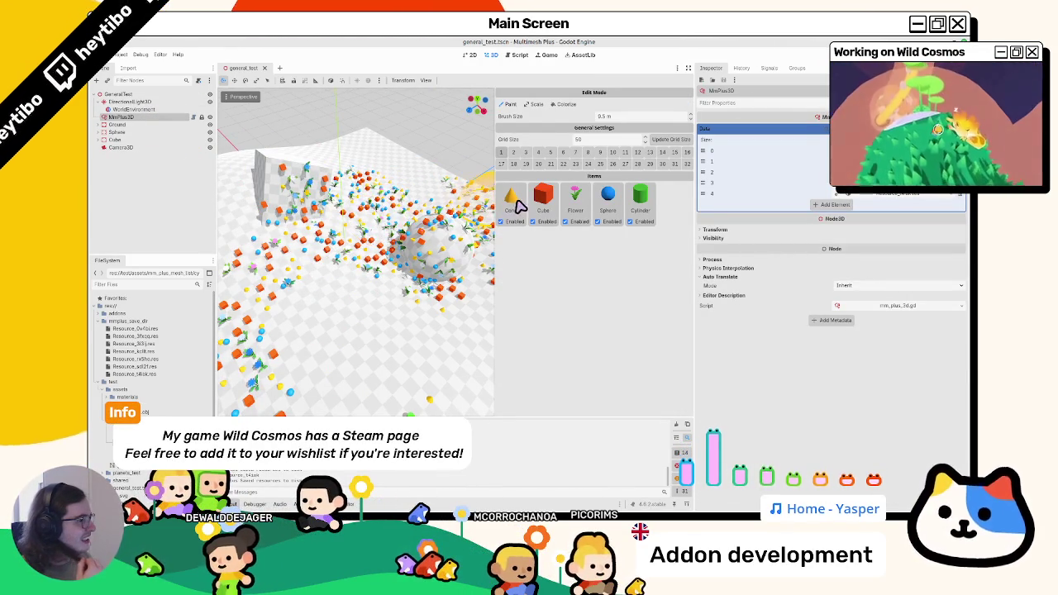
pyautogui.moveTo(373, 283)
pyautogui.mouseDown()
pyautogui.moveTo(355, 308)
pyautogui.moveTo(397, 331)
pyautogui.mouseUp()
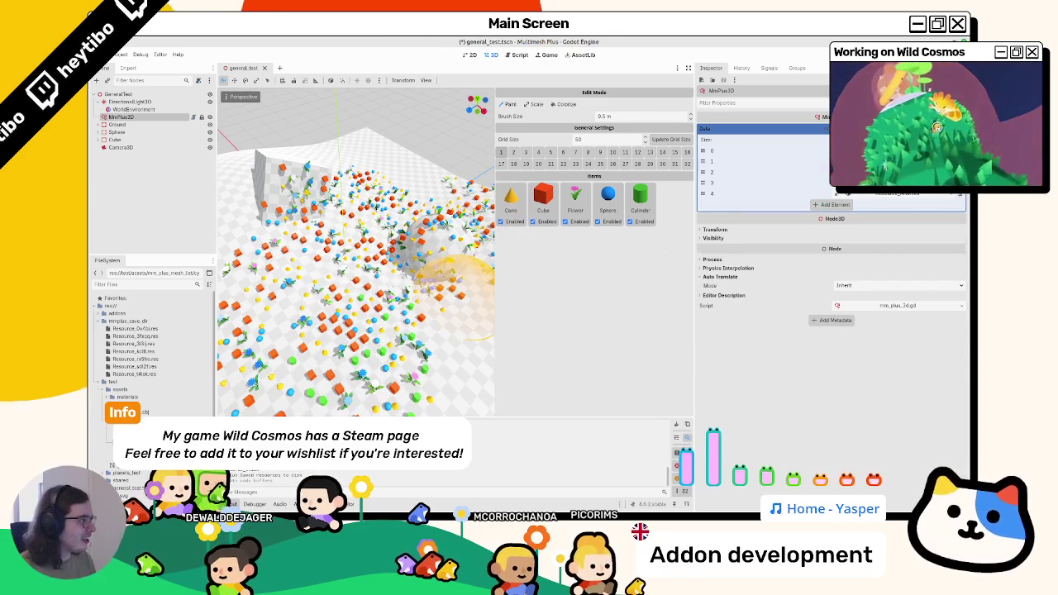
pyautogui.hotkey('ctrl', 's')
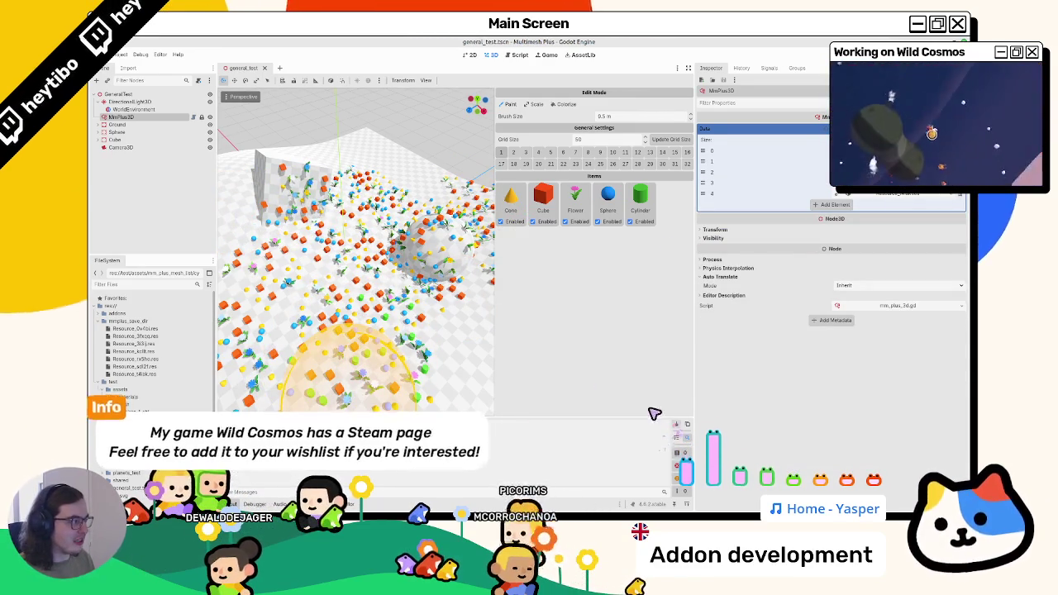
pyautogui.hotkey('ctrl', 's')
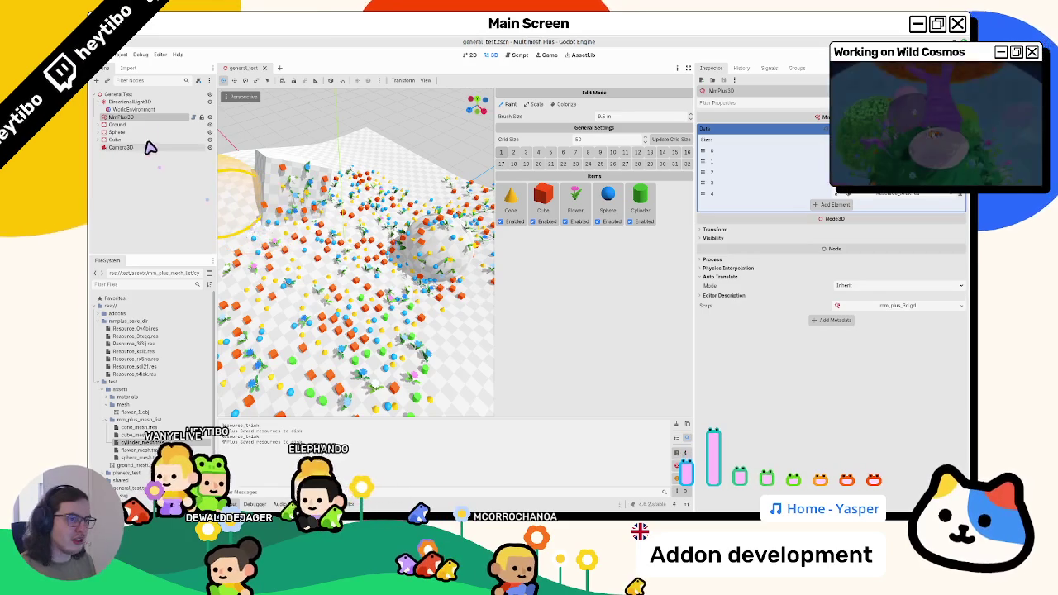
# - Inspect MmPlus3D's data element 4, then remove the Cylinder item from the palette
pyautogui.click(155, 110)
pyautogui.click(151, 117)
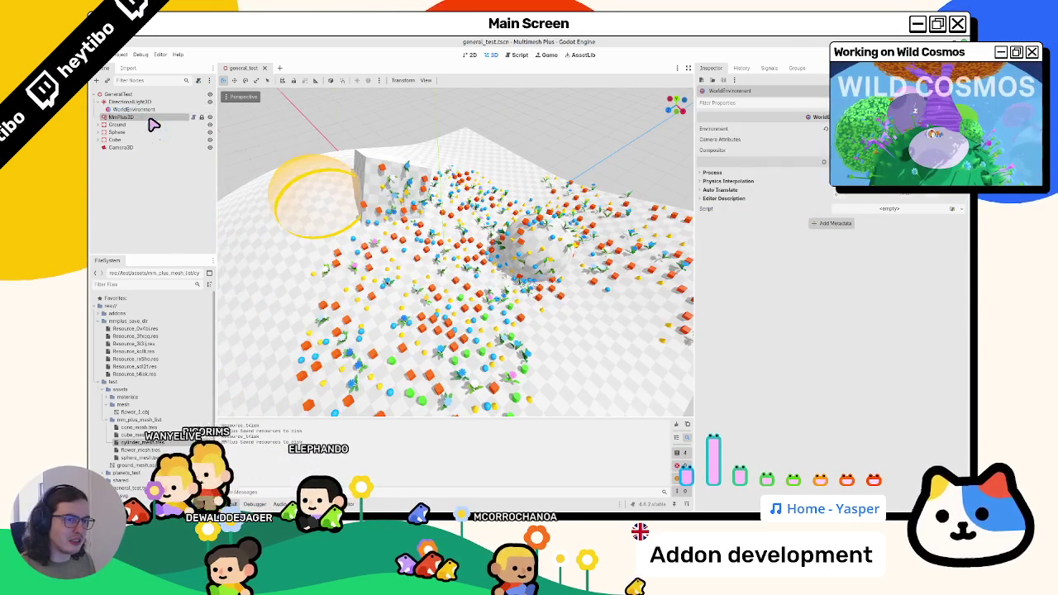
pyautogui.click(919, 193)
pyautogui.click(727, 196)
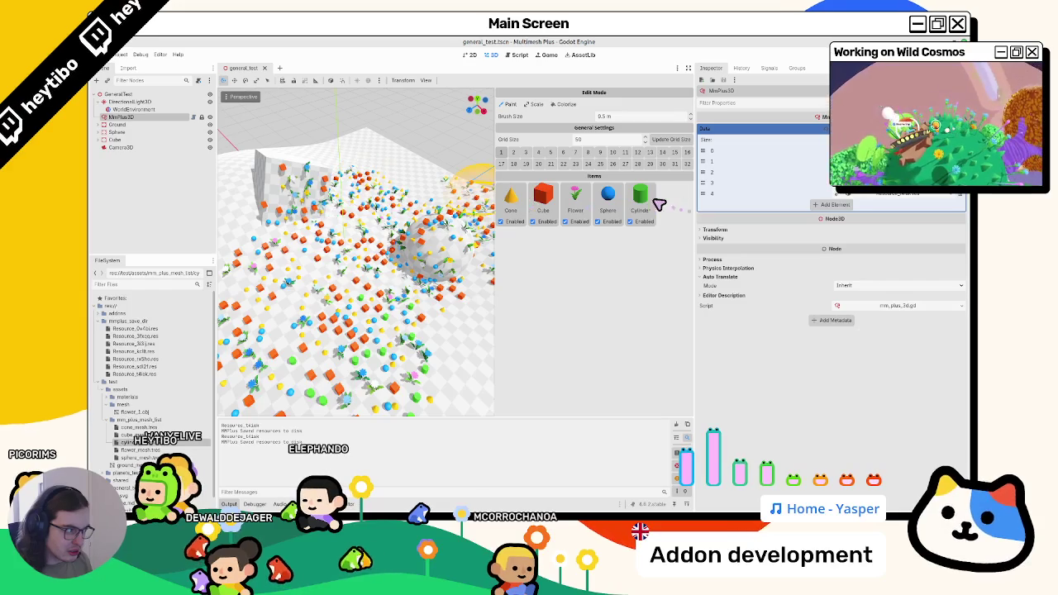
pyautogui.moveTo(665, 209); pyautogui.dragTo(657, 211)
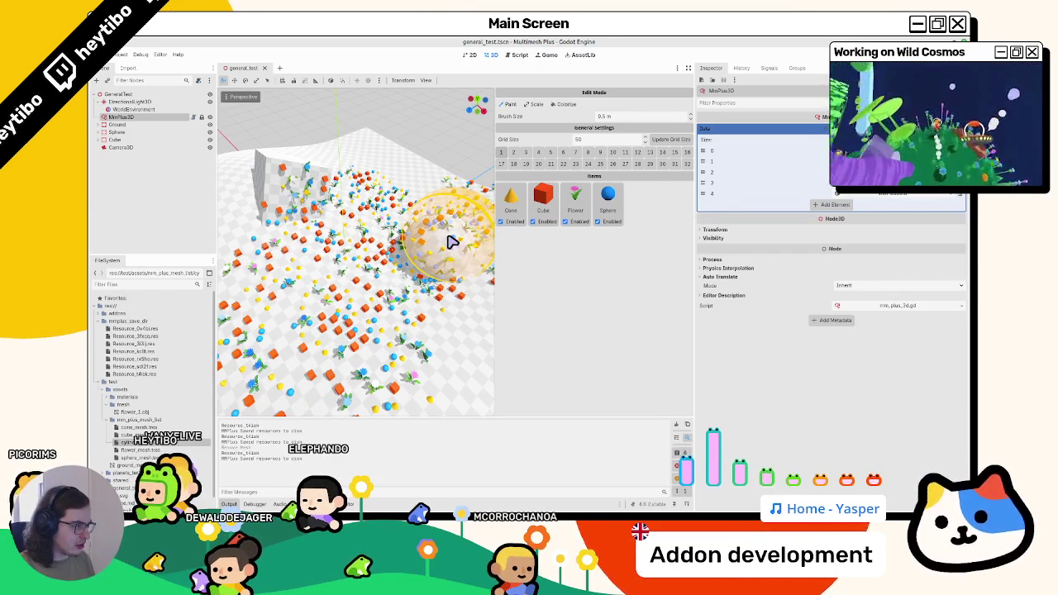
# - Expand and collapse the first data group entry, then save the scene
pyautogui.click(897, 151)
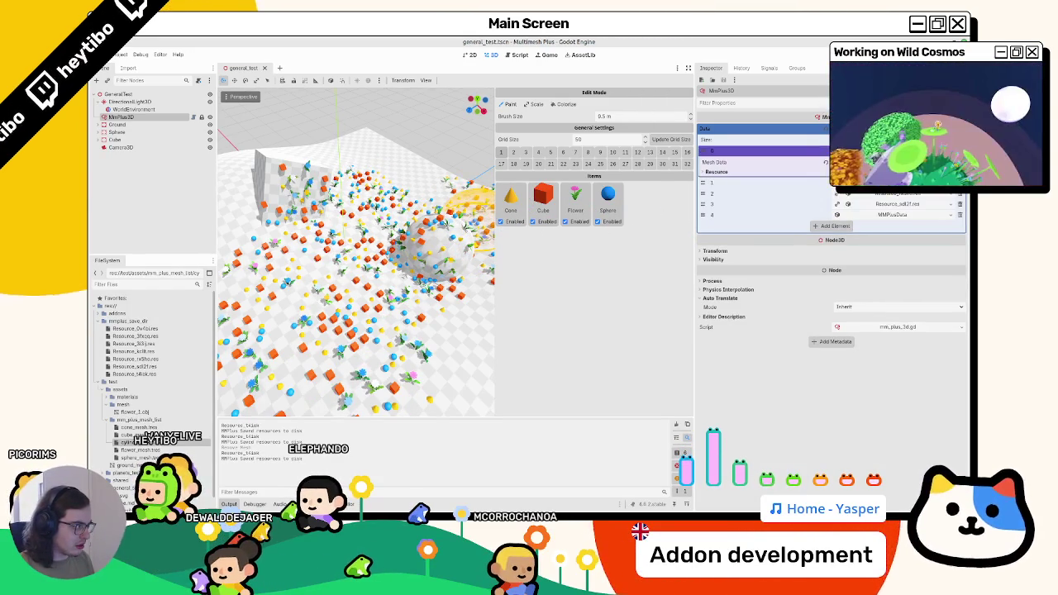
pyautogui.click(897, 151)
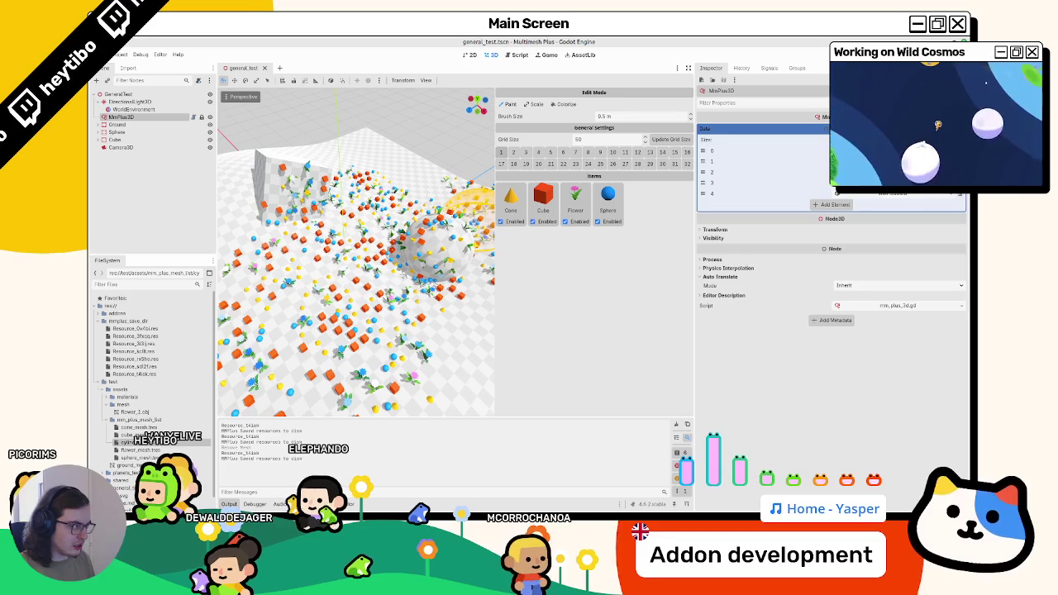
pyautogui.hotkey('ctrl', 's')
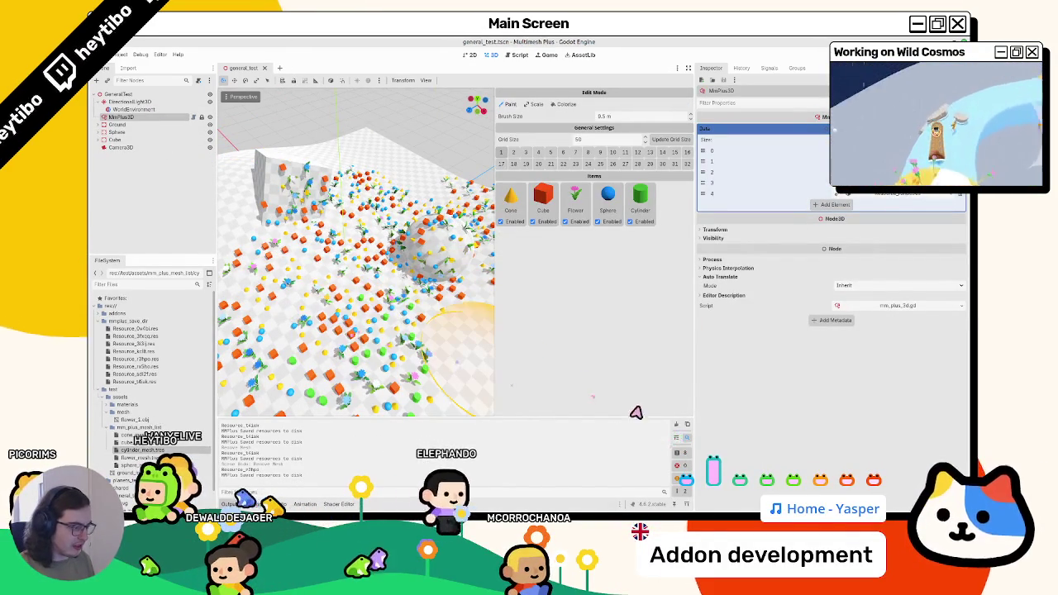
pyautogui.moveTo(345, 318); pyautogui.dragTo(361, 354)
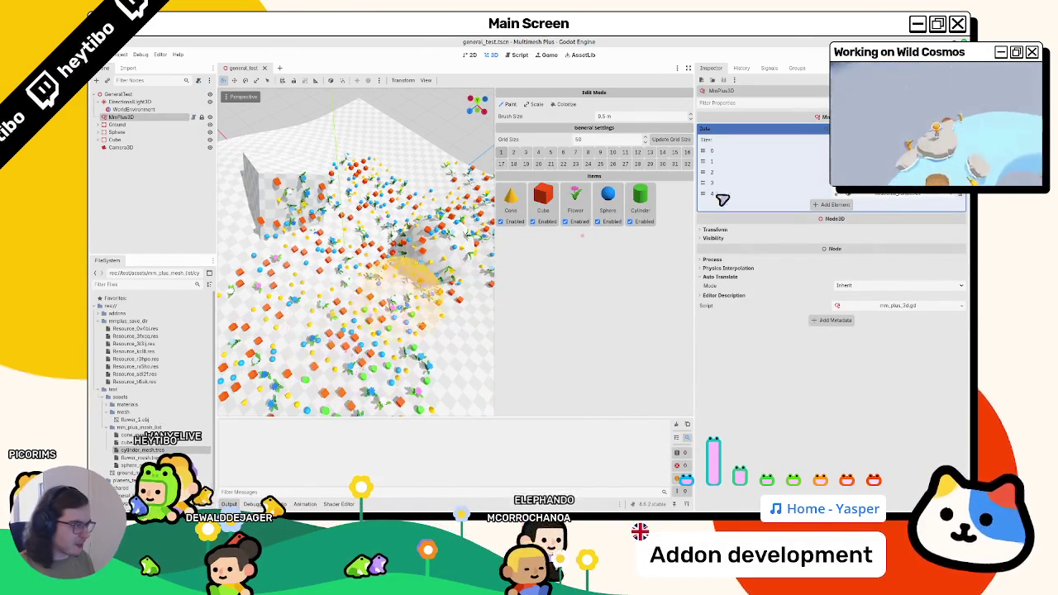
# - Remove Cylinder from the Data array, save, undo the removal, and reselect MmPlus3D
pyautogui.click(959, 193)
pyautogui.click(902, 239)
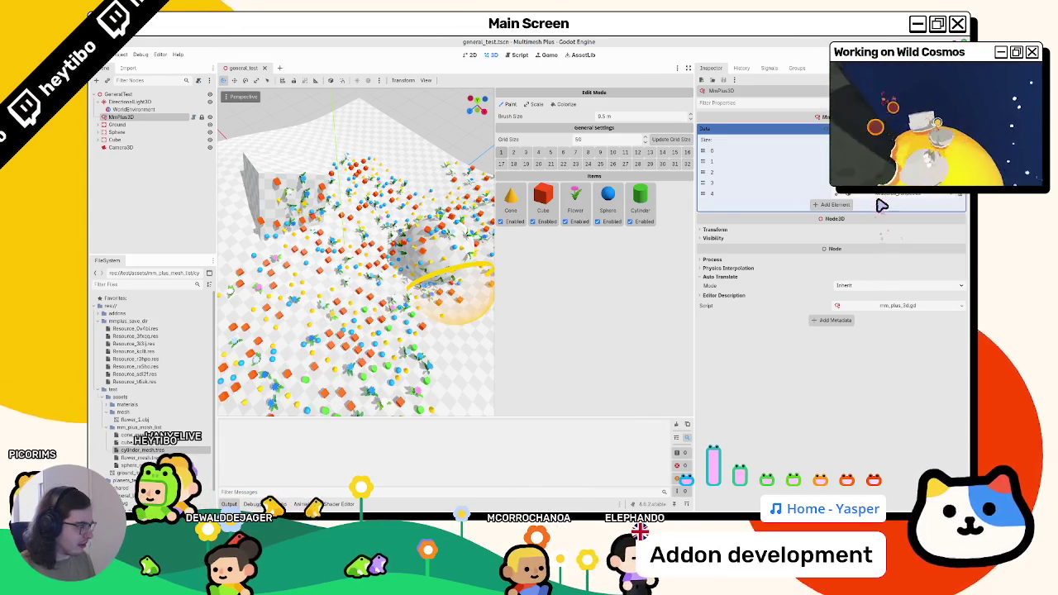
pyautogui.hotkey('ctrl', 's')
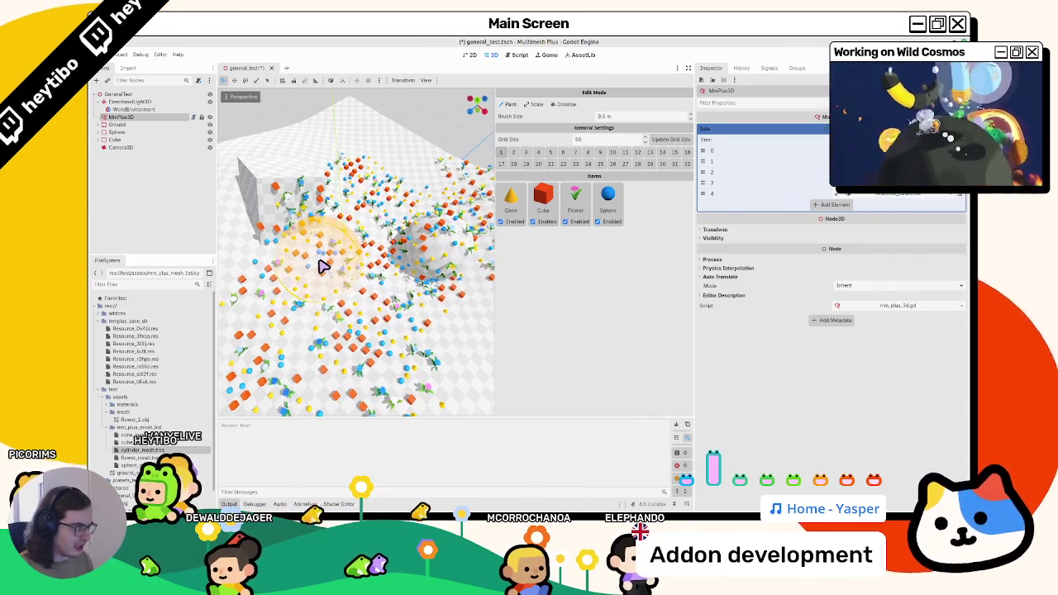
pyautogui.hotkey('ctrl', 'z')
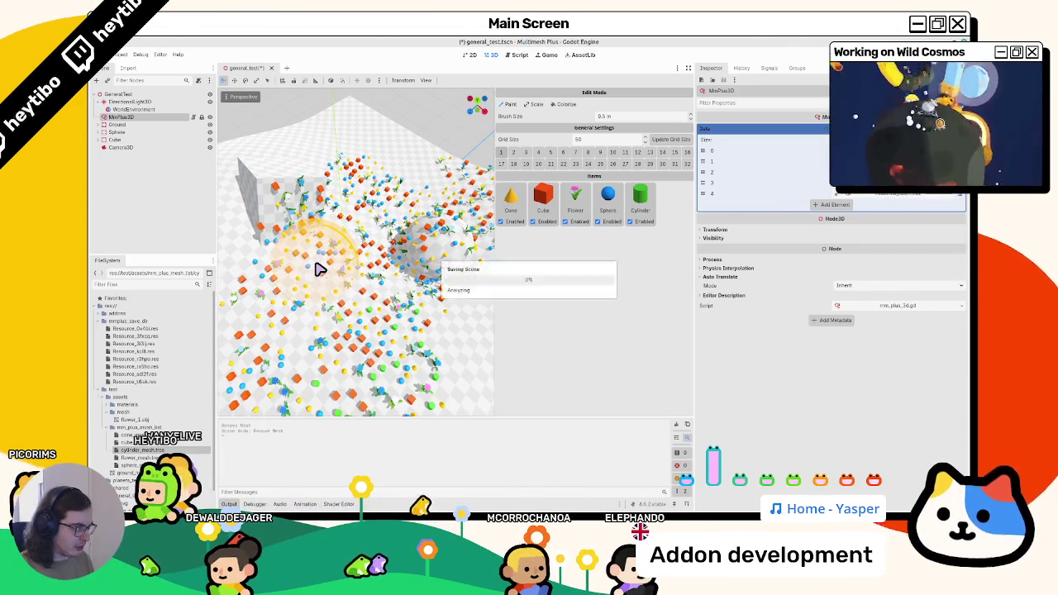
pyautogui.click(163, 125)
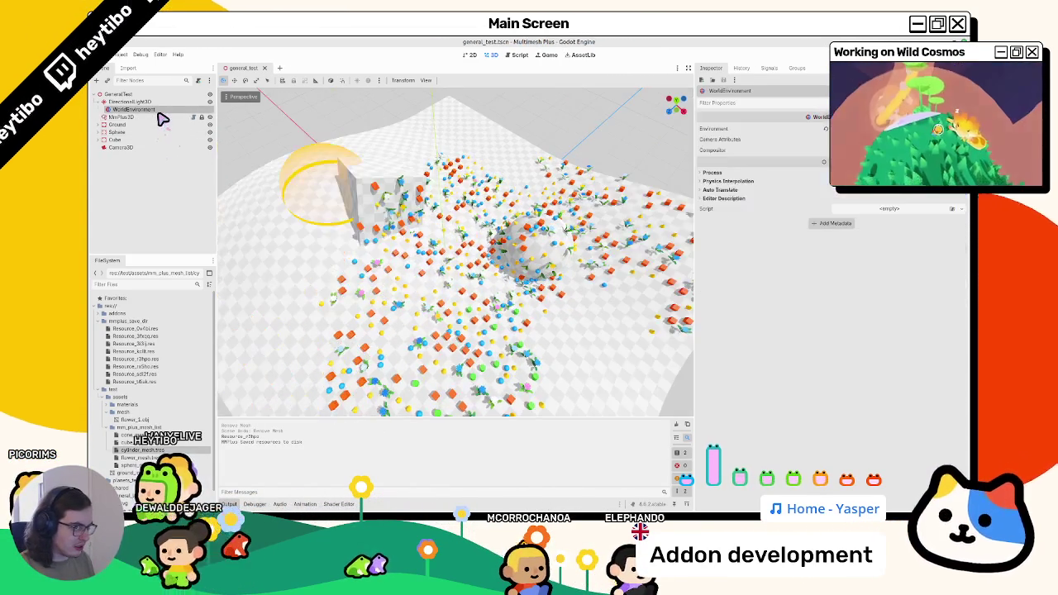
# - Delete the Cylinder palette item, undo it, and reselect MmPlus3D
pyautogui.click(163, 117)
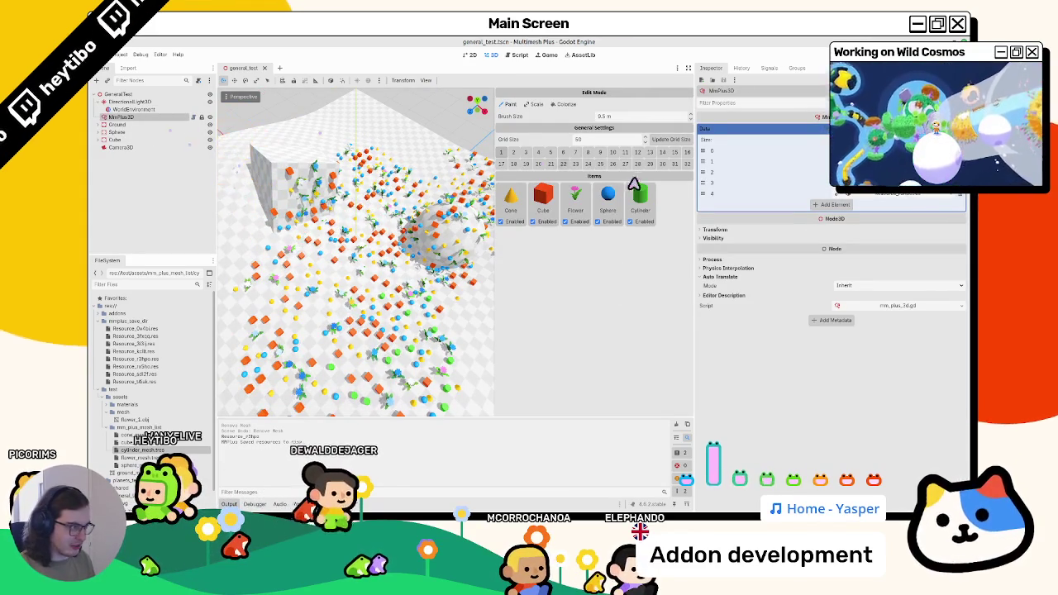
pyautogui.click(652, 206)
pyautogui.hotkey('ctrl', 'z')
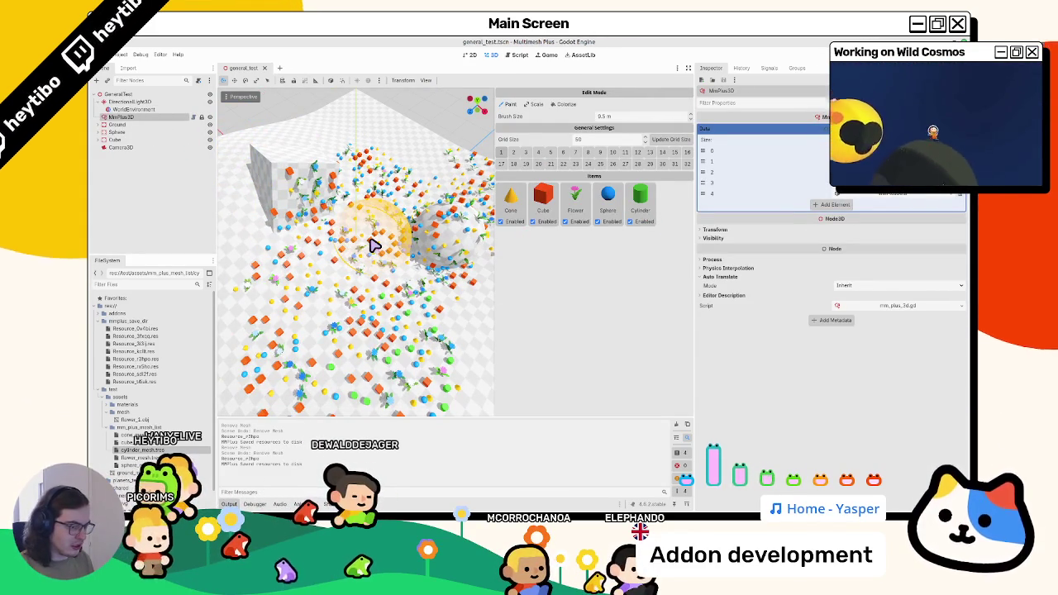
pyautogui.click(149, 102)
pyautogui.click(154, 118)
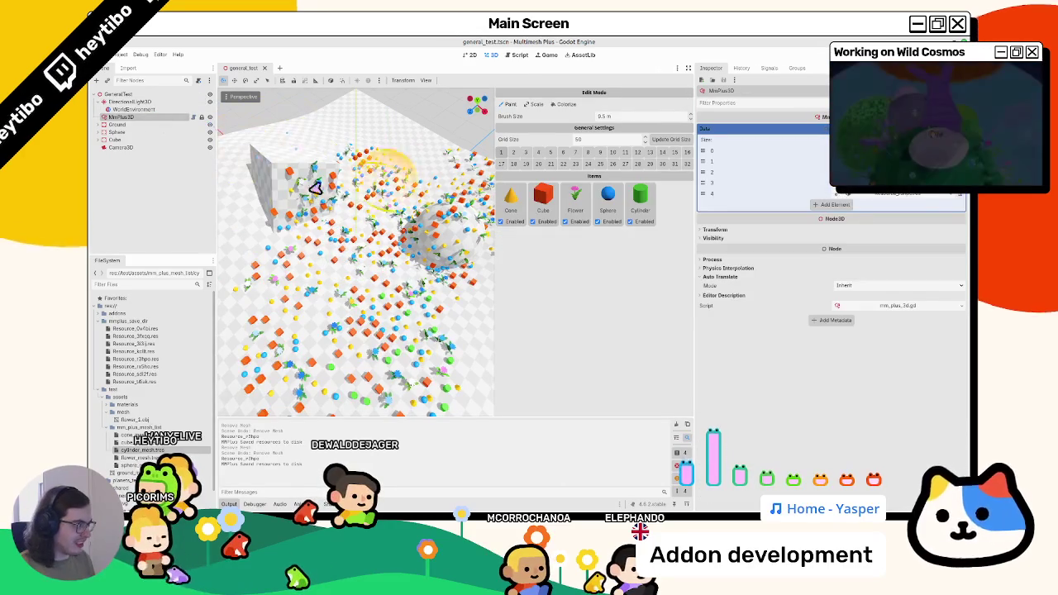
# - Remove Cylinder again, save, undo and resave, then set the brush size to 2.5 m
pyautogui.click(644, 211)
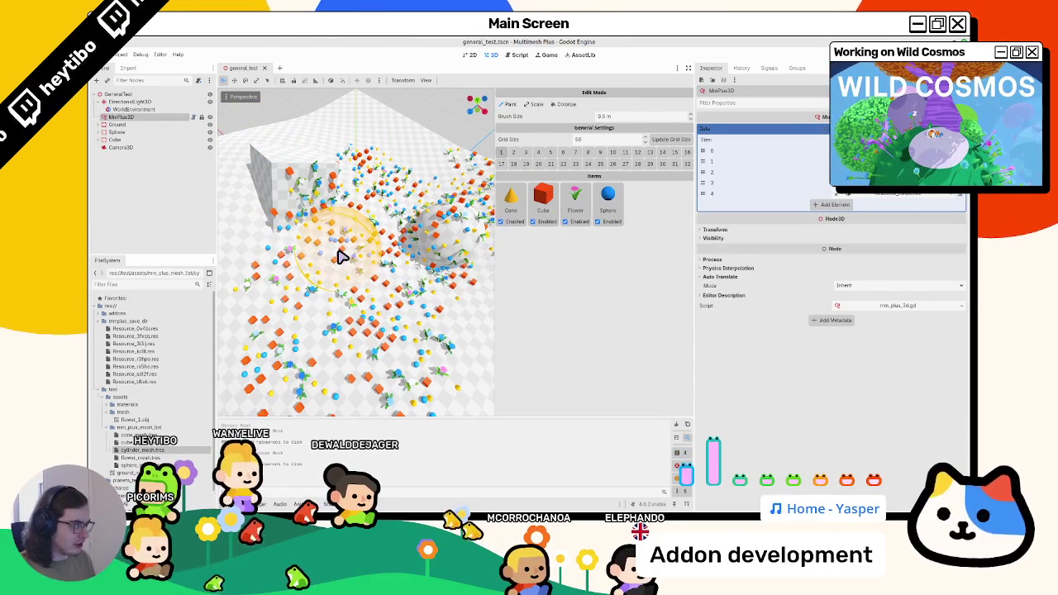
pyautogui.click(138, 118)
pyautogui.hotkey('ctrl', 's')
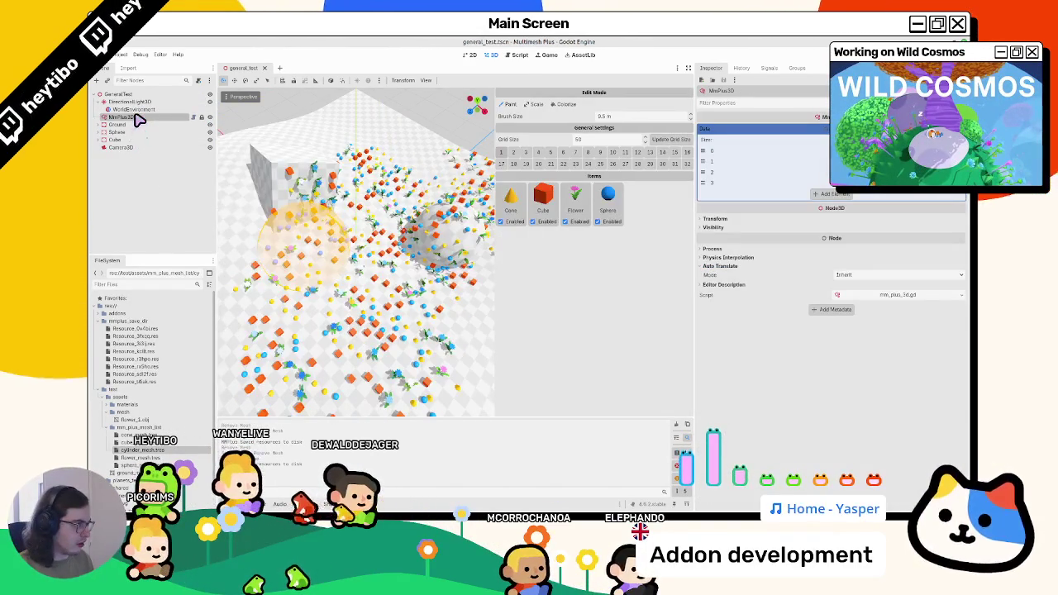
pyautogui.hotkey('ctrl', 'z')
pyautogui.hotkey('ctrl', 's')
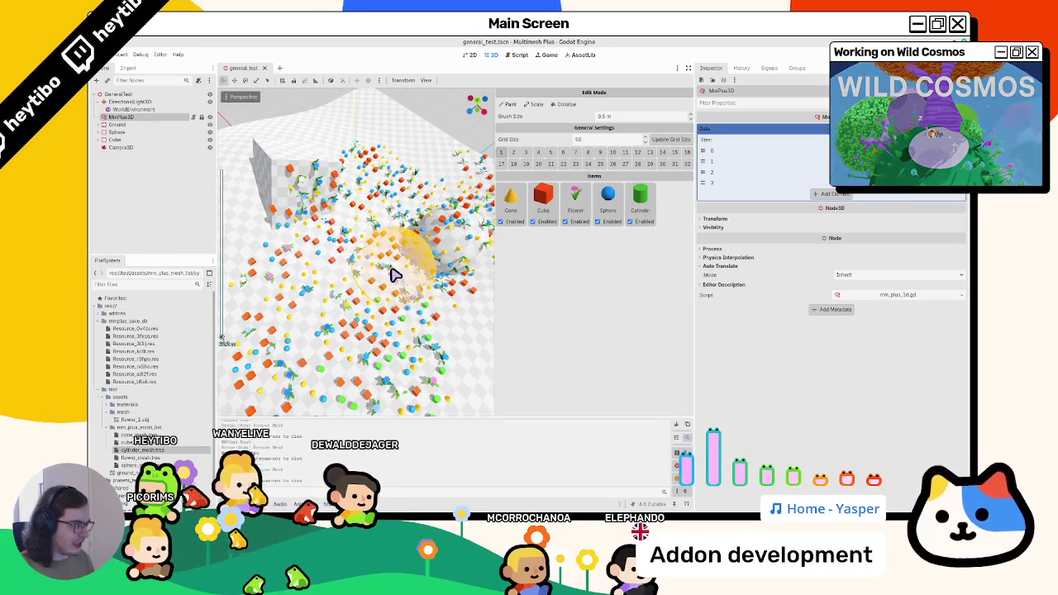
pyautogui.click(155, 117)
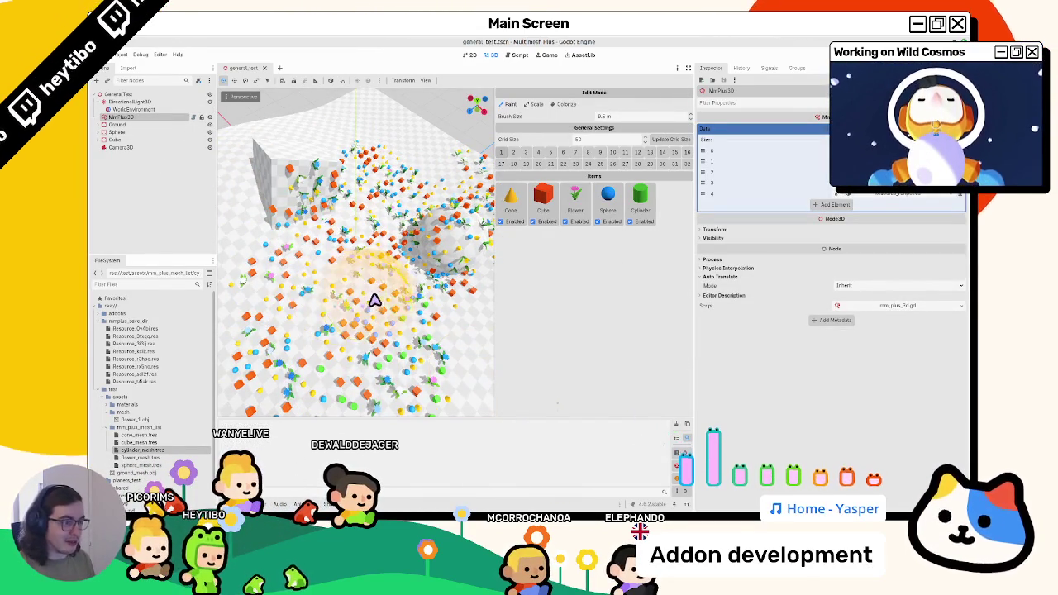
pyautogui.hotkey('ctrl', 's')
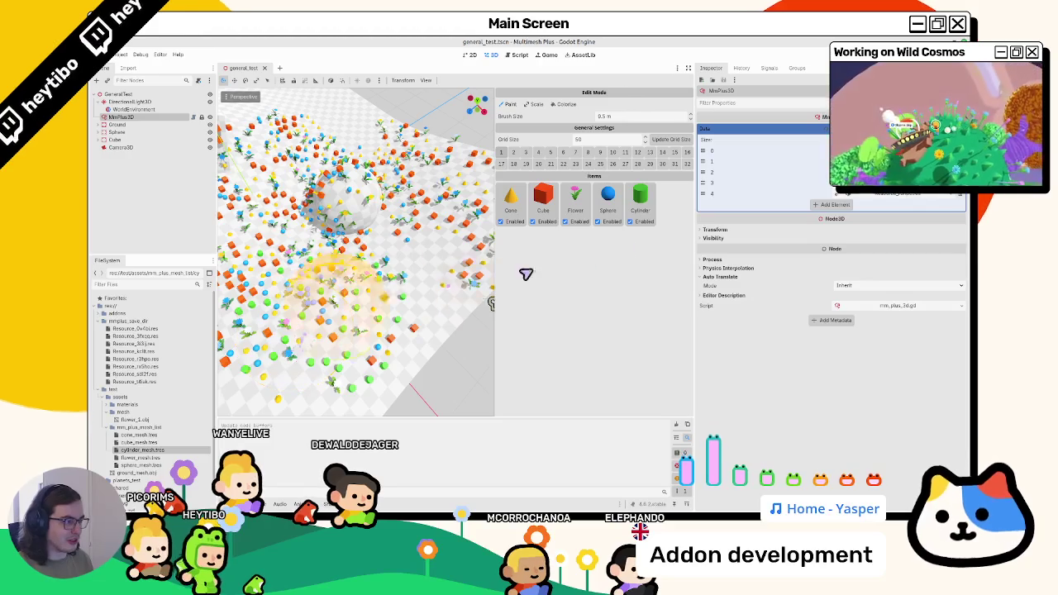
pyautogui.moveTo(385, 232)
pyautogui.mouseDown()
pyautogui.moveTo(425, 260)
pyautogui.moveTo(335, 350)
pyautogui.moveTo(353, 347)
pyautogui.moveTo(352, 327)
pyautogui.mouseUp()
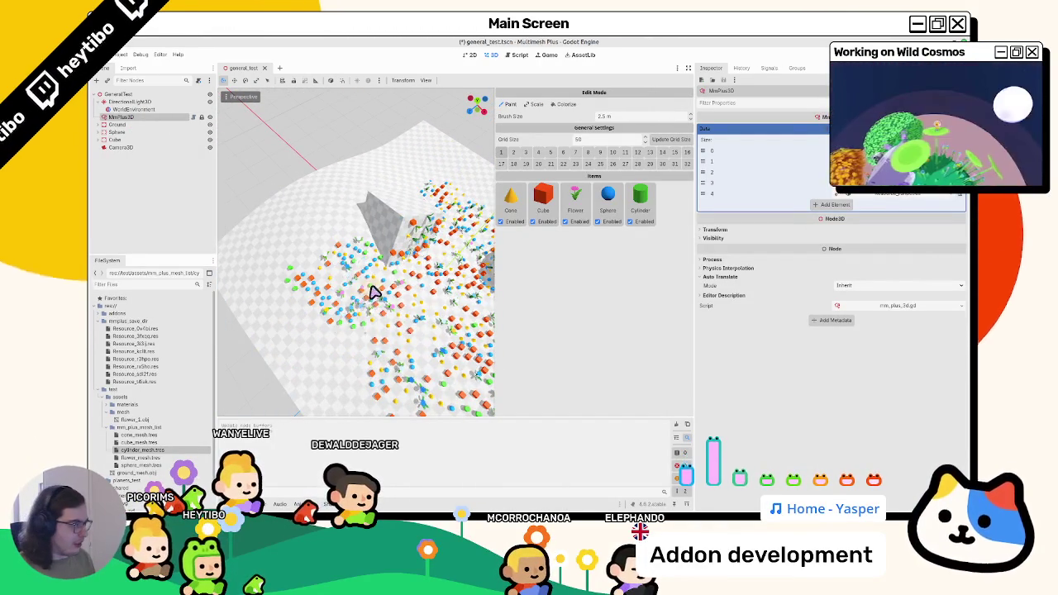
# - Remove the Cylinder item with a right-click, save, and reselect MmPlus3D
pyautogui.rightClick(657, 210)
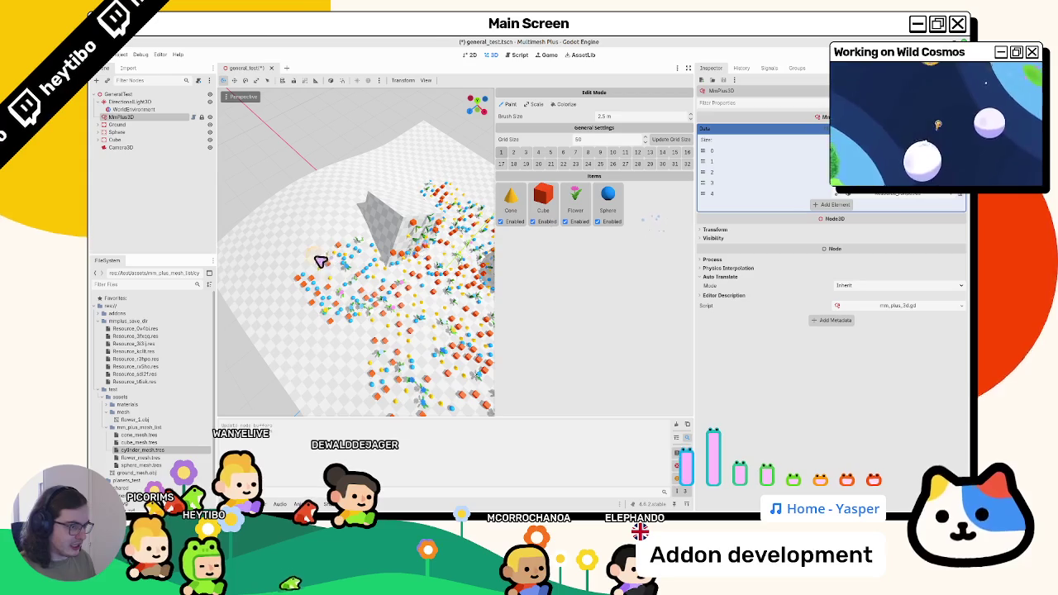
pyautogui.hotkey('ctrl', 's')
pyautogui.click(155, 117)
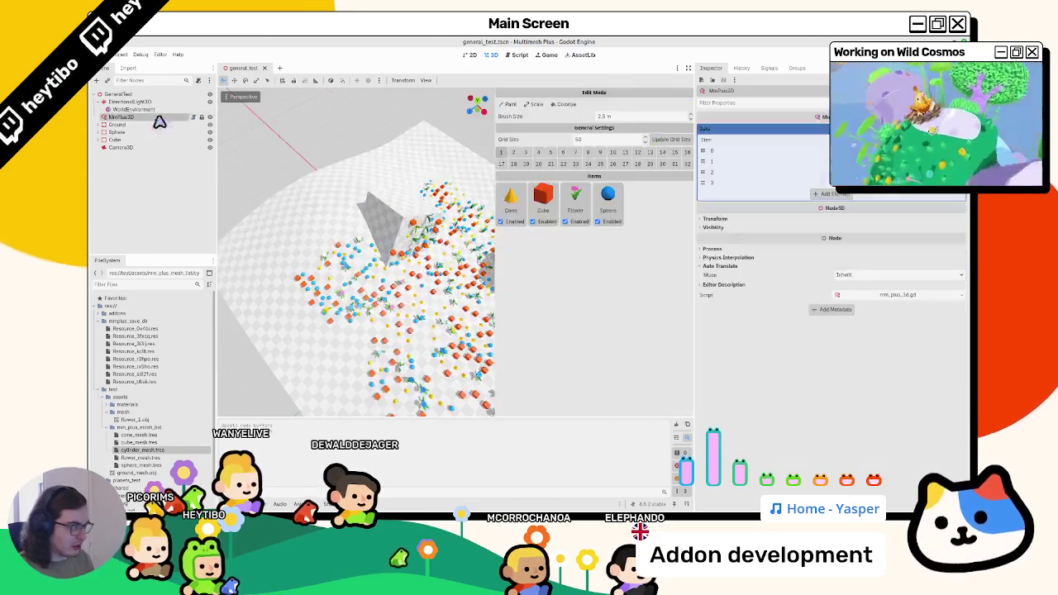
# - Paint more instances across the terrain and save the scene
pyautogui.moveTo(316, 296)
pyautogui.mouseDown()
pyautogui.moveTo(366, 295)
pyautogui.moveTo(243, 260)
pyautogui.moveTo(315, 253)
pyautogui.moveTo(322, 300)
pyautogui.mouseUp()
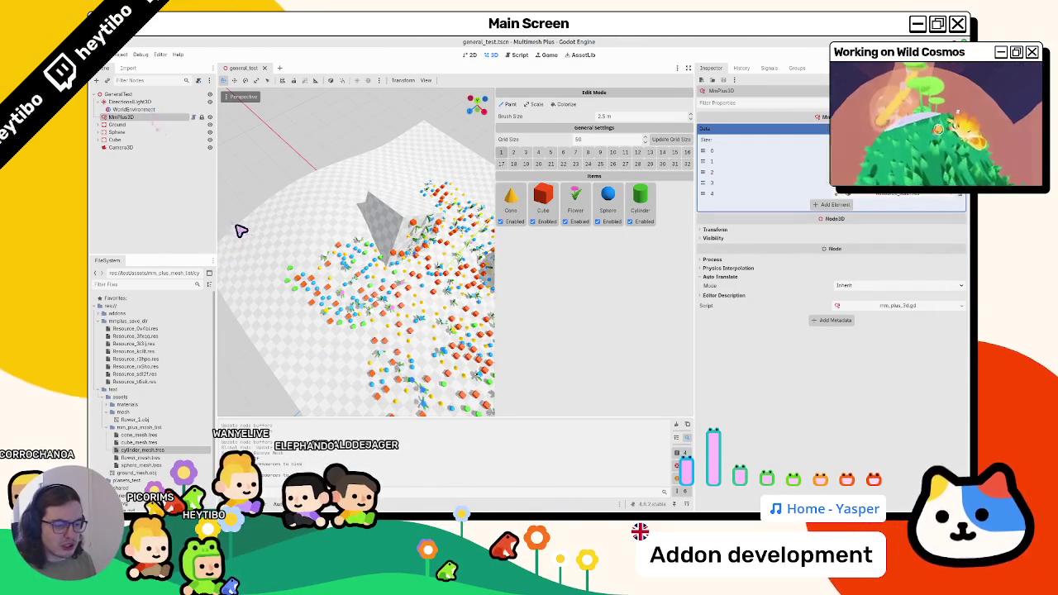
pyautogui.moveTo(236, 224); pyautogui.dragTo(314, 339)
pyautogui.click(314, 339)
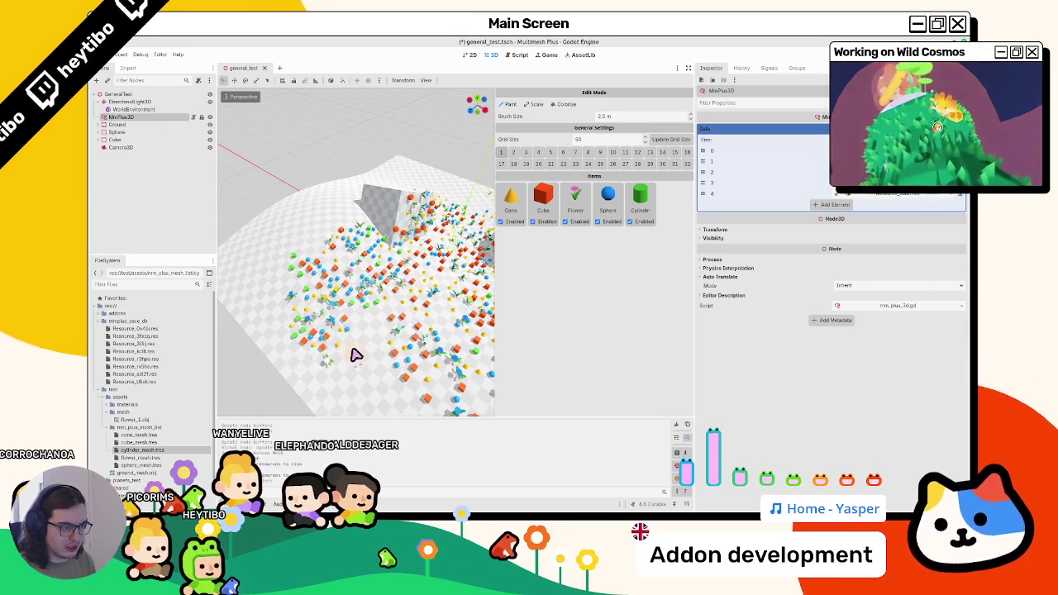
pyautogui.hotkey('ctrl', 's')
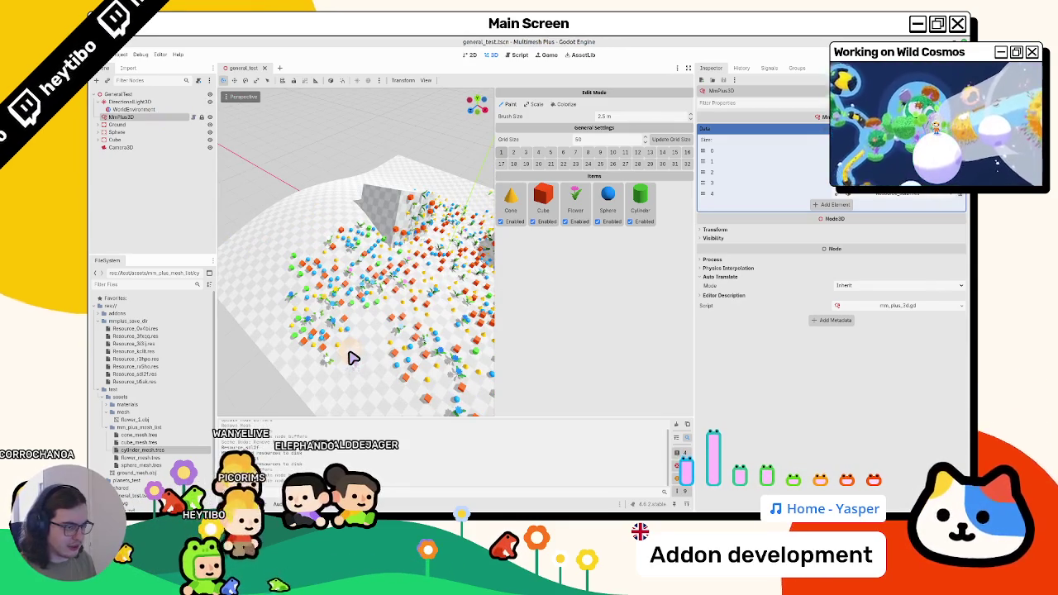
pyautogui.moveTo(355, 384); pyautogui.dragTo(366, 196)
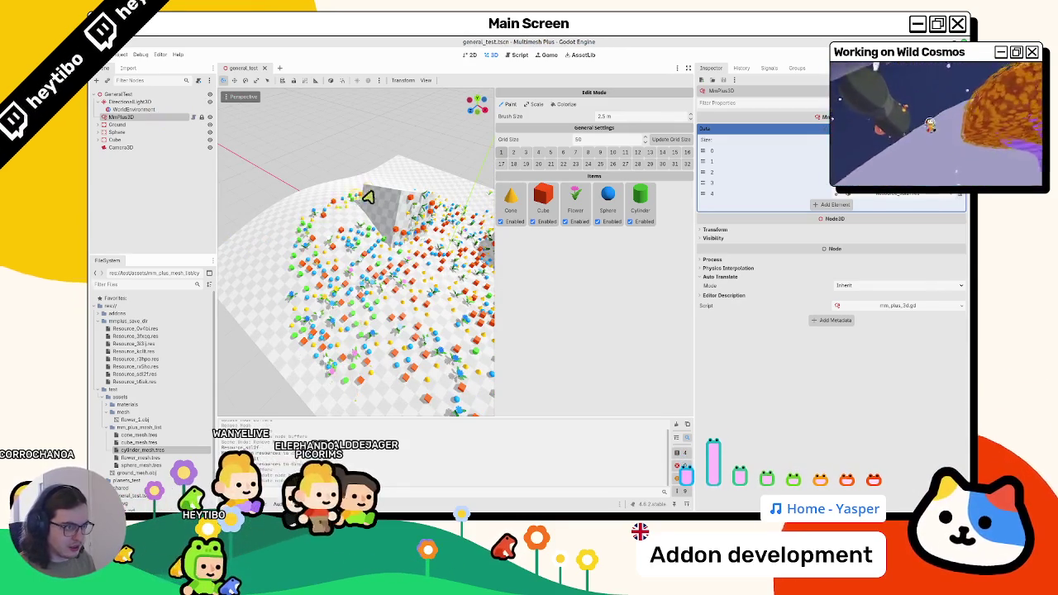
# - Remove Cylinder, save, undo the removal, save again, and clear the output log
pyautogui.rightClick(641, 203)
pyautogui.hotkey('ctrl', 's')
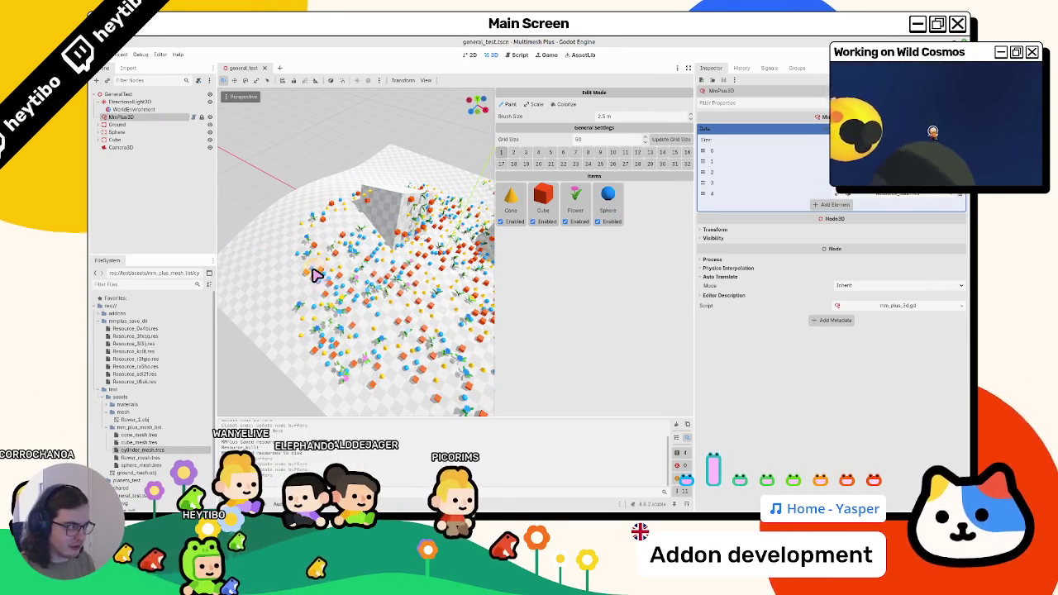
pyautogui.hotkey('ctrl', 'z')
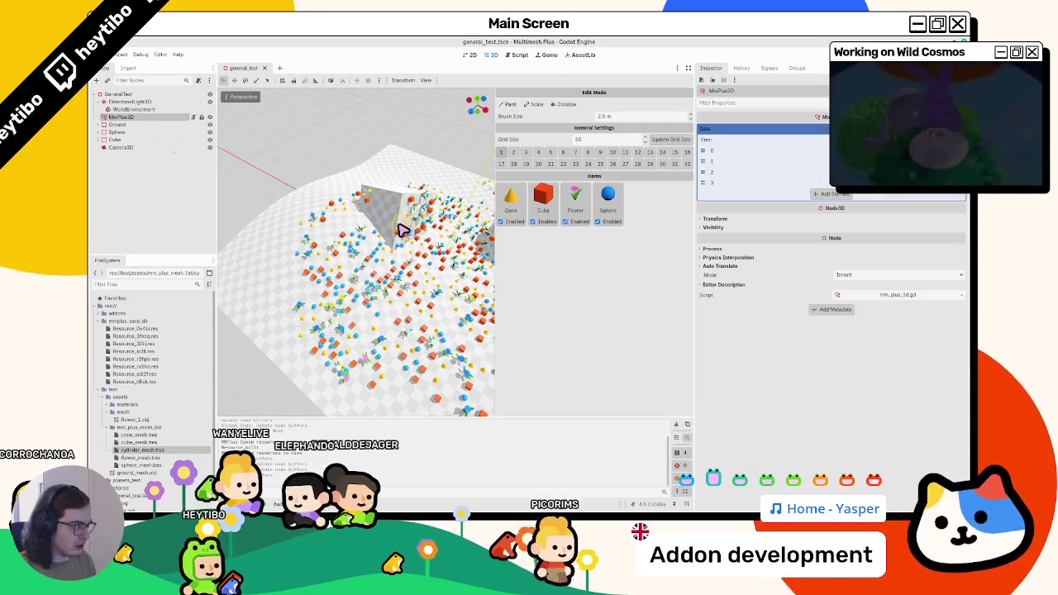
pyautogui.hotkey('ctrl', 's')
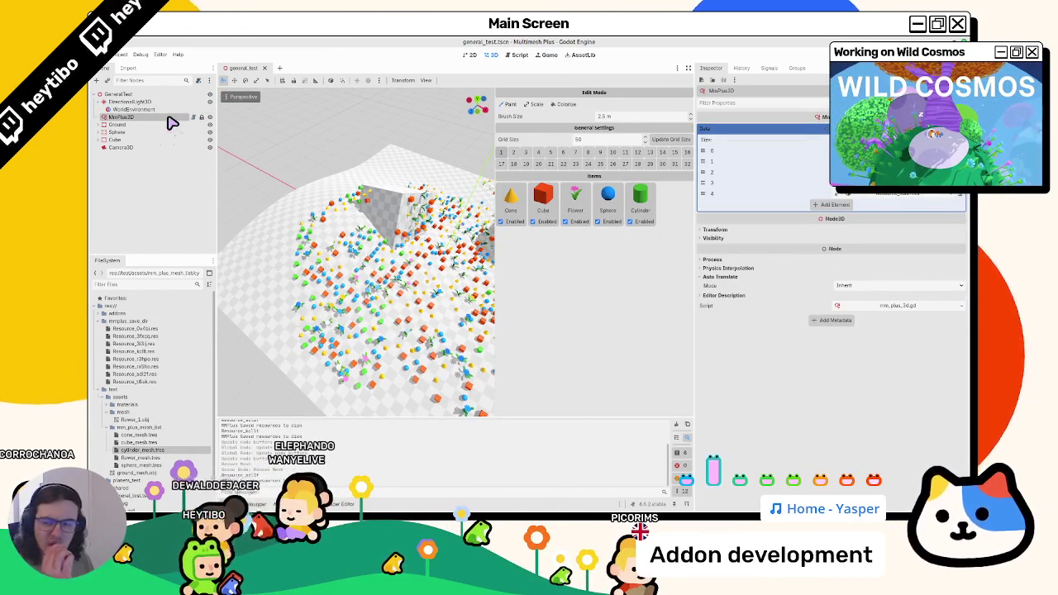
pyautogui.click(676, 425)
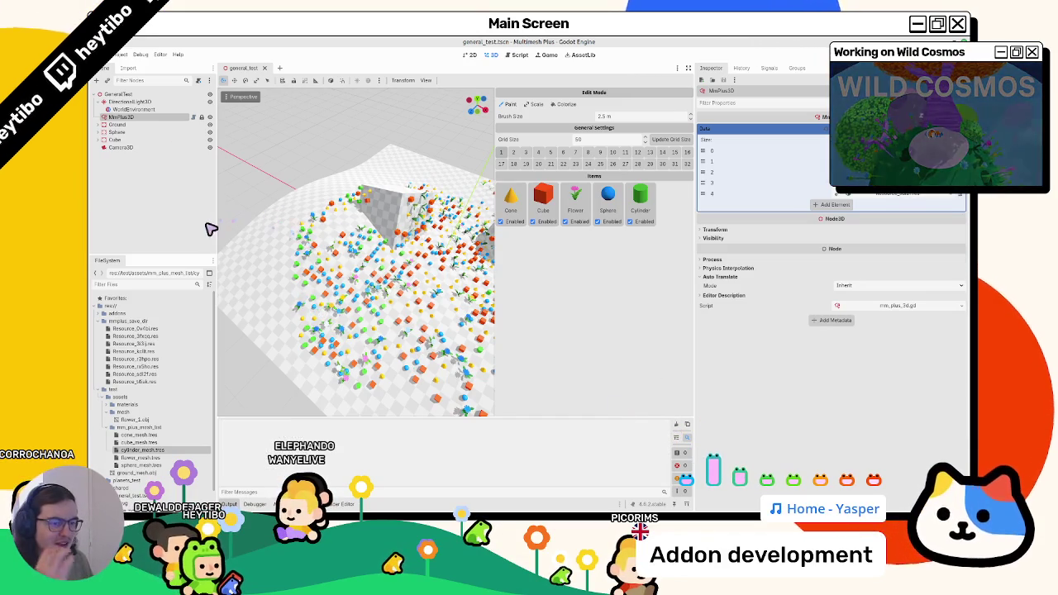
# - Open mm_plus_3d.gd, widen the editor, and open the is_built_in documentation from line 24
pyautogui.click(513, 55)
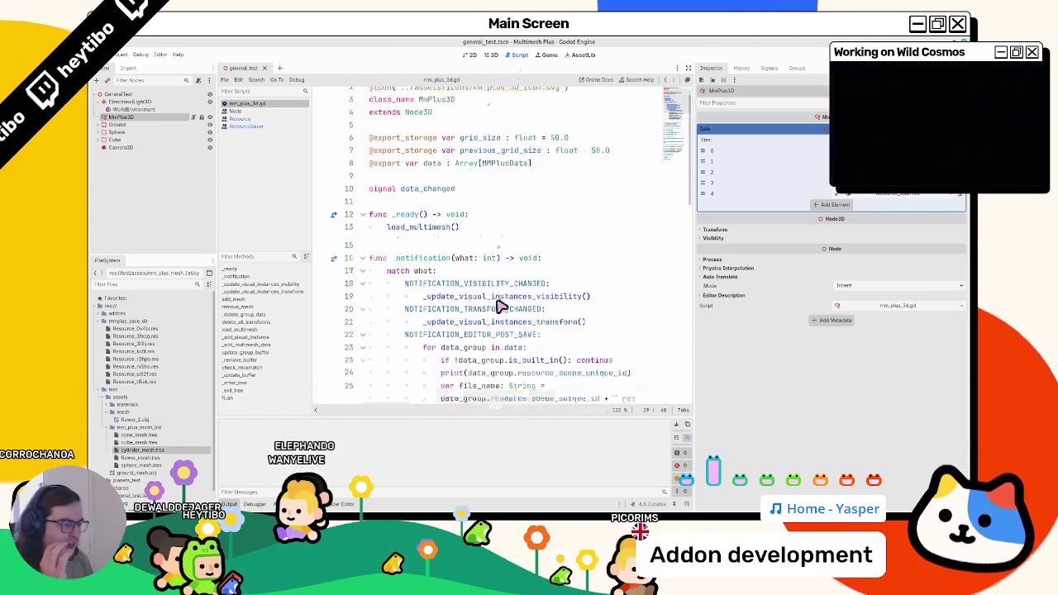
pyautogui.scroll(-5, 496, 302)
pyautogui.doubleClick(533, 198)
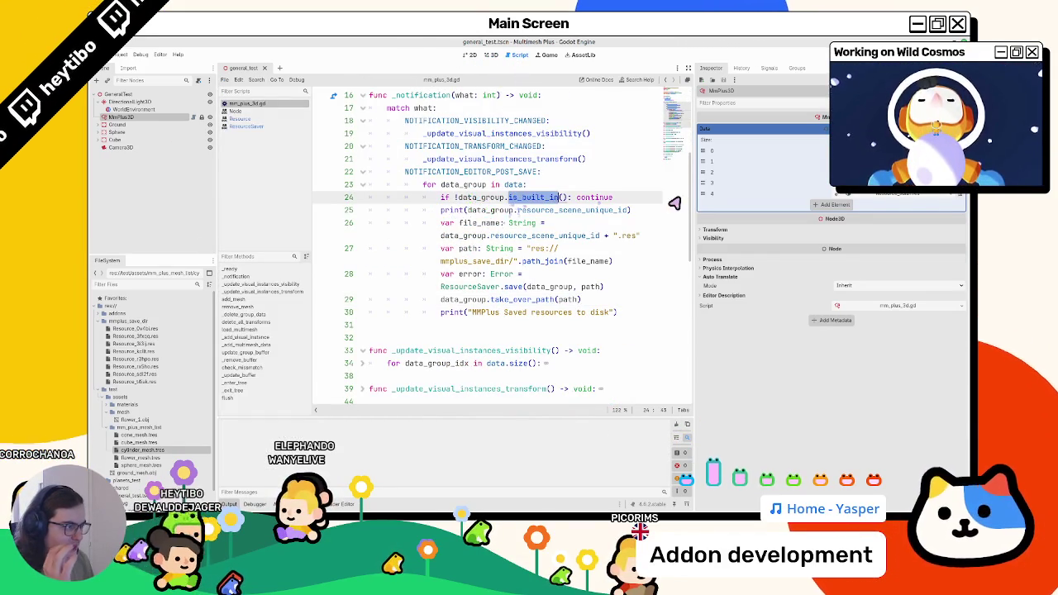
pyautogui.moveTo(697, 201); pyautogui.dragTo(815, 201)
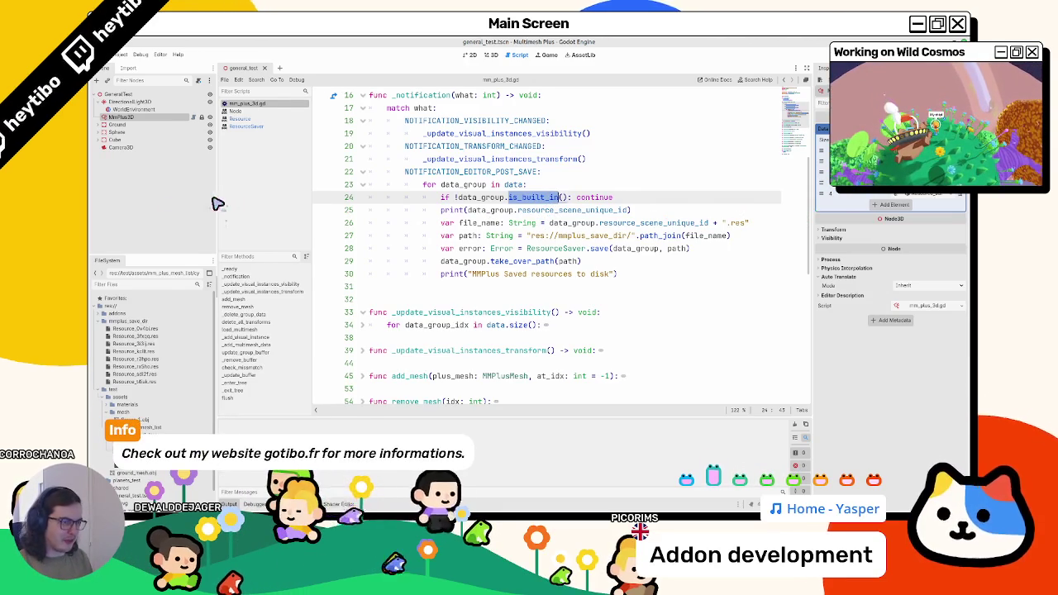
pyautogui.keyDown('ctrl'); pyautogui.click(471, 199); pyautogui.keyUp('ctrl')
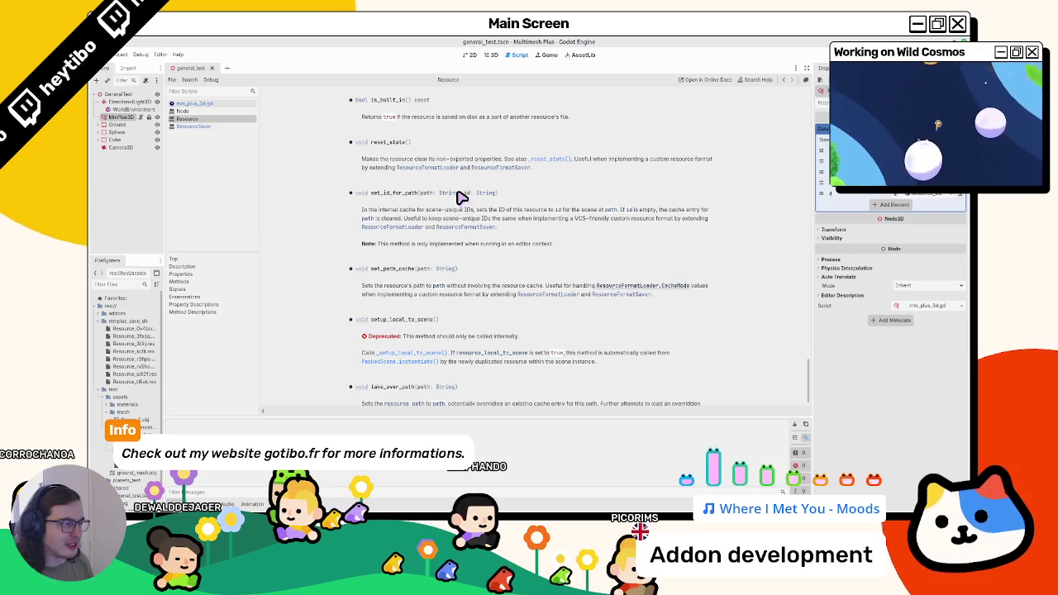
# - Search the Resource documentation for 'on disc' and read the matching passages
pyautogui.doubleClick(453, 117)
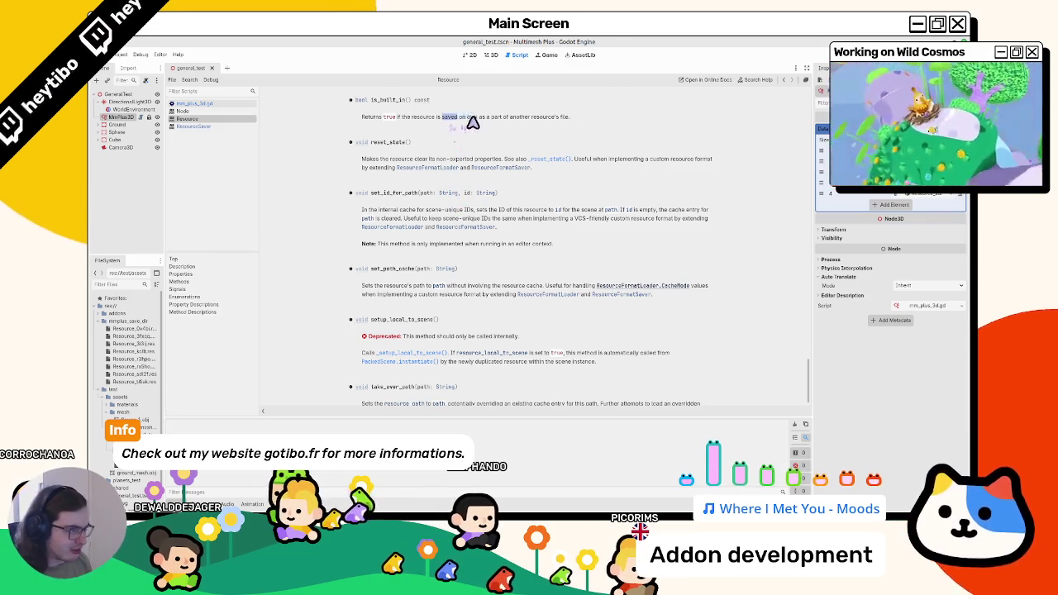
pyautogui.hotkey('ctrl', 'f')
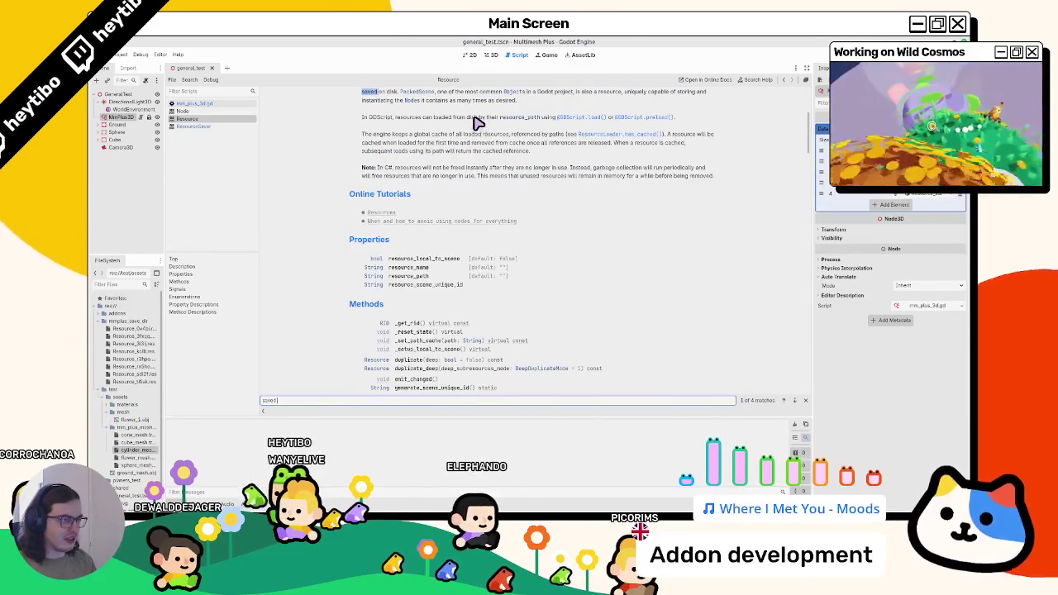
pyautogui.write('on disc')
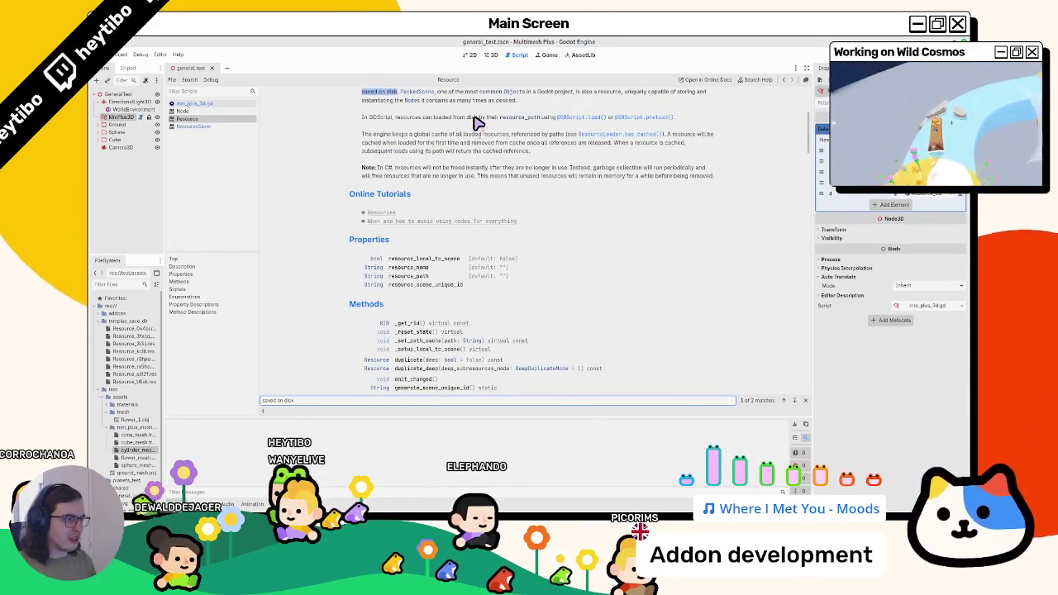
pyautogui.press('Return')
pyautogui.press('Return')
pyautogui.press('Return')
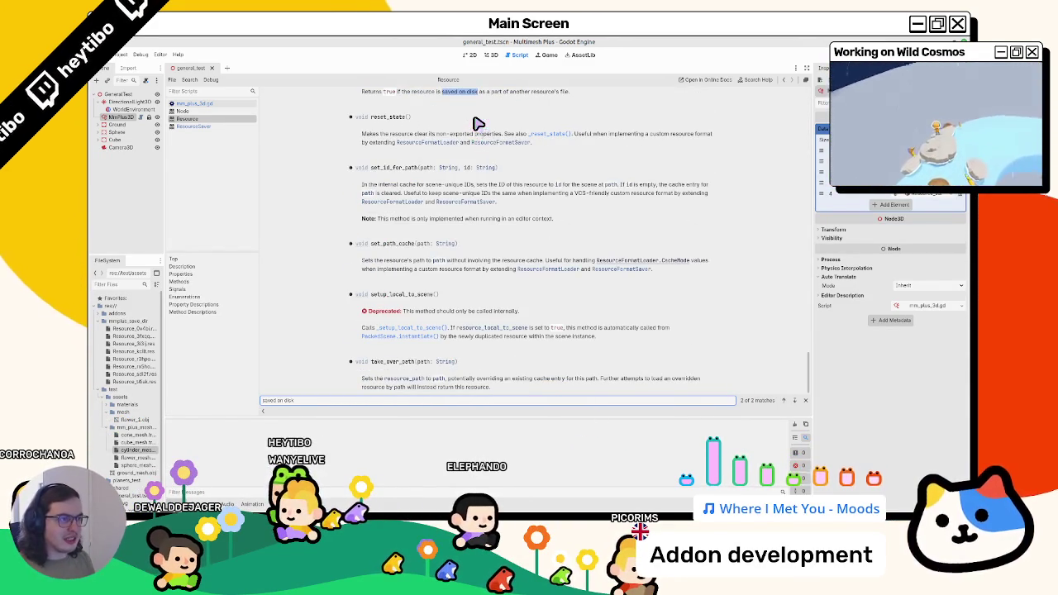
pyautogui.scroll(4, 389, 174)
pyautogui.press('Escape')
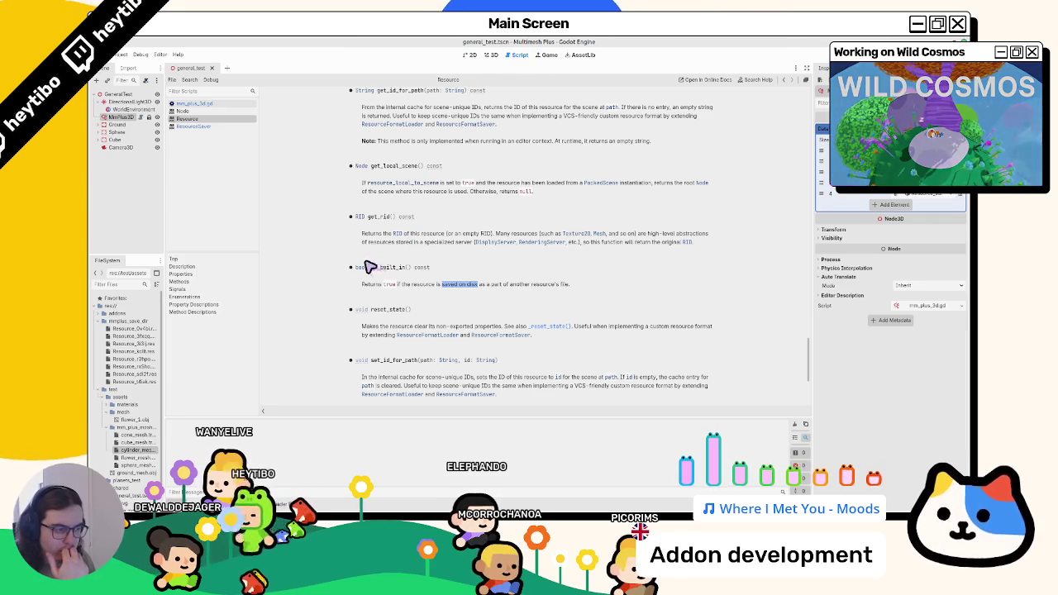
pyautogui.scroll(6, 371, 266)
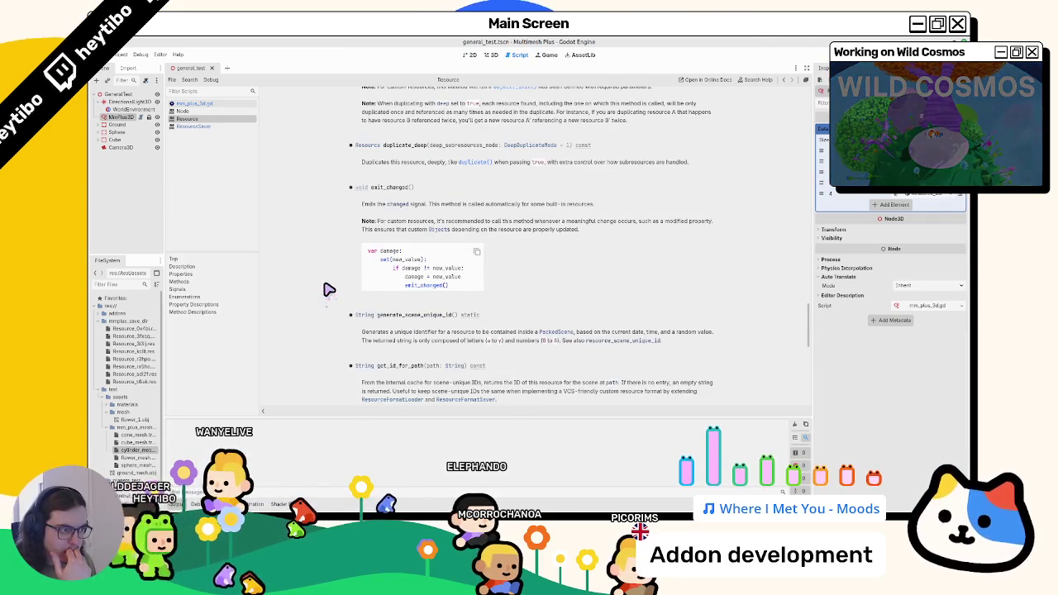
pyautogui.scroll(-6, 328, 290)
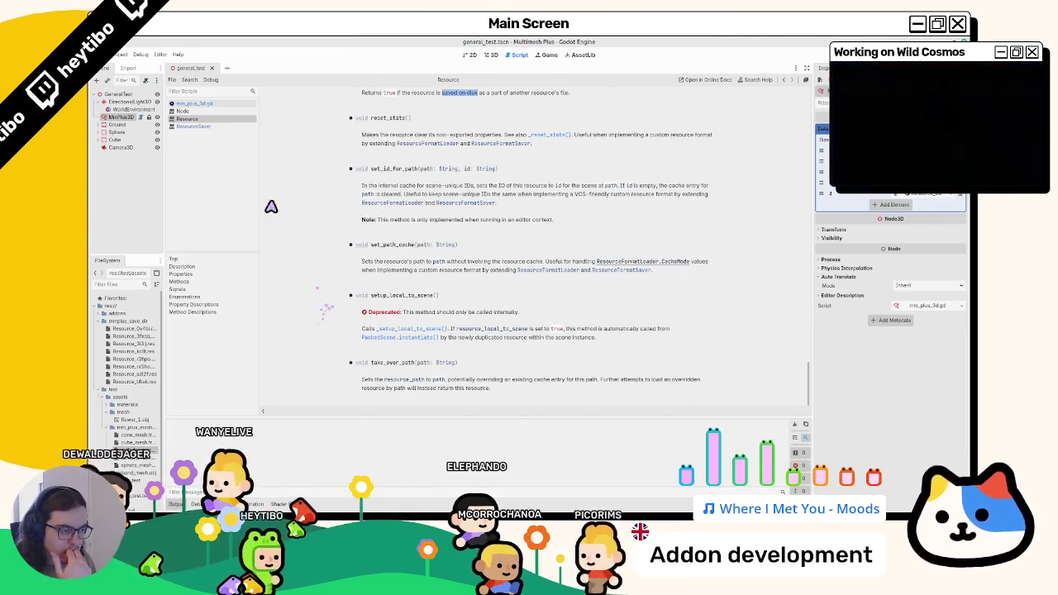
# - Read through the ResourceSaver class reference, then return to mm_plus_3d.gd
pyautogui.click(211, 128)
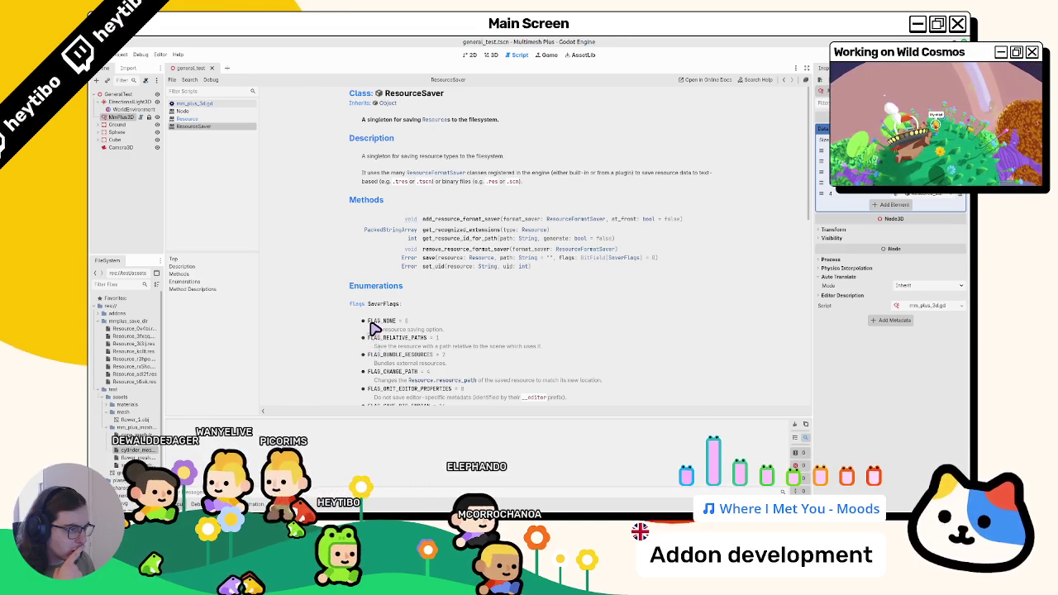
pyautogui.scroll(-4, 374, 326)
pyautogui.scroll(-1, 376, 322)
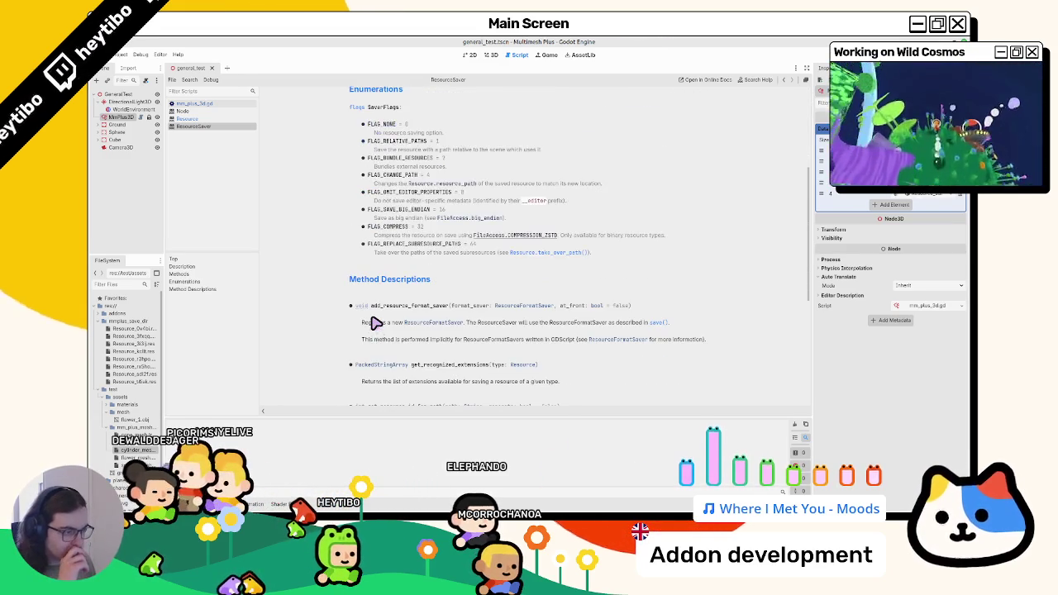
pyautogui.scroll(-2, 375, 323)
pyautogui.scroll(-2, 375, 323)
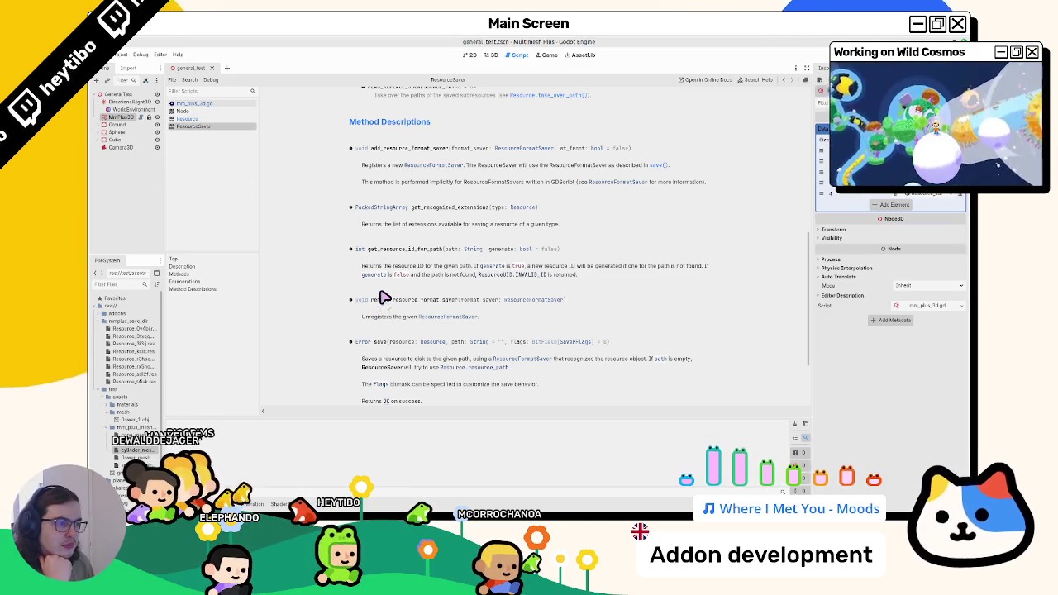
pyautogui.scroll(-3, 385, 298)
pyautogui.scroll(4, 385, 297)
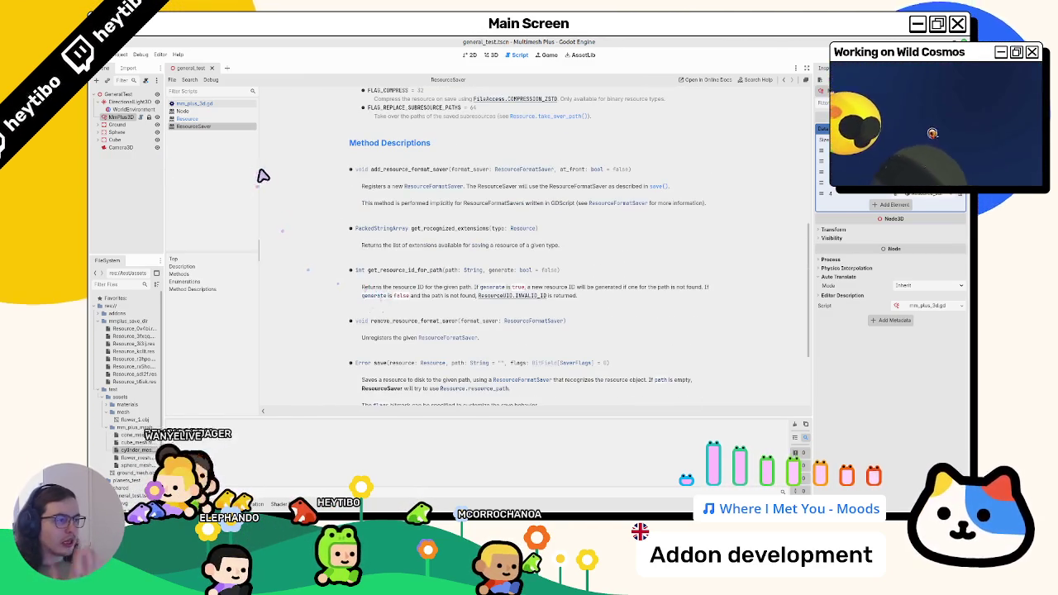
pyautogui.scroll(10, 273, 180)
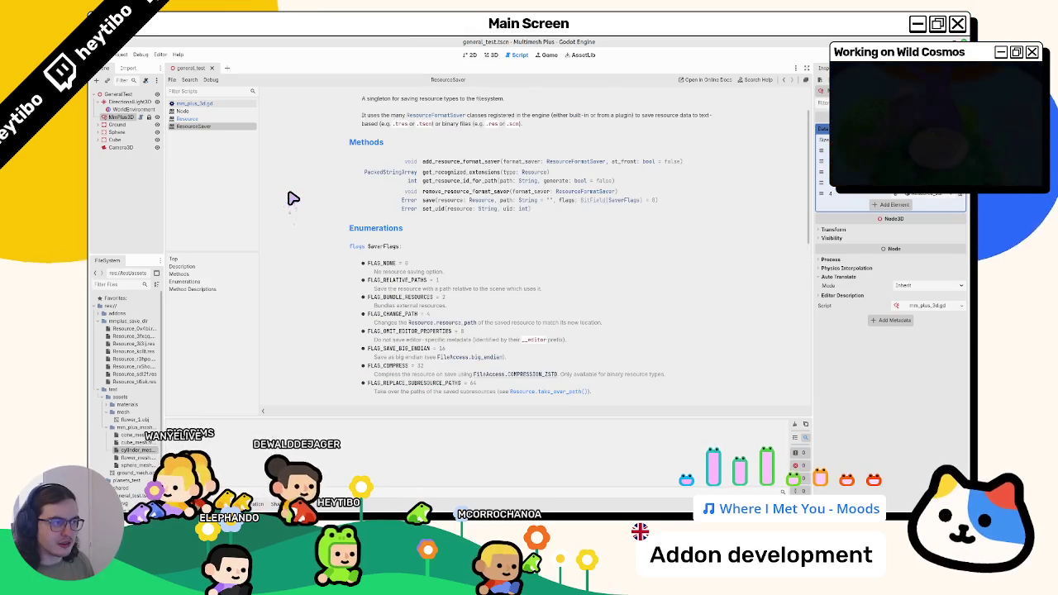
pyautogui.click(236, 113)
pyautogui.click(234, 104)
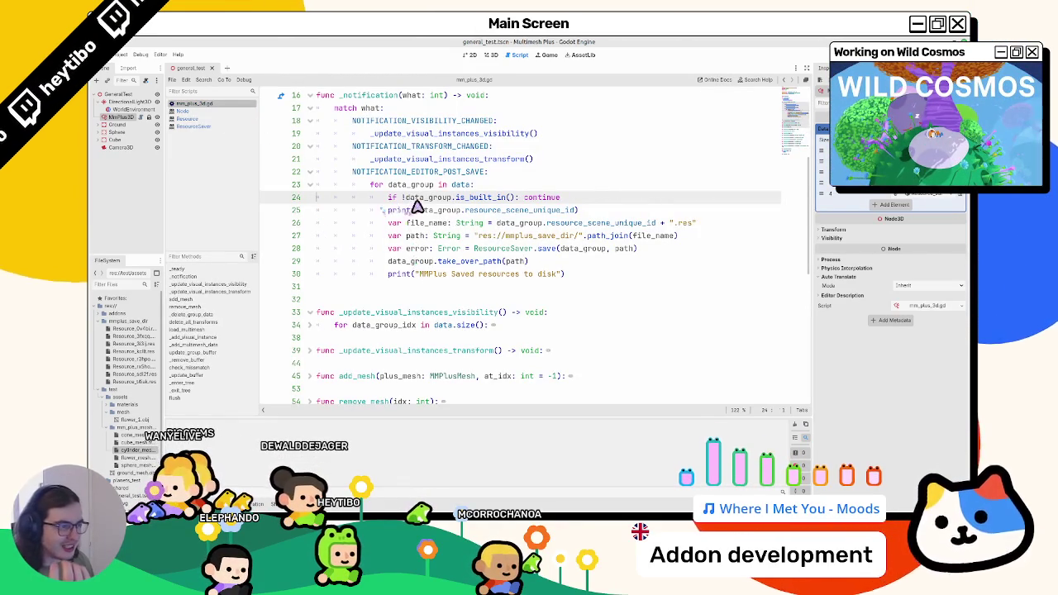
# - Open ResourceSaver from line 28, follow its link to the ResourceUID reference, then return to the script
pyautogui.moveTo(402, 197); pyautogui.dragTo(502, 197)
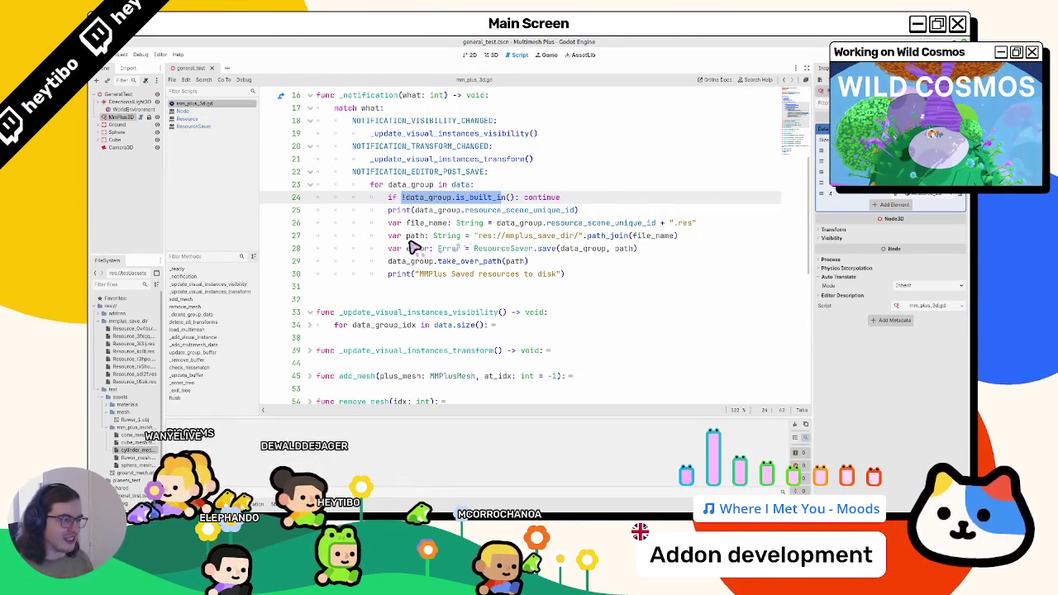
pyautogui.doubleClick(501, 248)
pyautogui.keyDown('ctrl'); pyautogui.click(502, 248); pyautogui.keyUp('ctrl')
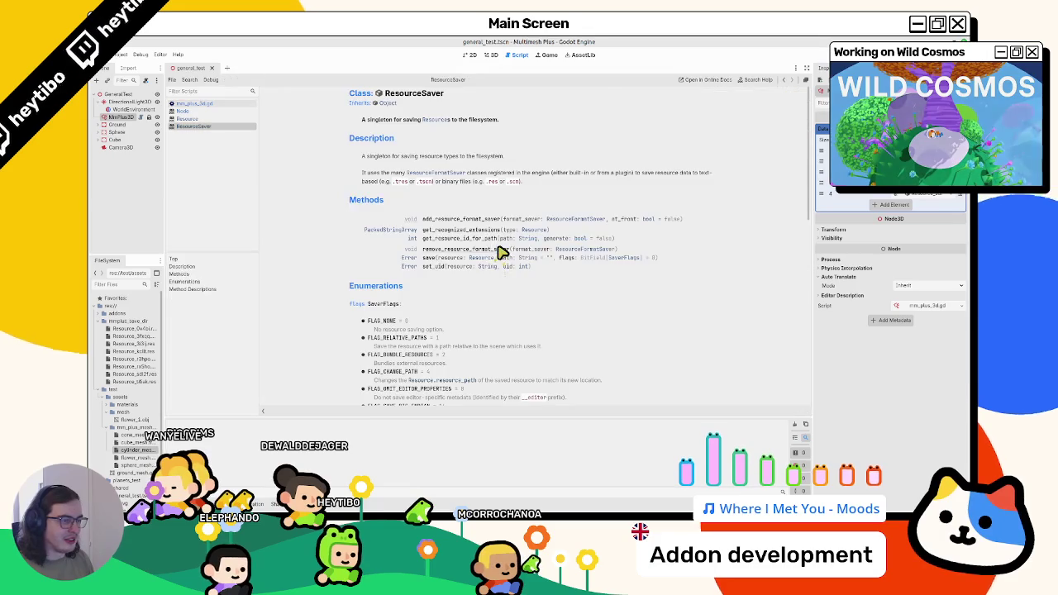
pyautogui.click(453, 248)
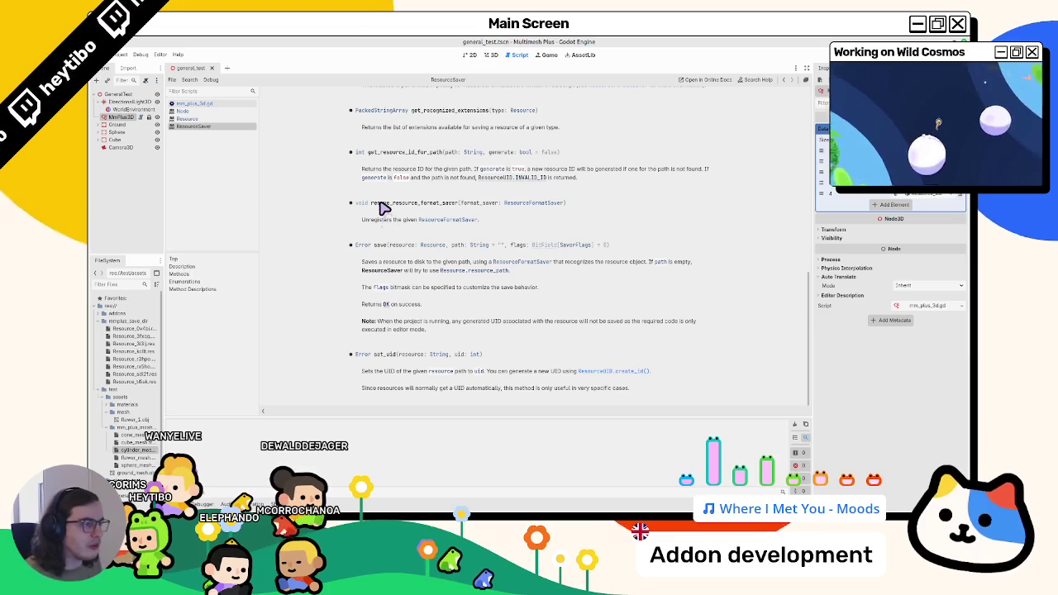
pyautogui.click(537, 179)
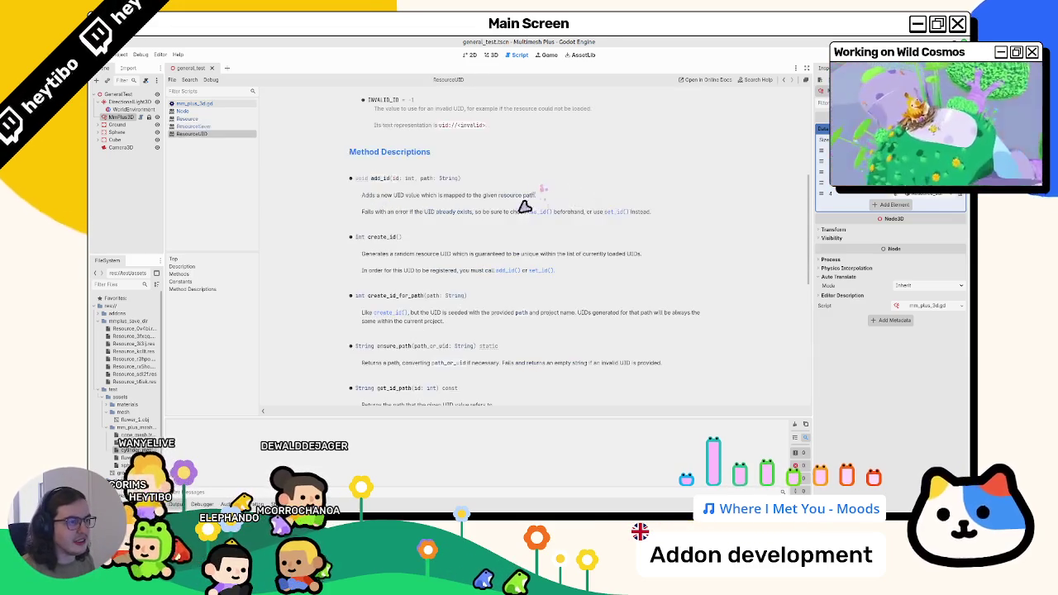
pyautogui.scroll(2, 391, 218)
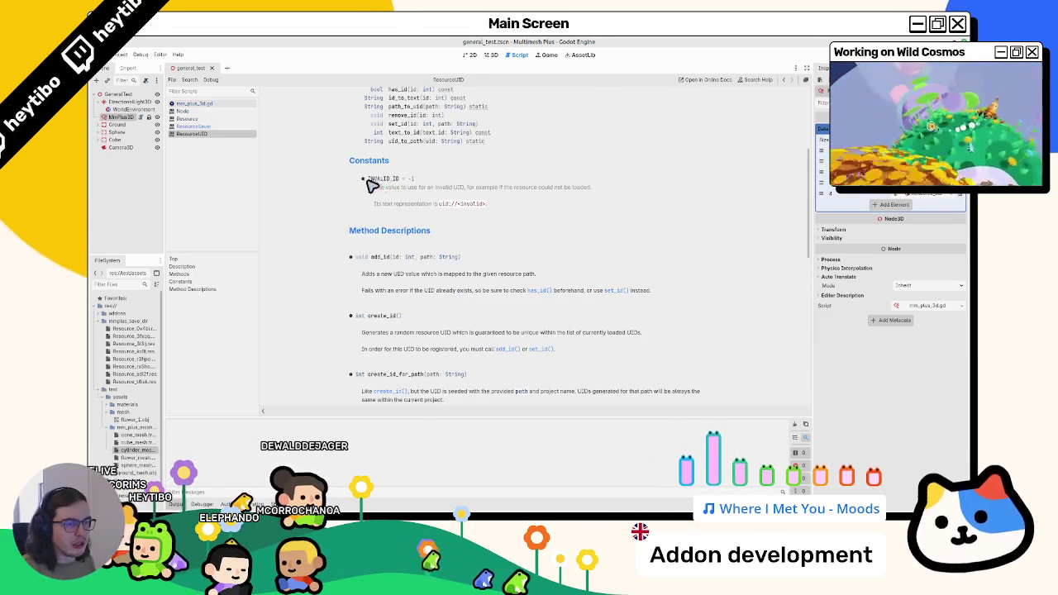
pyautogui.click(199, 127)
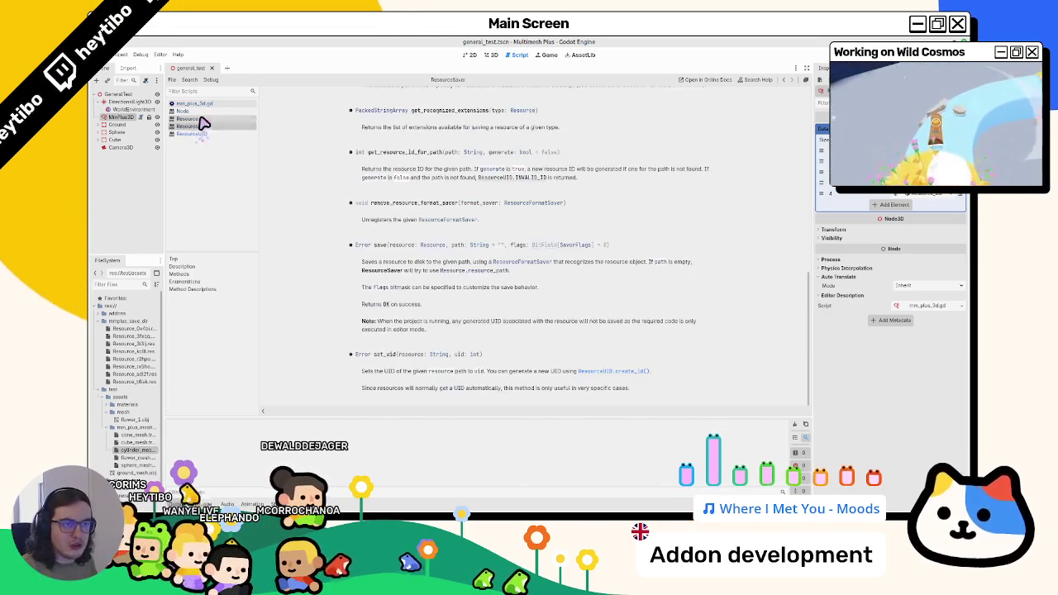
pyautogui.click(206, 104)
# - Select data_group on line 24 and place the caret at the end of the for line
pyautogui.doubleClick(433, 210)
pyautogui.doubleClick(428, 198)
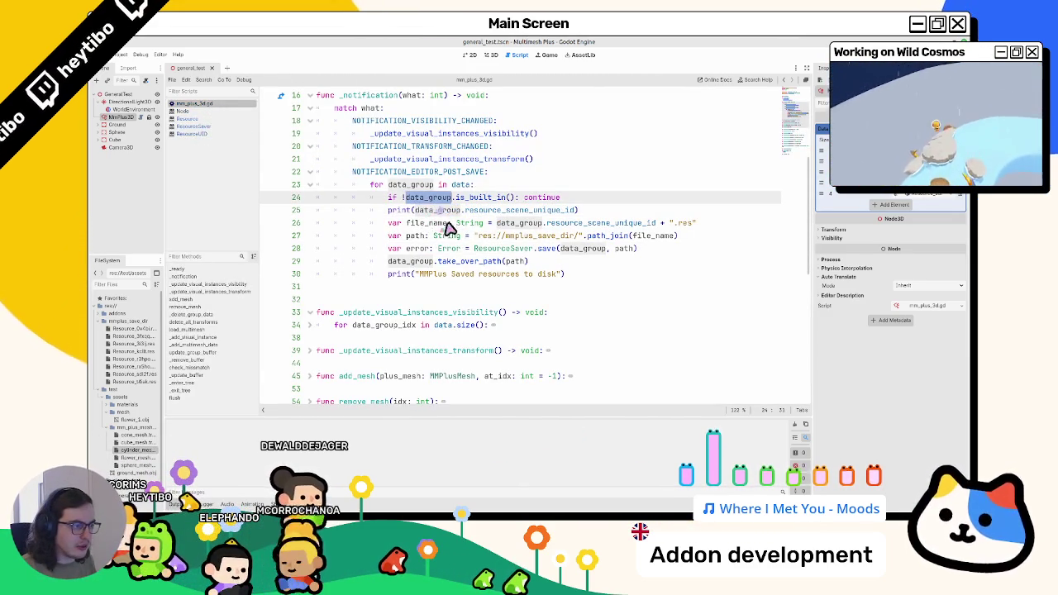
pyautogui.click(457, 225)
pyautogui.click(494, 248)
pyautogui.click(529, 191)
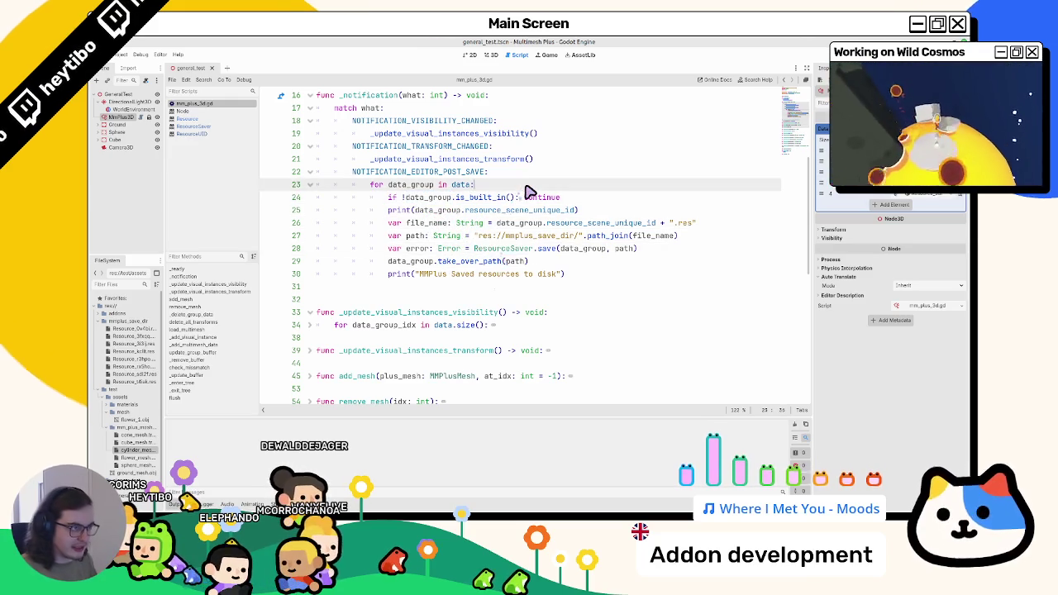
# - Add an id line using ResourceSaver.get_resource_id_for_path and delete the is_built_in check and print lines
pyautogui.press('Return')
pyautogui.write('var id: i')
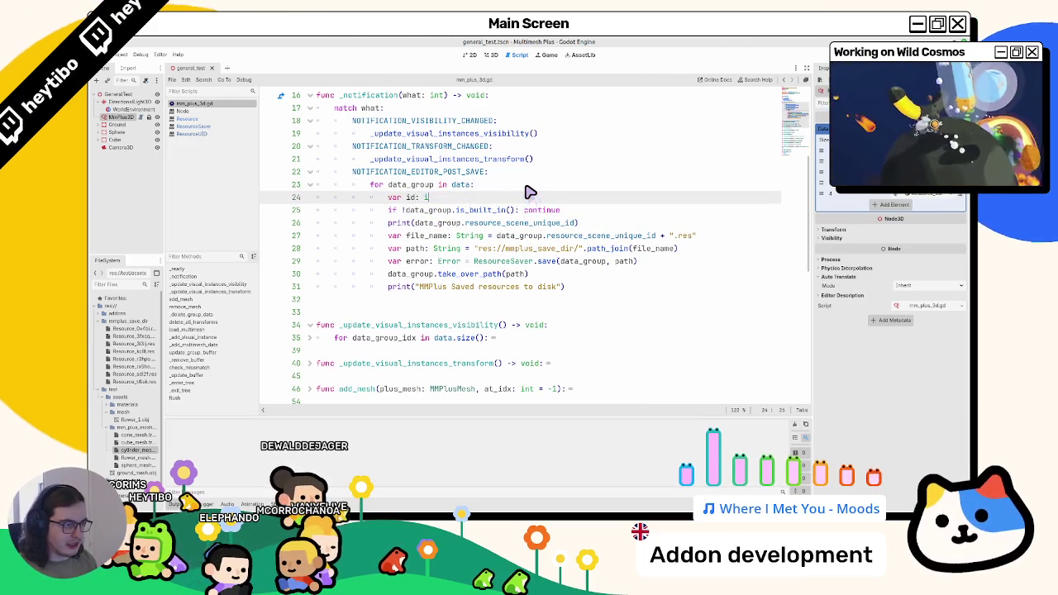
pyautogui.write('nt = ResourceSaver.get_id')
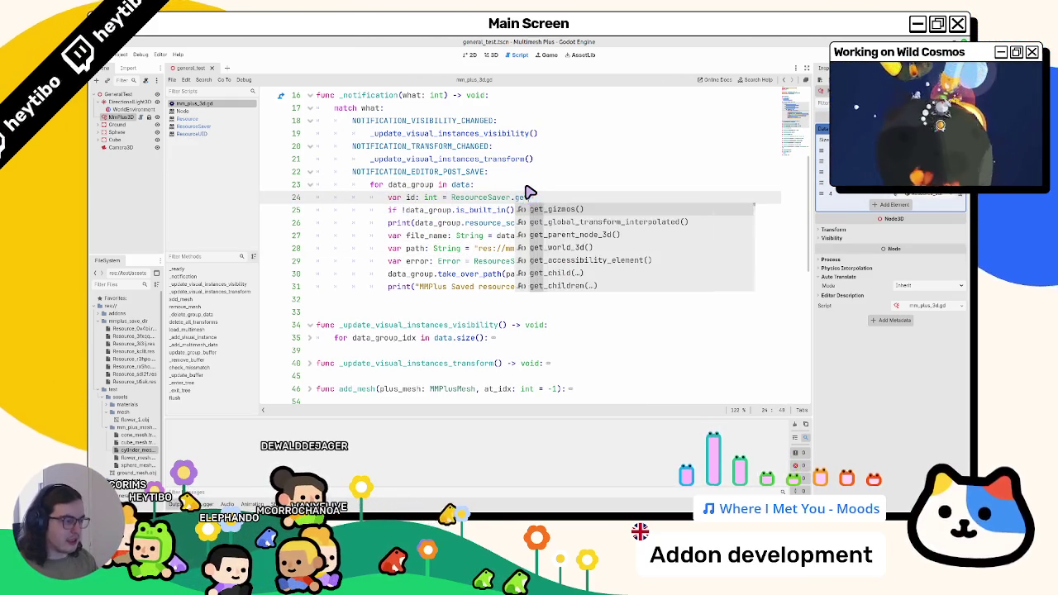
pyautogui.press('Return')
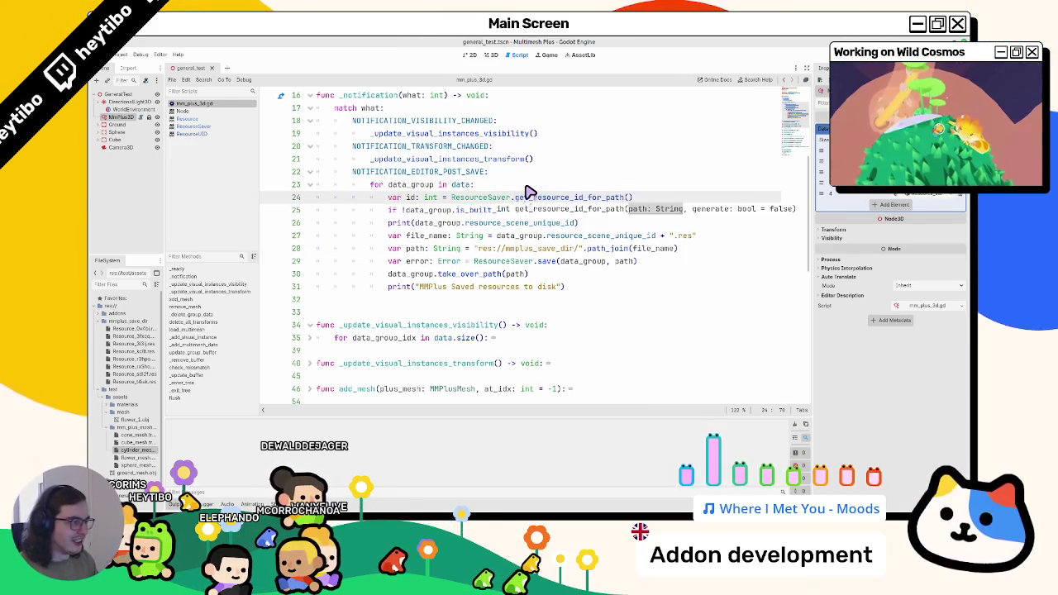
pyautogui.doubleClick(432, 210)
pyautogui.moveTo(433, 212); pyautogui.dragTo(438, 223)
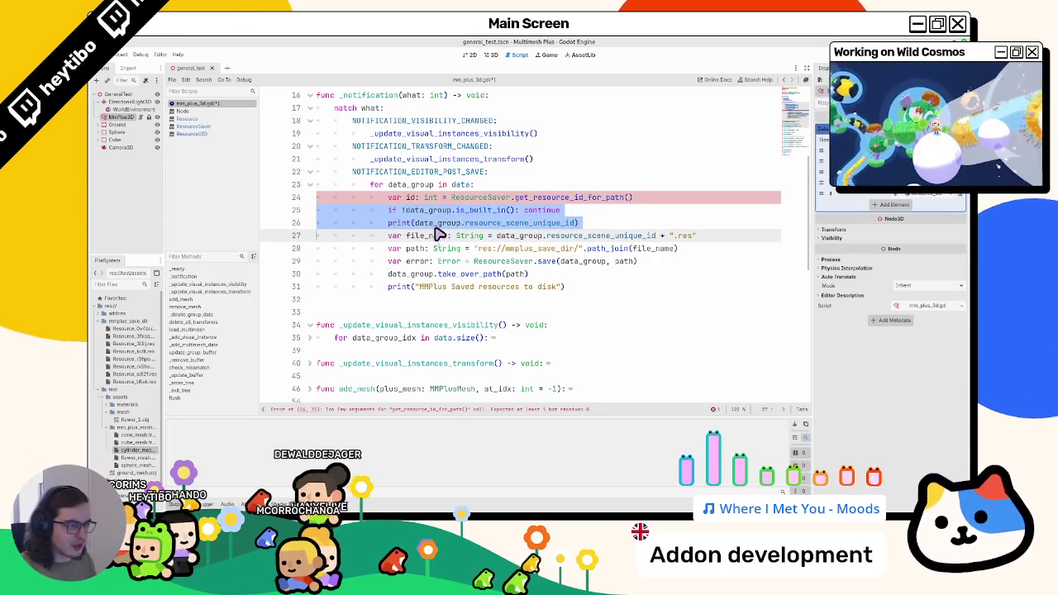
pyautogui.press('BackSpace')
pyautogui.press('BackSpace')
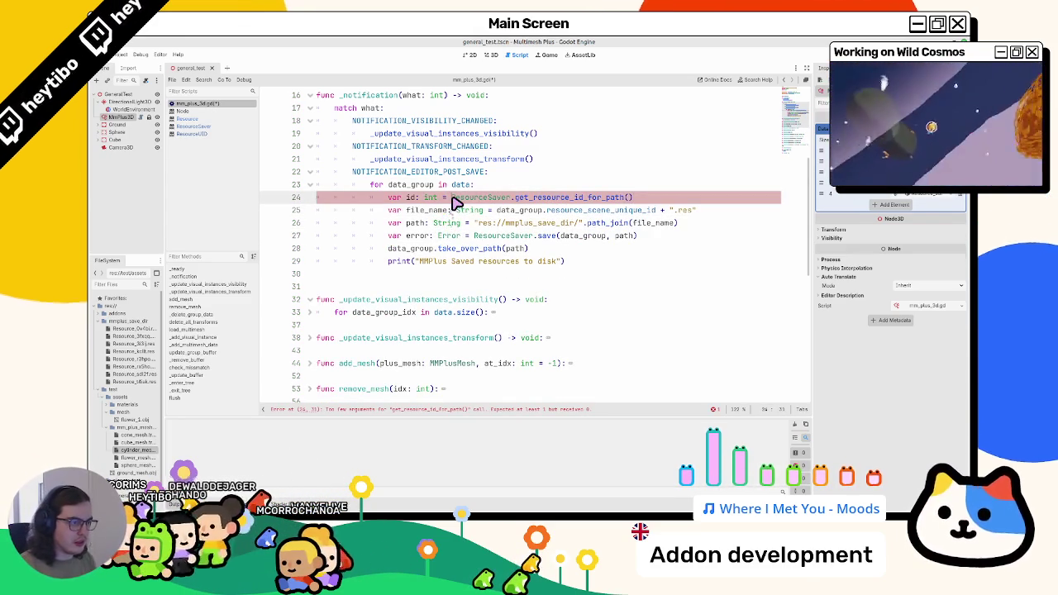
pyautogui.hotkey('alt', 'Down')
pyautogui.hotkey('alt', 'Down')
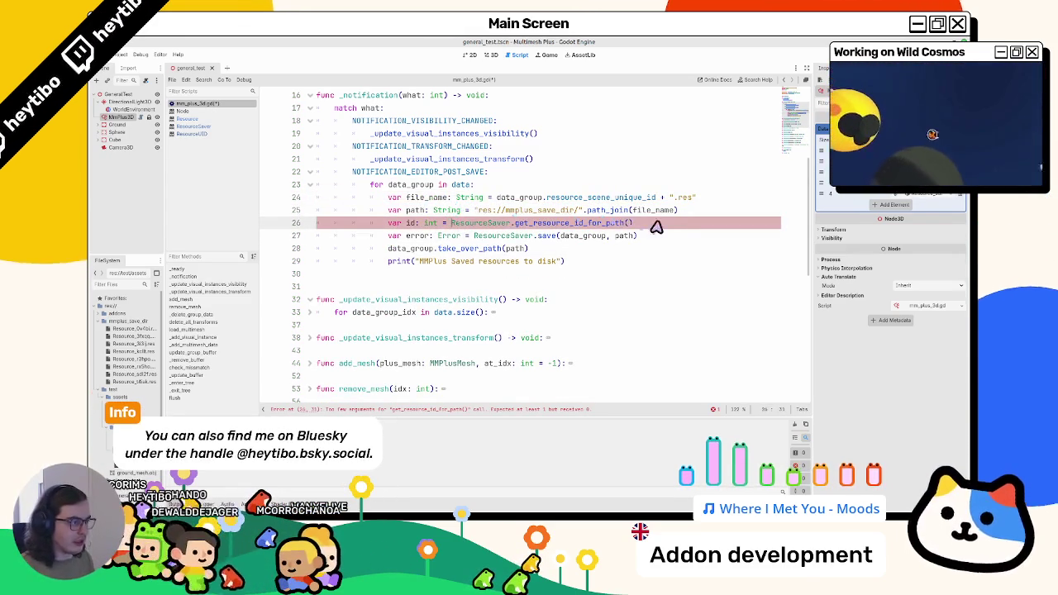
pyautogui.press('Return')
pyautogui.press('Return')
pyautogui.hotkey('alt', 'Up')
pyautogui.hotkey('alt', 'Up')
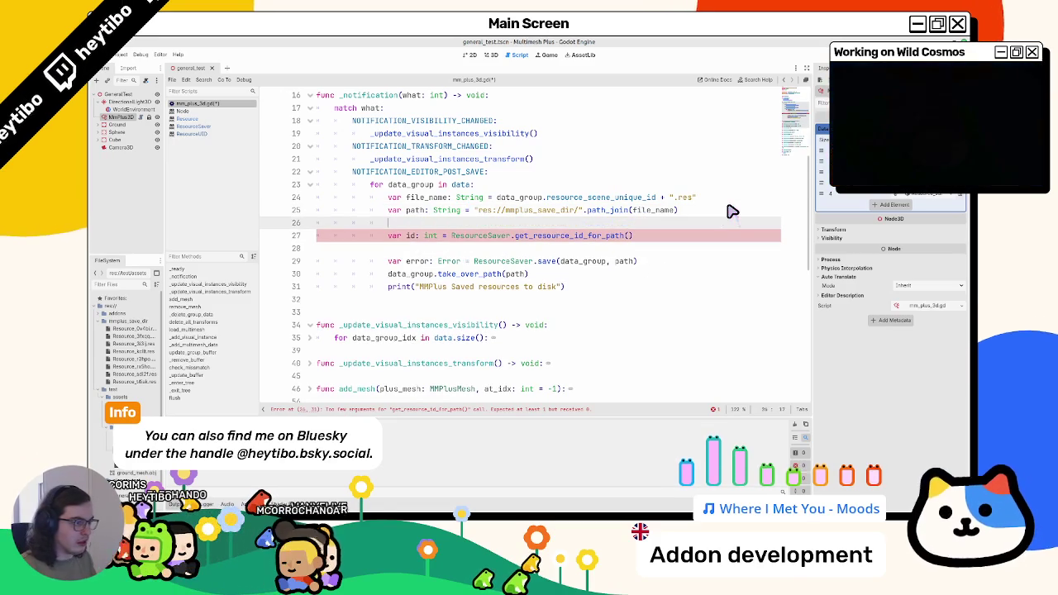
# - Pass false as the second argument and start 'if id' on line 28
pyautogui.click(632, 236)
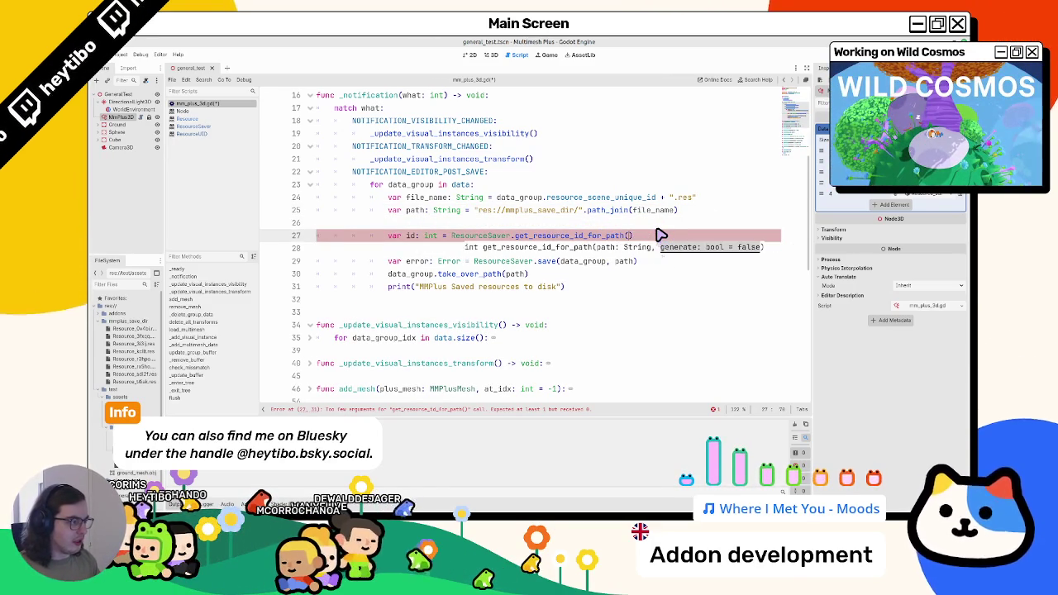
pyautogui.write('path, false)')
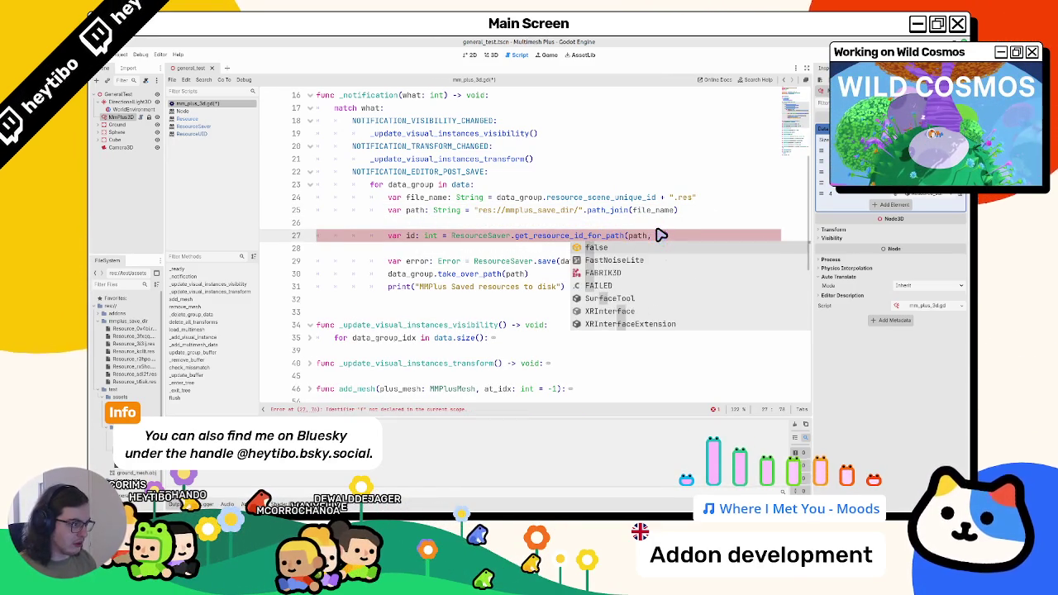
pyautogui.press('Return')
pyautogui.press('Up')
pyautogui.write('if')
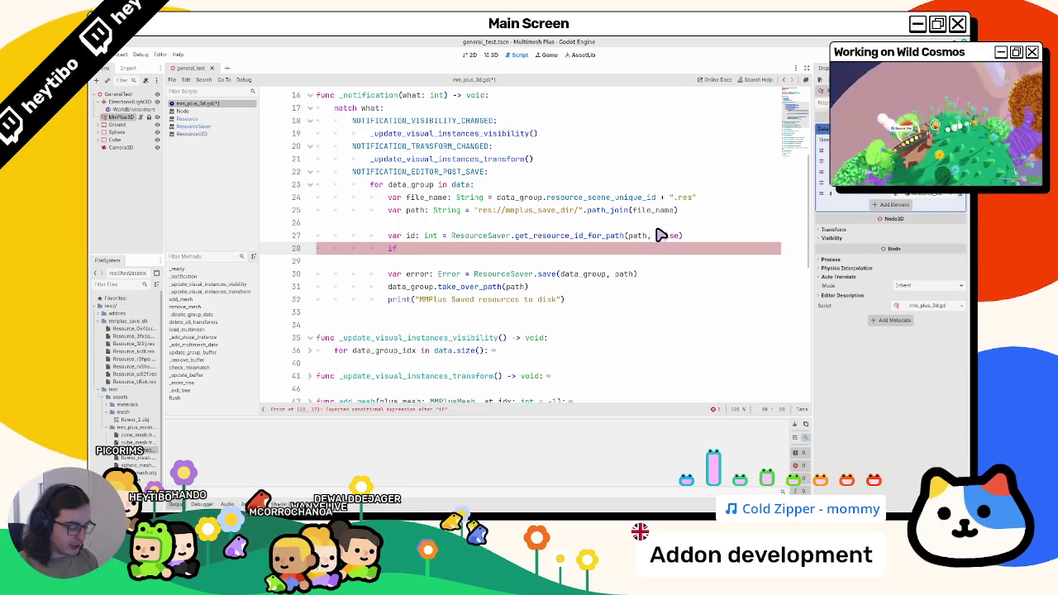
pyautogui.write('id')
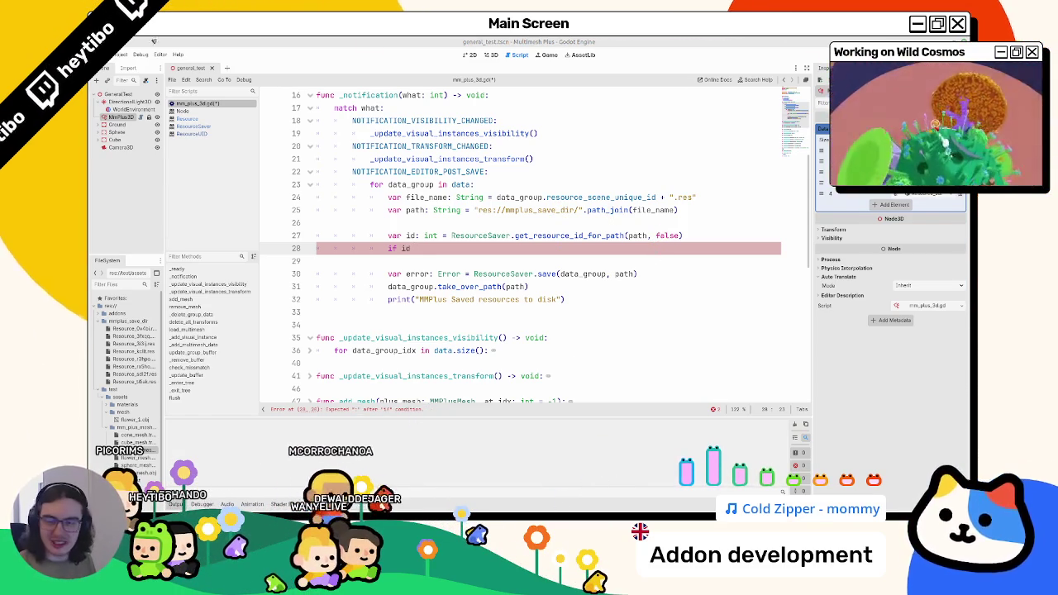
# - Check the get_resource_id_for_path and INVALID_ID docs, then begin the ResourceUID comparison on line 28
pyautogui.keyDown('ctrl'); pyautogui.click(595, 237); pyautogui.keyUp('ctrl')
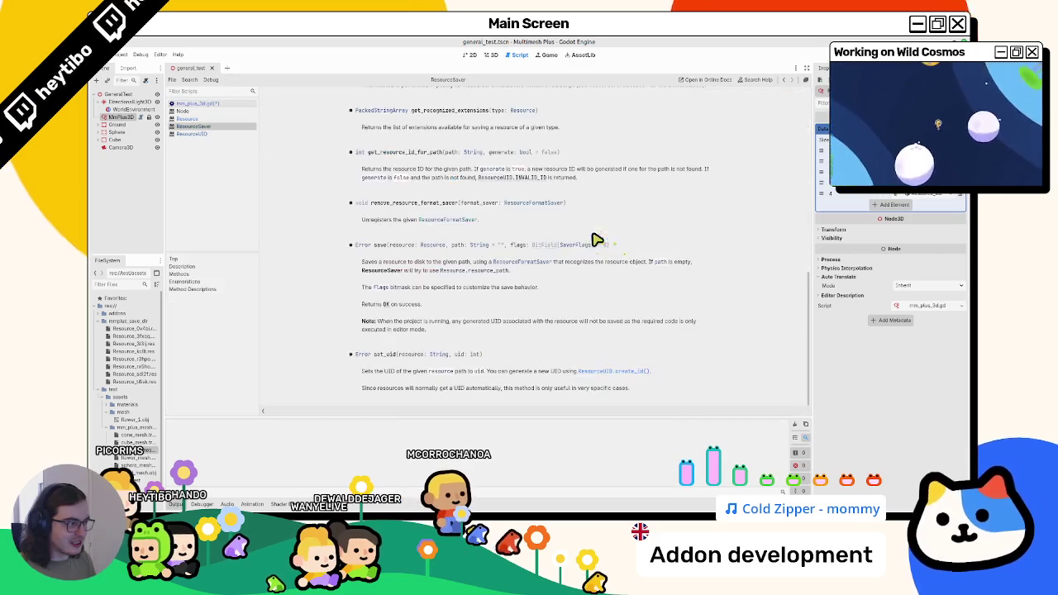
pyautogui.click(501, 177)
pyautogui.click(199, 104)
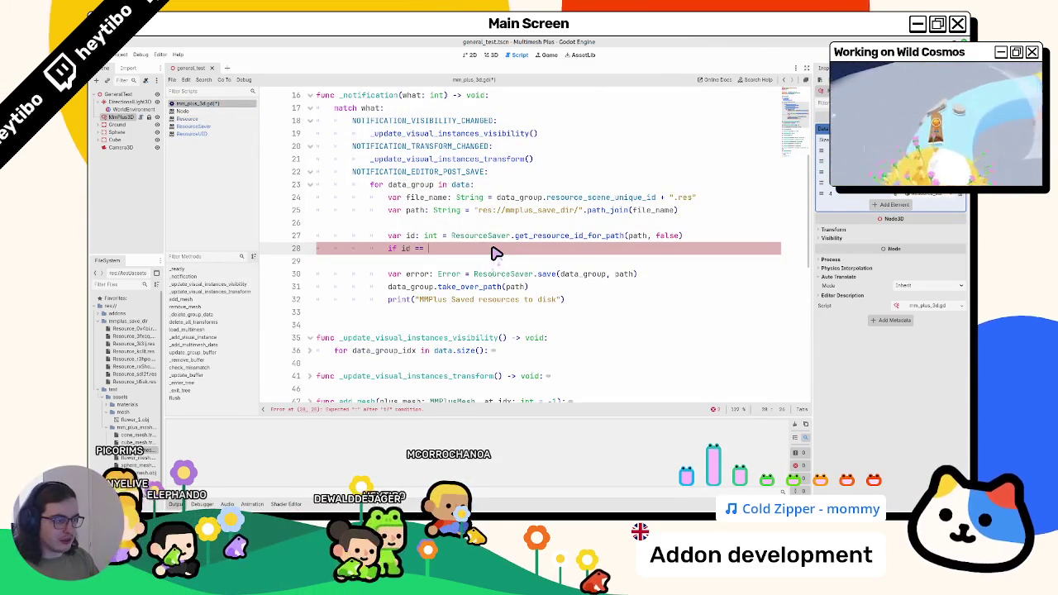
pyautogui.write('Resource.')
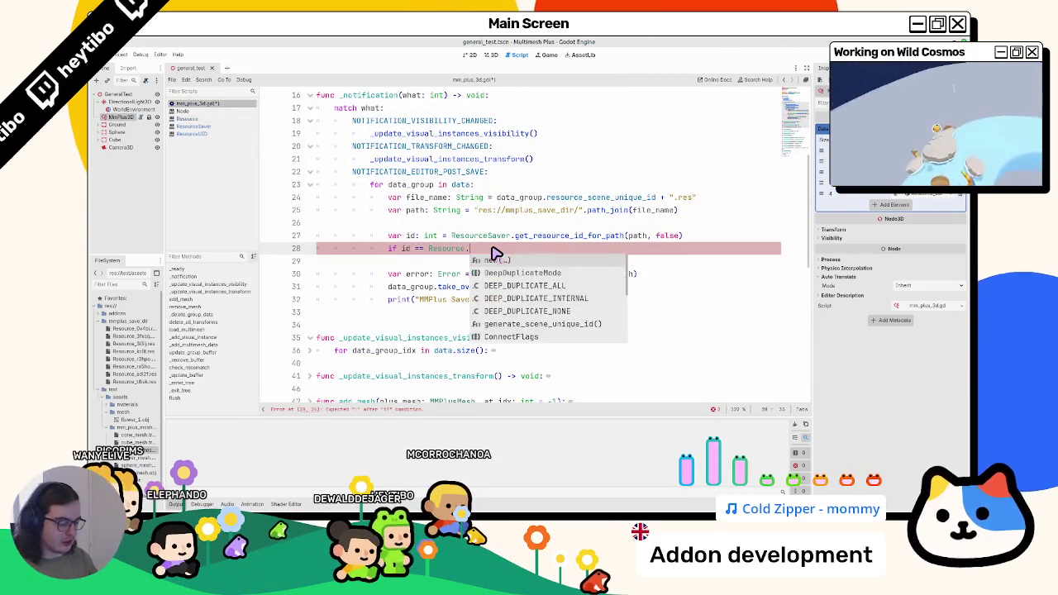
pyautogui.write('U')
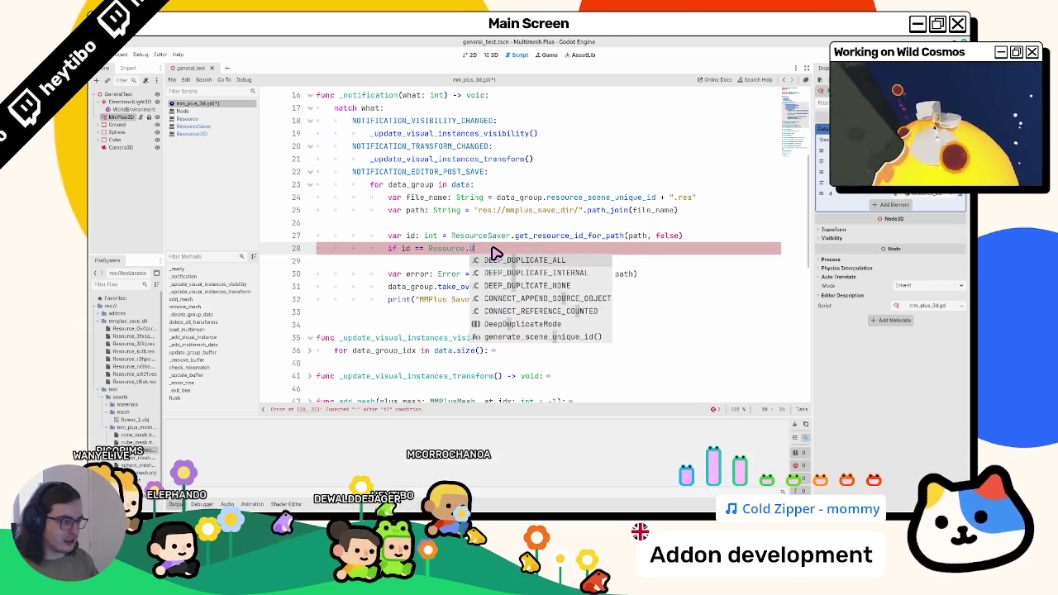
pyautogui.write('ID')
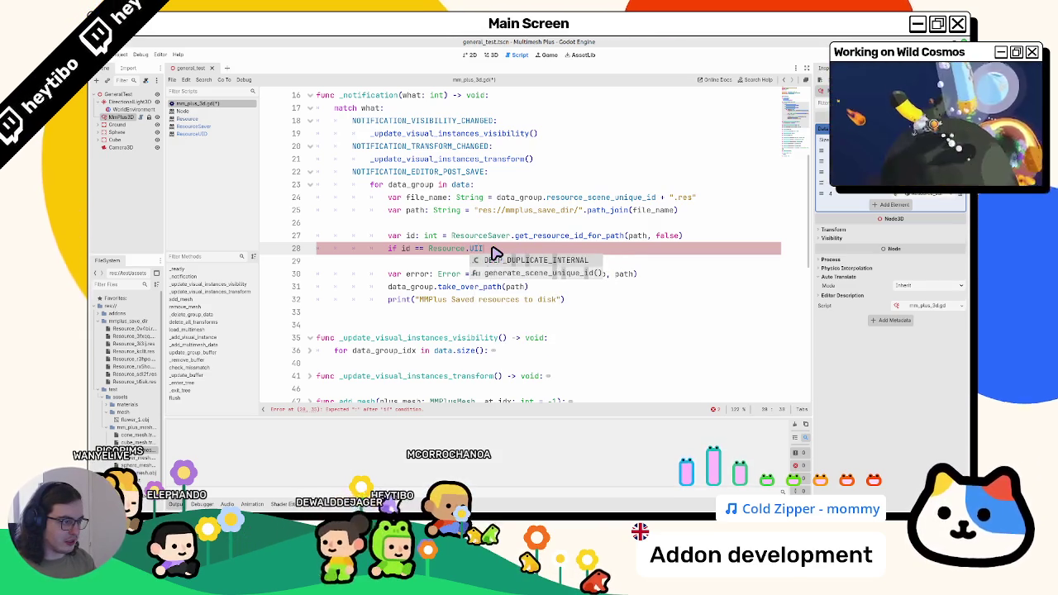
pyautogui.press('BackSpace')
pyautogui.press('BackSpace')
pyautogui.press('BackSpace')
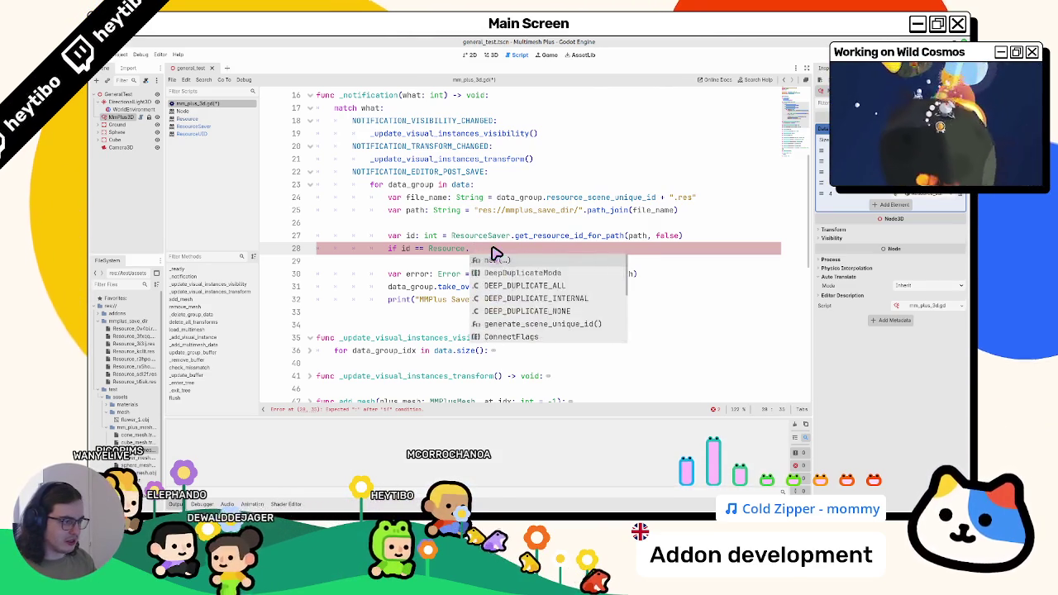
# - Complete line 28 as 'if id != ResourceUID.INVALID_ID: continue' using autocompletion
pyautogui.keyDown('ctrl'); pyautogui.click(552, 238); pyautogui.keyUp('ctrl')
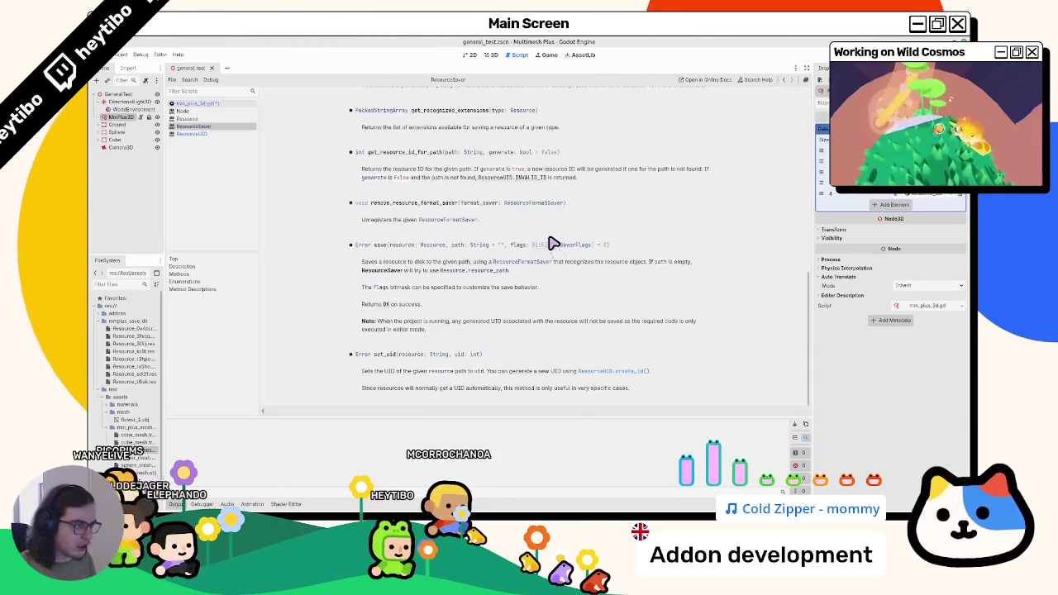
pyautogui.click(507, 179)
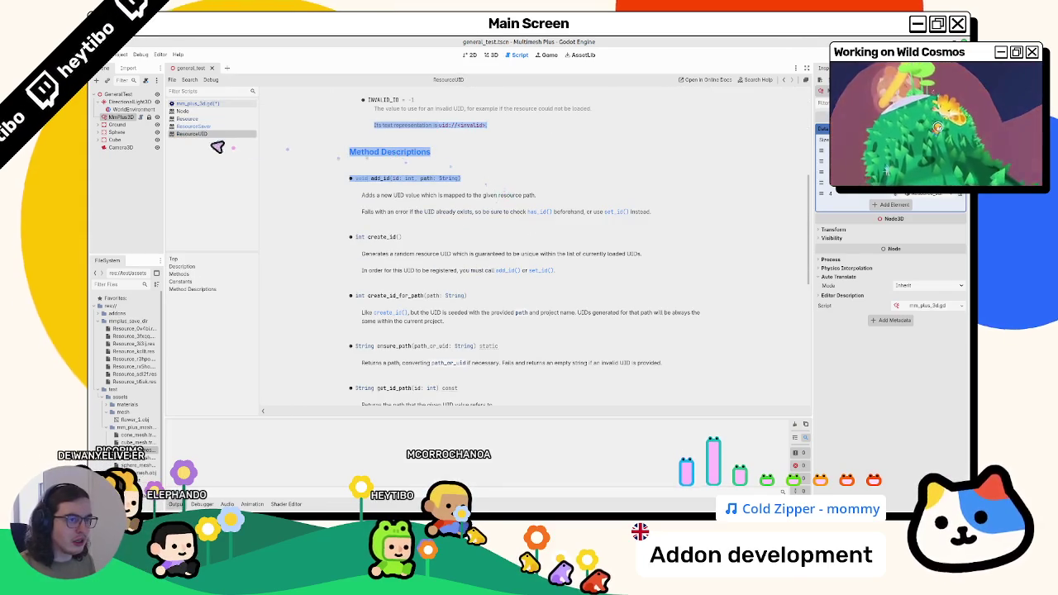
pyautogui.hotkey('ctrl', 'w')
pyautogui.click(199, 103)
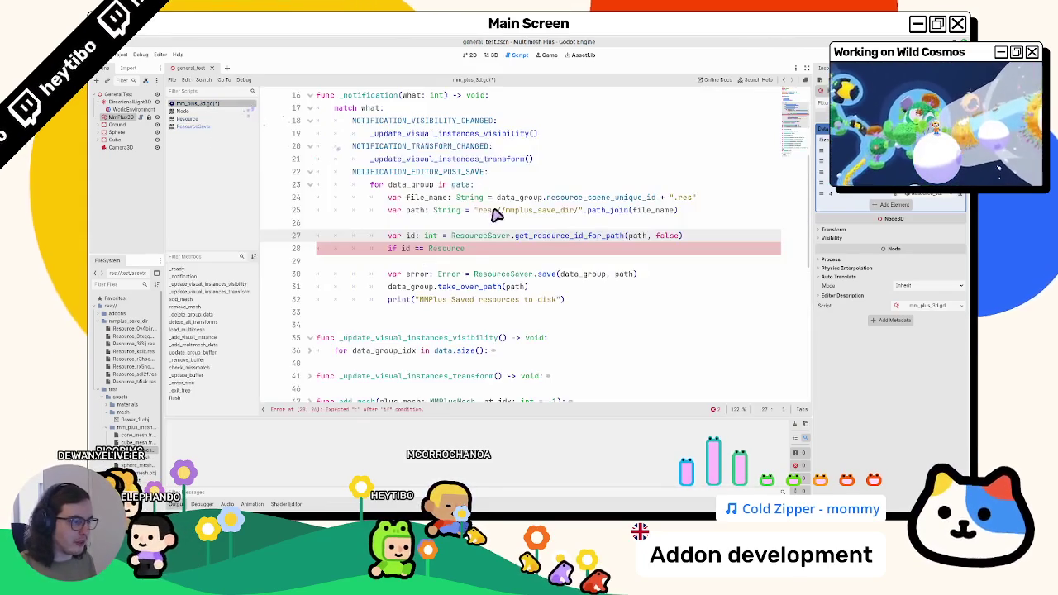
pyautogui.write('U')
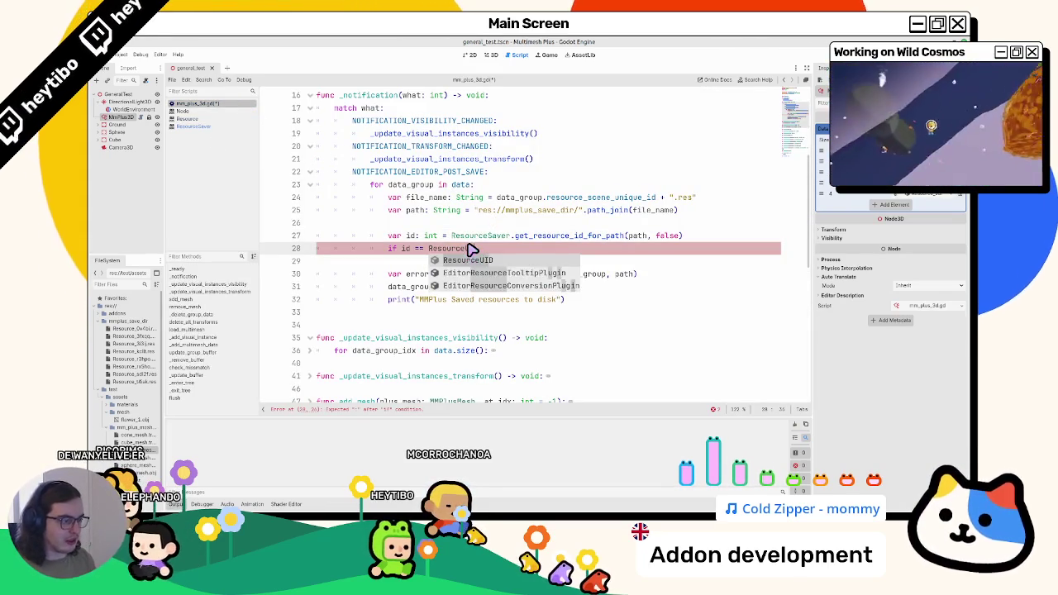
pyautogui.write('ID.INVA')
pyautogui.press('Return')
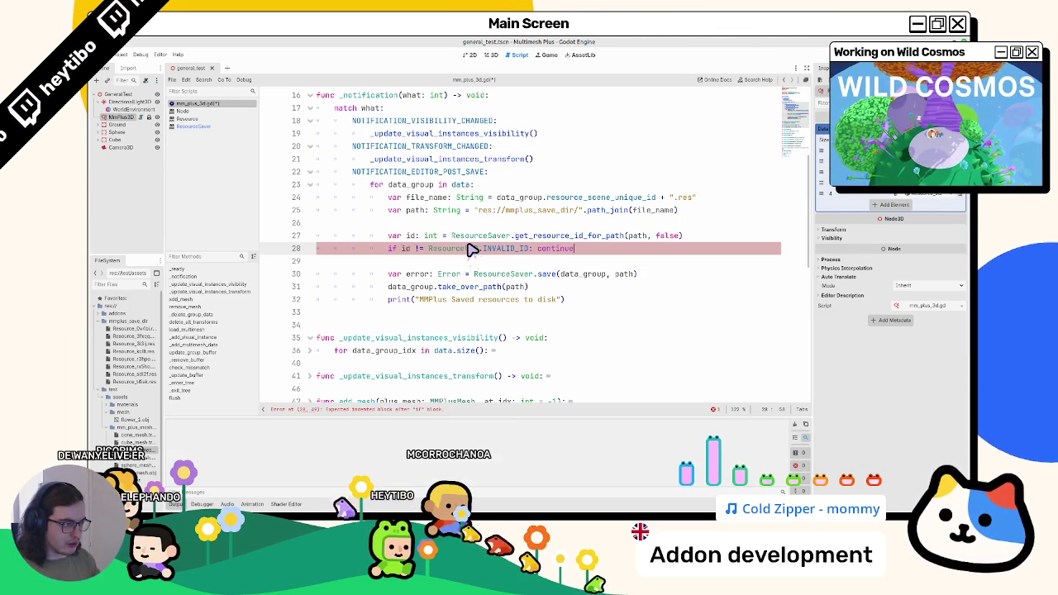
pyautogui.click(467, 263)
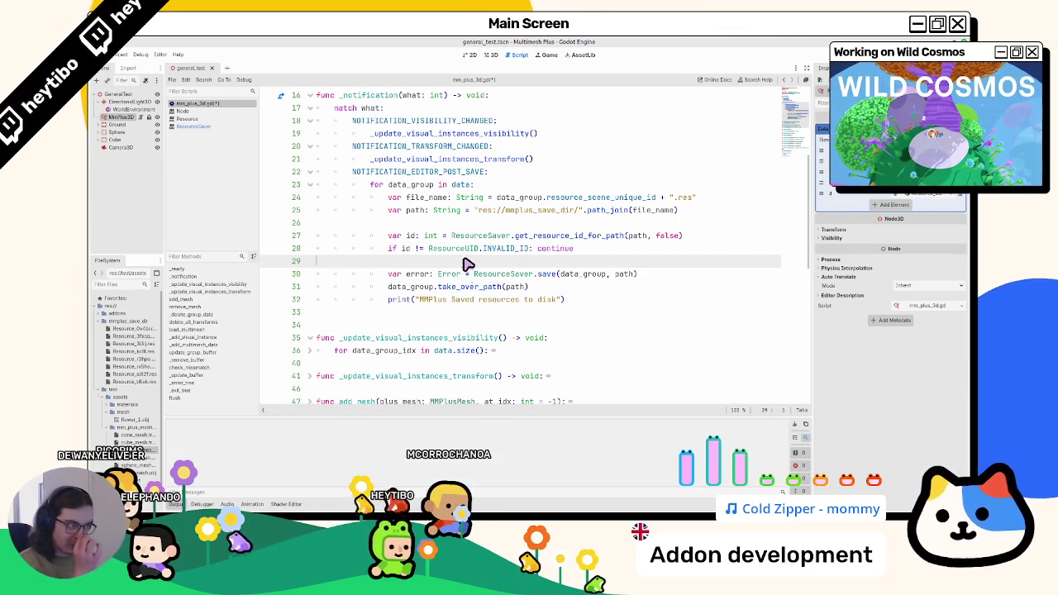
# - Save mm_plus_3d.gd, widen the file dock, and inspect path, file_name and data_group on lines 24–25
pyautogui.hotkey('ctrl', 's')
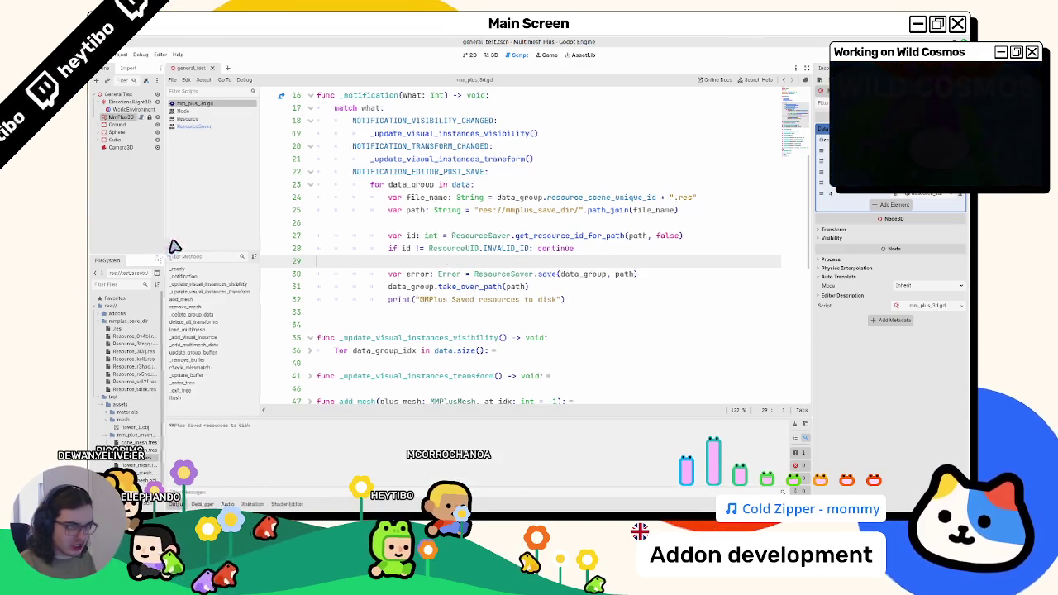
pyautogui.moveTo(166, 247); pyautogui.dragTo(228, 234)
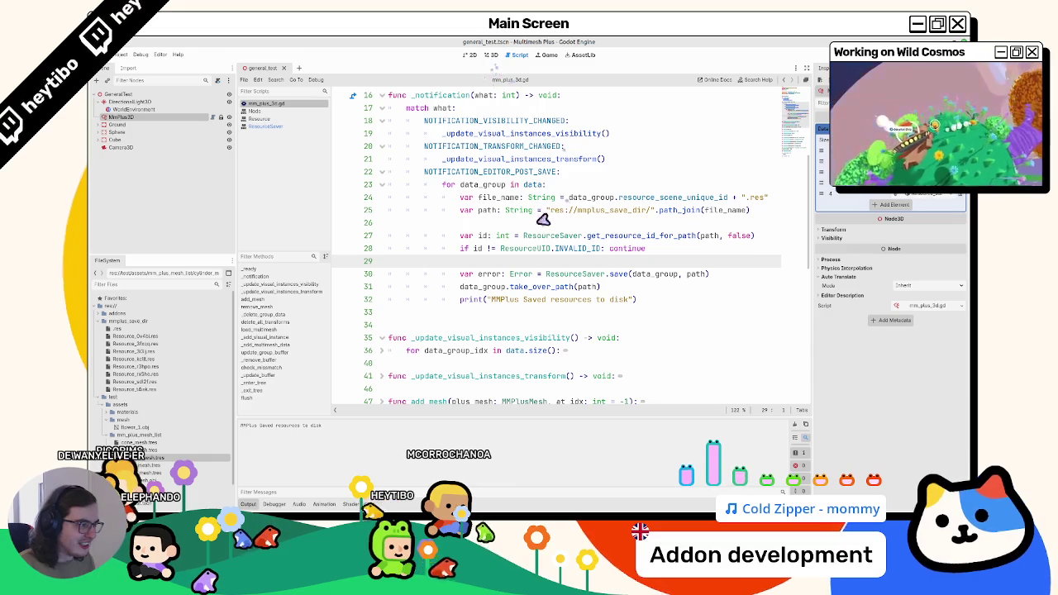
pyautogui.doubleClick(485, 210)
pyautogui.doubleClick(492, 202)
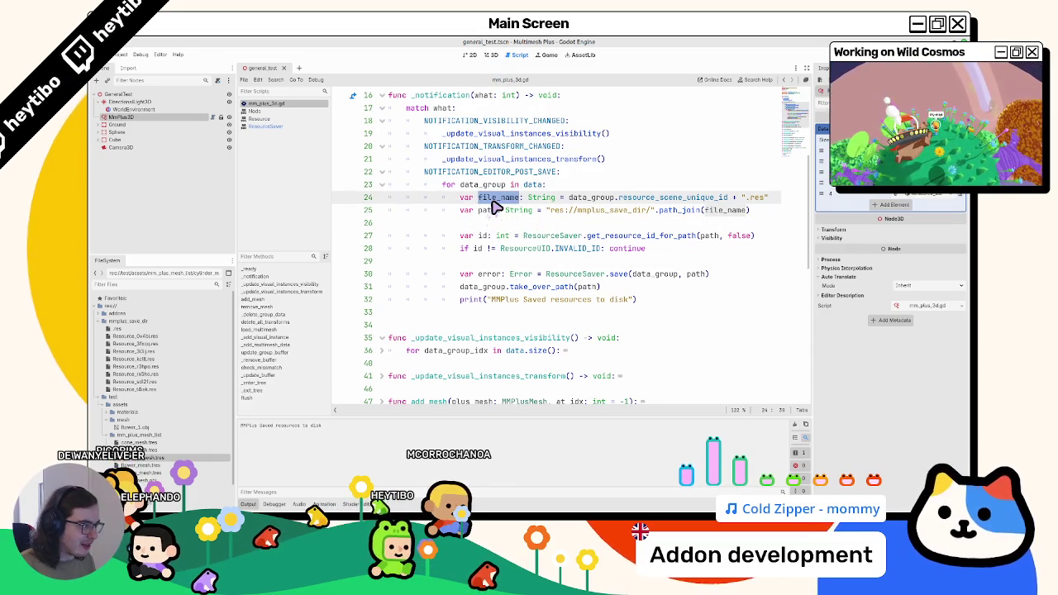
pyautogui.doubleClick(574, 199)
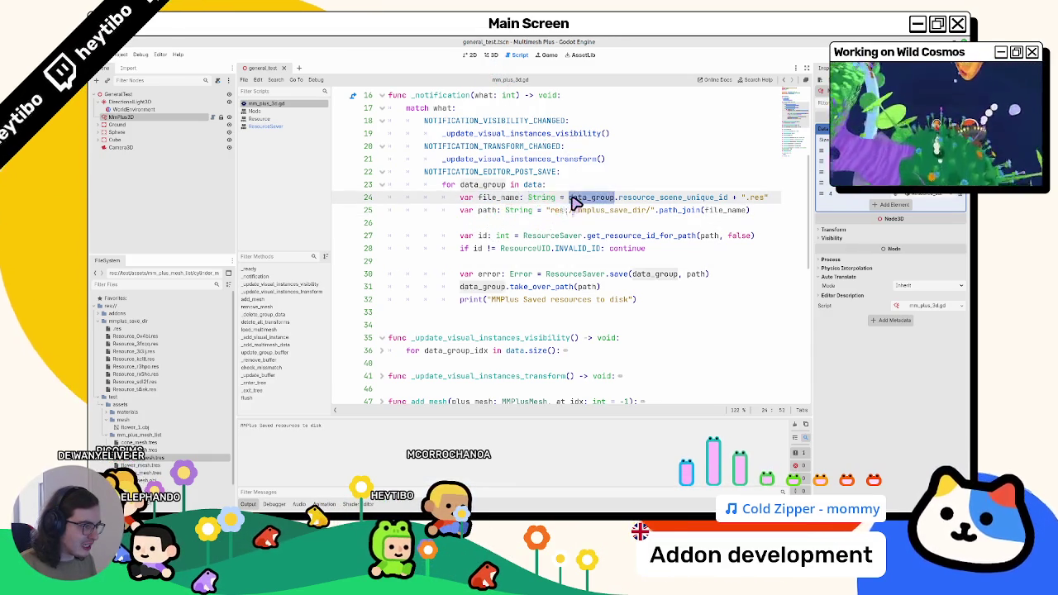
# - Delete the listed save files from mmplus_save_dir, return to the 3D view, and delete the Cylinder item
pyautogui.moveTo(626, 198); pyautogui.dragTo(638, 198)
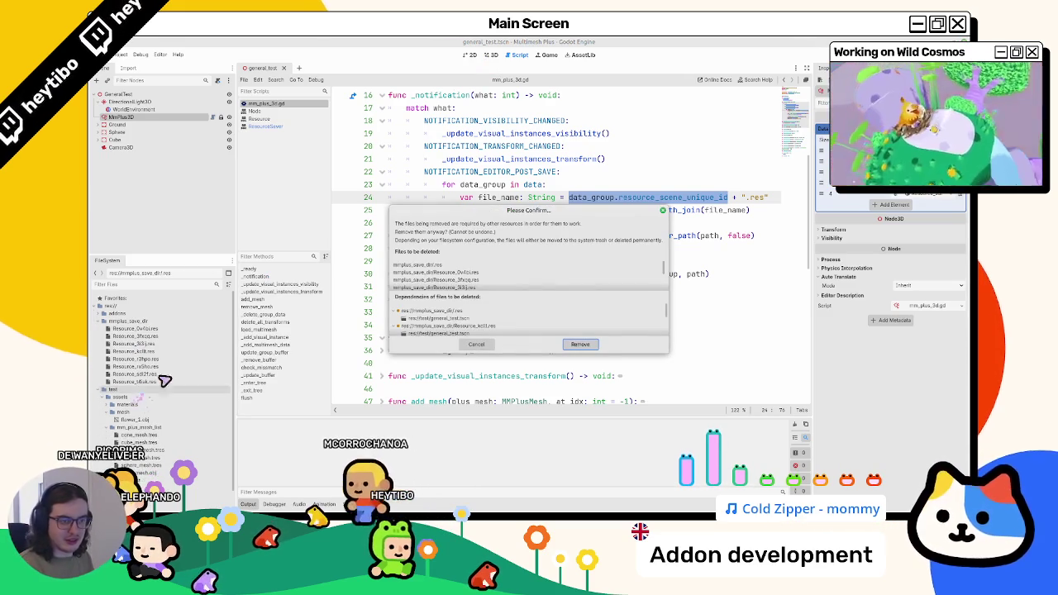
pyautogui.click(596, 345)
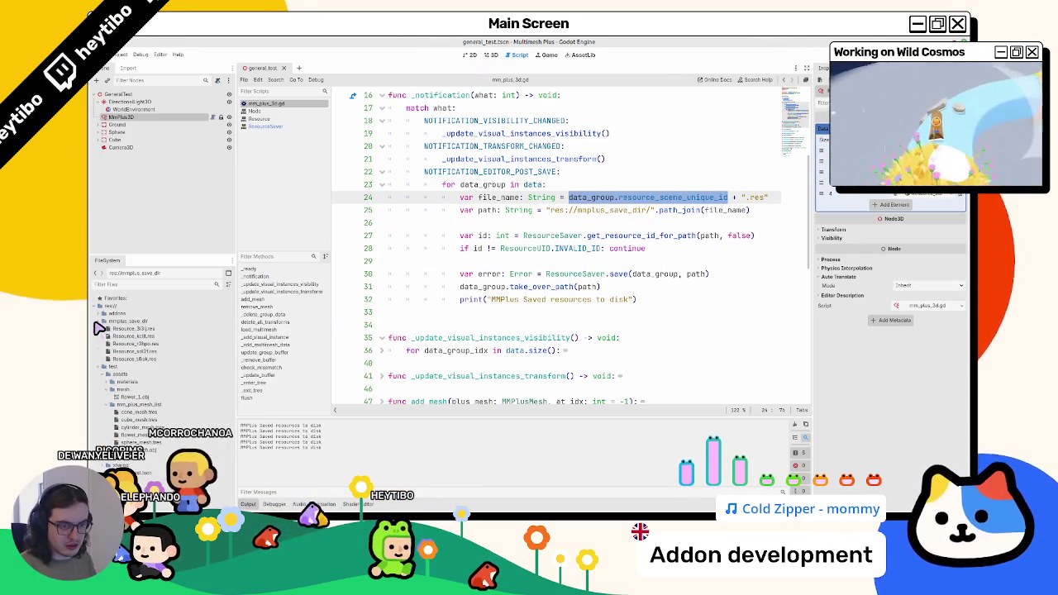
pyautogui.click(472, 56)
pyautogui.click(471, 55)
pyautogui.click(518, 55)
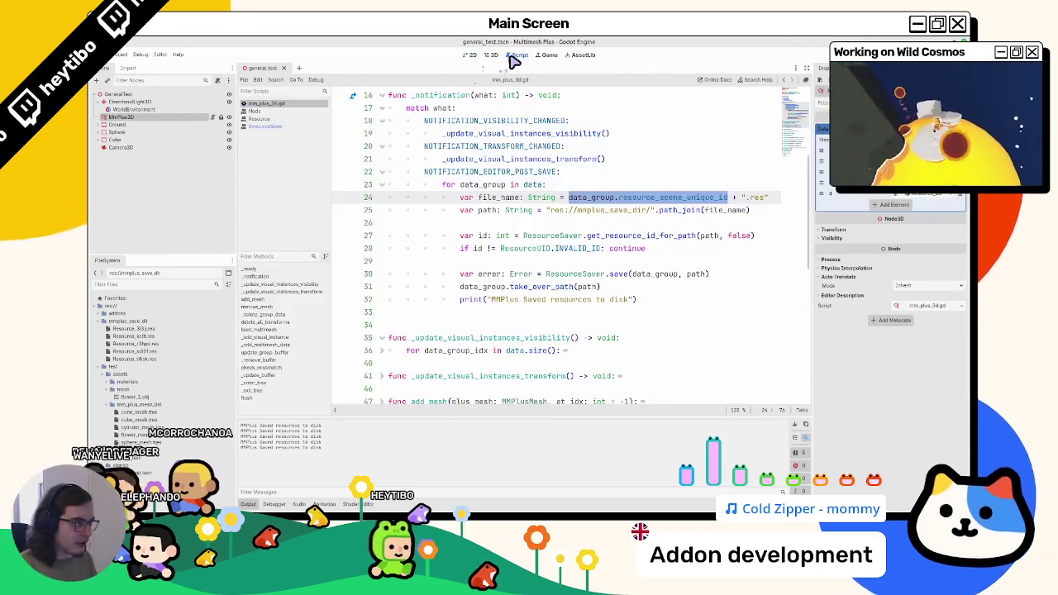
pyautogui.click(490, 54)
pyautogui.click(771, 212)
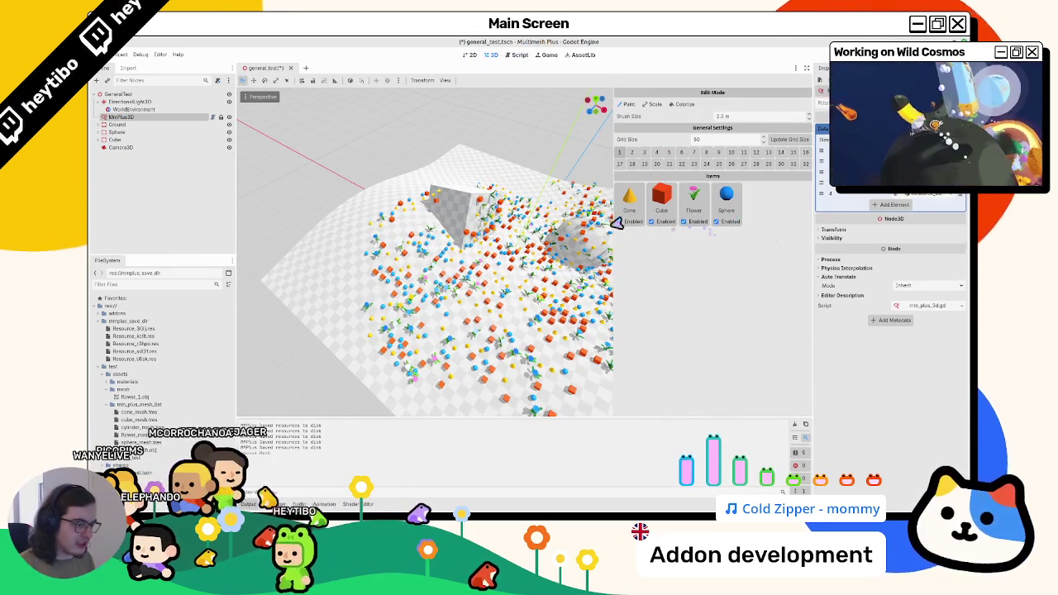
# - Undo the removal so the Cylinder item returns to the MMPlus items
pyautogui.moveTo(472, 229); pyautogui.dragTo(419, 232)
pyautogui.hotkey('ctrl', 'z')
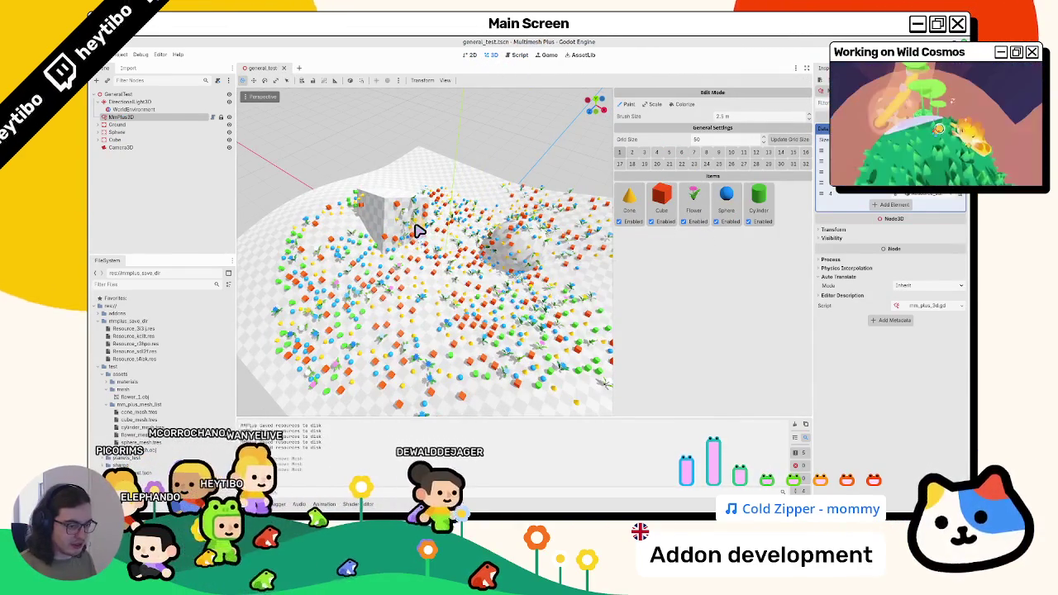
pyautogui.hotkey('ctrl', 'z')
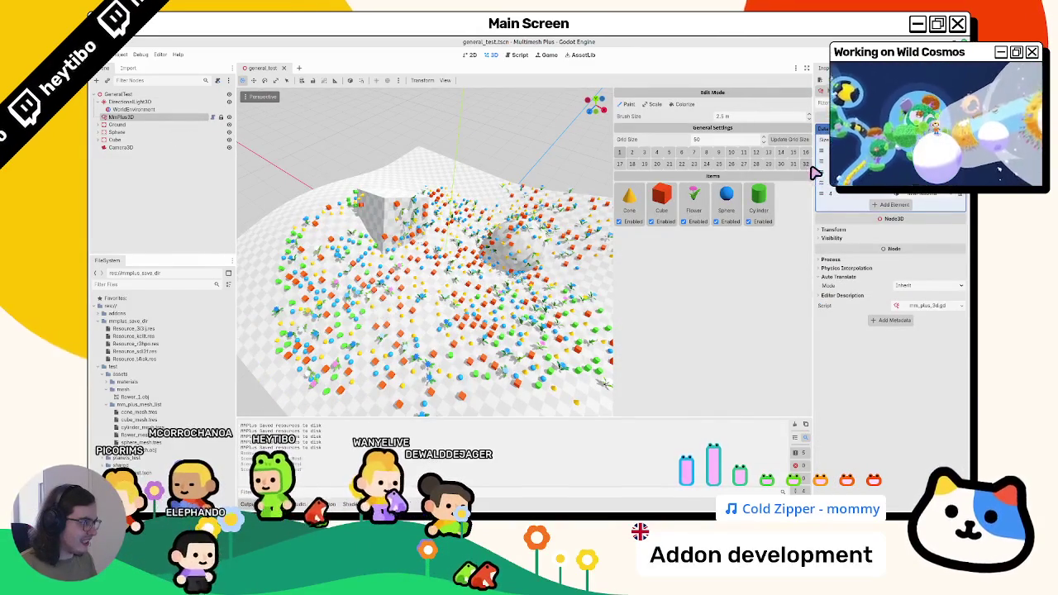
# - Reselect MmPlus3D and bring back the mm_plus_3d.gd script with a wider code editor
pyautogui.click(174, 109)
pyautogui.click(165, 117)
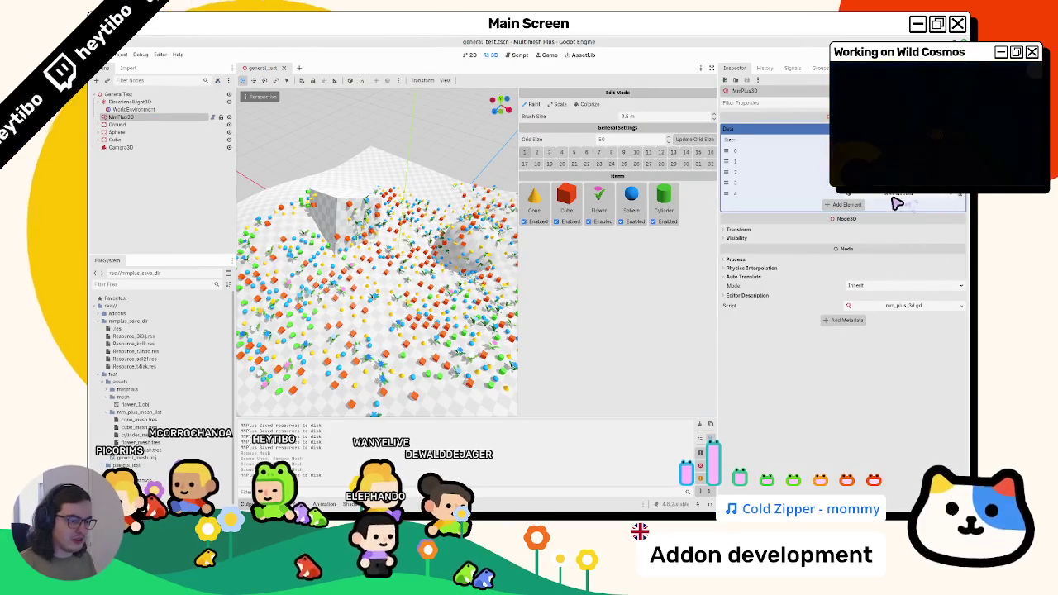
pyautogui.click(125, 118)
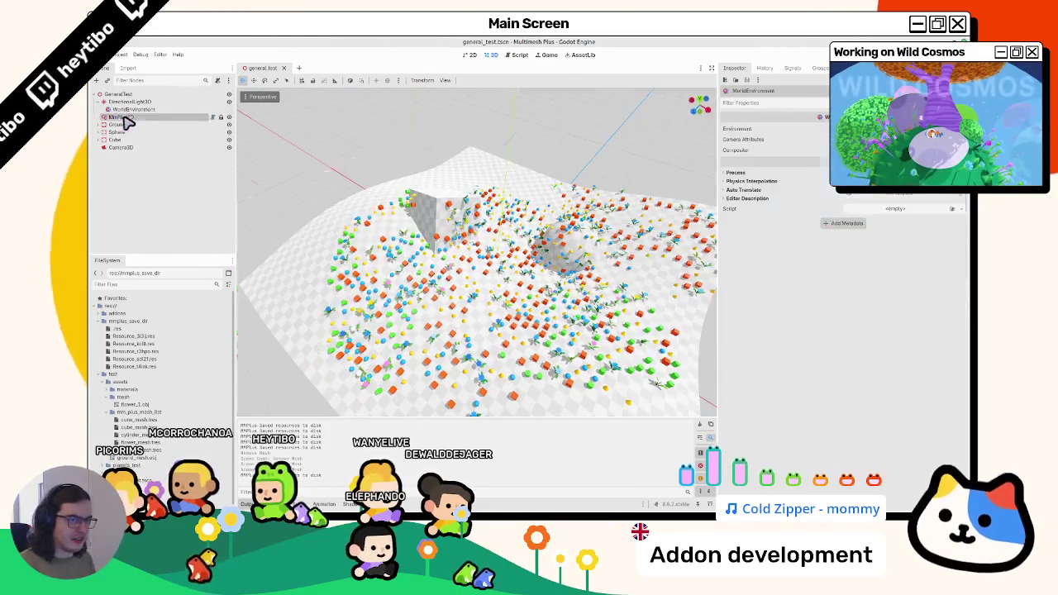
pyautogui.click(508, 55)
pyautogui.moveTo(720, 206); pyautogui.dragTo(853, 207)
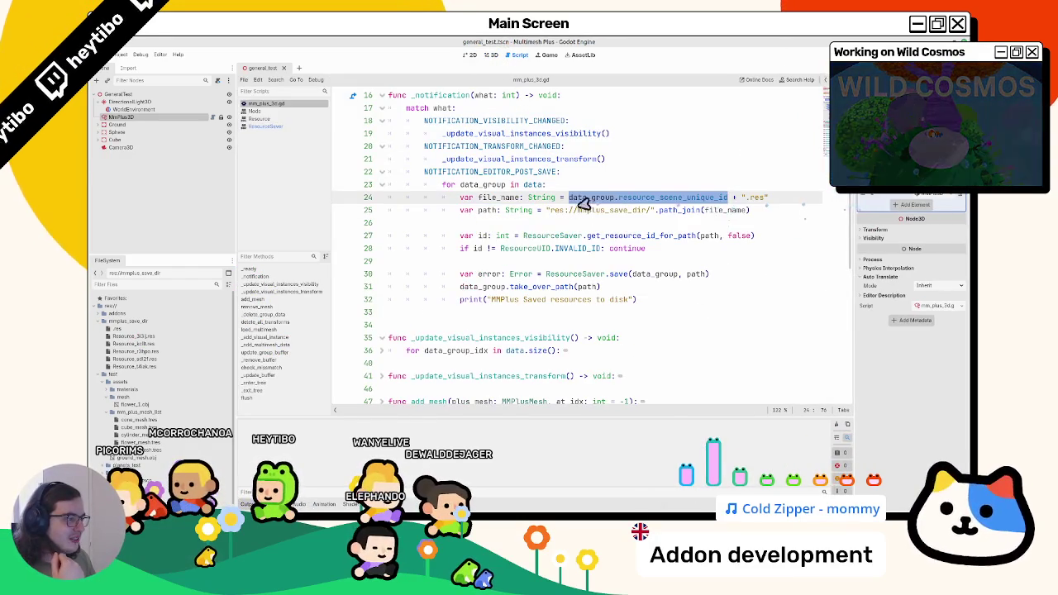
# - Read the Node docs for NOTIFICATION_EDITOR_POST_SAVE and NOTIFICATION_EDITOR_PRE_SAVE
pyautogui.click(545, 236)
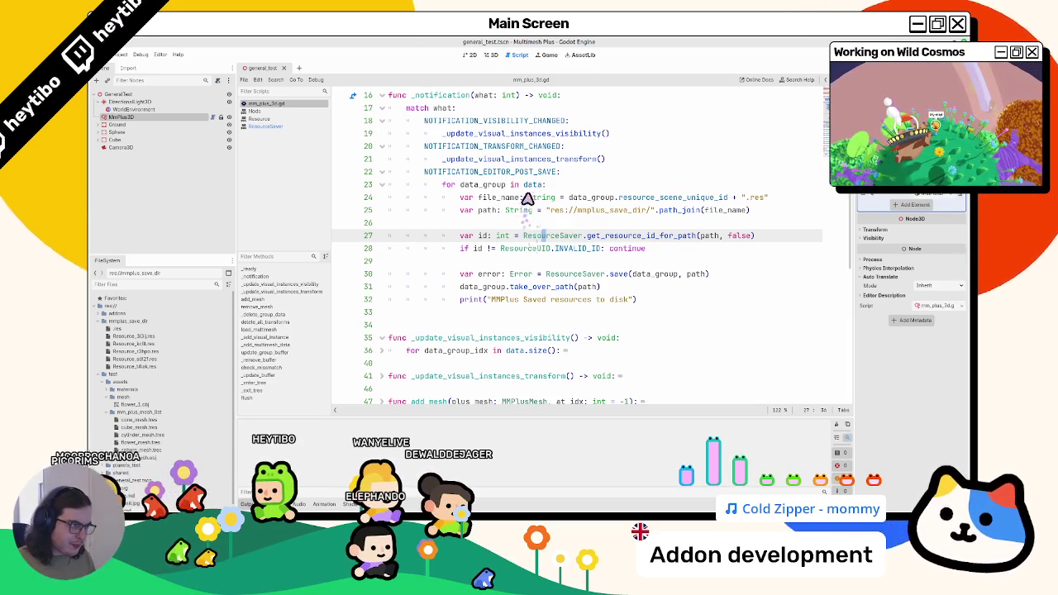
pyautogui.keyDown('ctrl'); pyautogui.click(513, 172); pyautogui.keyUp('ctrl')
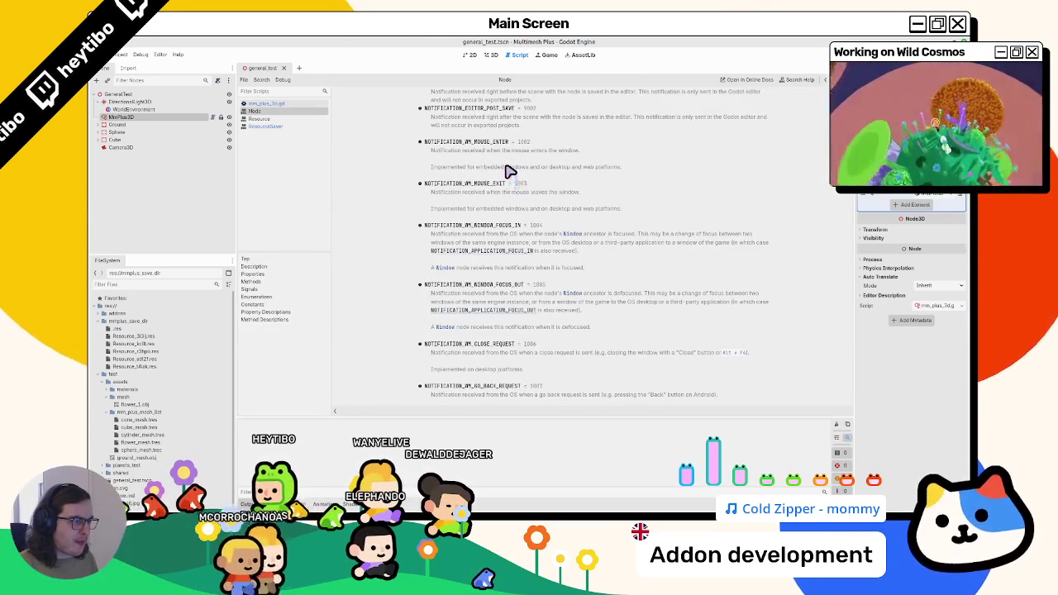
pyautogui.scroll(1, 504, 165)
pyautogui.doubleClick(501, 123)
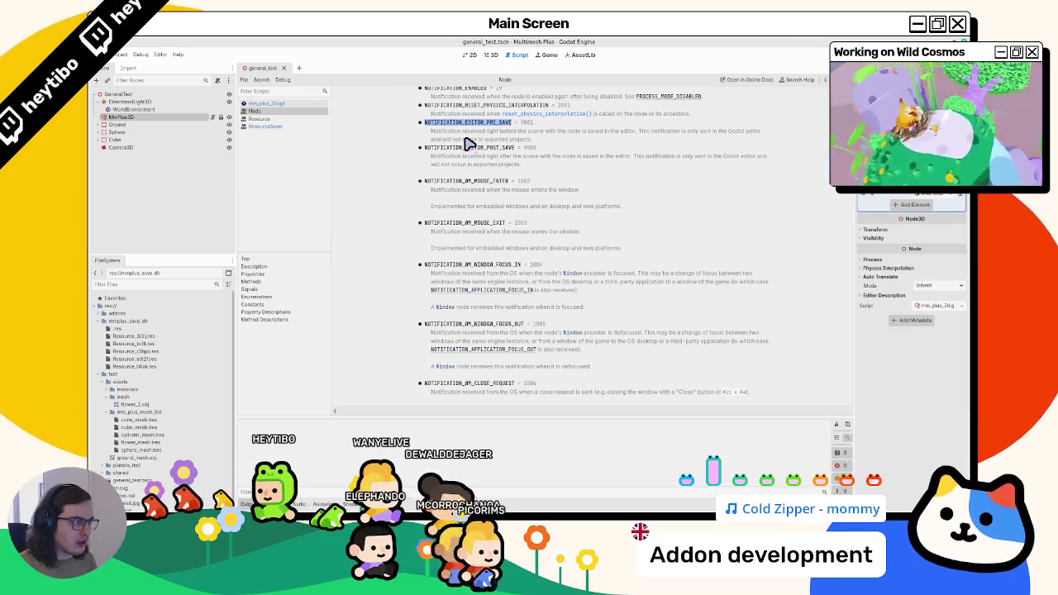
pyautogui.scroll(2, 469, 144)
pyautogui.scroll(2, 467, 145)
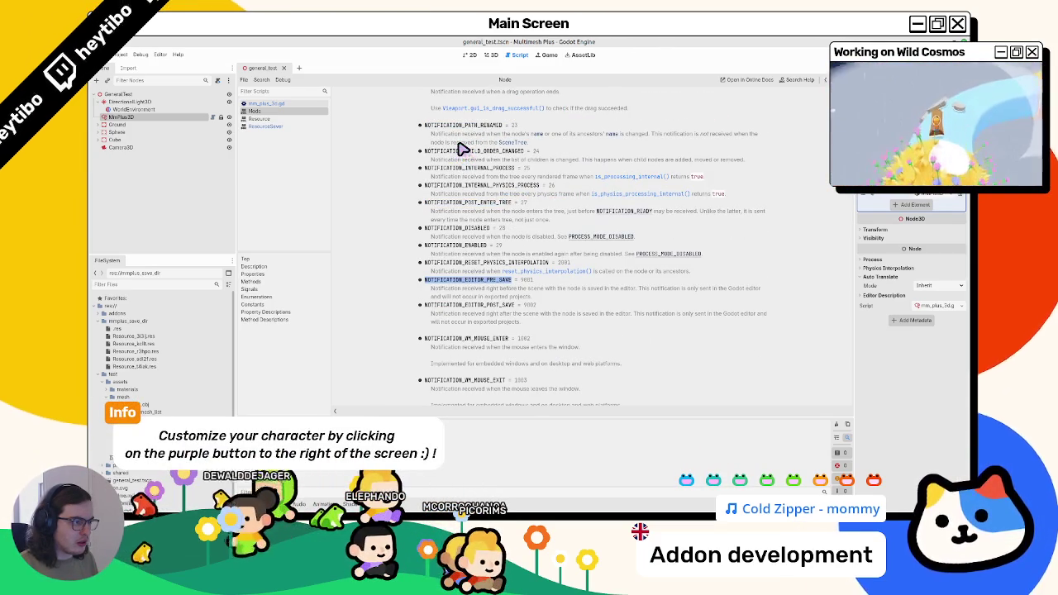
pyautogui.scroll(3, 446, 150)
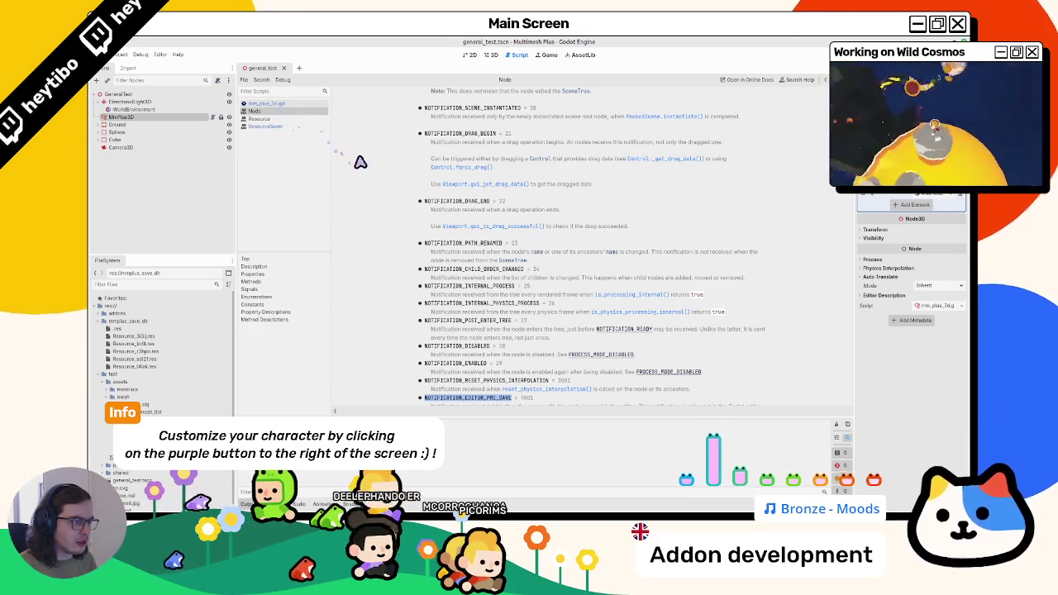
pyautogui.scroll(2, 362, 163)
pyautogui.scroll(15, 362, 163)
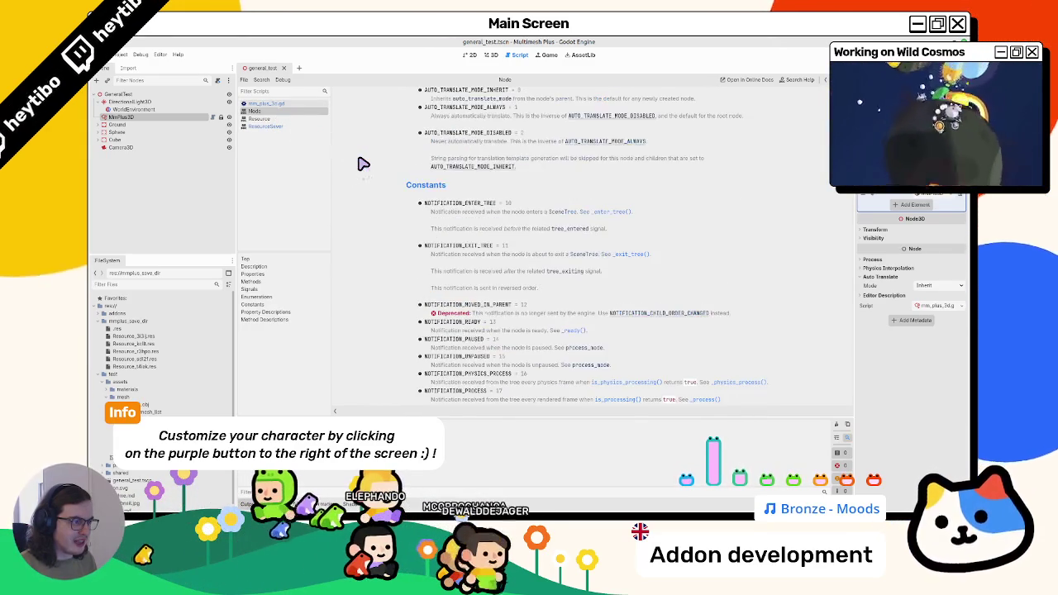
# - Search the Node docs for 'resour', step through the matches, then return to mm_plus_3d.gd
pyautogui.hotkey('ctrl', 'f')
pyautogui.write('resour')
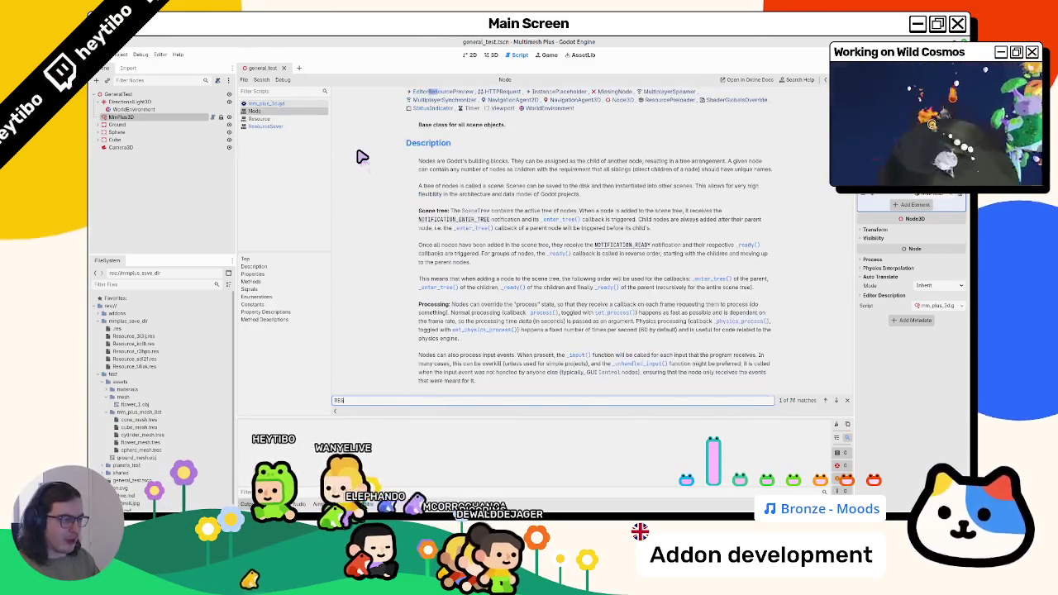
pyautogui.press('Return')
pyautogui.press('Return')
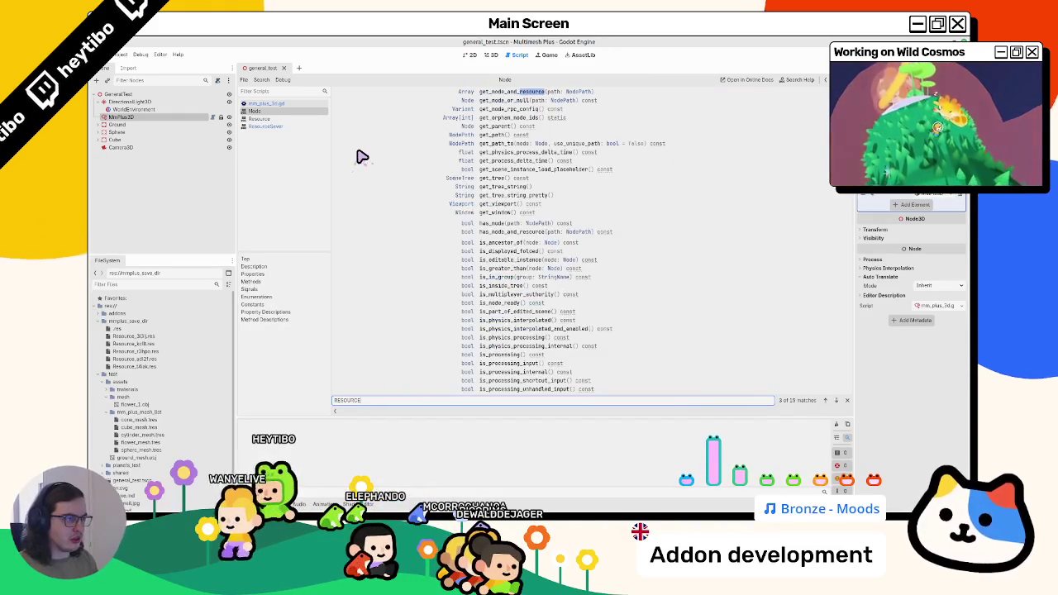
pyautogui.press('Return')
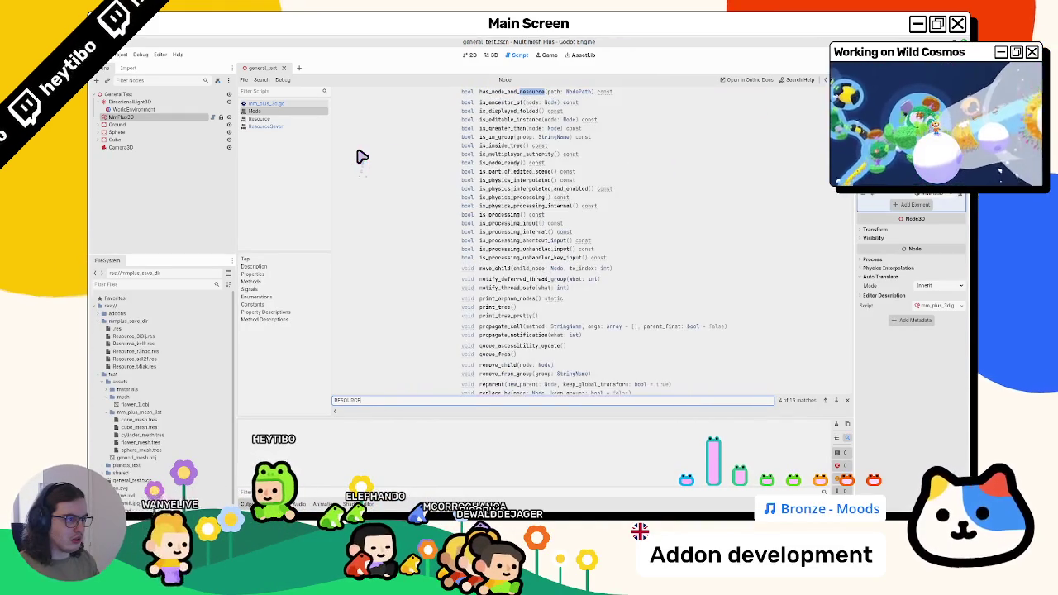
pyautogui.press('Return')
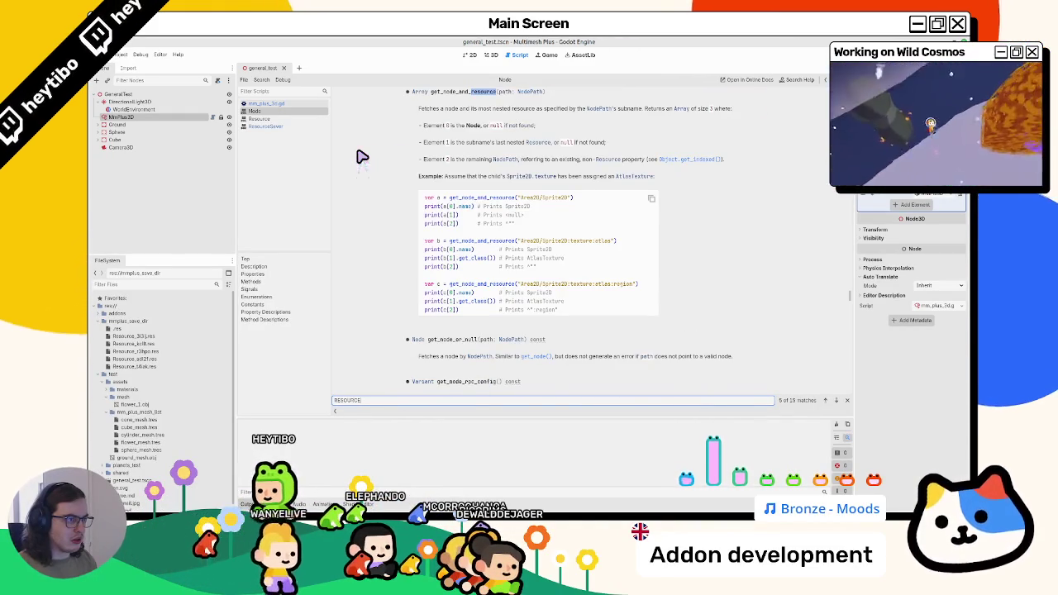
pyautogui.press('Return')
pyautogui.press('Return')
pyautogui.press('Return')
pyautogui.press('Return')
pyautogui.press('Return')
pyautogui.press('Return')
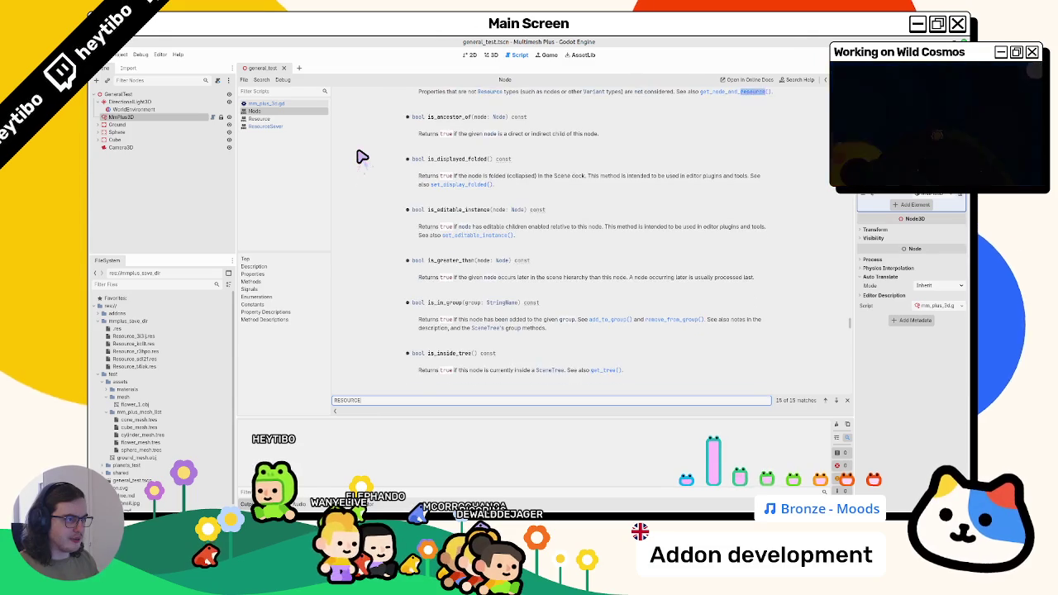
pyautogui.press('Return')
pyautogui.press('Return')
pyautogui.click(289, 106)
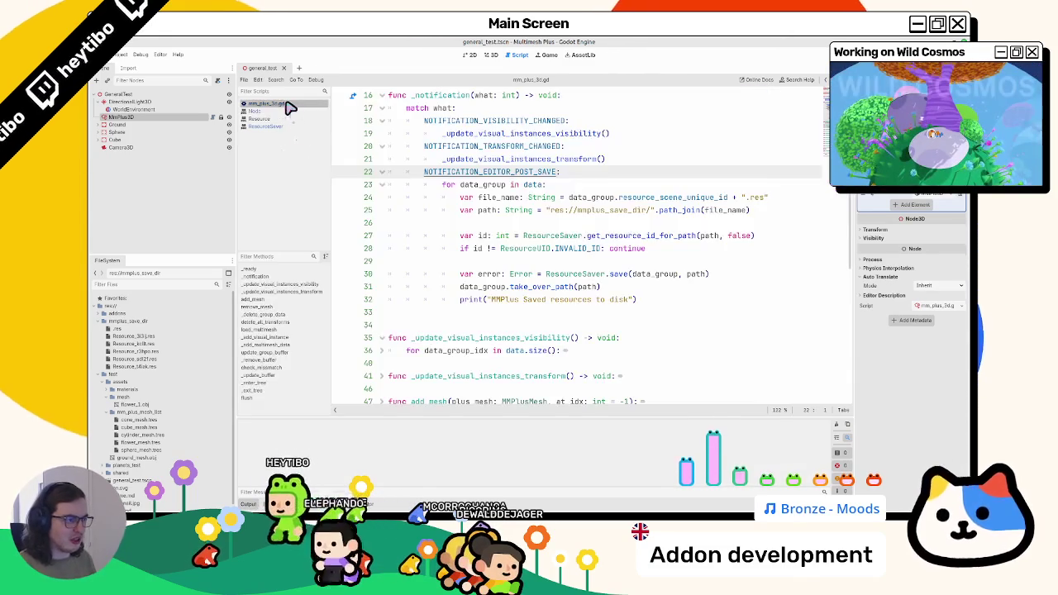
# - Undo and redo the line 28 edits to restore the INVALID_ID continue check
pyautogui.hotkey('ctrl', 'z')
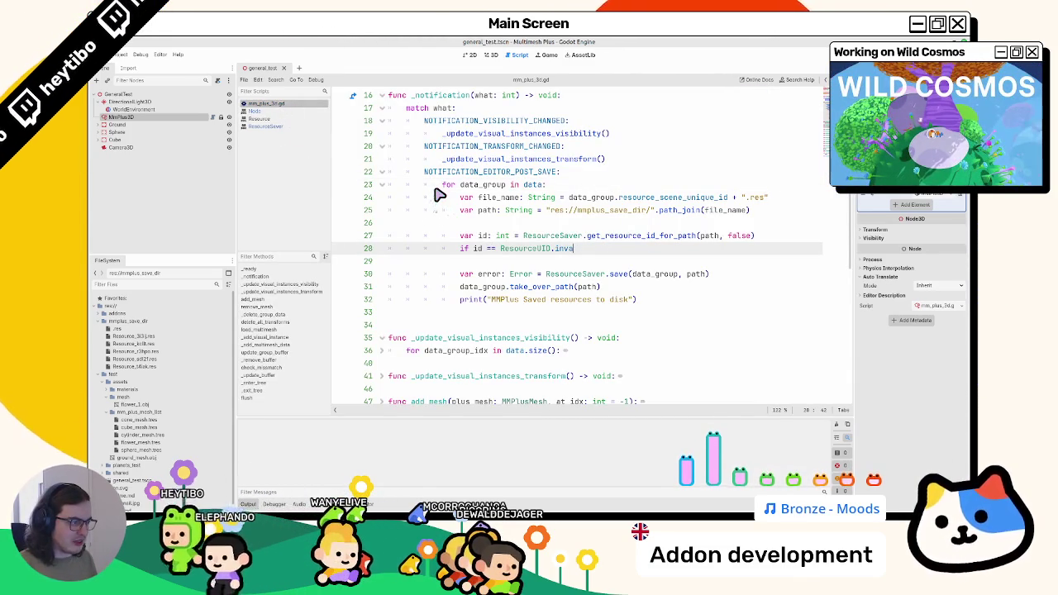
pyautogui.hotkey('ctrl', 'z')
pyautogui.hotkey('ctrl', 'z')
pyautogui.hotkey('ctrl', 'z')
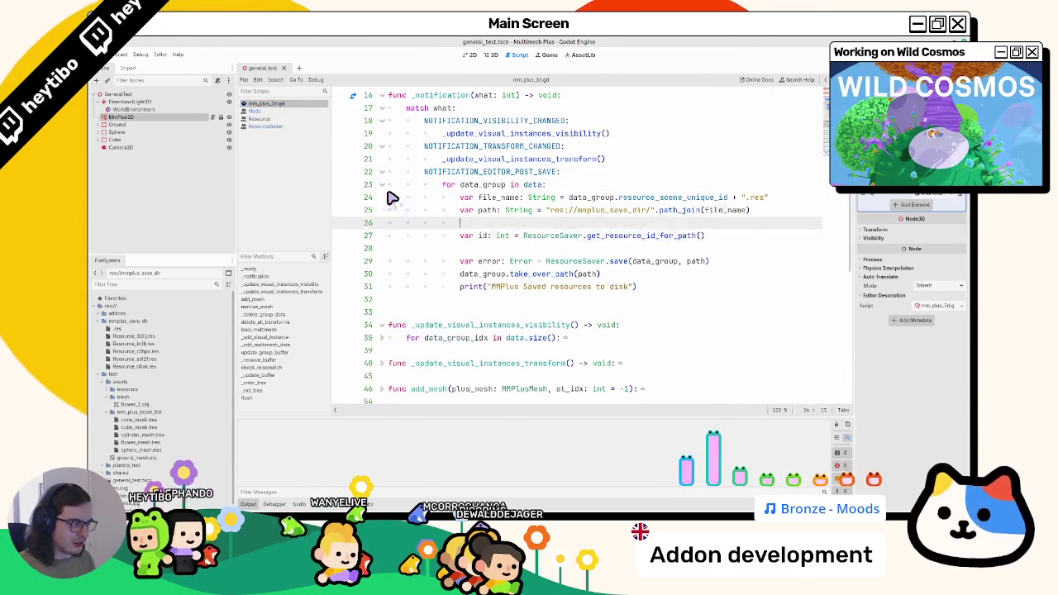
pyautogui.hotkey('ctrl', 'shift', 'z')
pyautogui.hotkey('ctrl', 'shift', 'z')
pyautogui.hotkey('ctrl', 'shift', 'z')
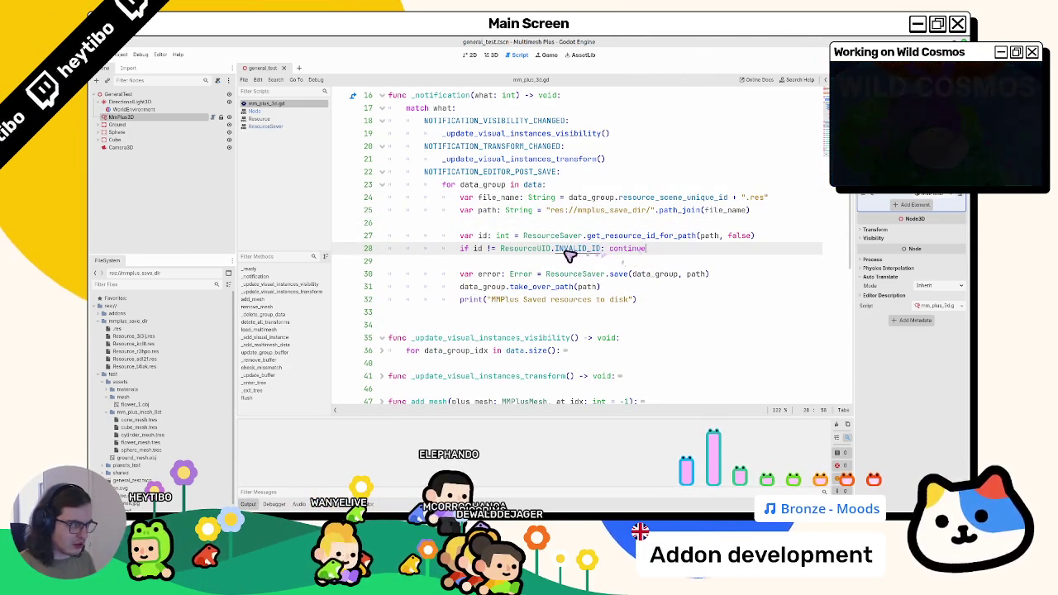
# - Delete the old files in mmplus_save_dir and re-save the scene to regenerate them
pyautogui.click(132, 329)
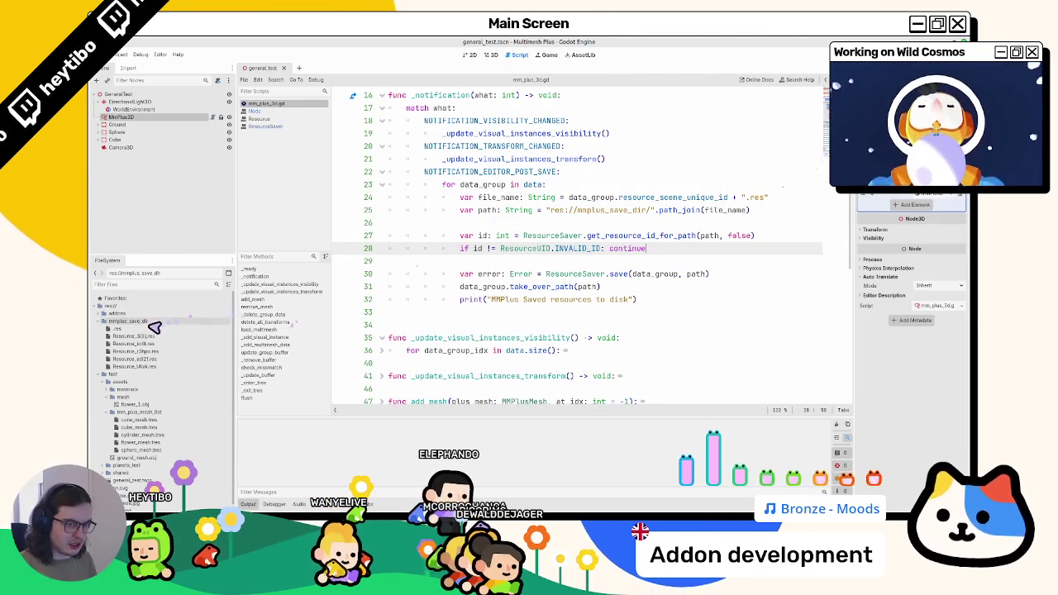
pyautogui.keyDown('shift'); pyautogui.click(139, 368); pyautogui.keyUp('shift')
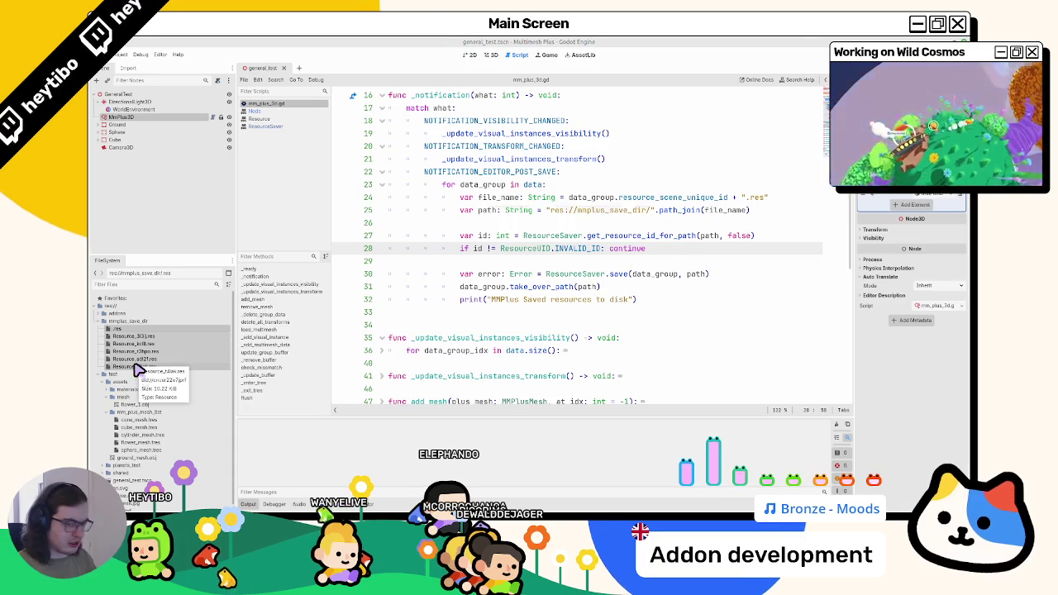
pyautogui.press('Delete')
pyautogui.press('Return')
pyautogui.hotkey('ctrl', 's')
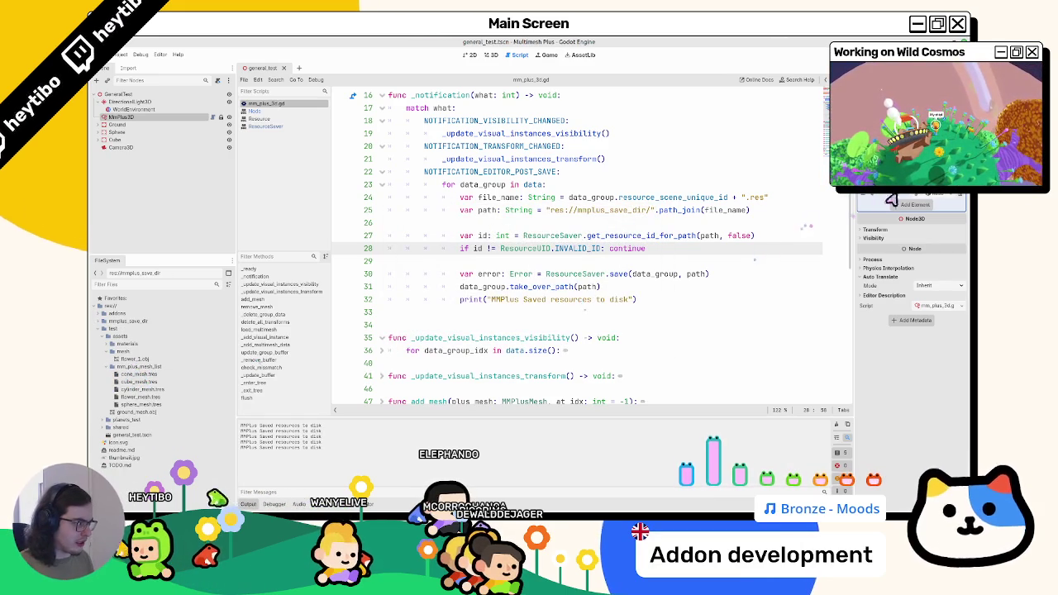
pyautogui.moveTo(854, 201); pyautogui.dragTo(732, 206)
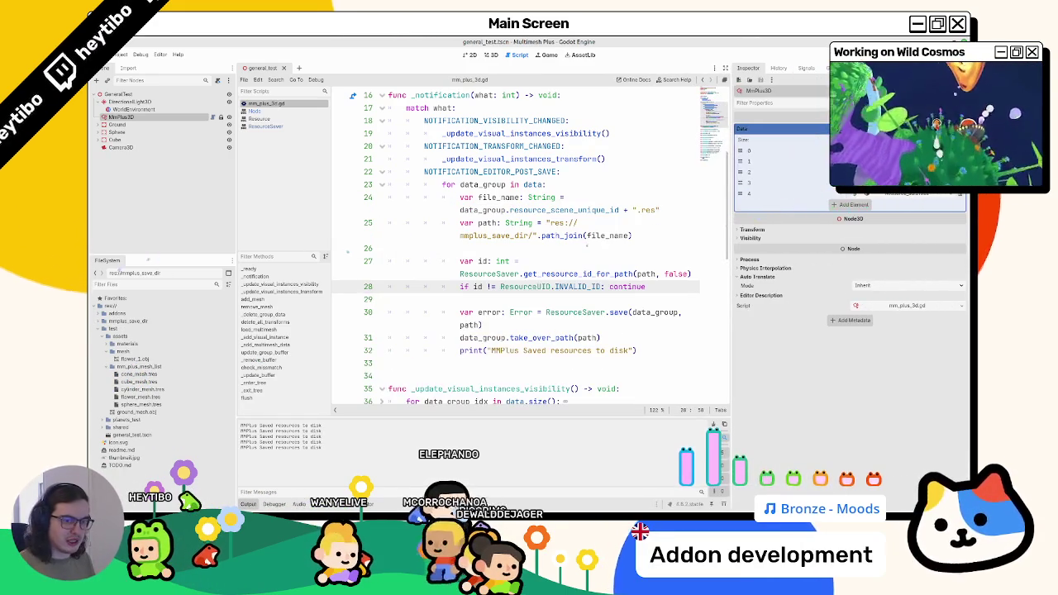
pyautogui.click(102, 322)
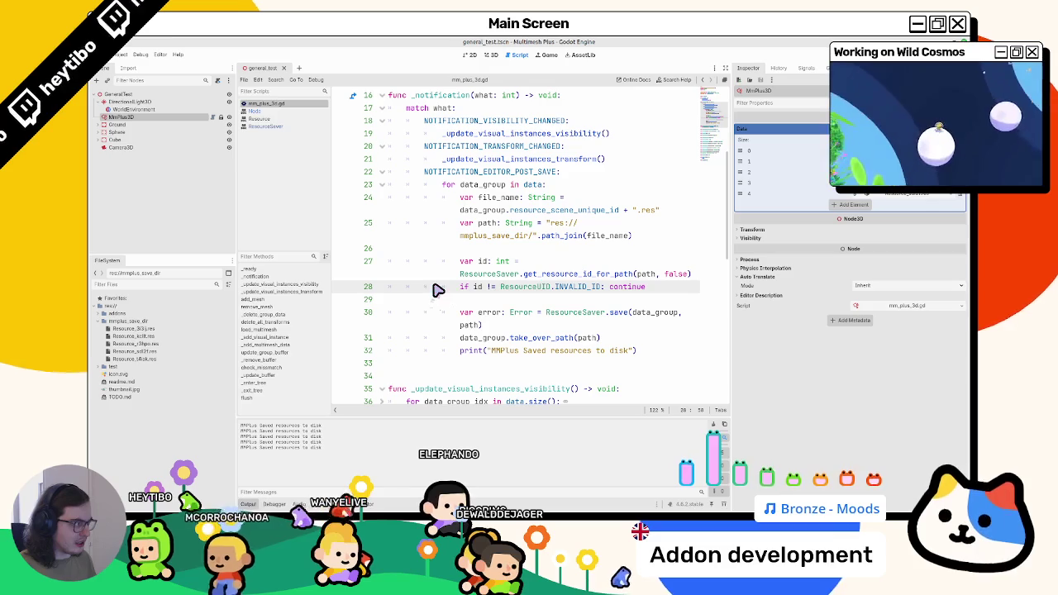
pyautogui.click(491, 55)
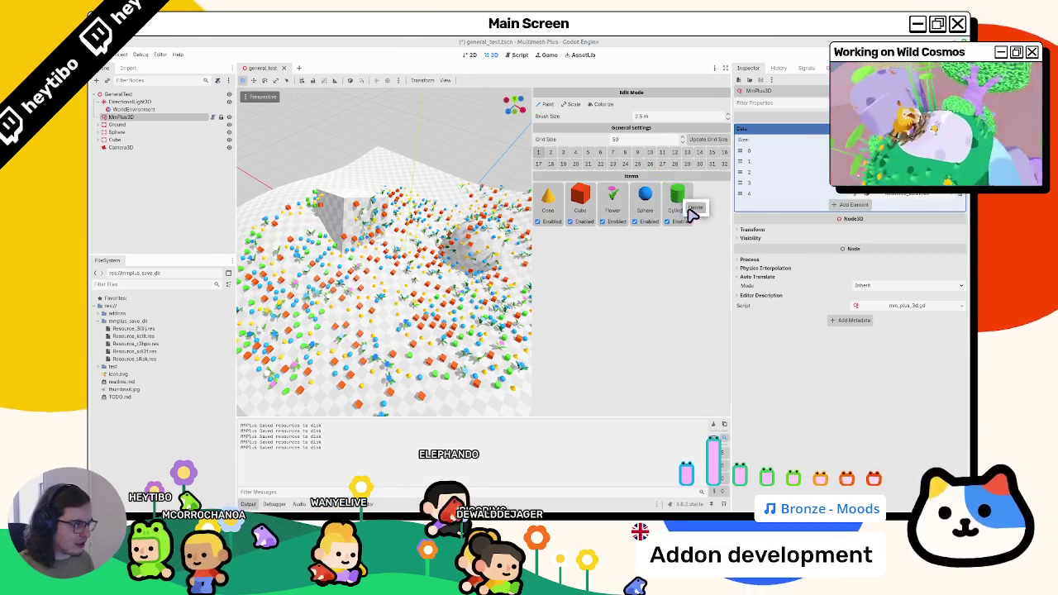
# - Undo to restore the Cylinder item, reselect MmPlus3D and browse the addons folder
pyautogui.hotkey('ctrl', 'z')
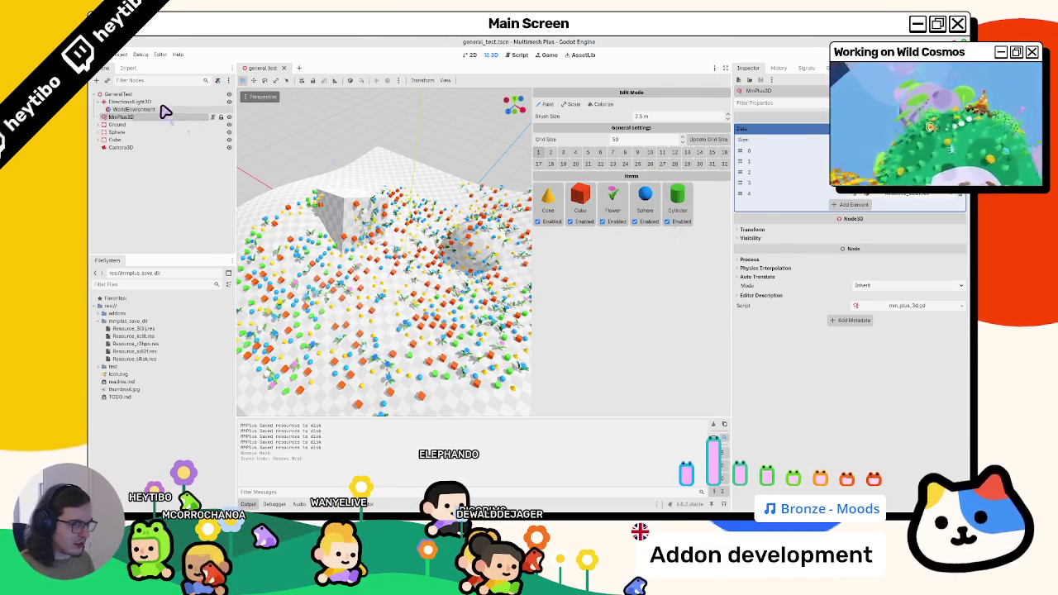
pyautogui.click(163, 110)
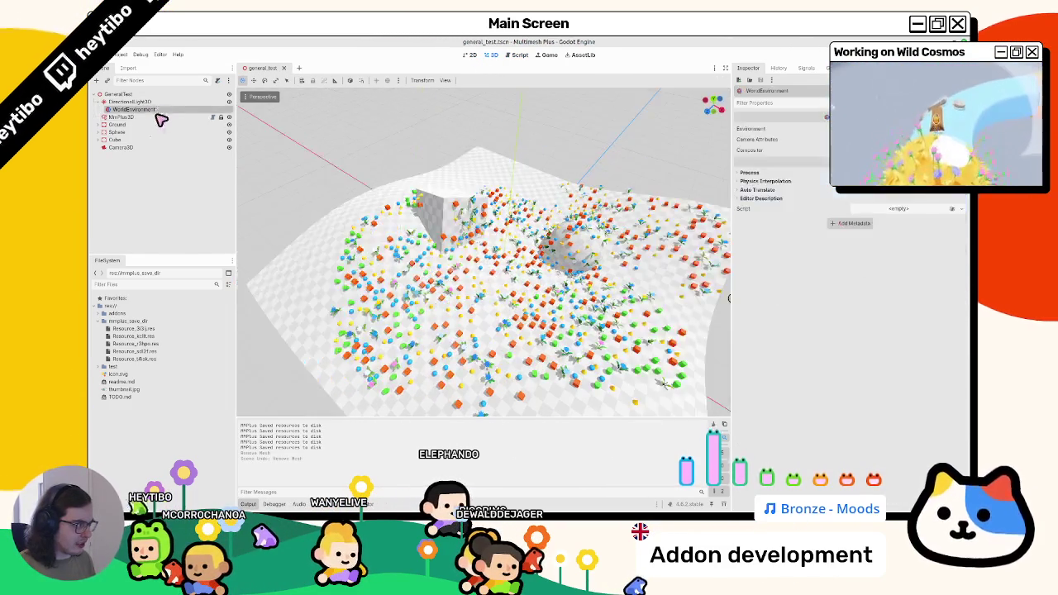
pyautogui.click(161, 117)
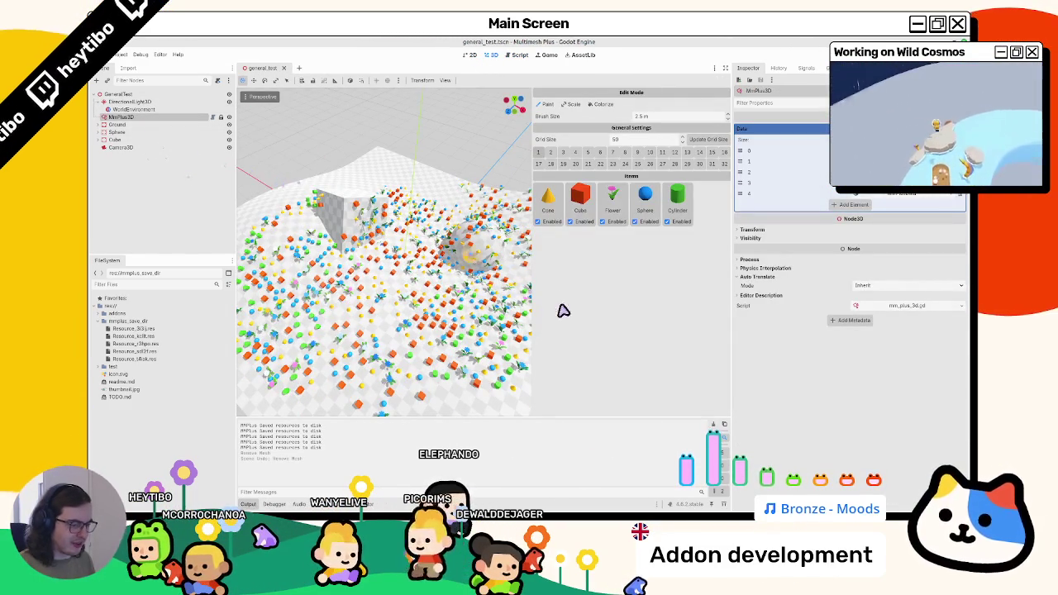
pyautogui.click(100, 313)
pyautogui.click(104, 321)
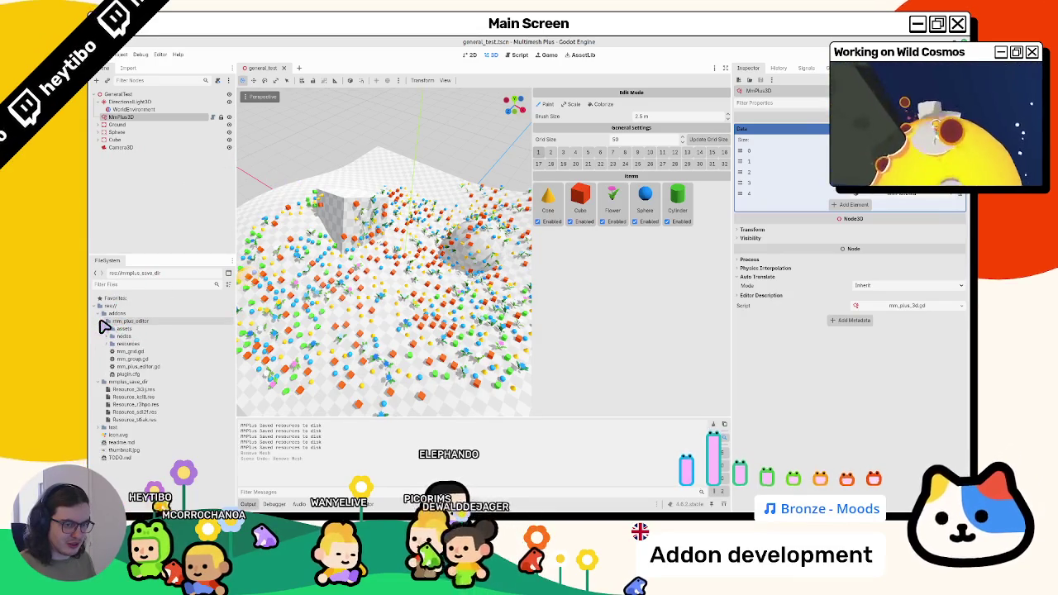
pyautogui.click(100, 314)
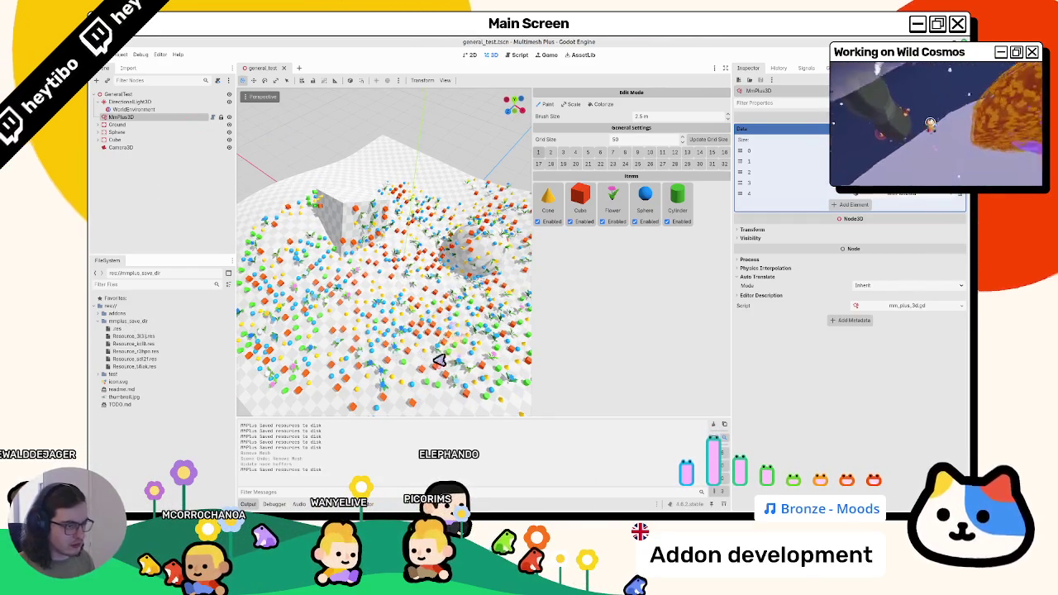
# - Paint cubes, spheres and flowers onto the terrain, undo the last strokes, and save
pyautogui.moveTo(364, 326)
pyautogui.mouseDown()
pyautogui.moveTo(421, 322)
pyautogui.moveTo(335, 333)
pyautogui.mouseUp()
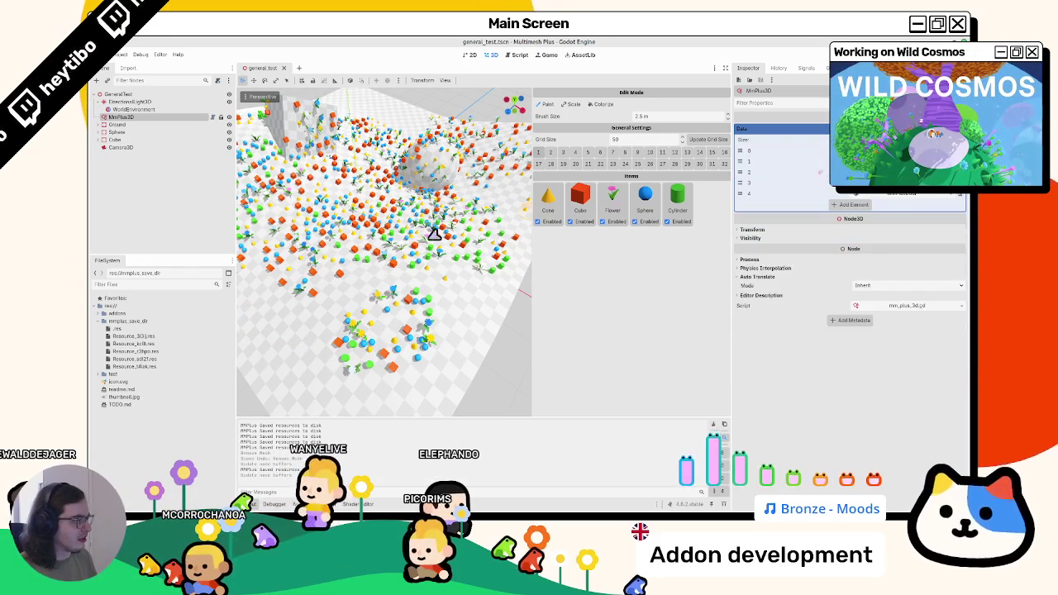
pyautogui.moveTo(494, 287)
pyautogui.mouseDown()
pyautogui.moveTo(427, 356)
pyautogui.moveTo(348, 333)
pyautogui.moveTo(439, 306)
pyautogui.mouseUp()
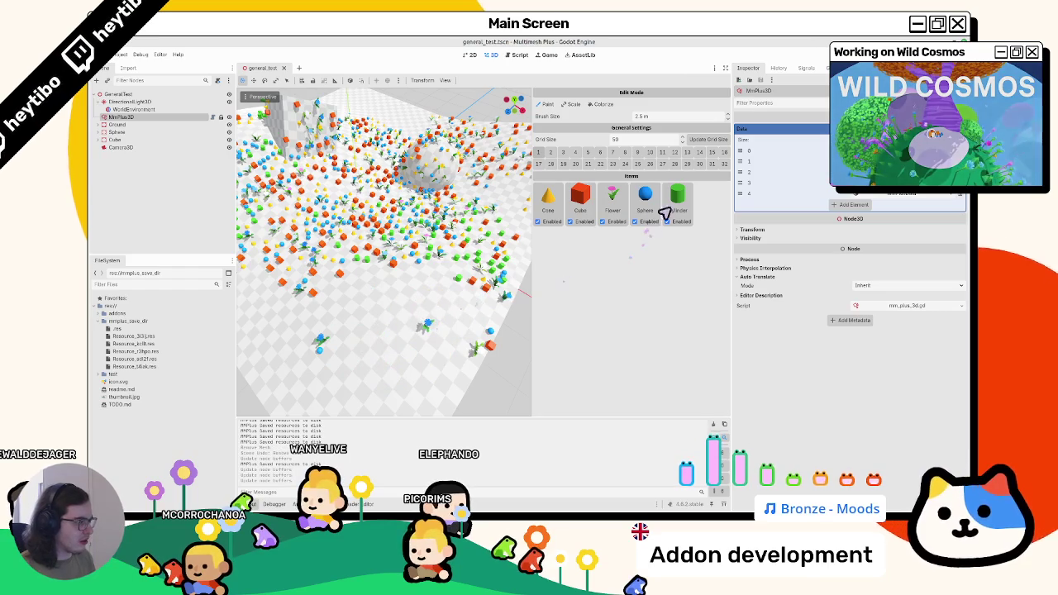
pyautogui.click(685, 208)
pyautogui.moveTo(389, 276)
pyautogui.mouseDown()
pyautogui.moveTo(436, 300)
pyautogui.moveTo(464, 341)
pyautogui.mouseUp()
pyautogui.hotkey('ctrl', 'z')
pyautogui.hotkey('ctrl', 'z')
pyautogui.hotkey('ctrl', 'z')
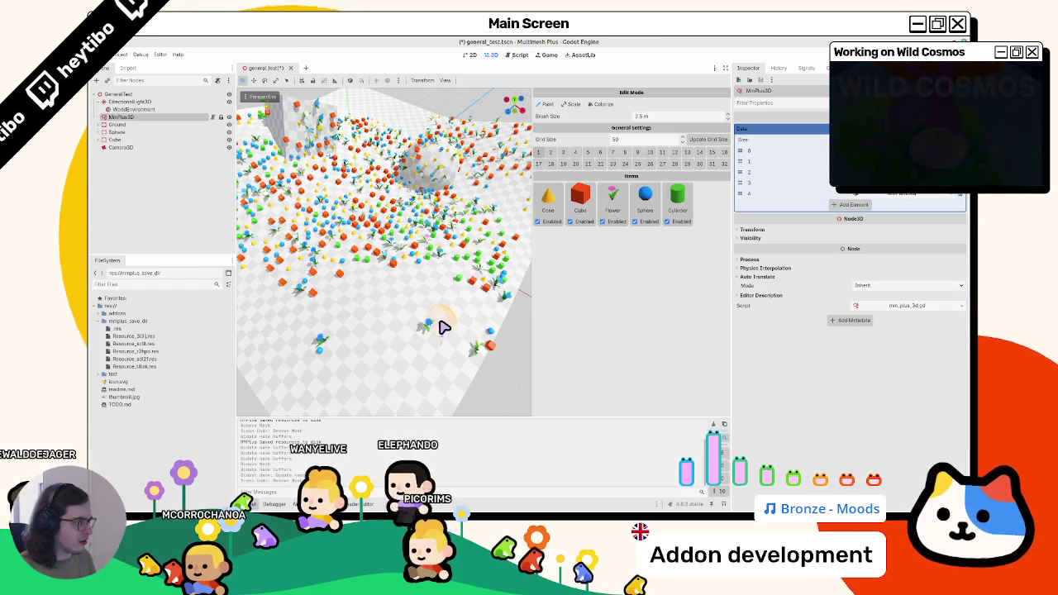
pyautogui.hotkey('ctrl', 's')
# - Reselect MmPlus3D and inspect element 4 of its data array in the Inspector
pyautogui.click(116, 124)
pyautogui.click(120, 117)
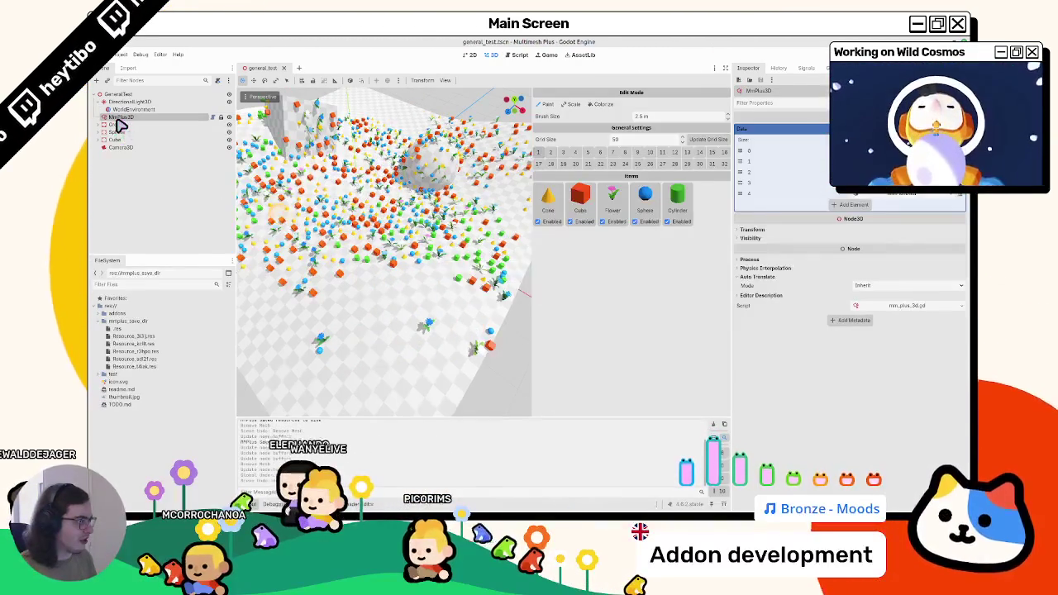
pyautogui.click(116, 124)
pyautogui.click(120, 117)
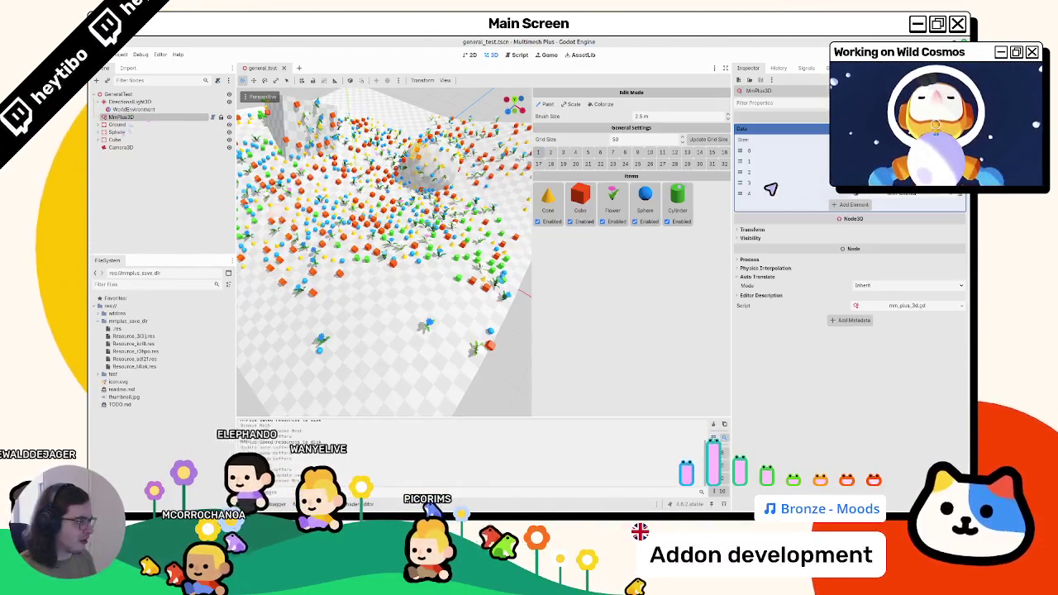
pyautogui.click(897, 193)
pyautogui.click(903, 205)
pyautogui.click(903, 204)
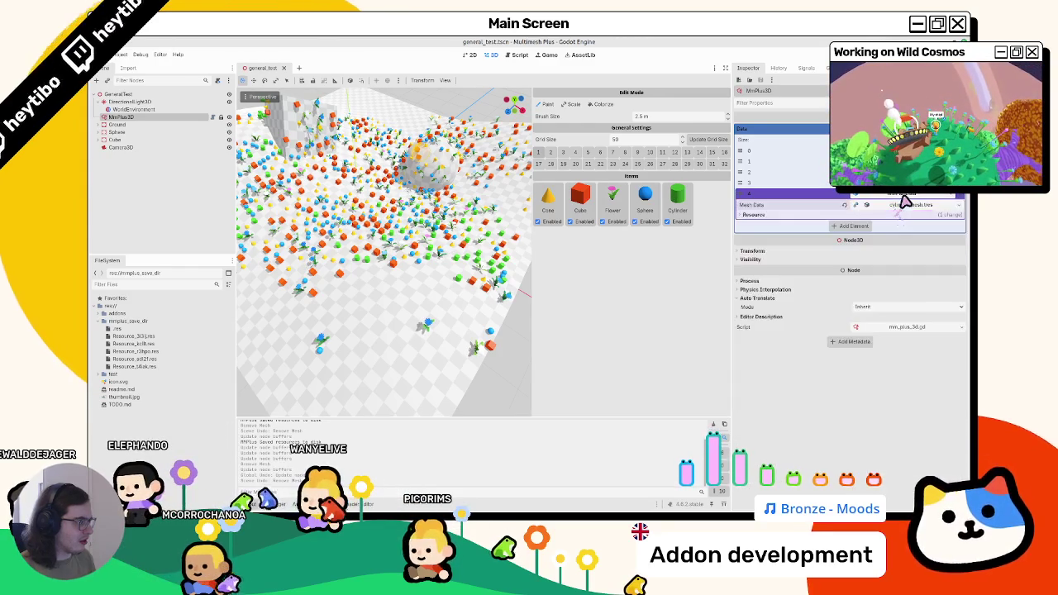
pyautogui.click(901, 194)
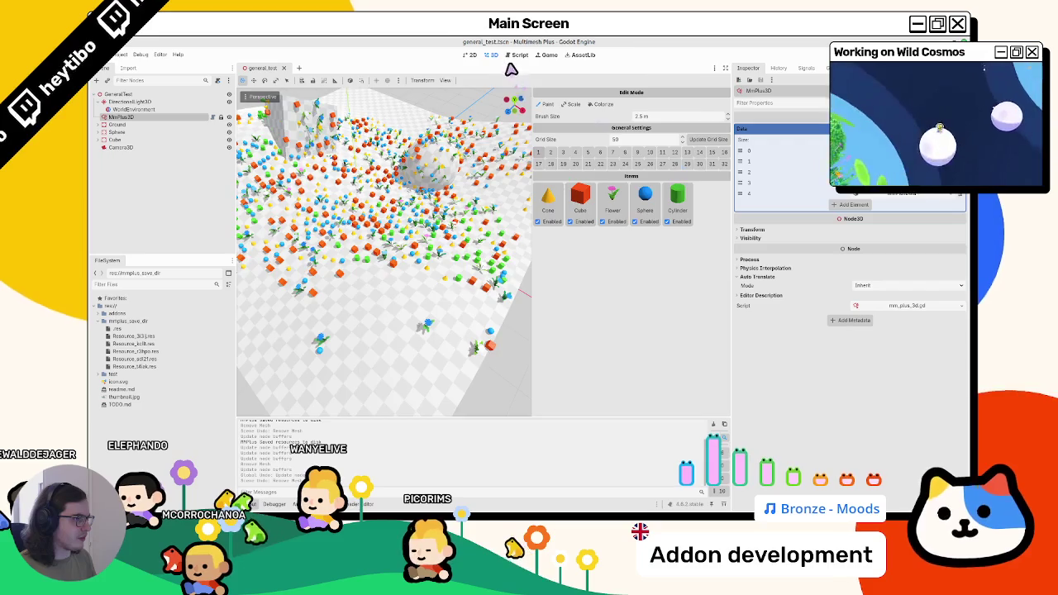
pyautogui.click(515, 56)
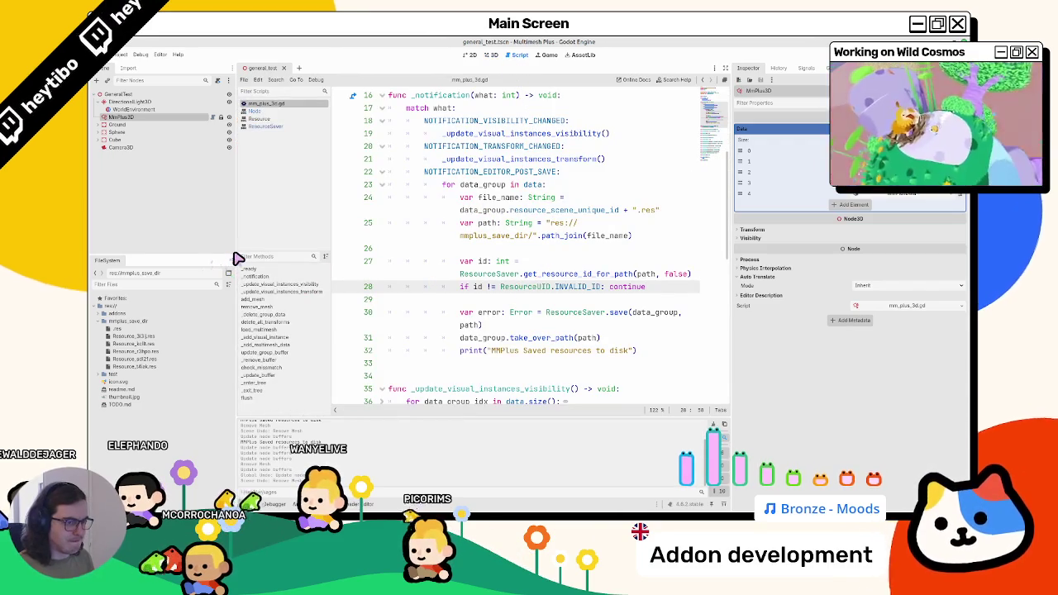
# - Review the loop's variables and open the Resource docs for resource_scene_unique_id on line 24
pyautogui.moveTo(238, 259); pyautogui.dragTo(151, 258)
pyautogui.moveTo(455, 248); pyautogui.dragTo(461, 236)
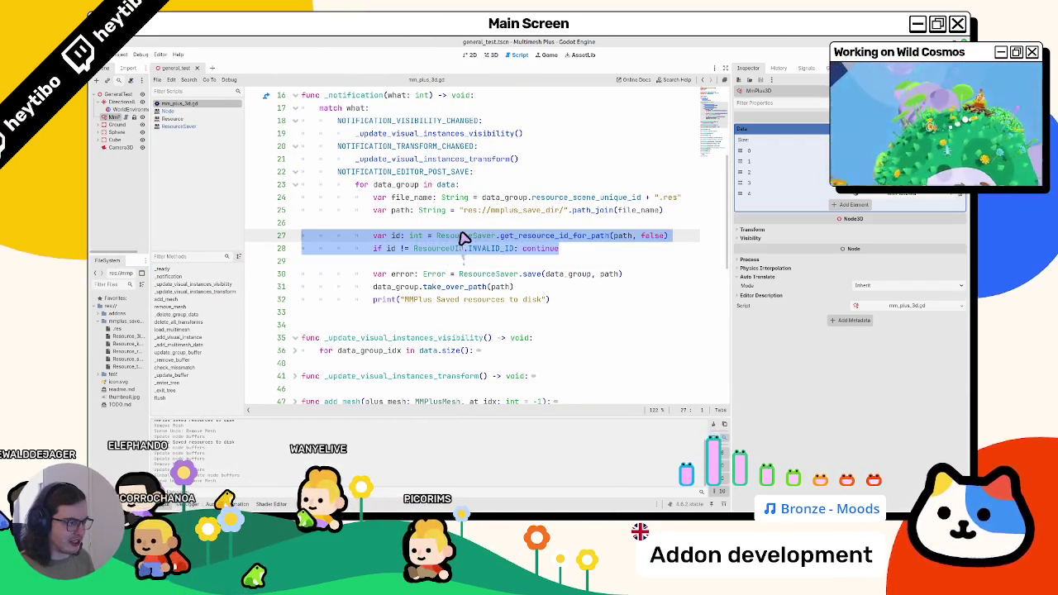
pyautogui.click(417, 262)
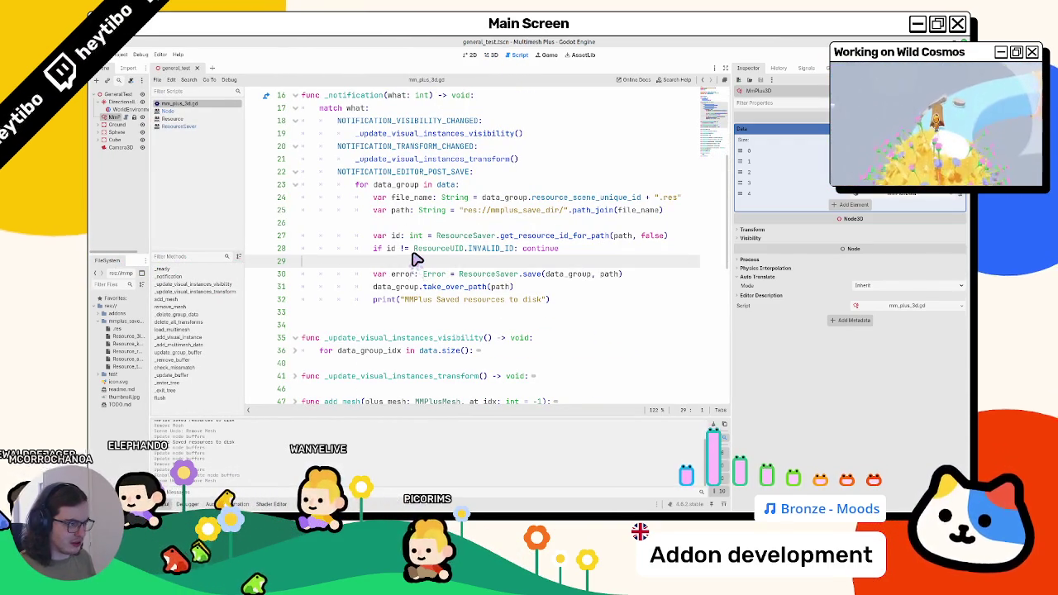
pyautogui.doubleClick(624, 236)
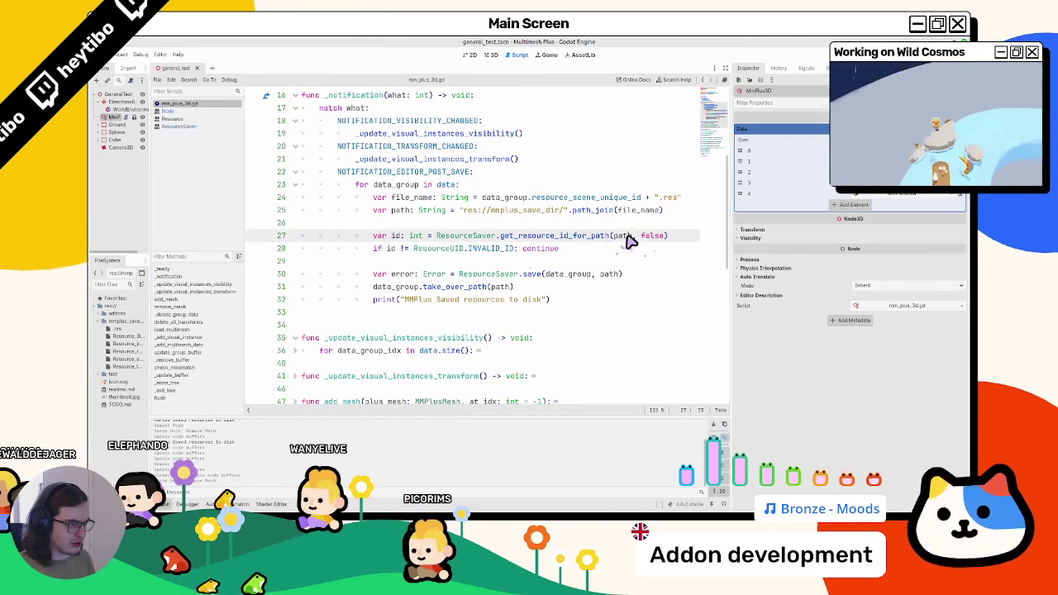
pyautogui.doubleClick(637, 210)
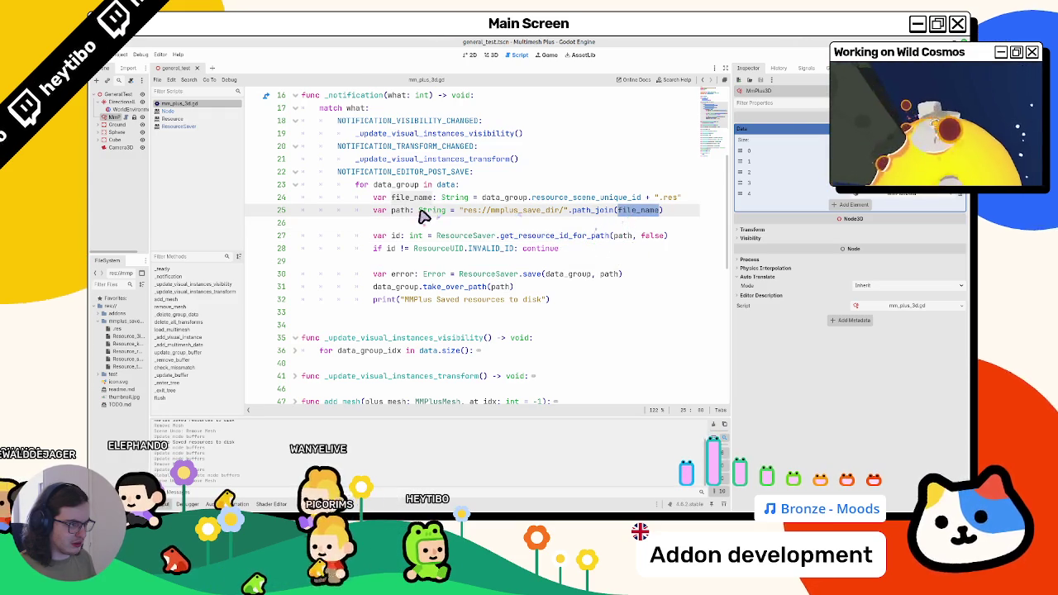
pyautogui.doubleClick(505, 198)
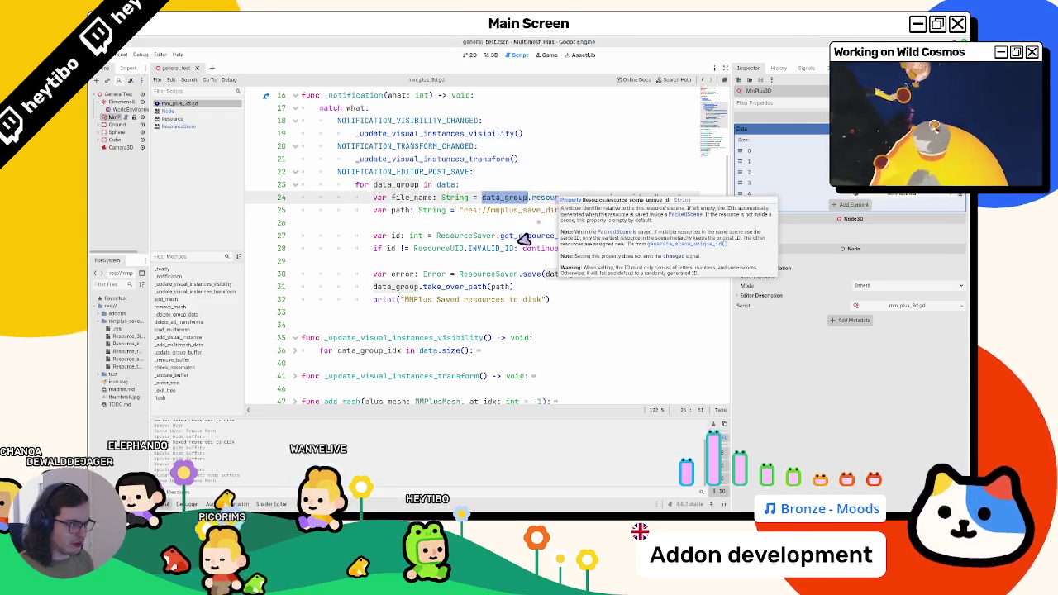
pyautogui.click(395, 186)
pyautogui.doubleClick(396, 187)
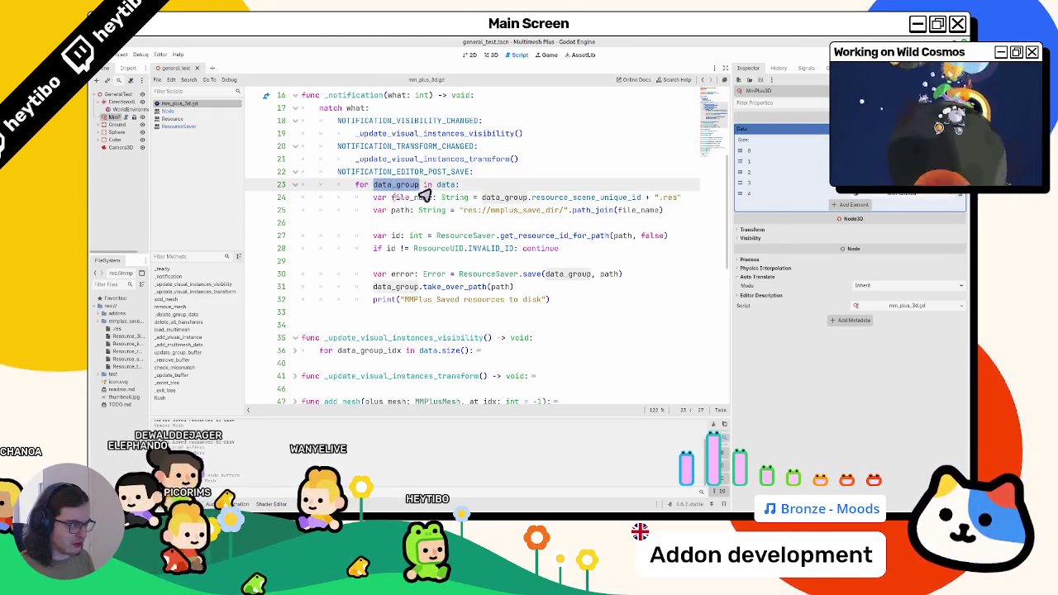
pyautogui.doubleClick(585, 200)
pyautogui.keyDown('ctrl'); pyautogui.click(581, 202); pyautogui.keyUp('ctrl')
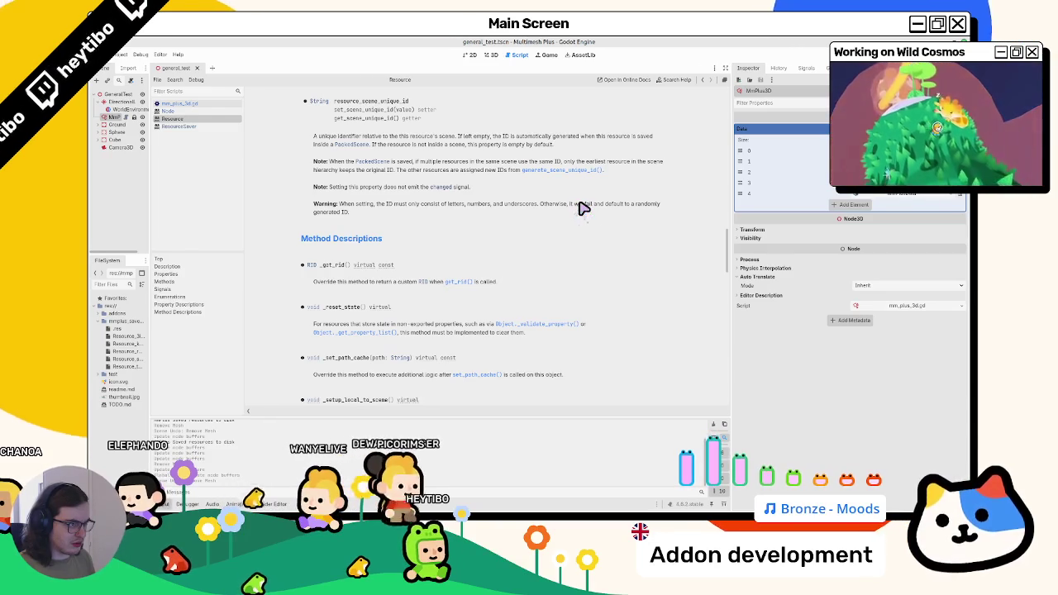
pyautogui.scroll(3, 539, 195)
pyautogui.scroll(2, 510, 212)
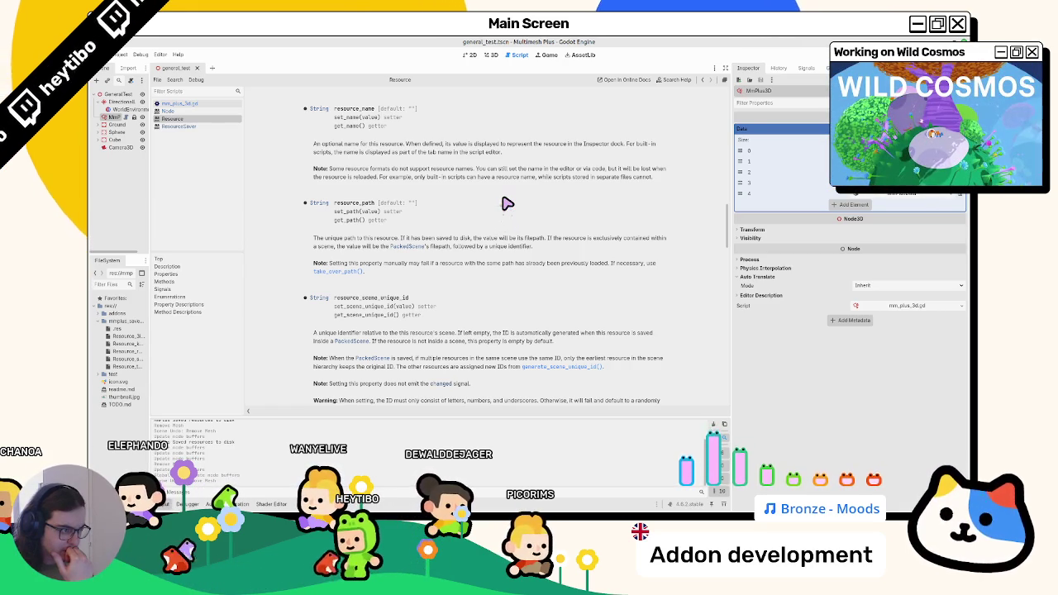
pyautogui.moveTo(382, 263); pyautogui.dragTo(393, 283)
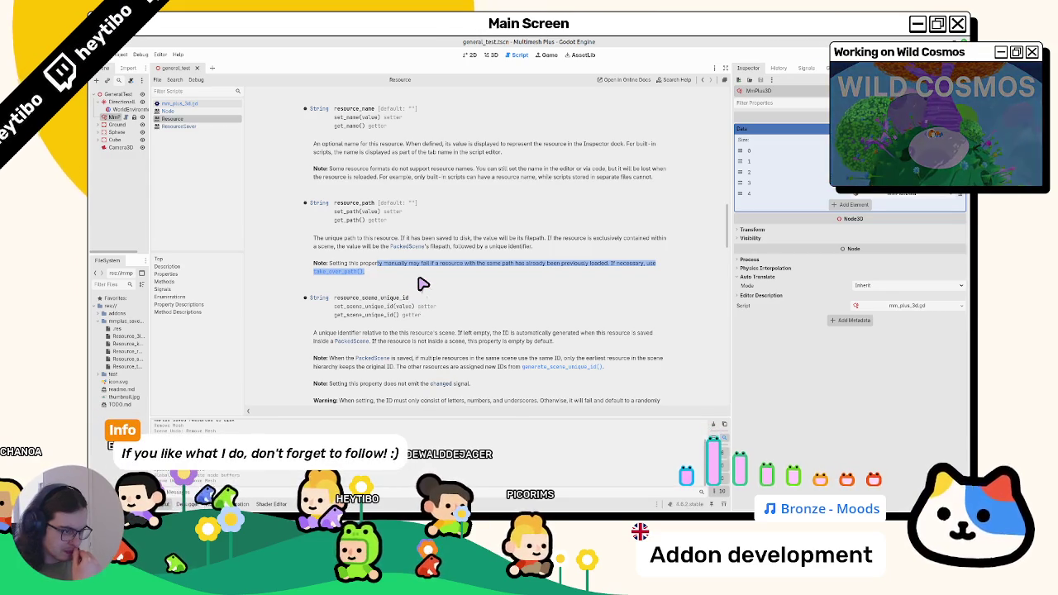
pyautogui.scroll(2, 420, 284)
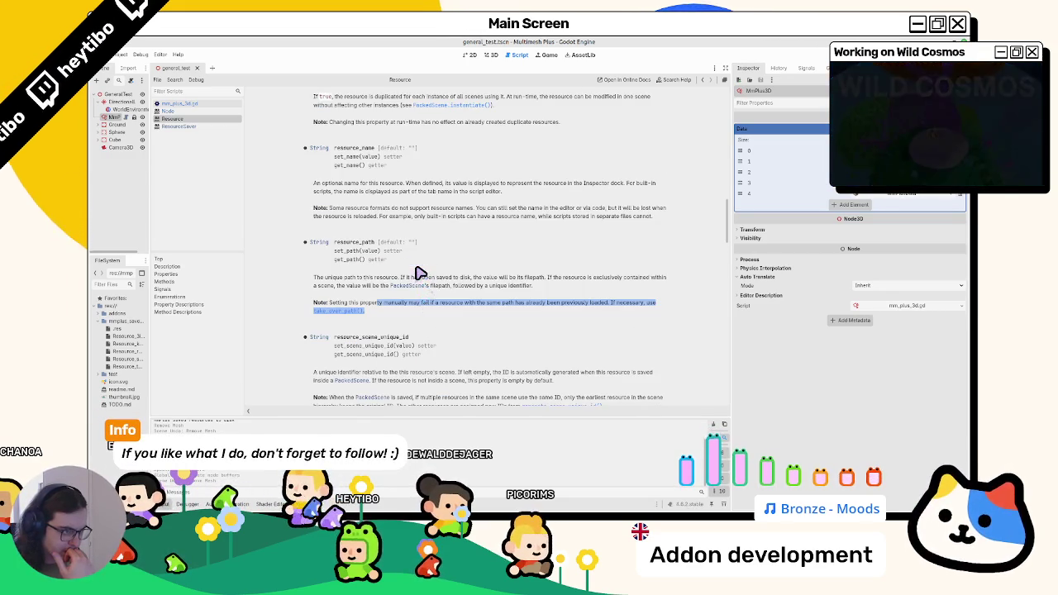
pyautogui.hotkey('alt', 'Left')
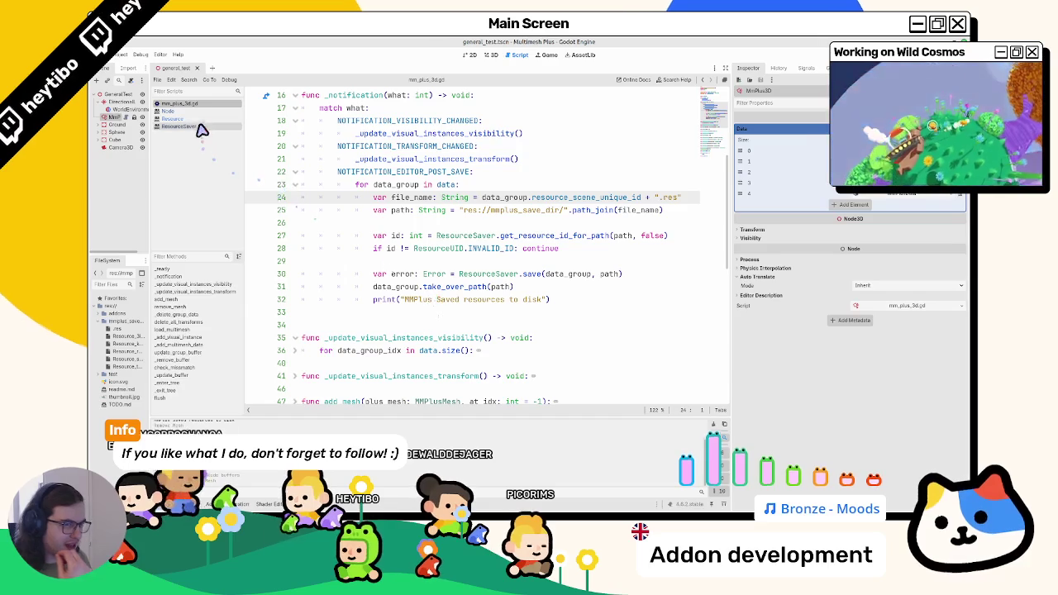
pyautogui.click(200, 120)
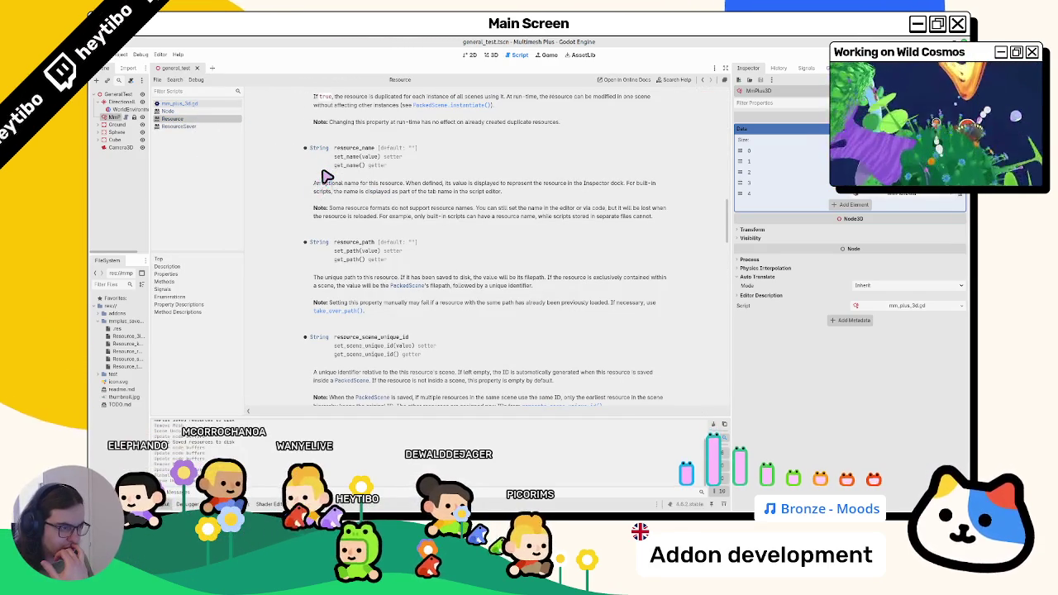
pyautogui.scroll(3, 327, 176)
pyautogui.scroll(-6, 329, 190)
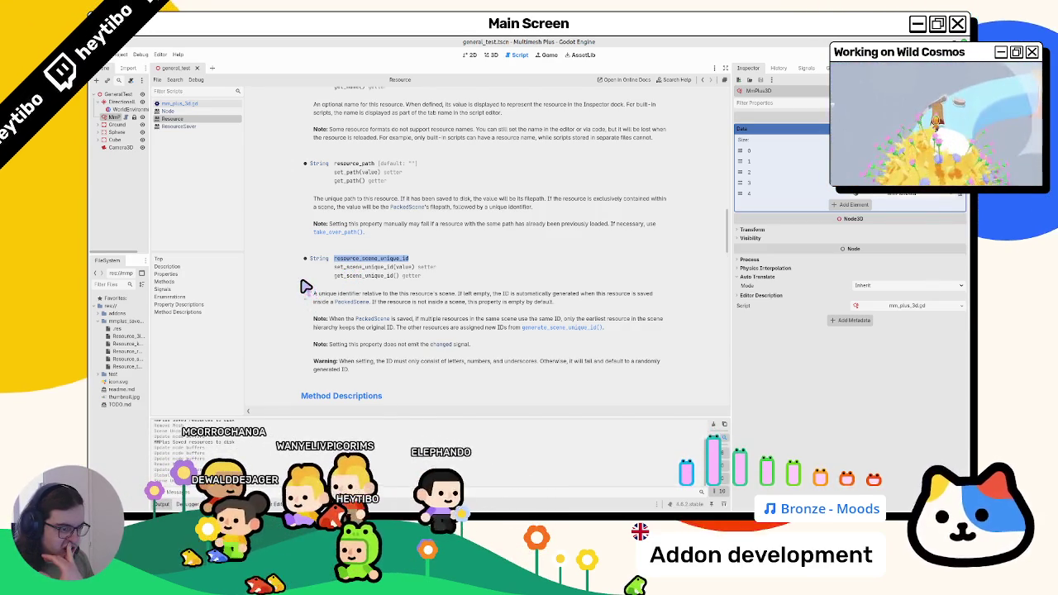
# - Scroll the Resource docs to the generate_scene_unique_id method description and select its name
pyautogui.scroll(-4, 306, 285)
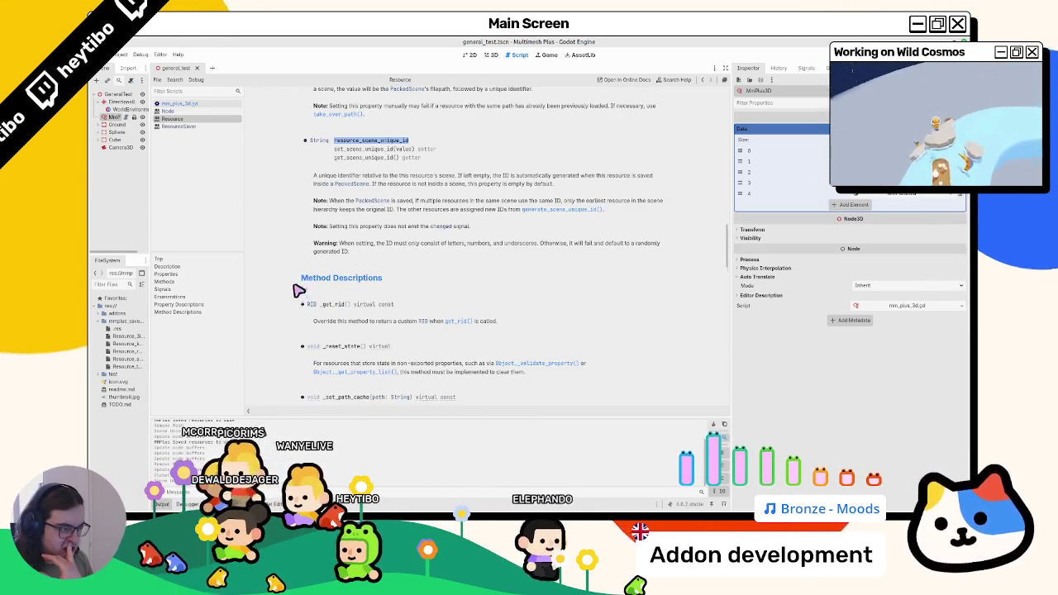
pyautogui.scroll(-1, 300, 289)
pyautogui.scroll(-3, 298, 288)
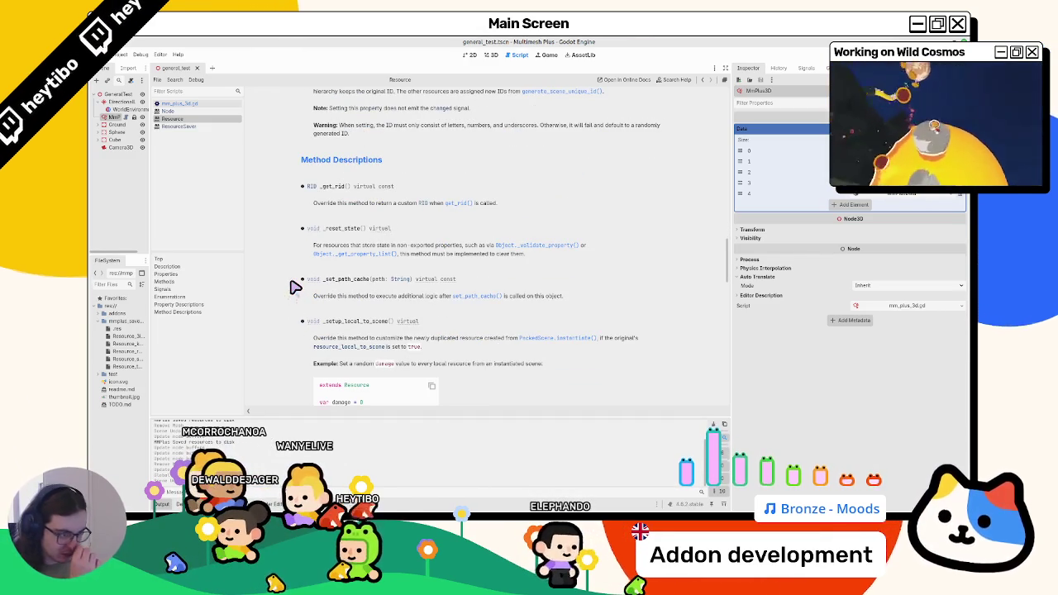
pyautogui.scroll(-4, 293, 286)
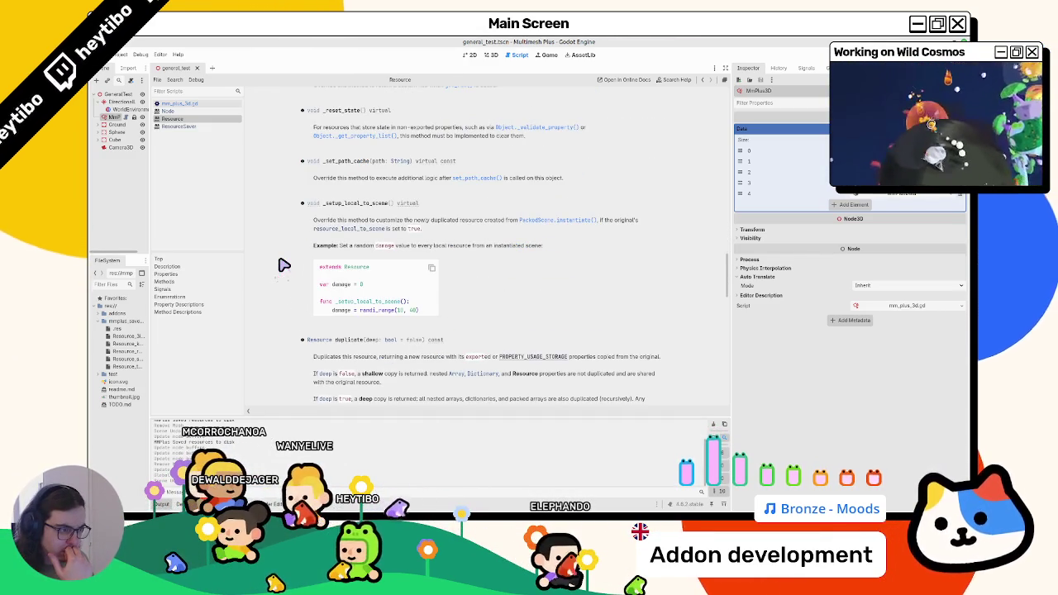
pyautogui.scroll(-9, 284, 265)
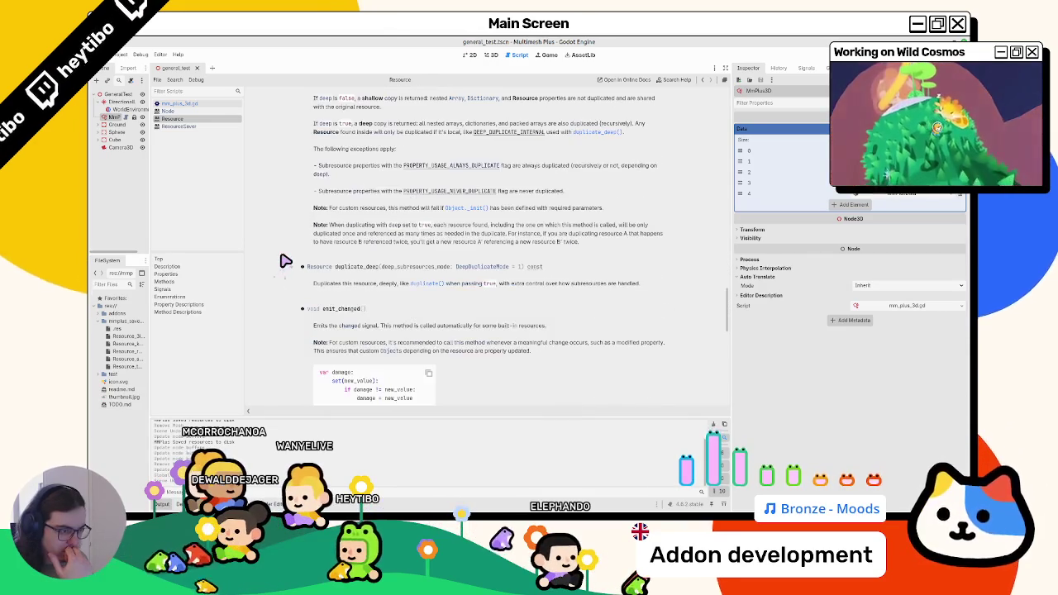
pyautogui.scroll(-9, 285, 261)
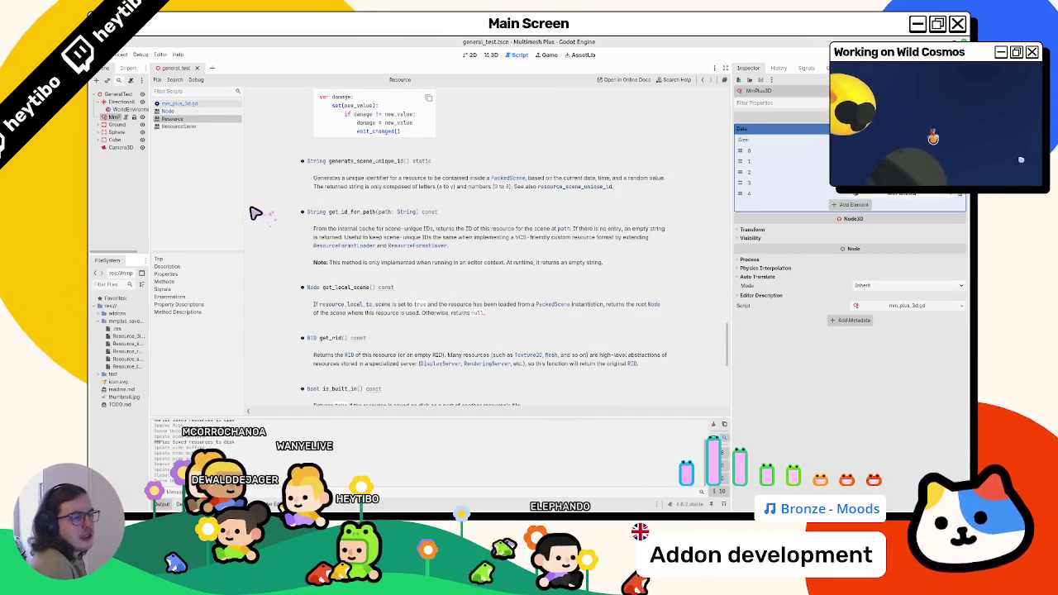
pyautogui.moveTo(366, 177); pyautogui.dragTo(374, 199)
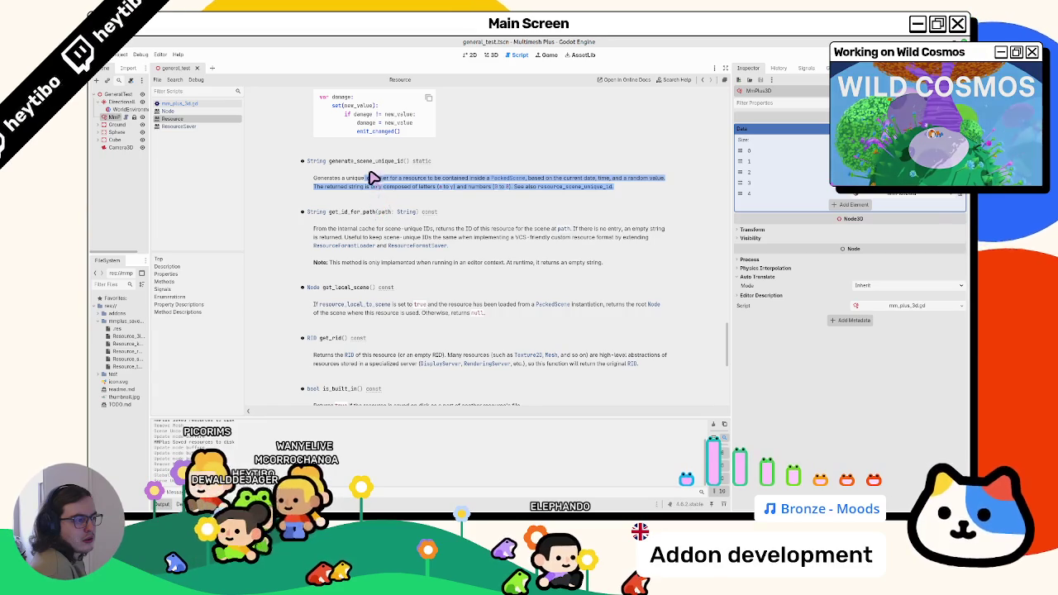
pyautogui.click(373, 176)
pyautogui.doubleClick(364, 161)
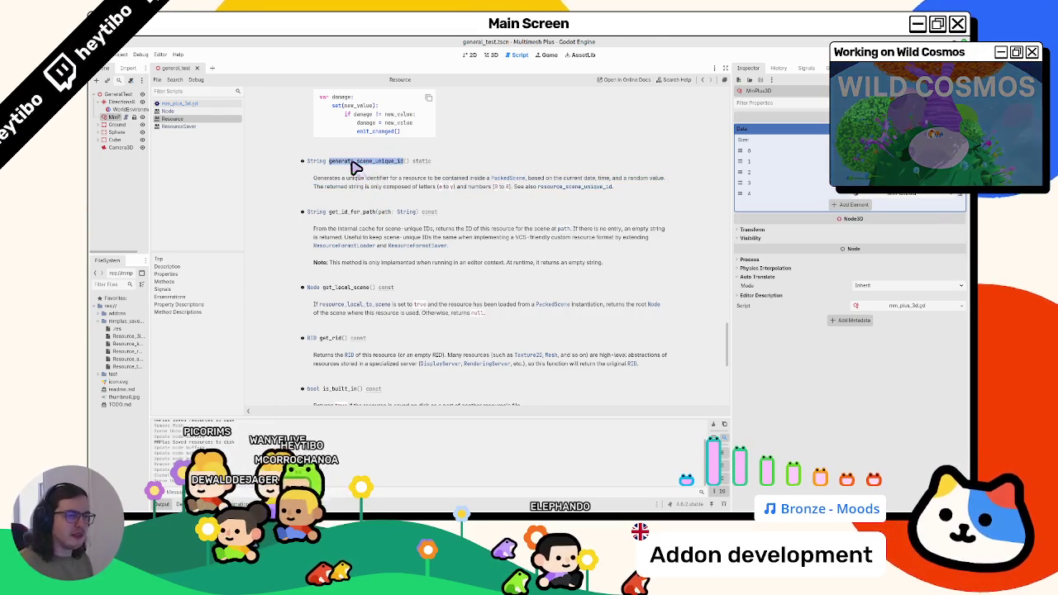
pyautogui.click(225, 105)
# - Add print(data_group.generate_scene_unique_id()) on line 24 and paste that call over resource_scene_unique_id on line 25
pyautogui.click(509, 185)
pyautogui.press('Return')
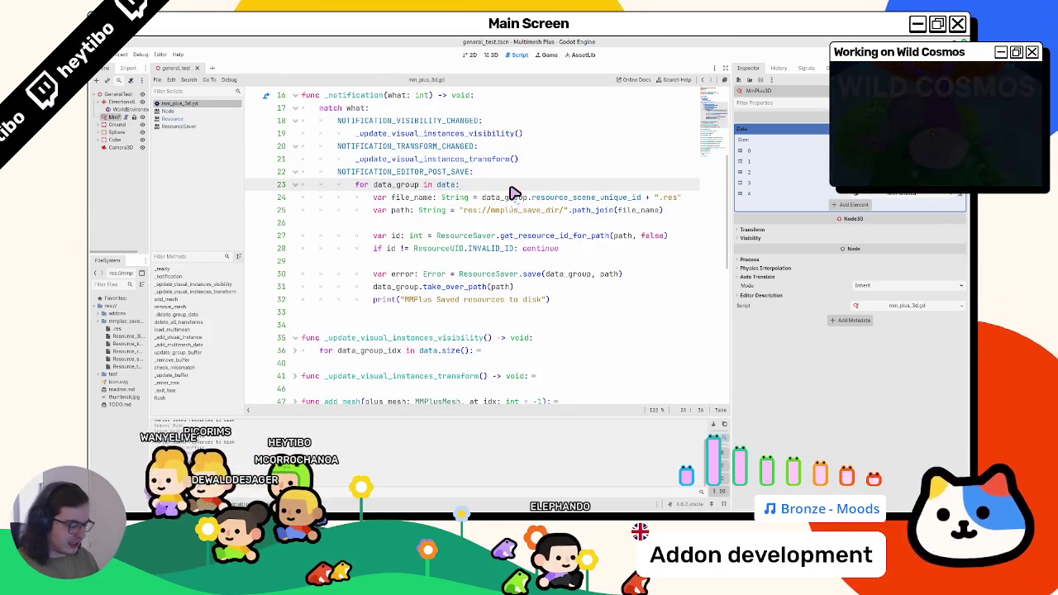
pyautogui.write('print(')
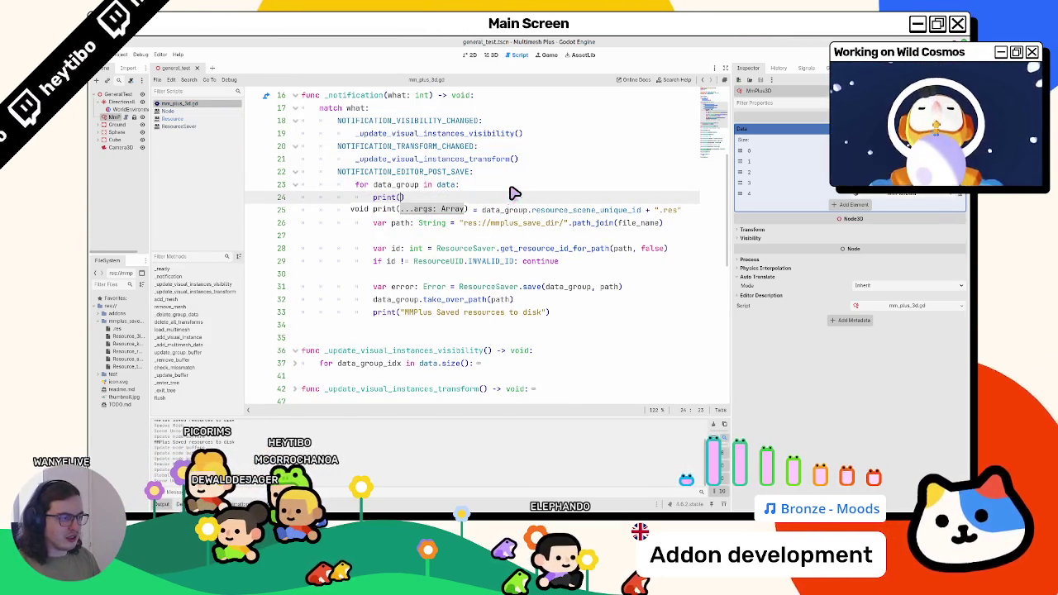
pyautogui.write('dat')
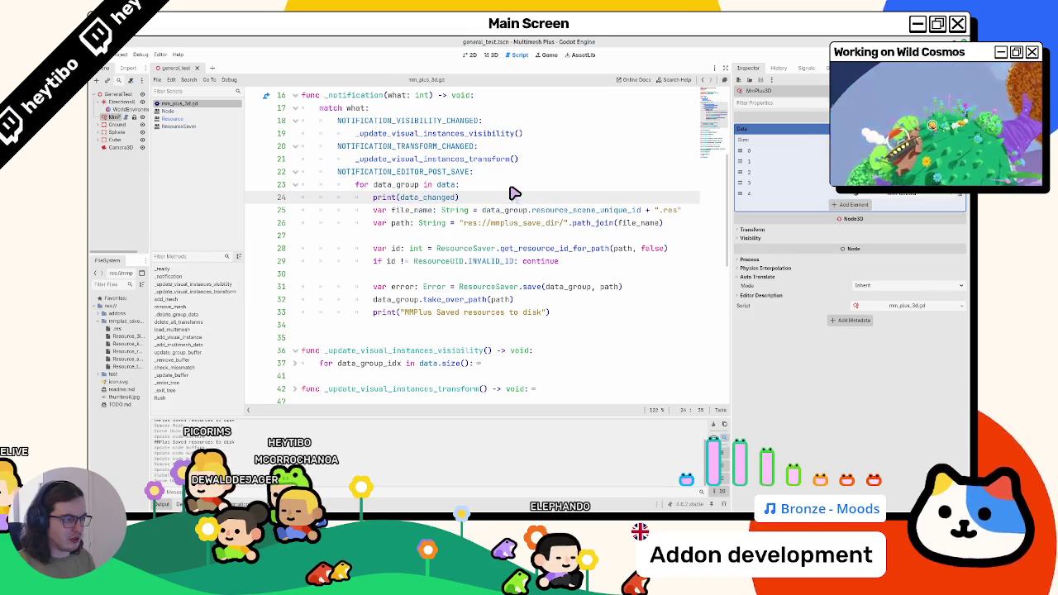
pyautogui.write('a_group.ge')
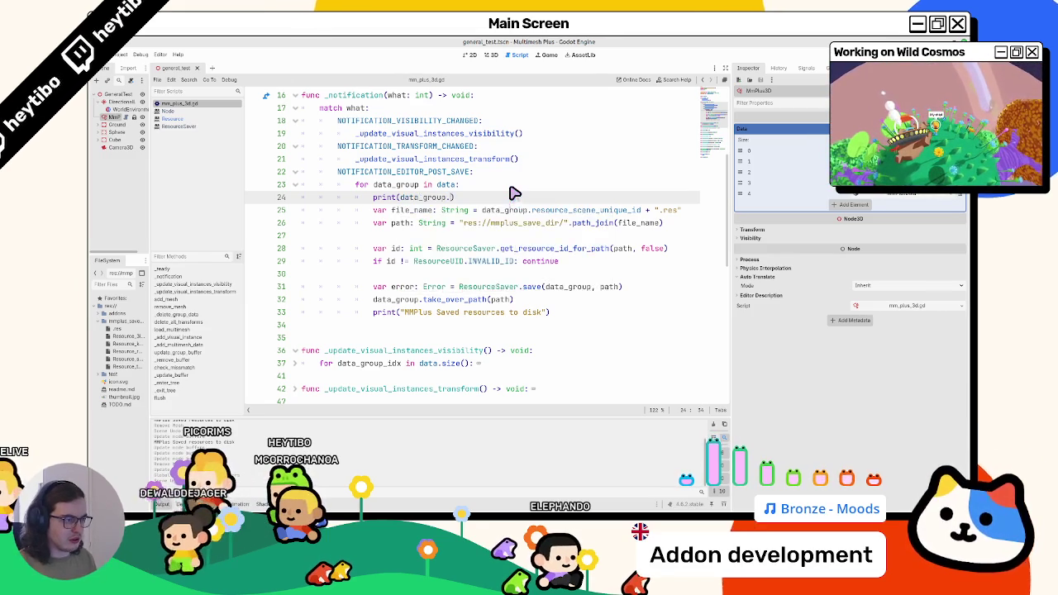
pyautogui.press('Return')
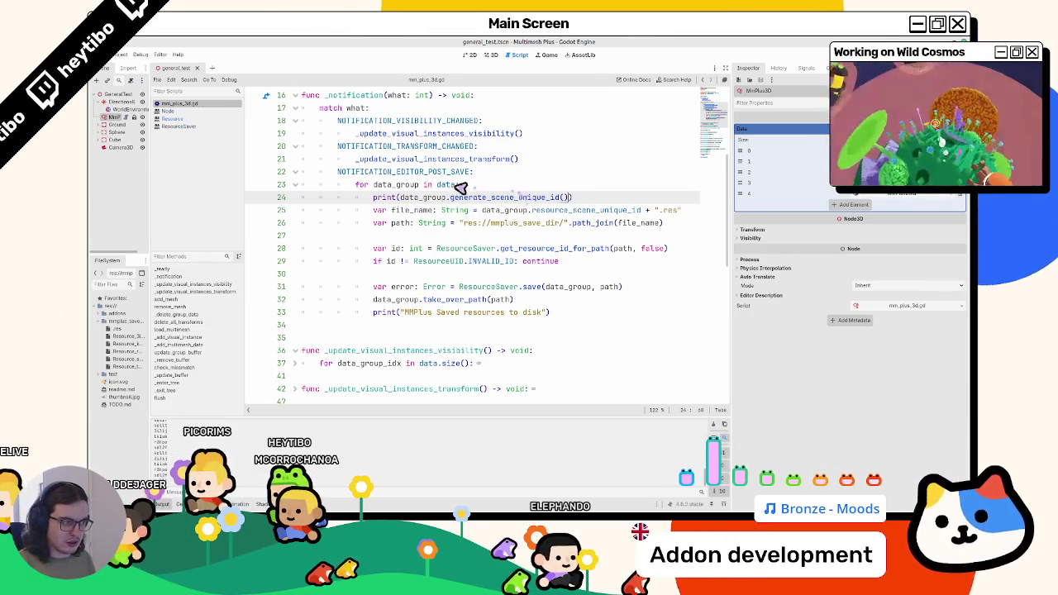
pyautogui.moveTo(400, 198); pyautogui.dragTo(562, 197)
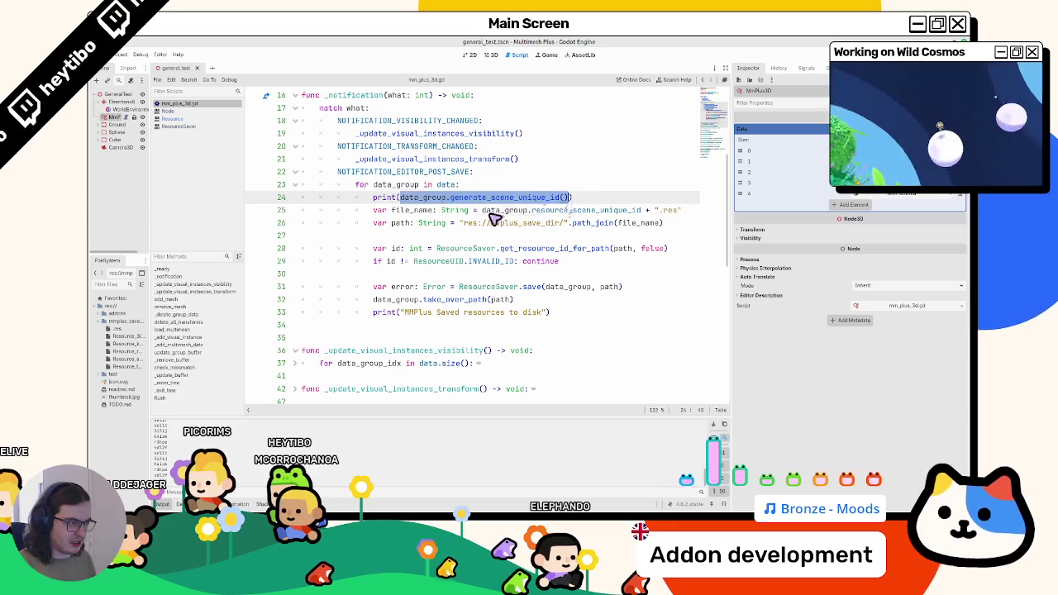
pyautogui.moveTo(482, 210); pyautogui.dragTo(636, 217)
pyautogui.write('data_group.generate_scene_unique_id()')
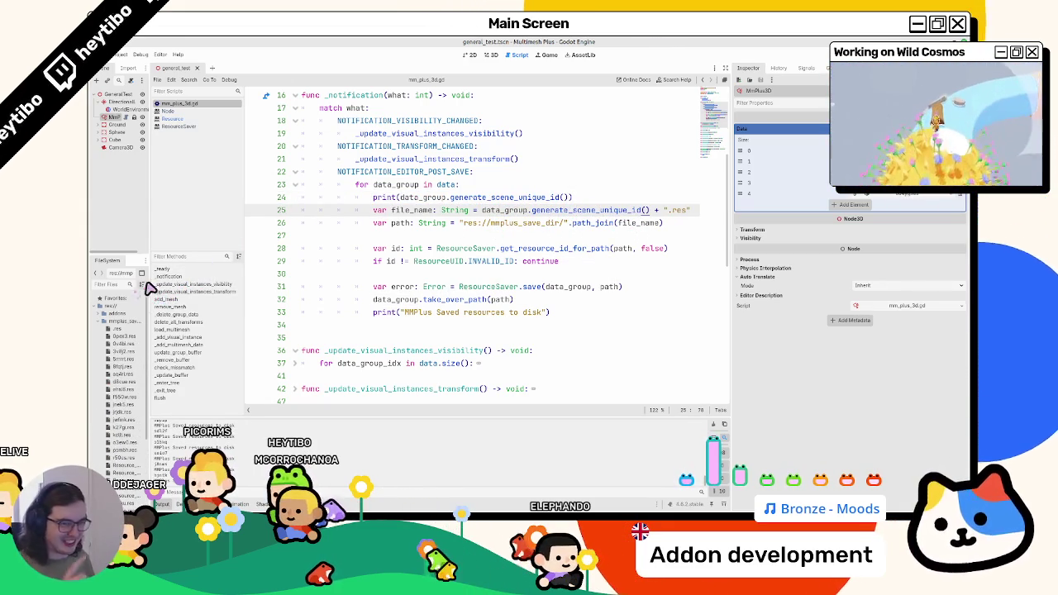
# - Delete the old .res files from mmplus_save_dir and save to regenerate five data files
pyautogui.moveTo(153, 288); pyautogui.dragTo(286, 289)
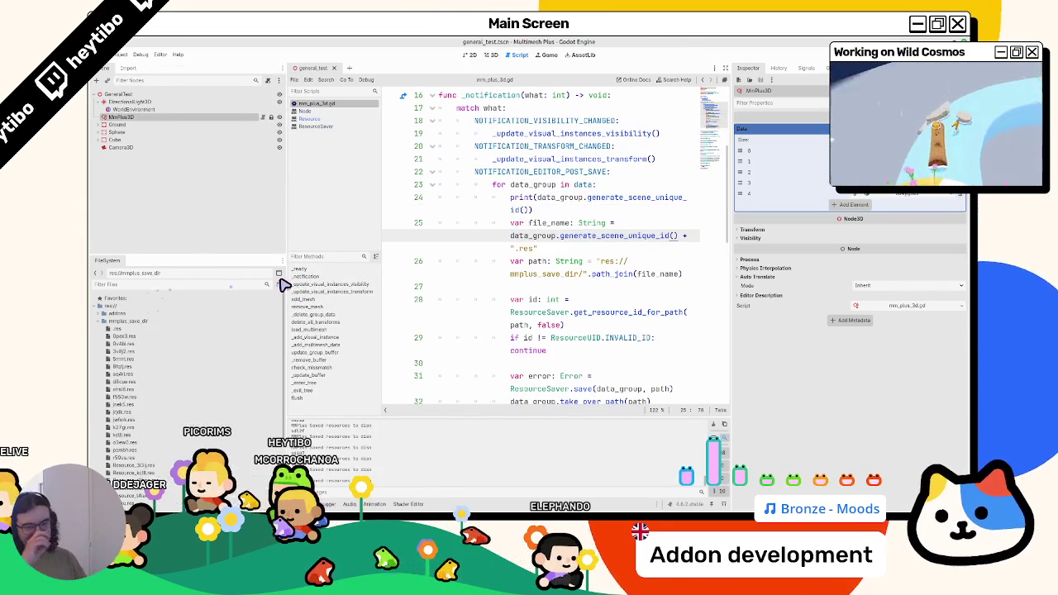
pyautogui.click(130, 339)
pyautogui.keyDown('shift'); pyautogui.click(136, 452); pyautogui.keyUp('shift')
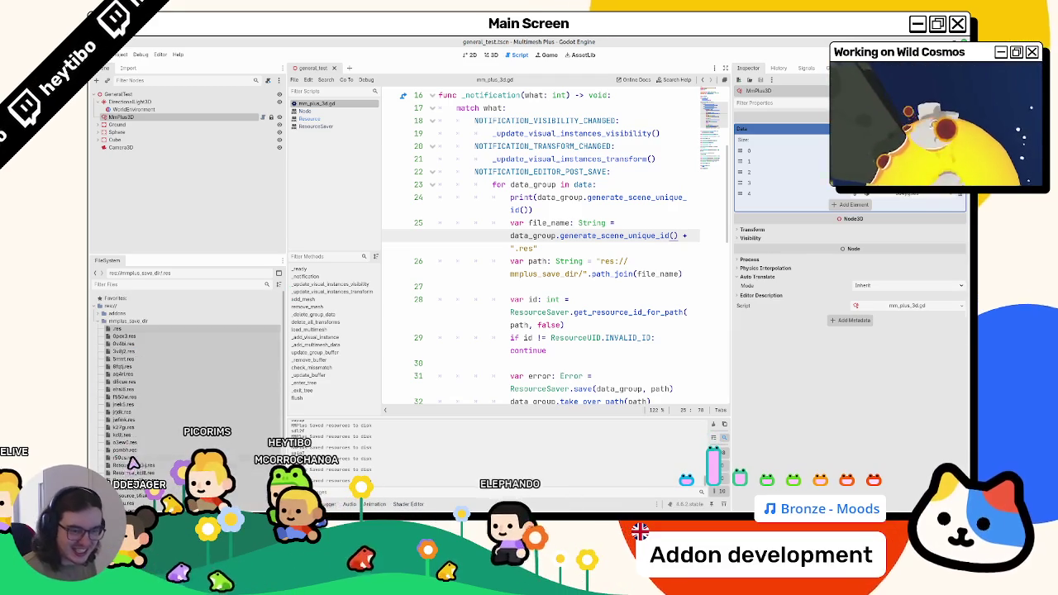
pyautogui.press('Delete')
pyautogui.press('Return')
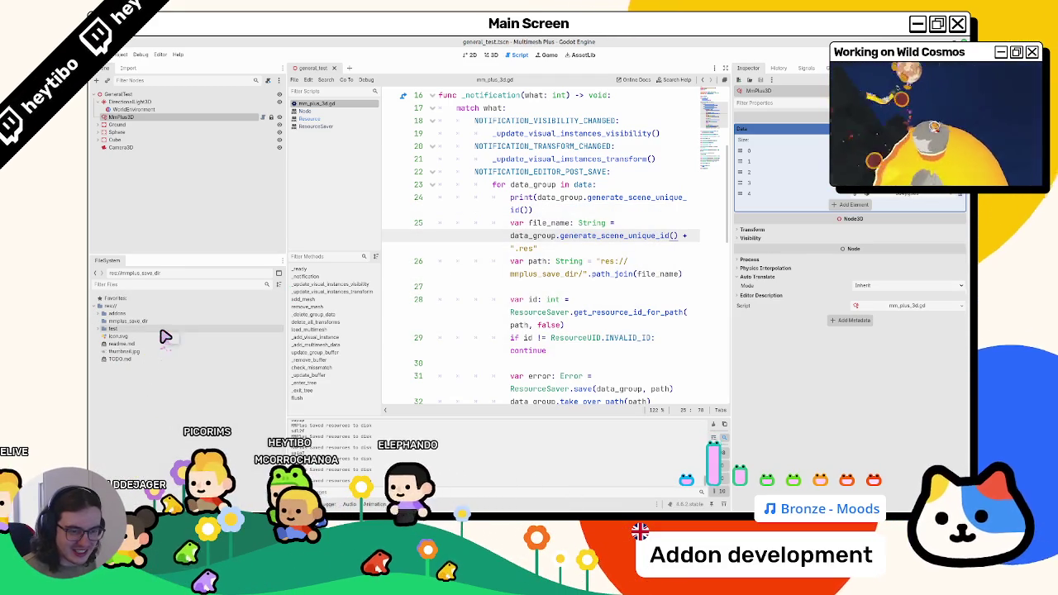
pyautogui.hotkey('ctrl', 's')
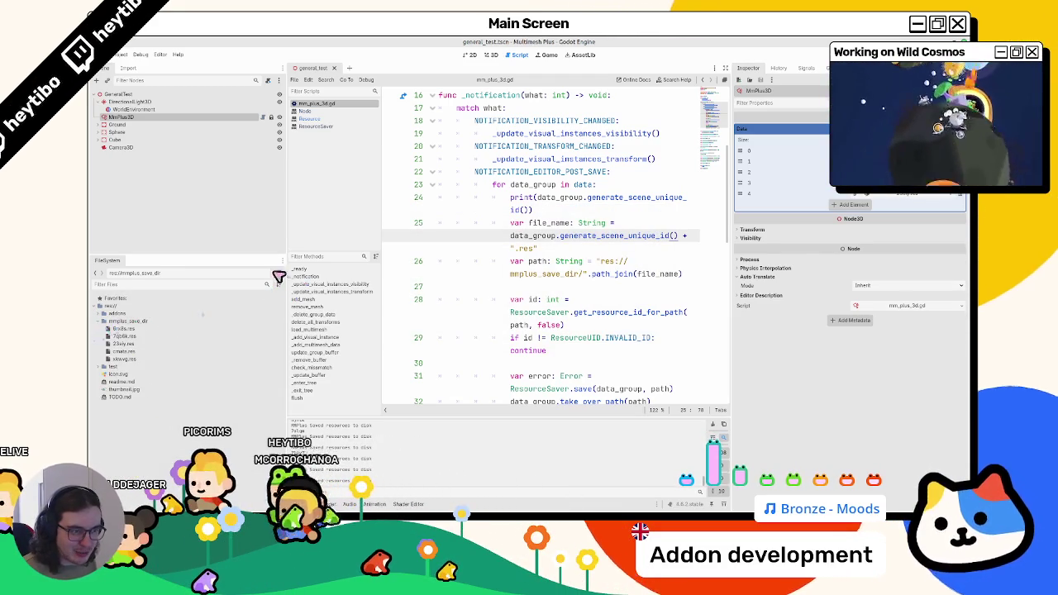
# - Widen the code editor and return to the generate_scene_unique_id call on line 25
pyautogui.moveTo(289, 269); pyautogui.dragTo(184, 269)
pyautogui.click(425, 285)
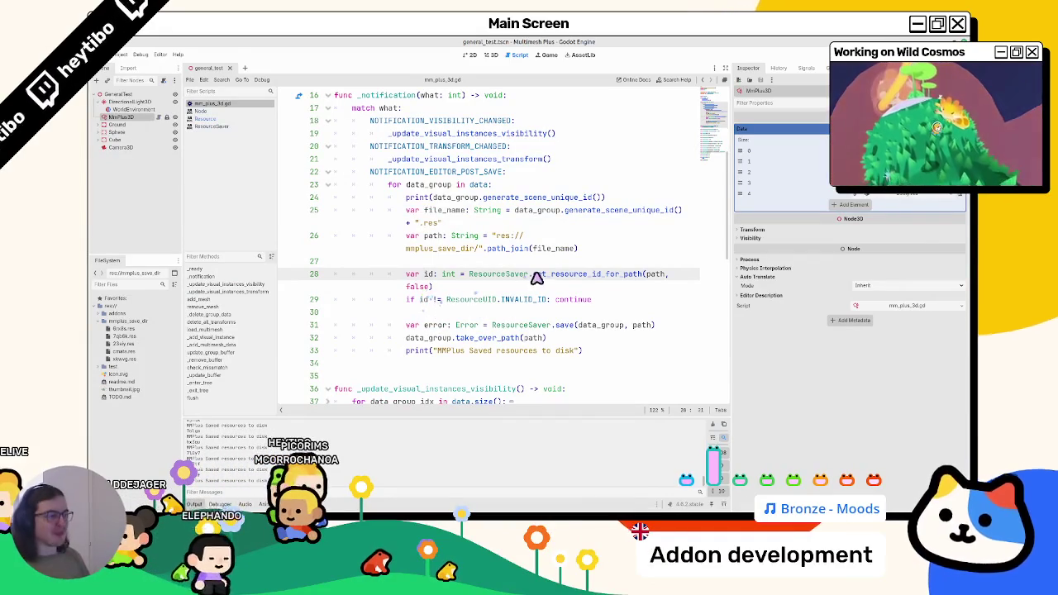
pyautogui.hotkey('ctrl', 'z')
pyautogui.press('Right')
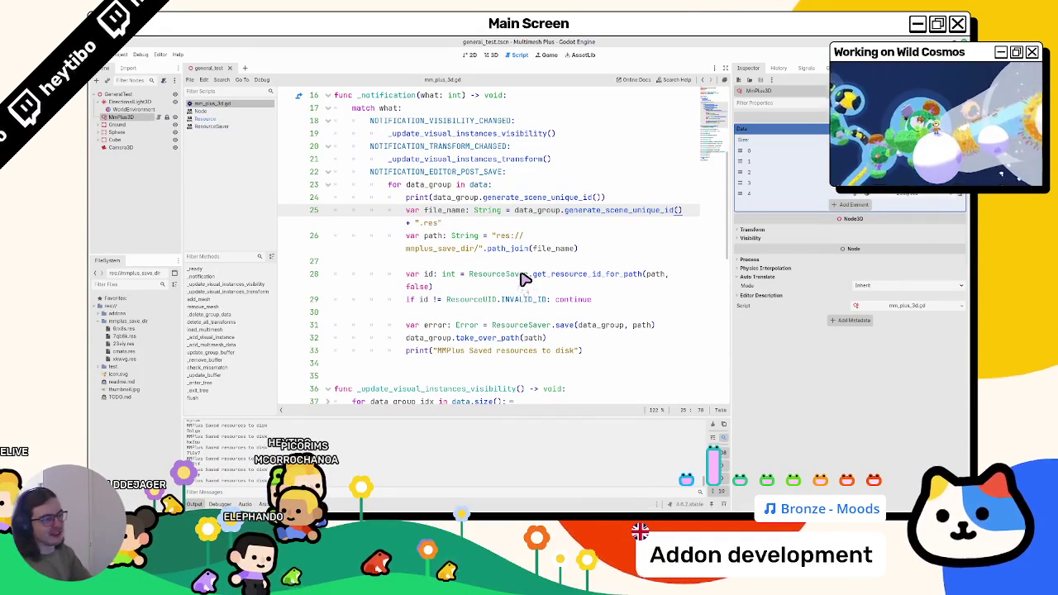
# - Check the Resource documentation for generate_scene_unique_id
pyautogui.keyDown('ctrl'); pyautogui.click(620, 212); pyautogui.keyUp('ctrl')
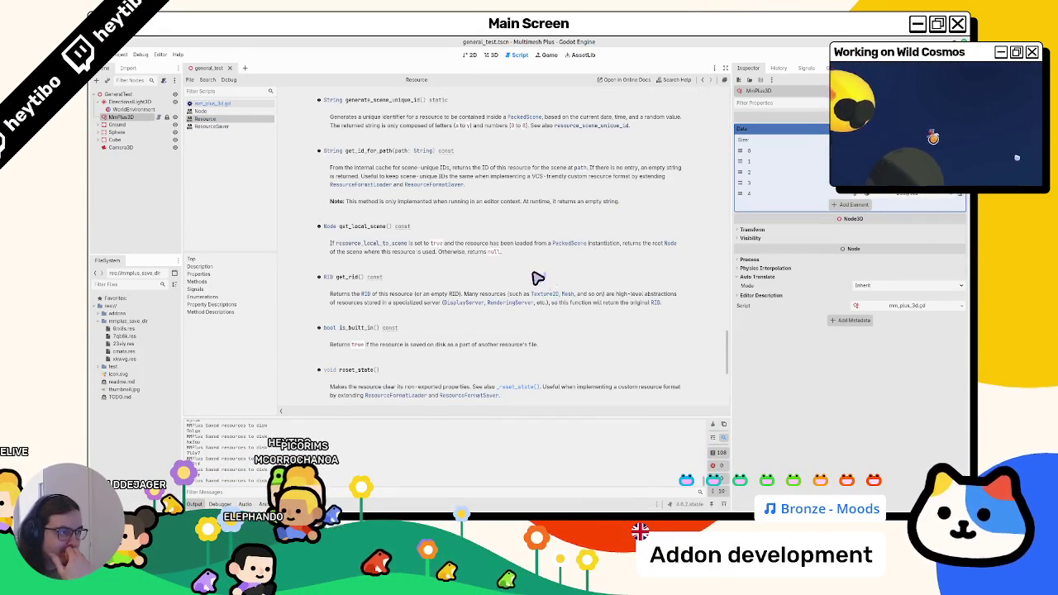
pyautogui.scroll(2, 529, 281)
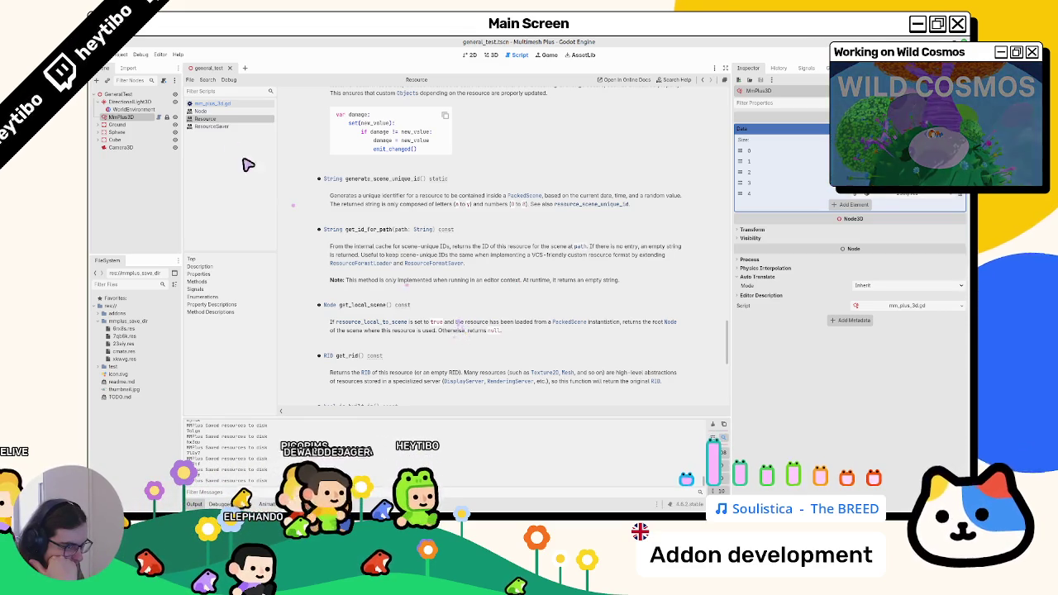
pyautogui.click(222, 105)
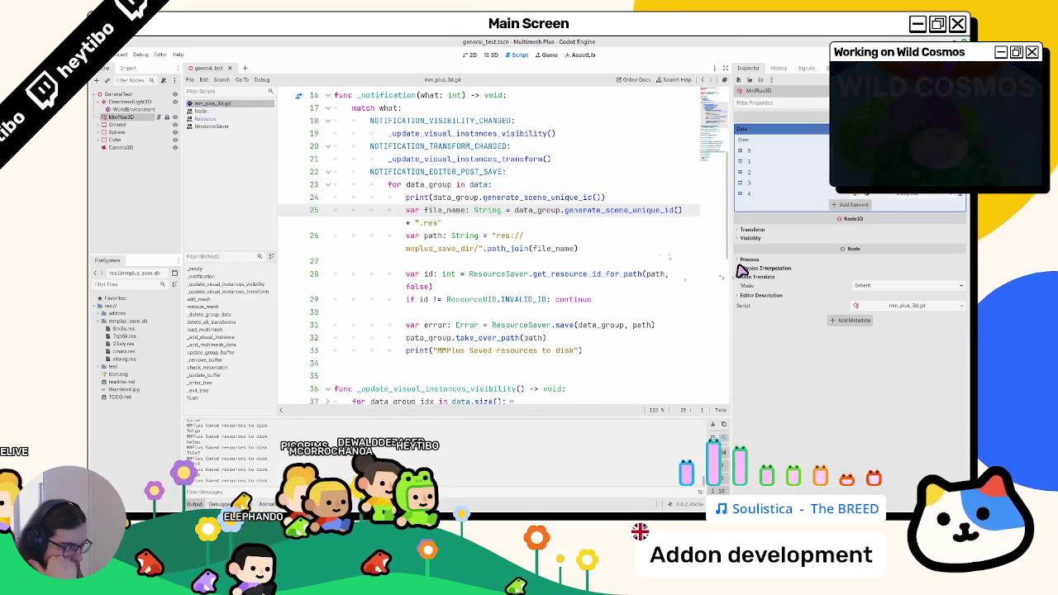
# - Delete the resource-id check on lines 28–29 and add a blank line after the print call
pyautogui.moveTo(730, 272)
pyautogui.mouseDown()
pyautogui.moveTo(948, 264)
pyautogui.moveTo(816, 267)
pyautogui.mouseUp()
pyautogui.moveTo(335, 248)
pyautogui.mouseDown()
pyautogui.moveTo(646, 250)
pyautogui.moveTo(587, 271)
pyautogui.mouseUp()
pyautogui.press('BackSpace')
pyautogui.press('BackSpace')
pyautogui.press('BackSpace')
pyautogui.click(632, 198)
pyautogui.press('Return')
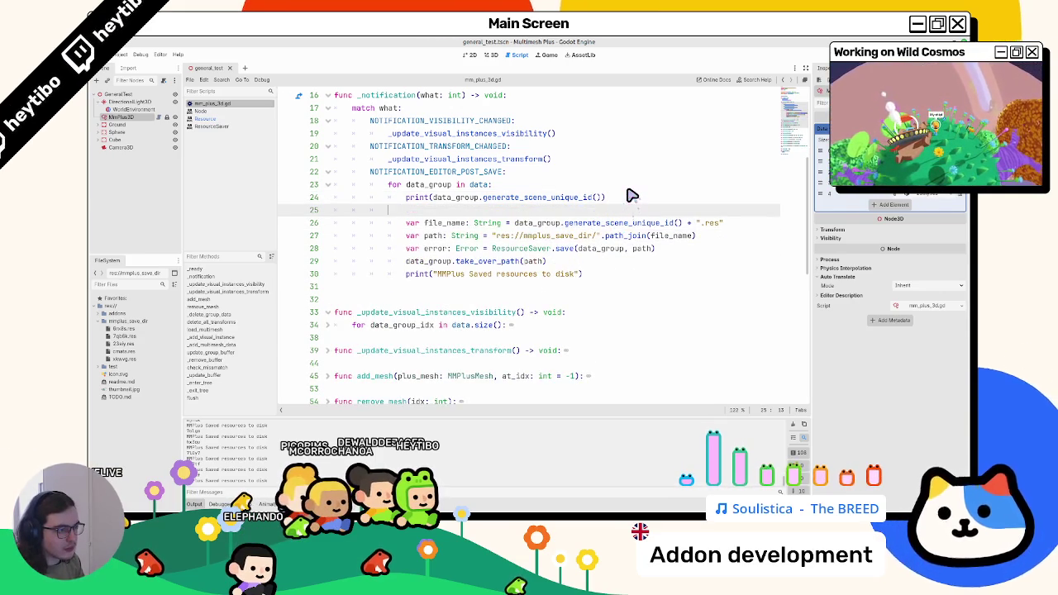
pyautogui.moveTo(559, 199)
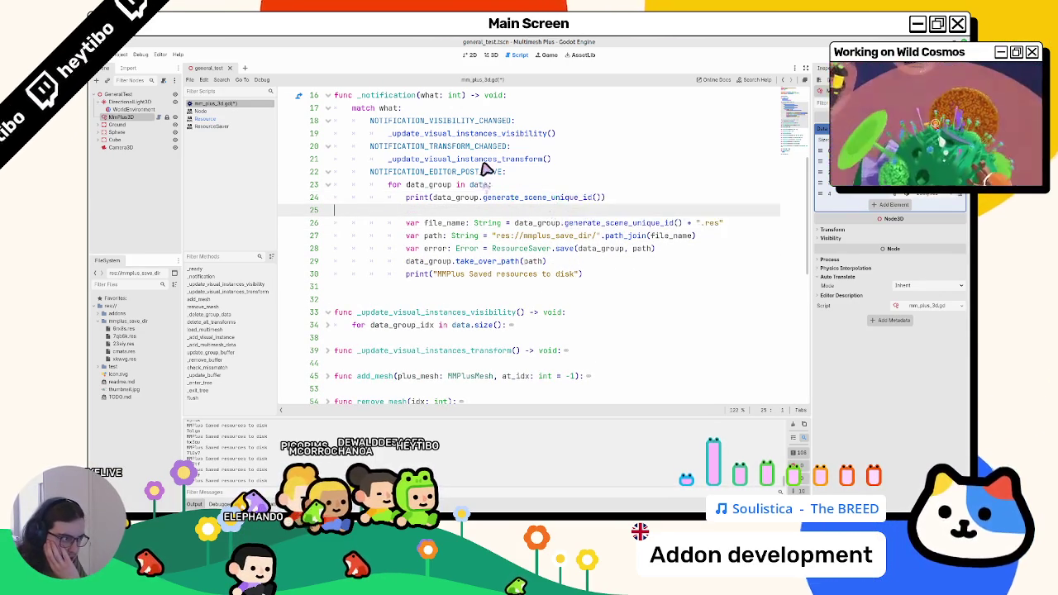
pyautogui.doubleClick(449, 224)
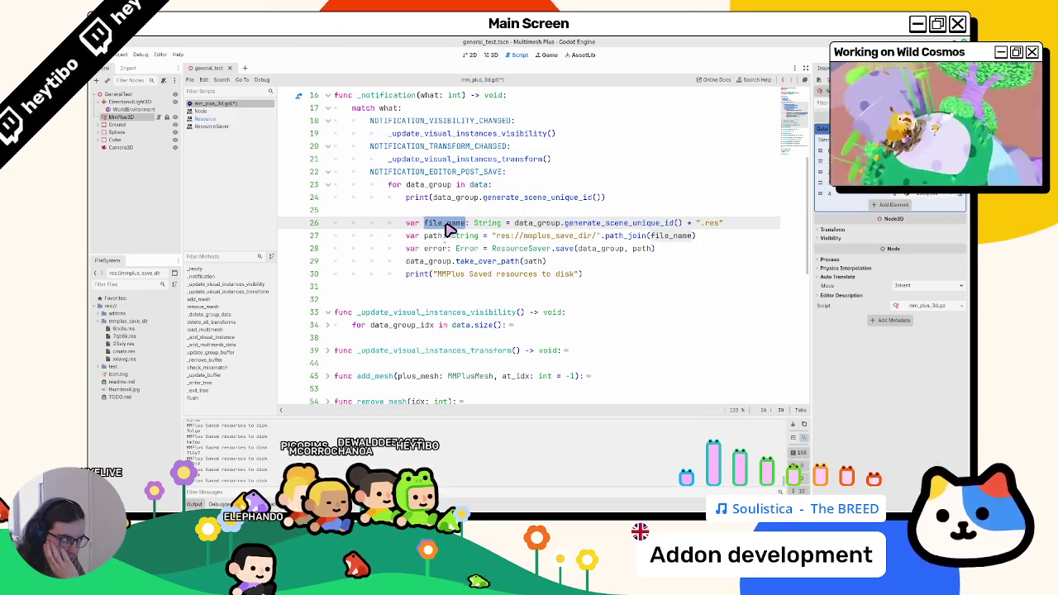
pyautogui.moveTo(447, 207)
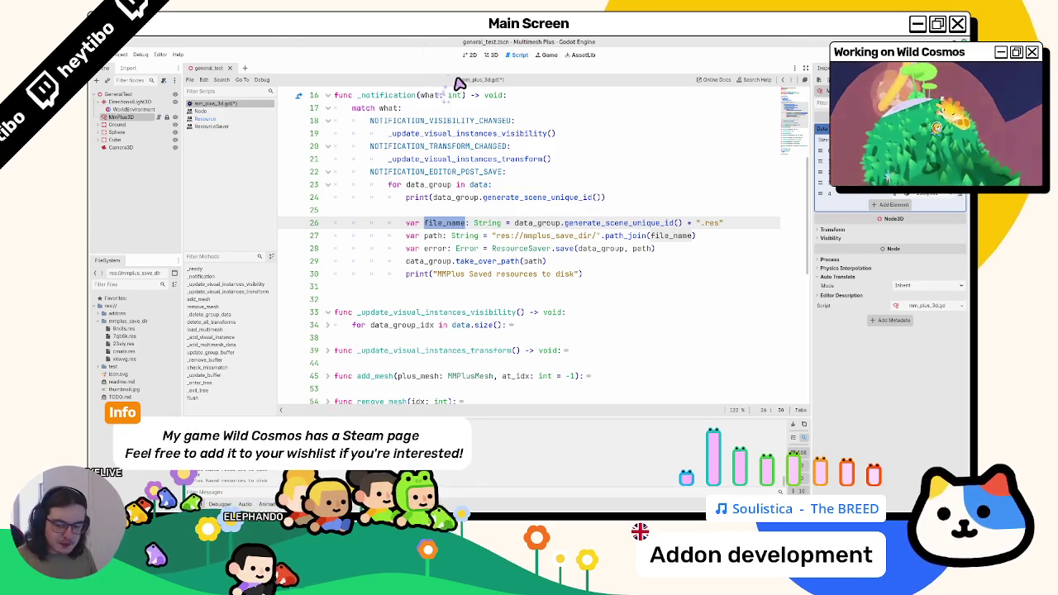
pyautogui.click(640, 200)
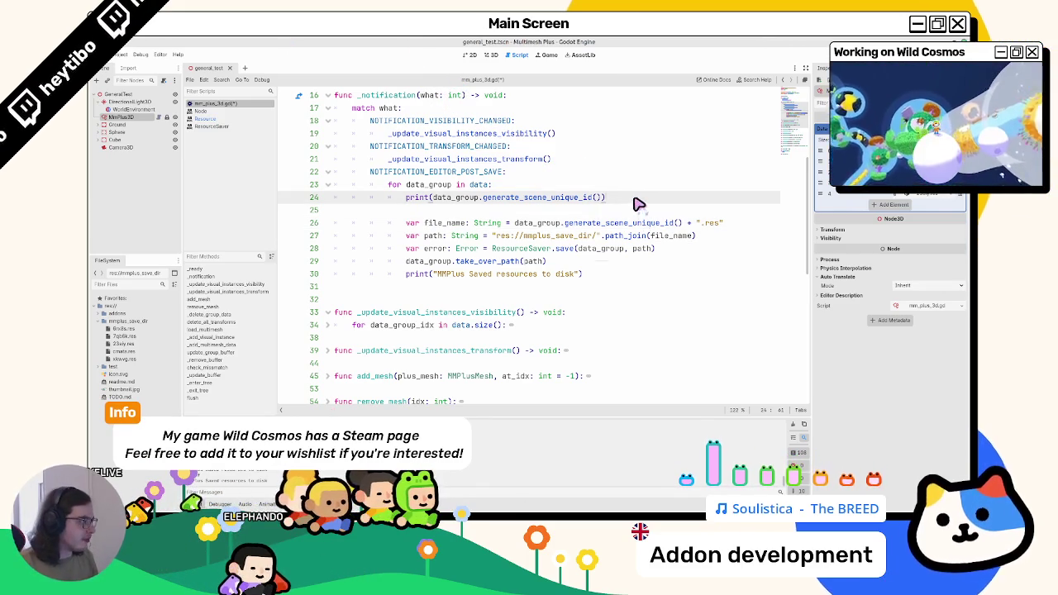
# - Save the scene and delete the stale .res files from mmplus_save_dir
pyautogui.hotkey('ctrl', 's')
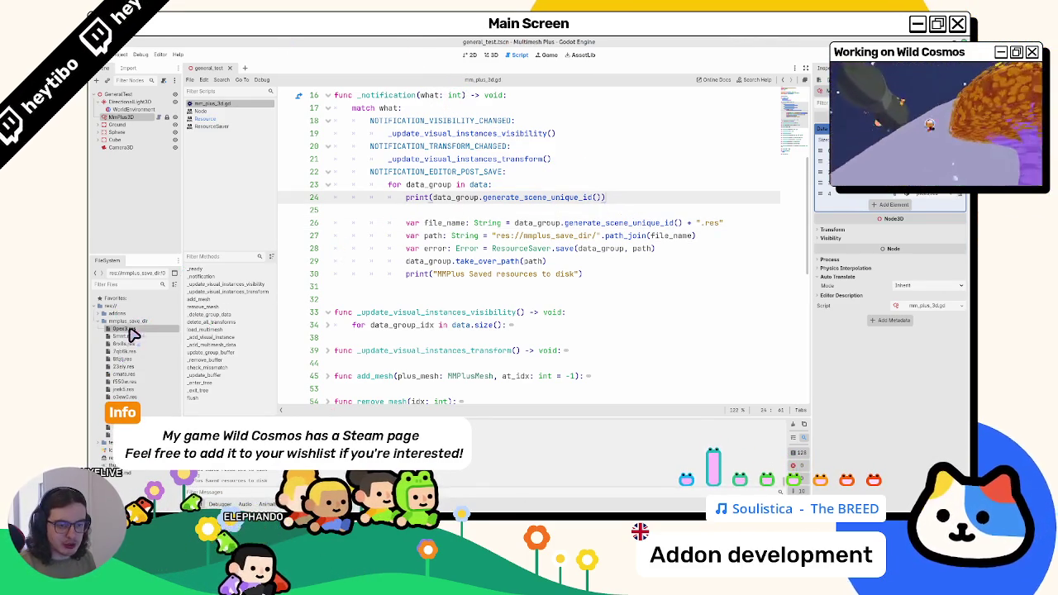
pyautogui.keyDown('shift'); pyautogui.click(124, 397); pyautogui.keyUp('shift')
pyautogui.press('Delete')
pyautogui.press('Return')
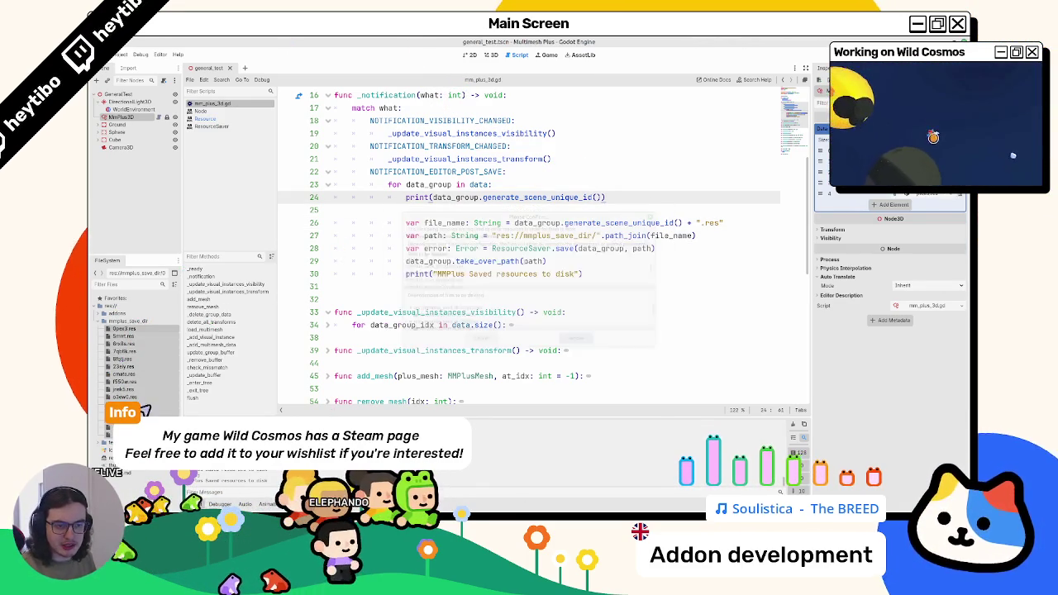
# - Expand mmplus_save_dir to confirm five .res files remain, then select generate_scene_unique_id on line 26
pyautogui.click(480, 251)
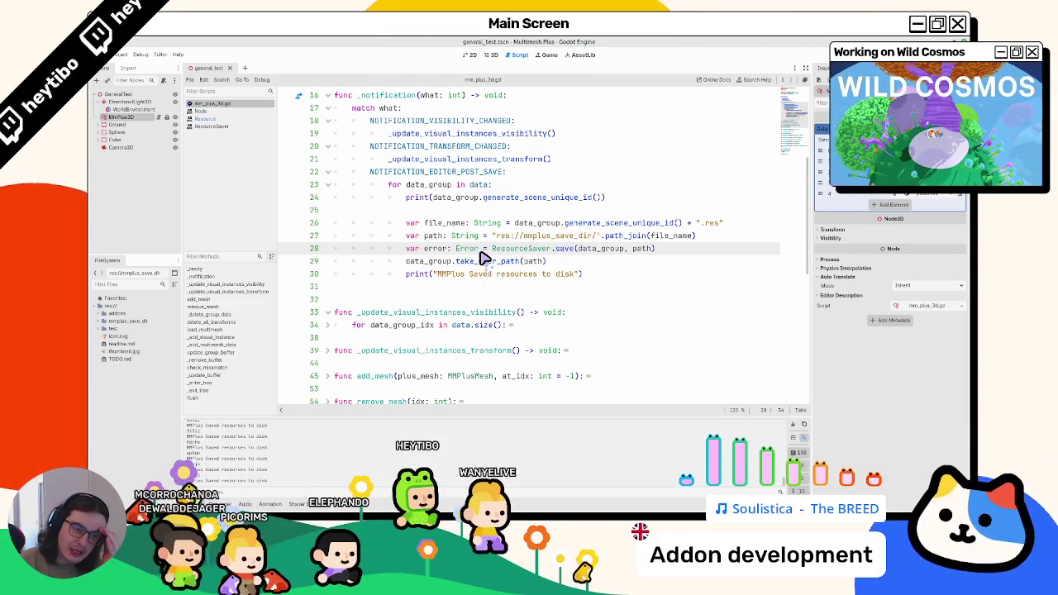
pyautogui.click(98, 321)
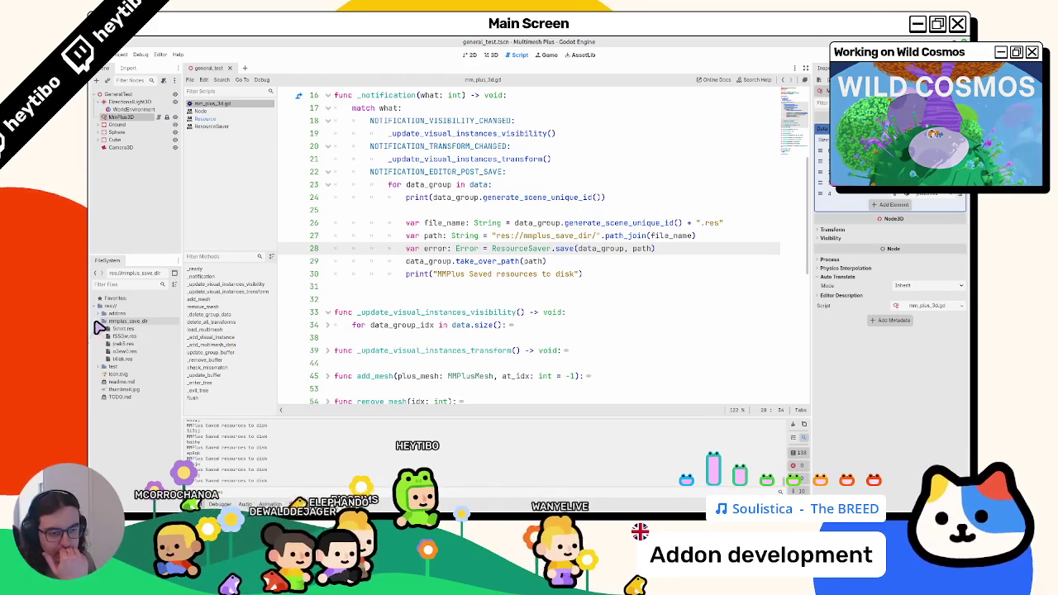
pyautogui.click(105, 329)
pyautogui.moveTo(110, 330); pyautogui.dragTo(614, 237)
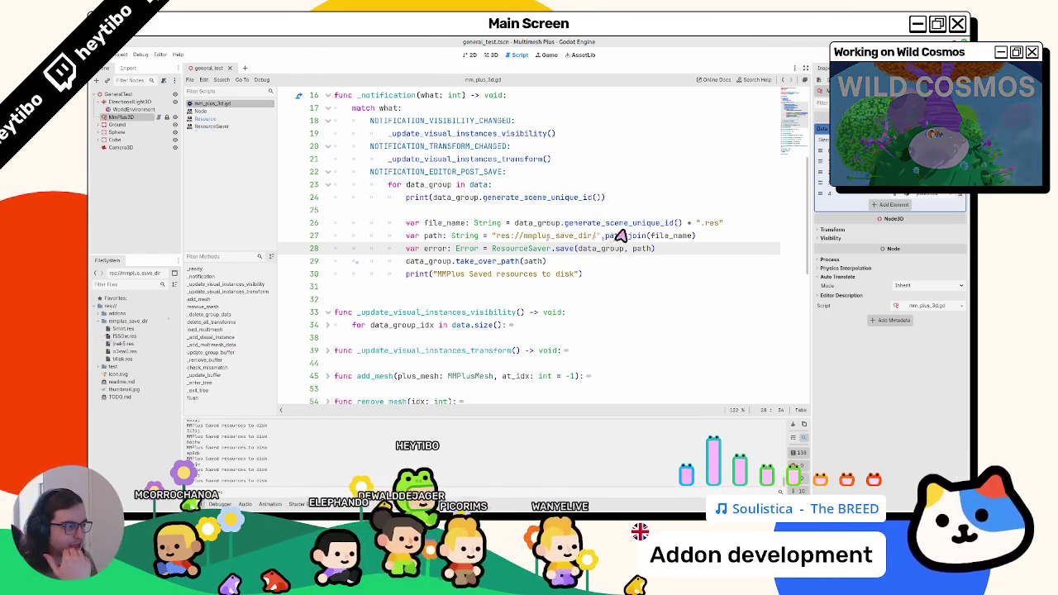
pyautogui.doubleClick(621, 223)
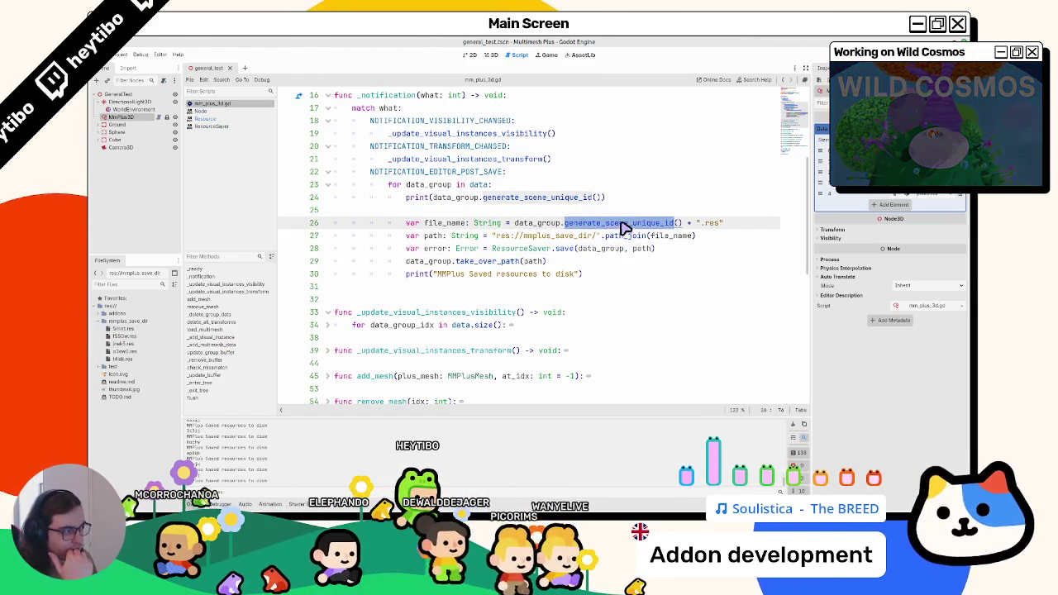
# - Replace generate_scene_unique_id in the print call with resource_scene_unique_id from autocomplete
pyautogui.doubleClick(544, 200)
pyautogui.press('BackSpace')
pyautogui.write('get_scene')
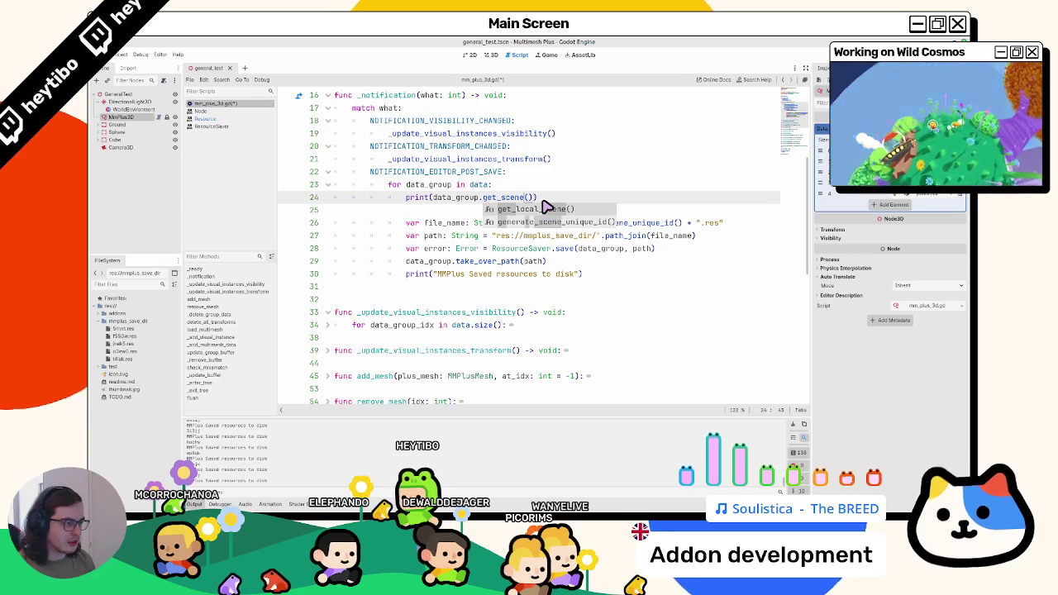
pyautogui.press('BackSpace')
pyautogui.press('BackSpace')
pyautogui.press('BackSpace')
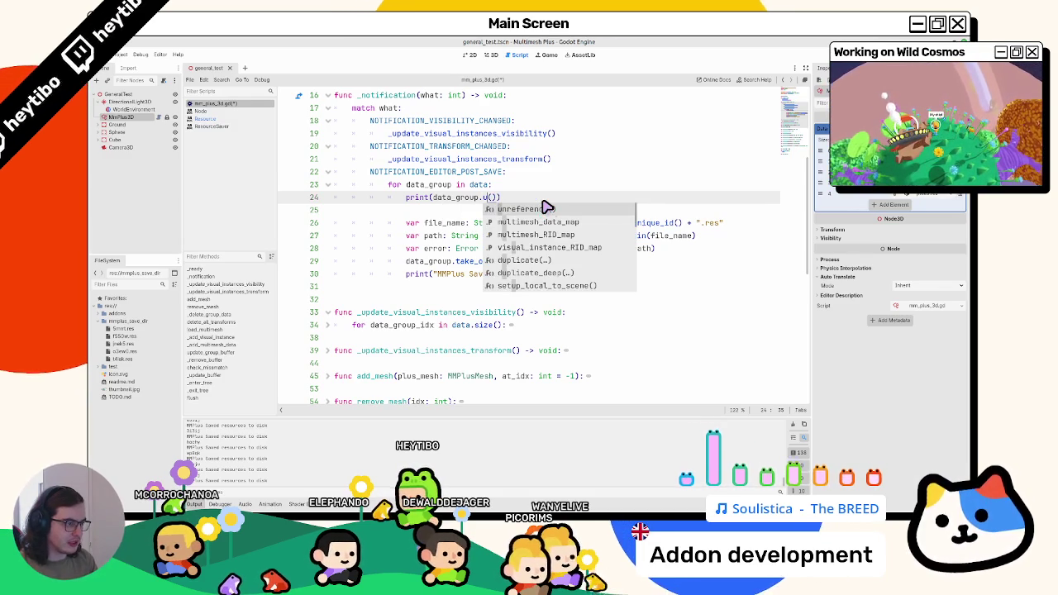
pyautogui.write('uniqu')
pyautogui.press('Down')
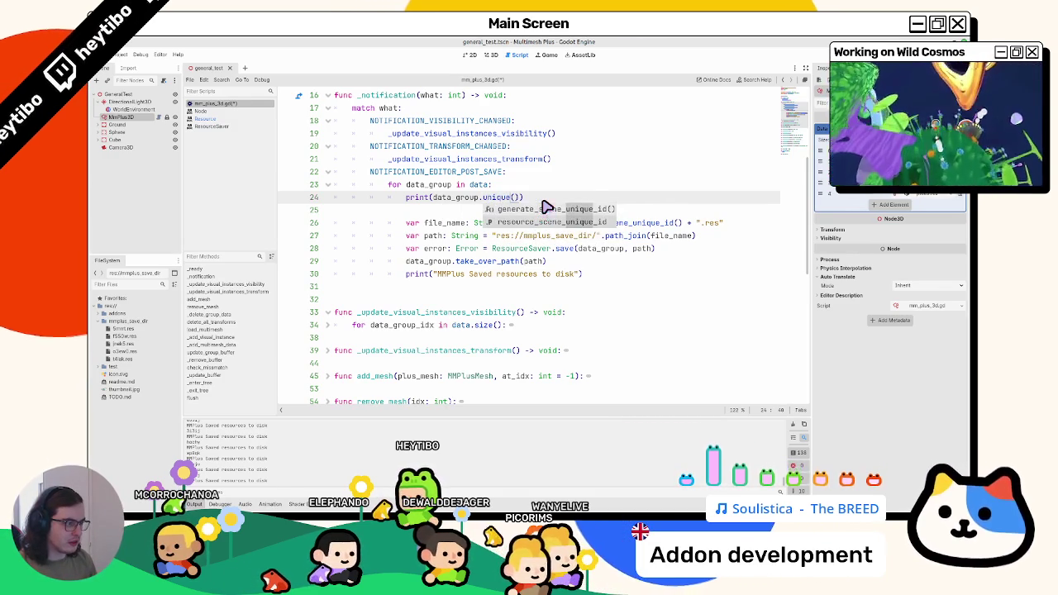
pyautogui.press('Return')
pyautogui.press('Down')
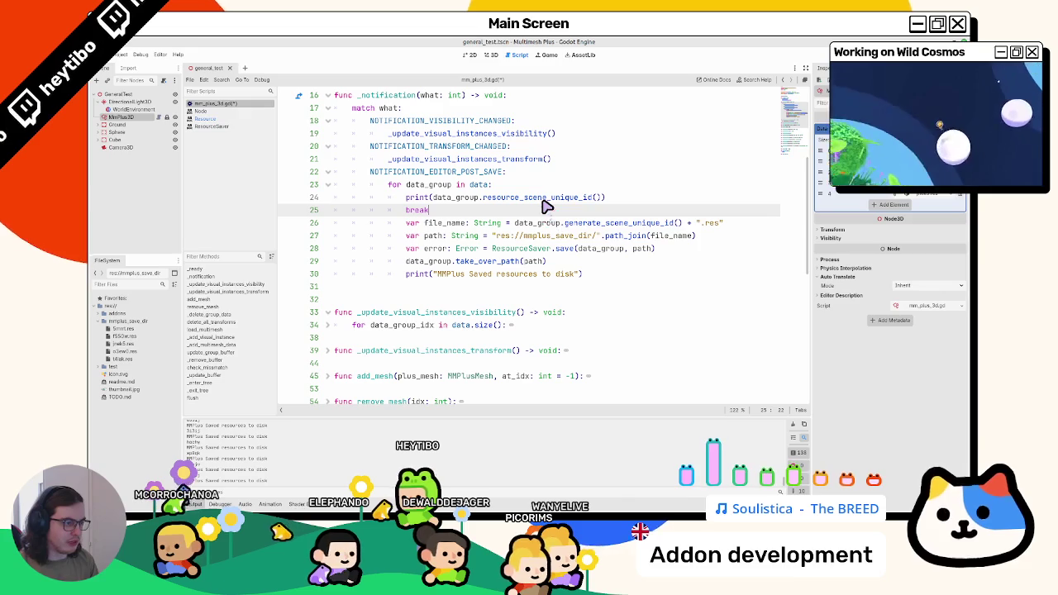
# - Remove the call parentheses after resource_scene_unique_id, add a break line below the print, and save
pyautogui.hotkey('ctrl', 's')
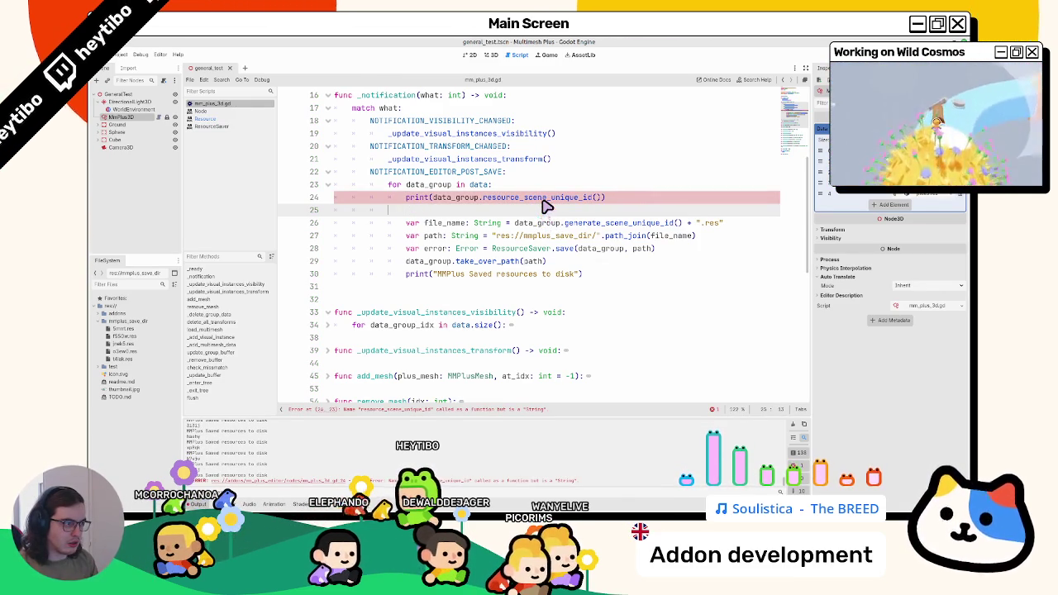
pyautogui.press('BackSpace')
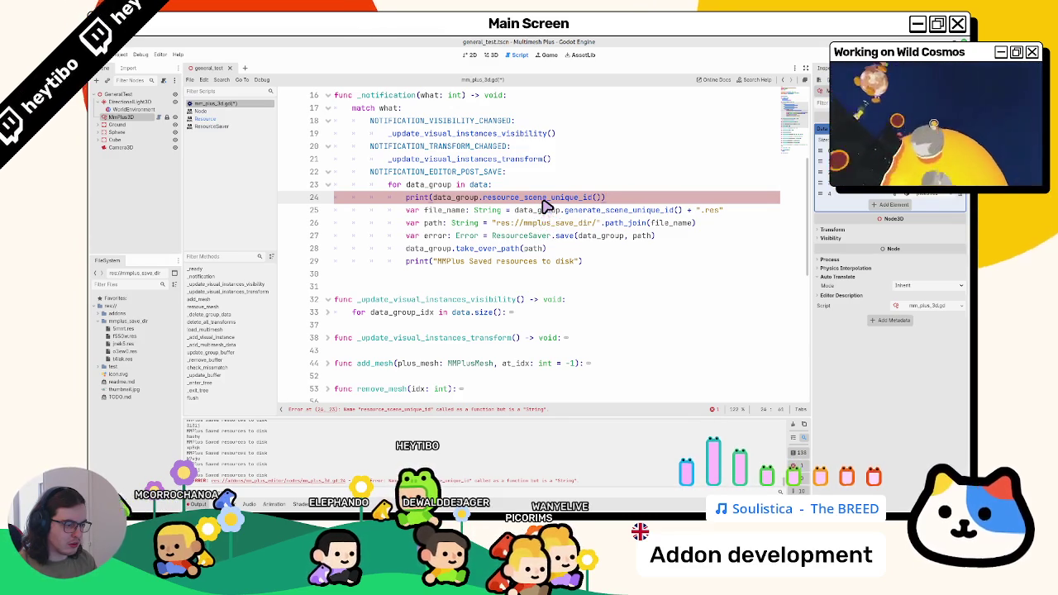
pyautogui.press('Return')
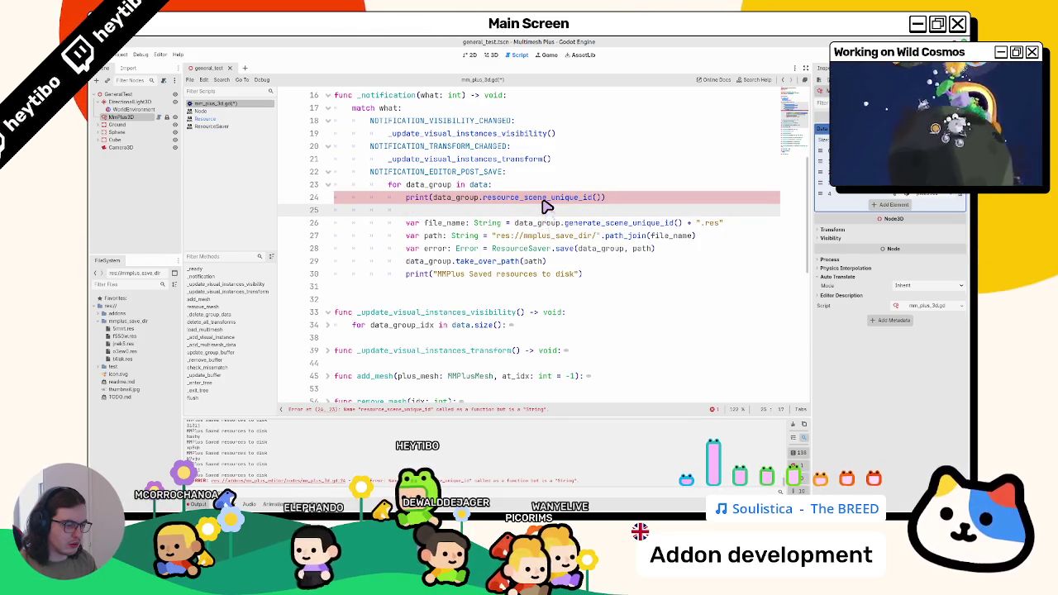
pyautogui.press('Up')
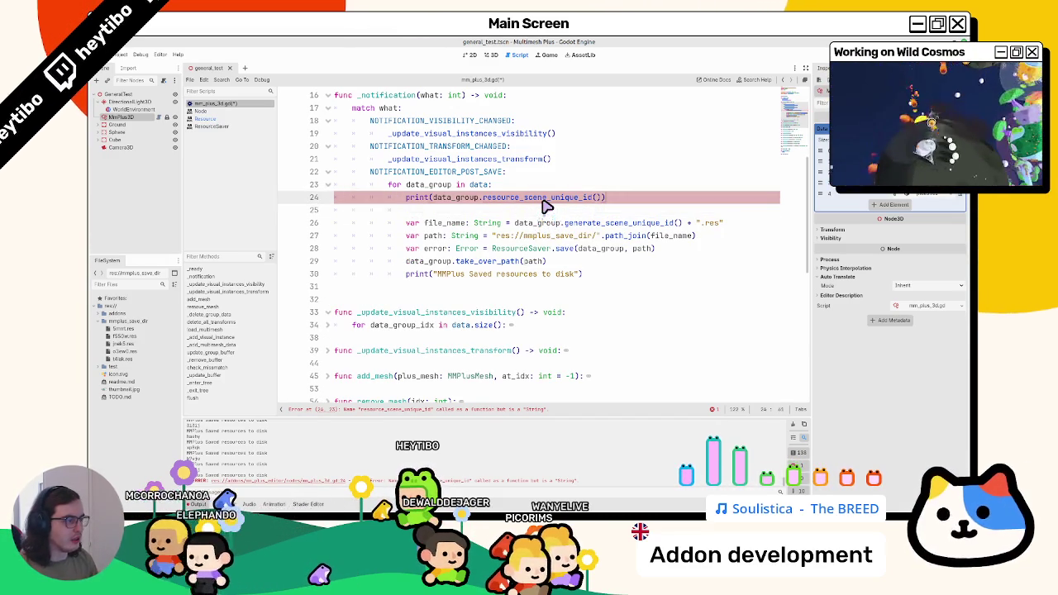
pyautogui.press('BackSpace')
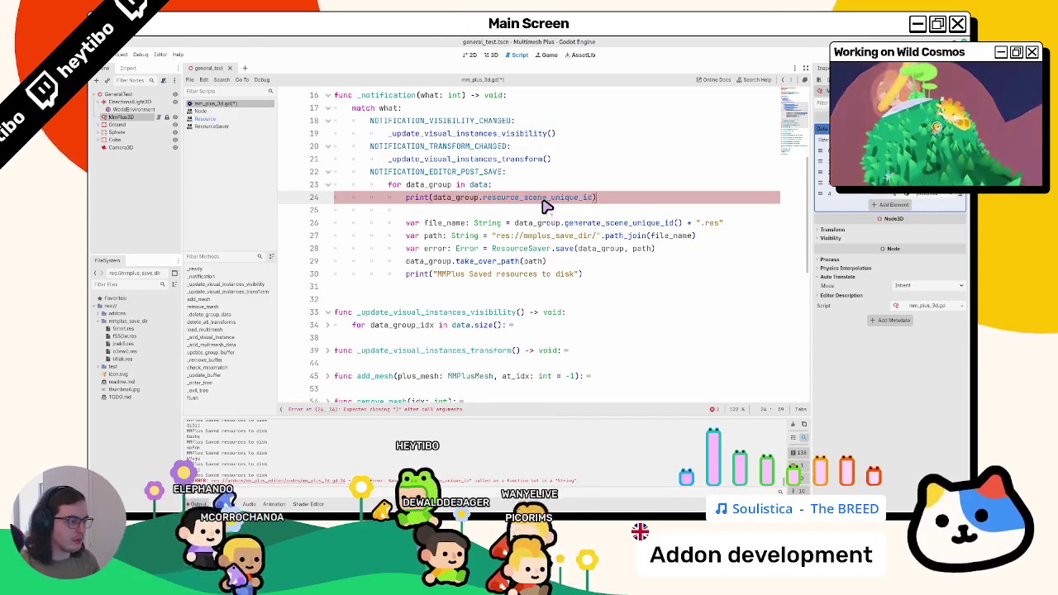
pyautogui.write(')')
pyautogui.press('Return')
pyautogui.write('break')
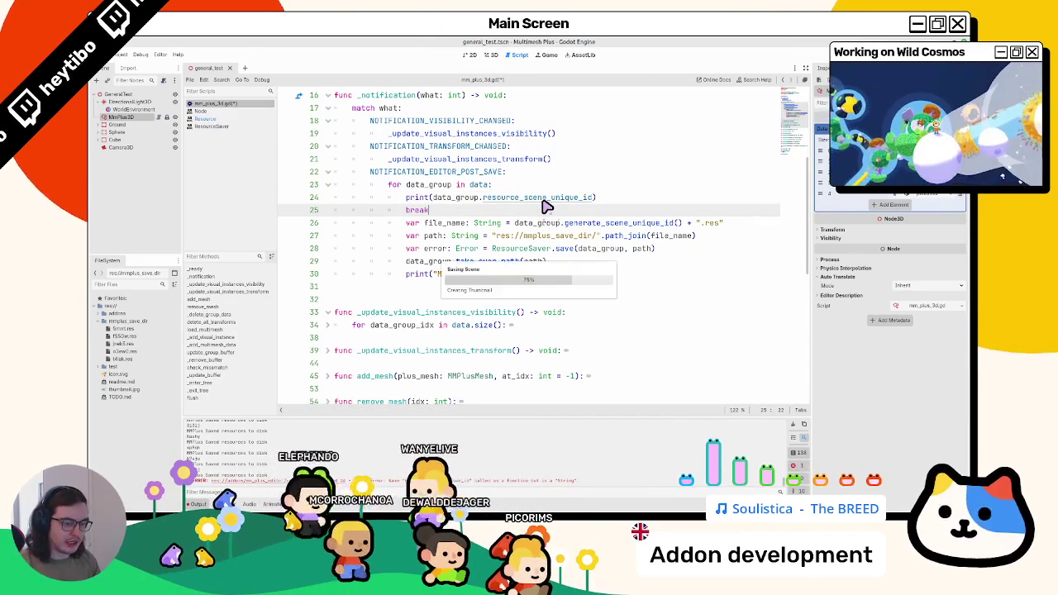
pyautogui.hotkey('ctrl', 's')
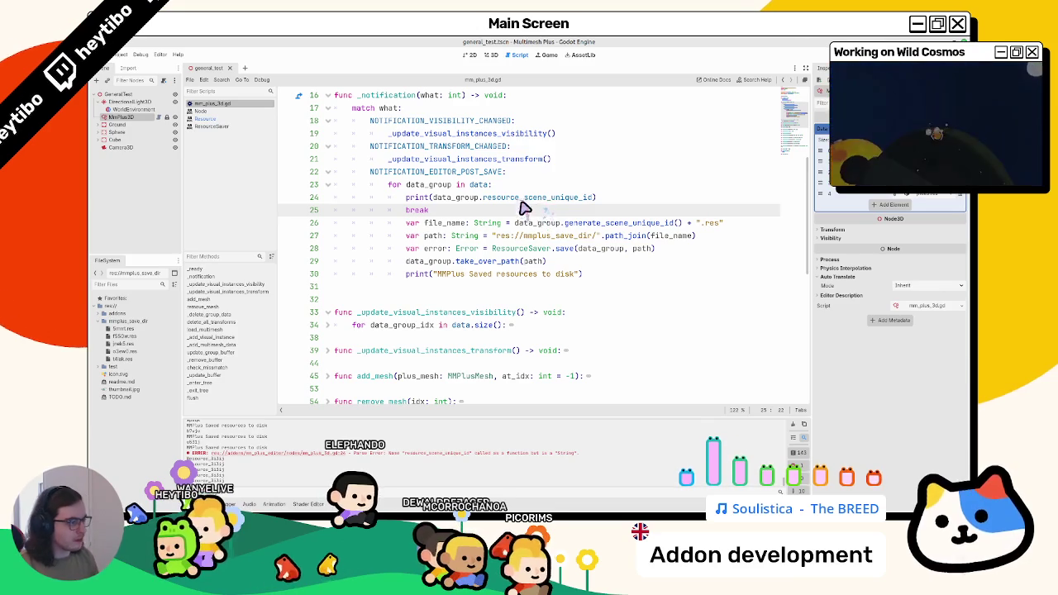
# - Paste resource_scene_unique_id over the id call on line 26 and delete the print and break lines
pyautogui.moveTo(594, 198); pyautogui.dragTo(433, 199)
pyautogui.hotkey('ctrl', 'c')
pyautogui.moveTo(514, 223); pyautogui.dragTo(681, 223)
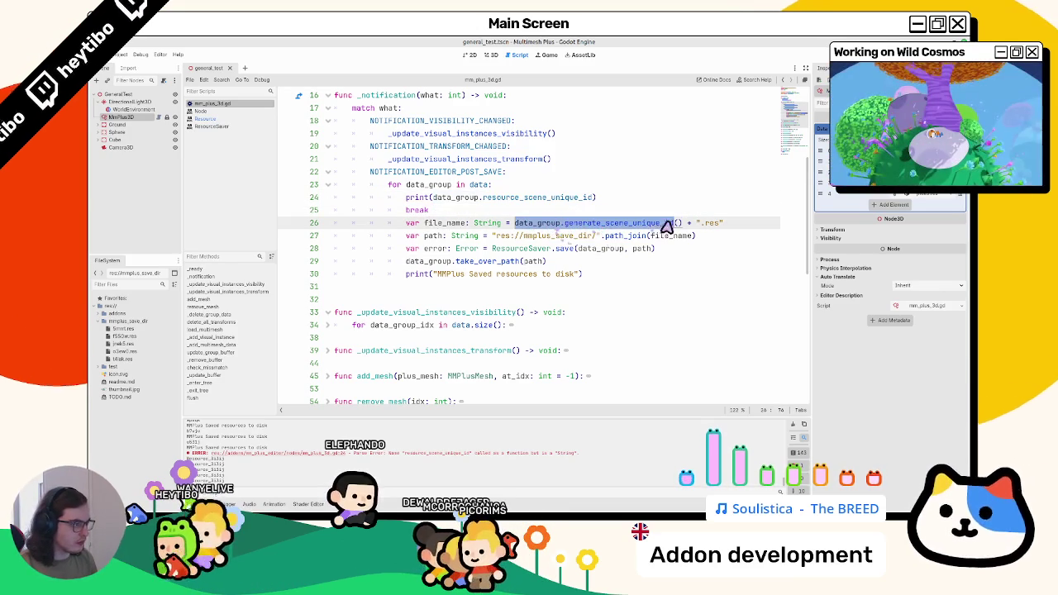
pyautogui.hotkey('ctrl', 'v')
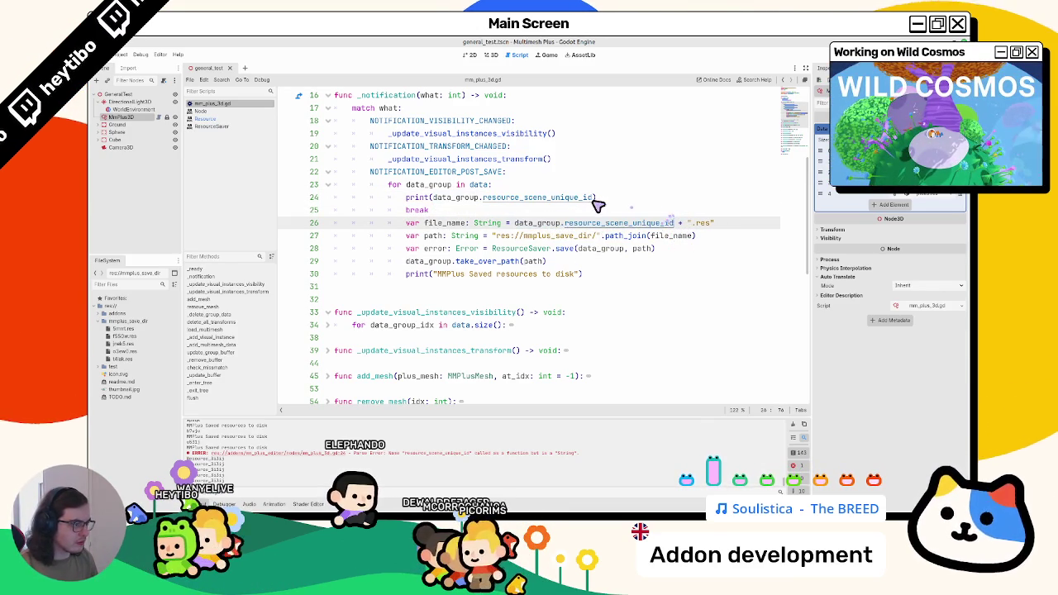
pyautogui.hotkey('ctrl', 'shift', 'k')
pyautogui.hotkey('ctrl', 'shift', 'k')
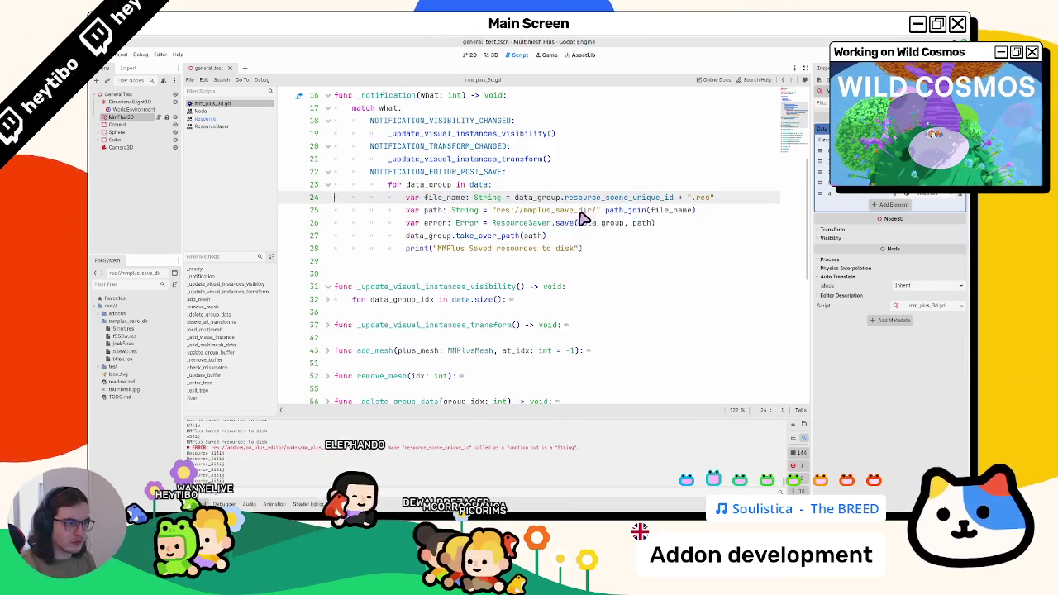
# - Delete the old .res files from mmplus_save_dir and save again to regenerate them
pyautogui.hotkey('ctrl', 's')
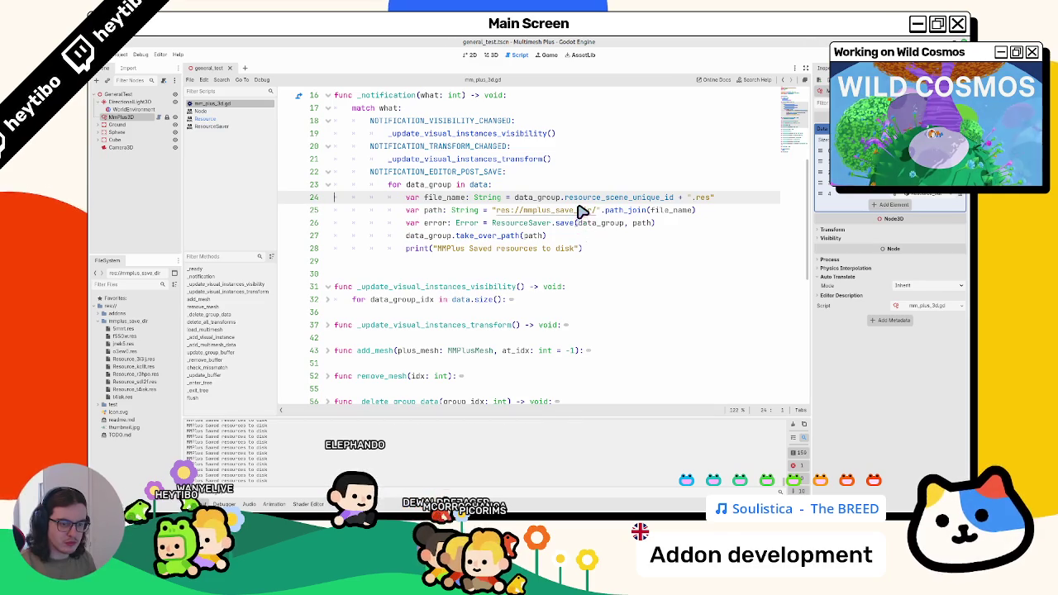
pyautogui.click(136, 329)
pyautogui.keyDown('shift'); pyautogui.click(135, 397); pyautogui.keyUp('shift')
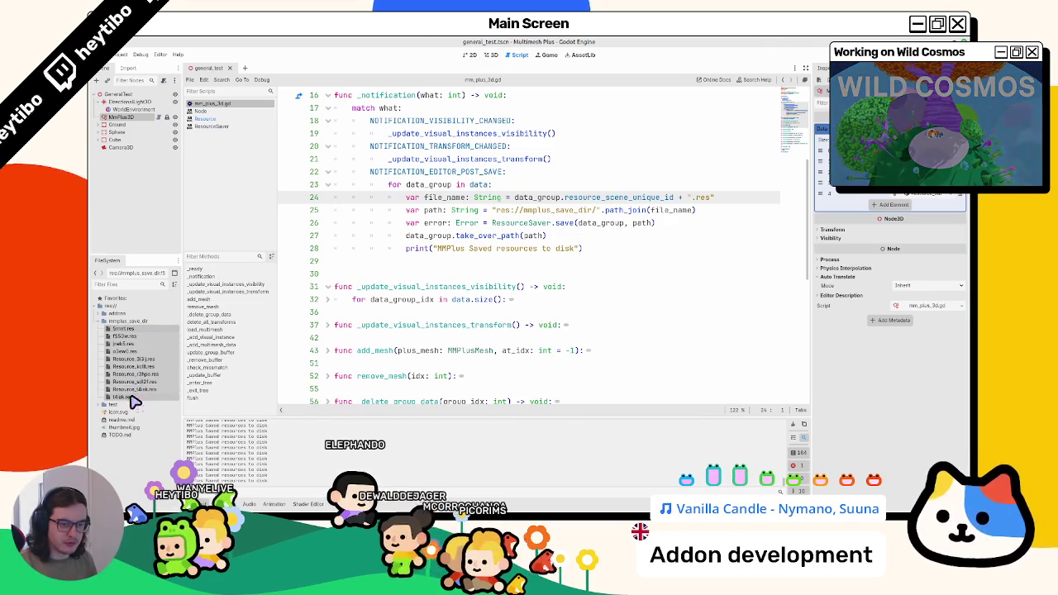
pyautogui.press('Delete')
pyautogui.press('Return')
pyautogui.click(463, 251)
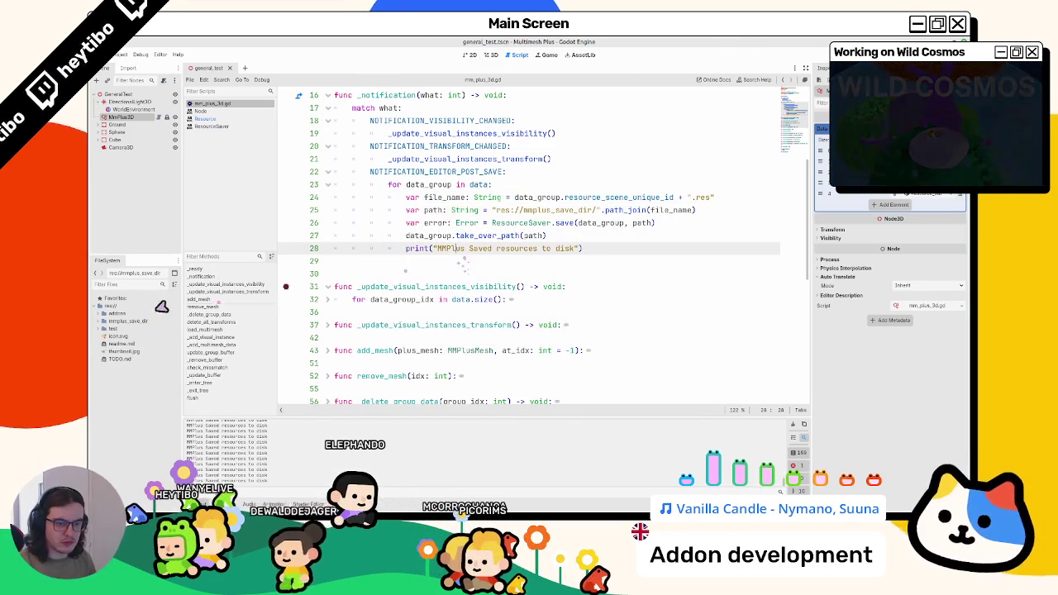
pyautogui.hotkey('ctrl', 's')
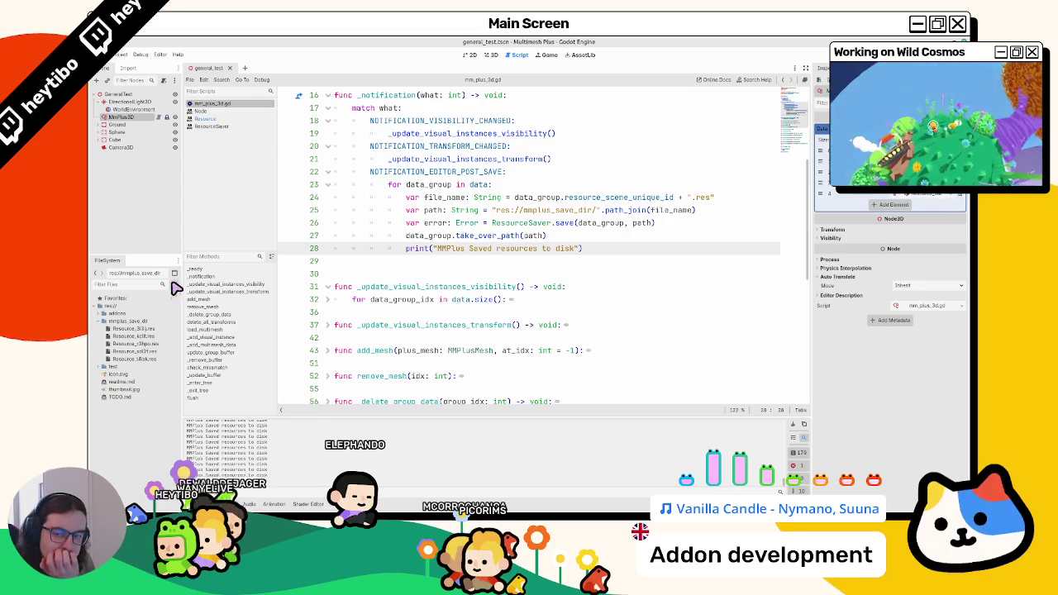
# - Check the file_name variable on line 24, then remove the Cylinder item in the 3D view
pyautogui.click(568, 274)
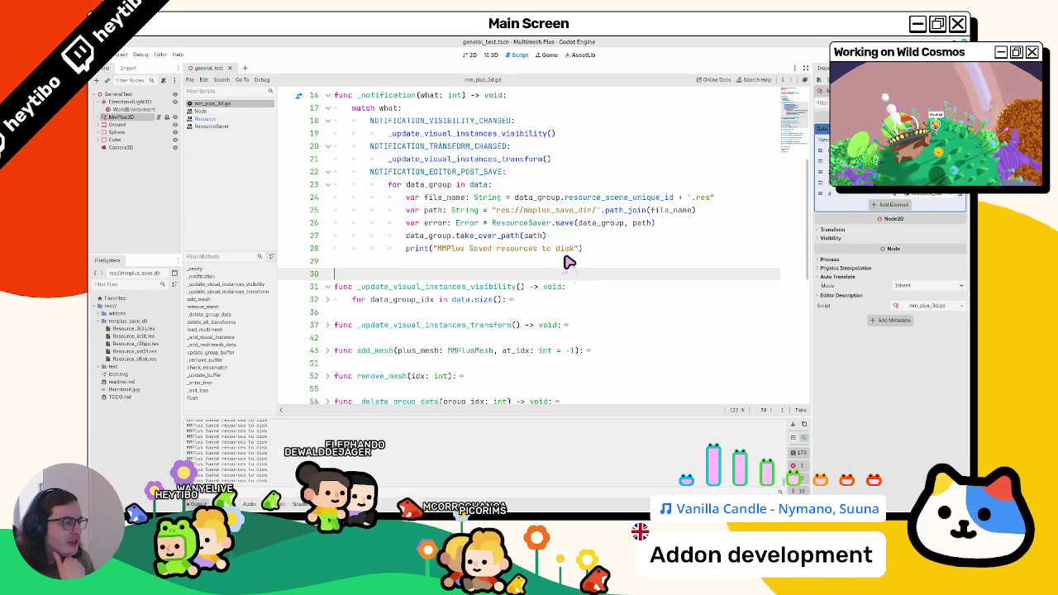
pyautogui.doubleClick(446, 199)
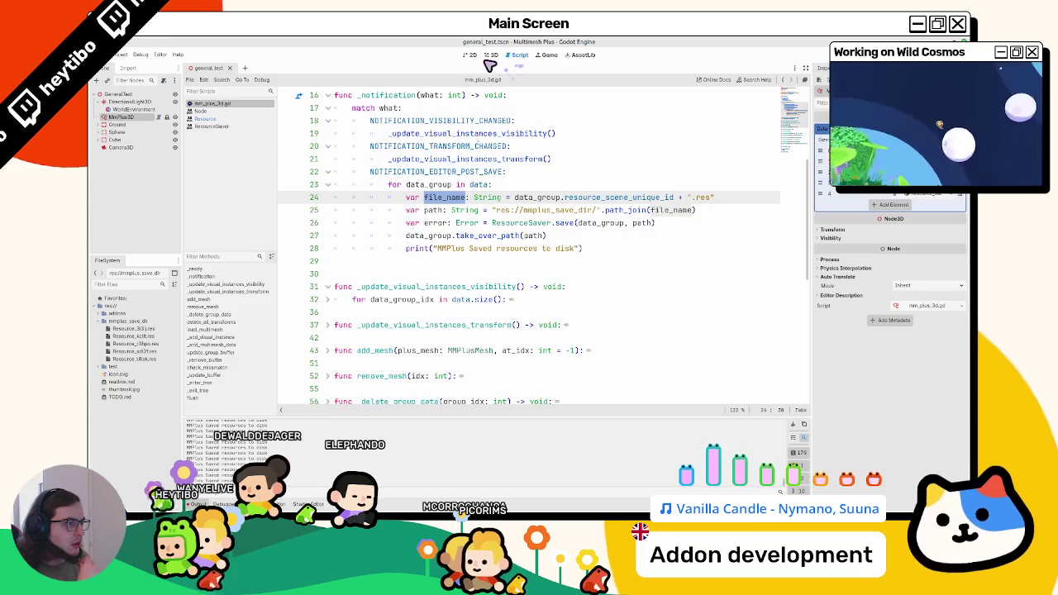
pyautogui.click(486, 54)
pyautogui.rightClick(763, 210)
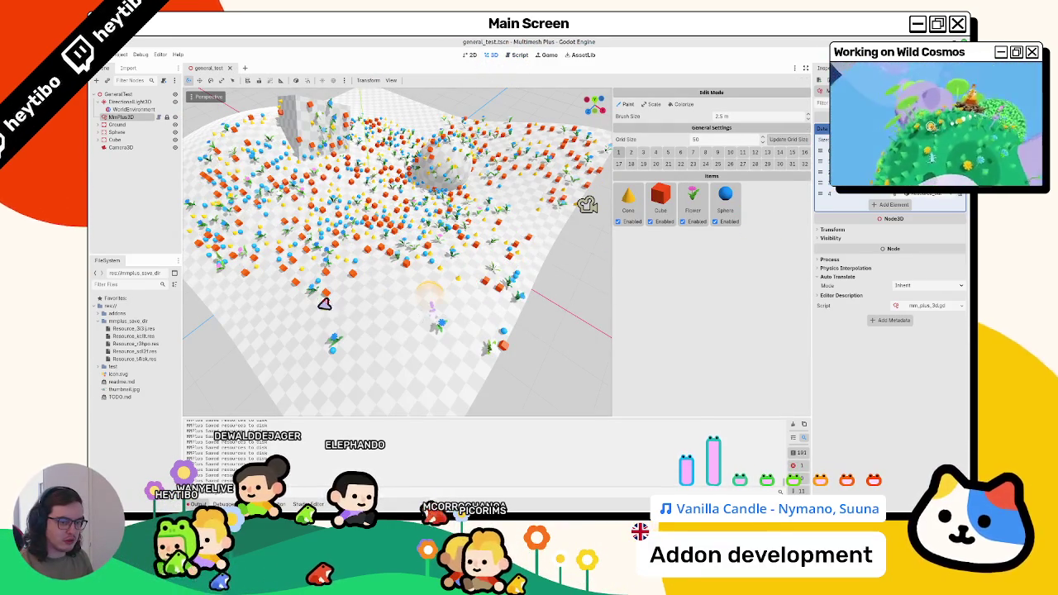
# - Undo and redo the Cylinder removal, save the scene, and reselect the MMPlus3D node
pyautogui.hotkey('ctrl', 'z')
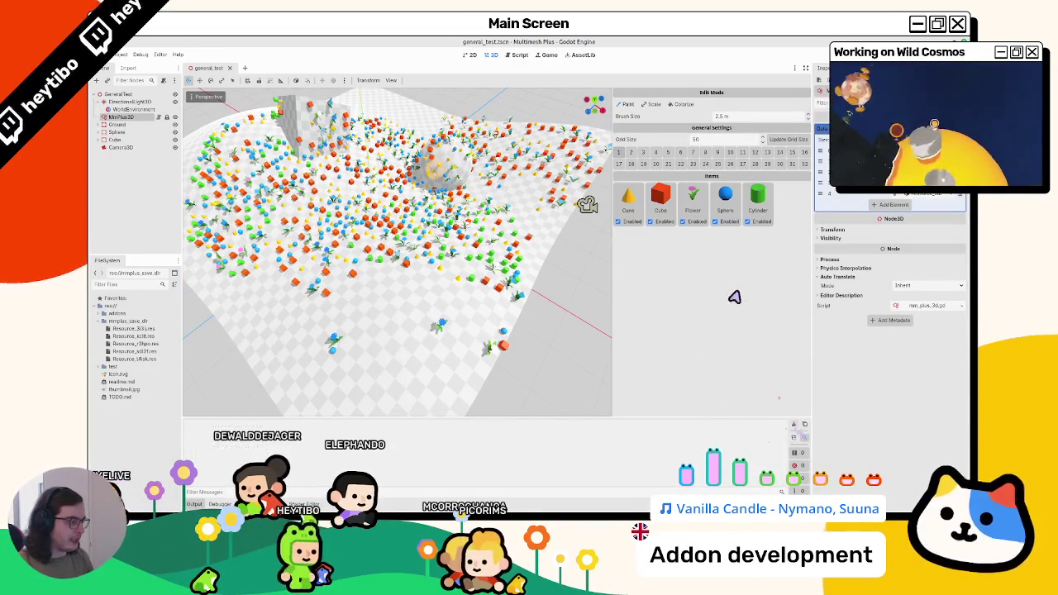
pyautogui.click(754, 196)
pyautogui.hotkey('ctrl', 's')
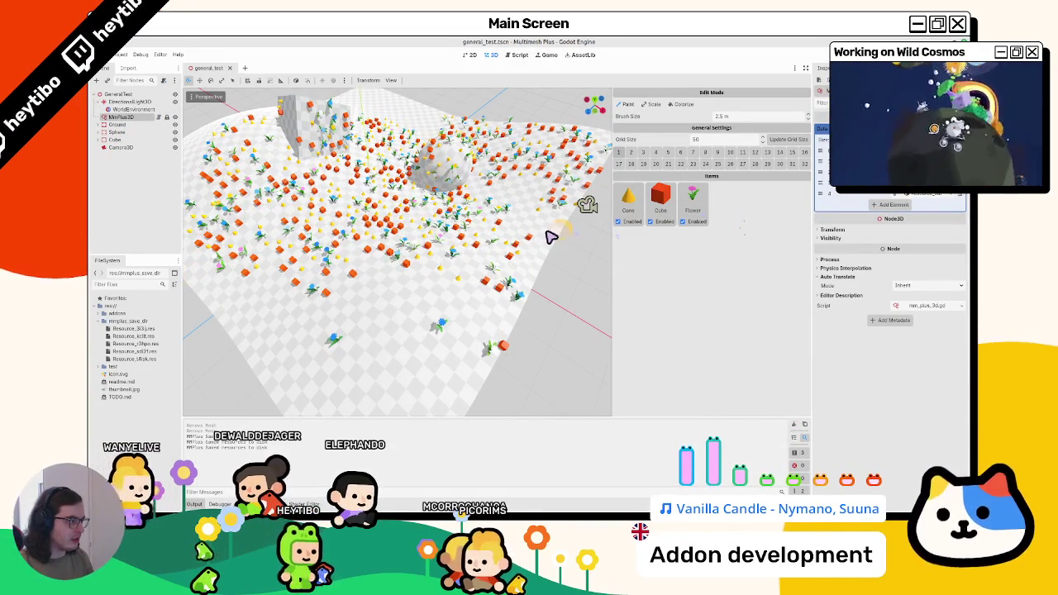
pyautogui.click(118, 109)
pyautogui.click(120, 117)
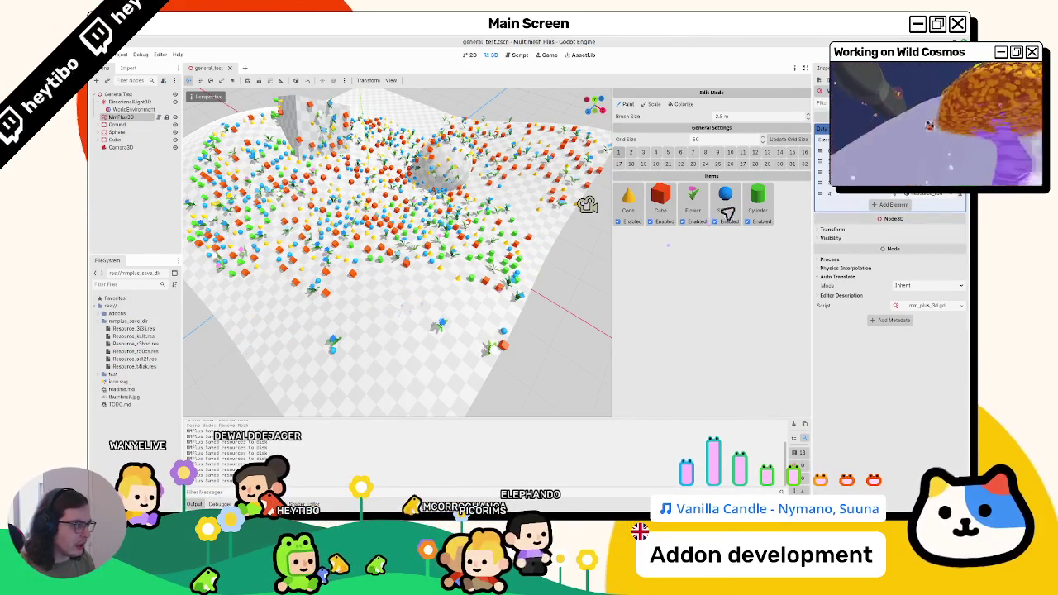
# - Remove the Cylinder, Sphere and Flower items, then undo to restore them
pyautogui.click(767, 204)
pyautogui.click(733, 202)
pyautogui.click(700, 202)
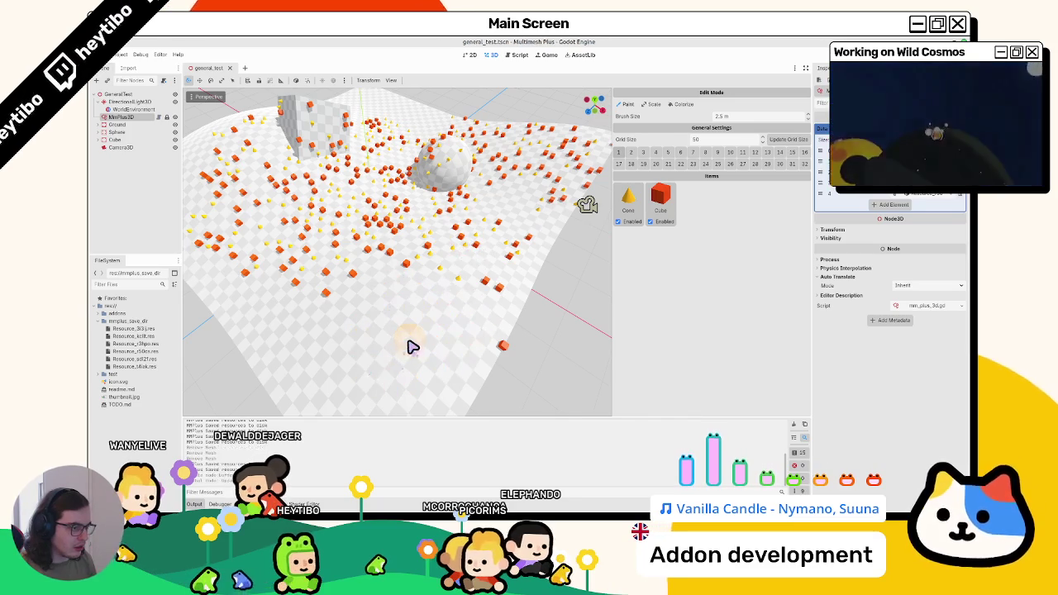
pyautogui.hotkey('ctrl', 'z')
pyautogui.hotkey('ctrl', 'z')
pyautogui.hotkey('ctrl', 'z')
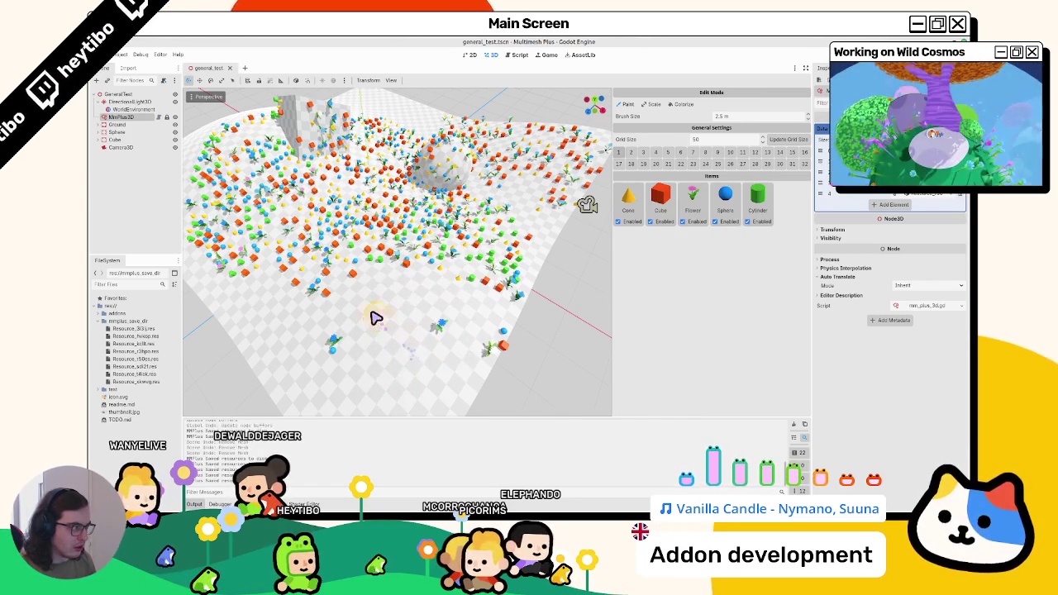
pyautogui.click(127, 118)
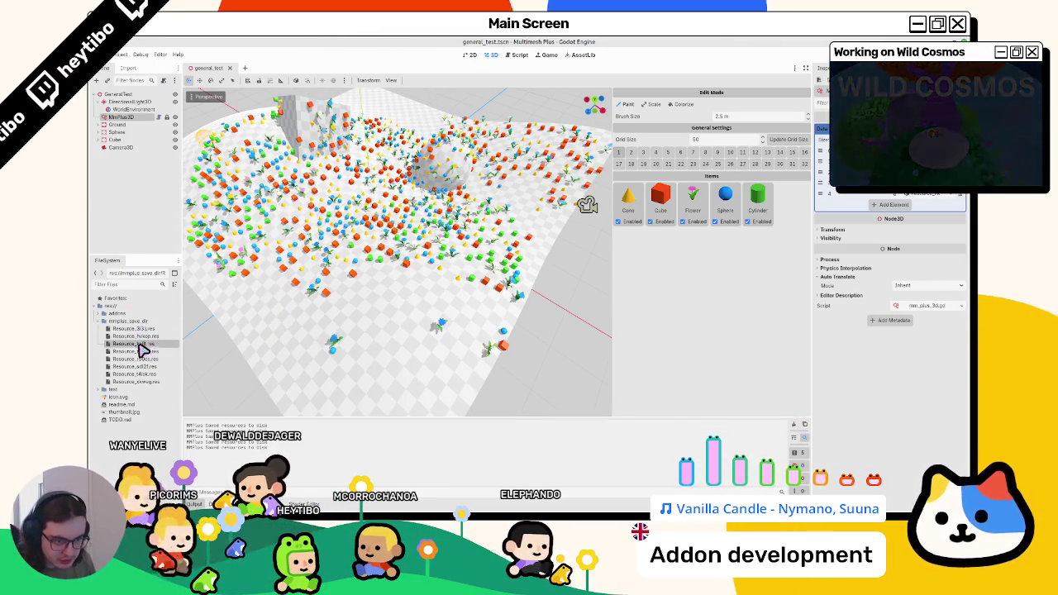
# - Inspect the saved Resource_….res files in FileSystem, then return to the mm_plus_3d.gd script
pyautogui.click(142, 382)
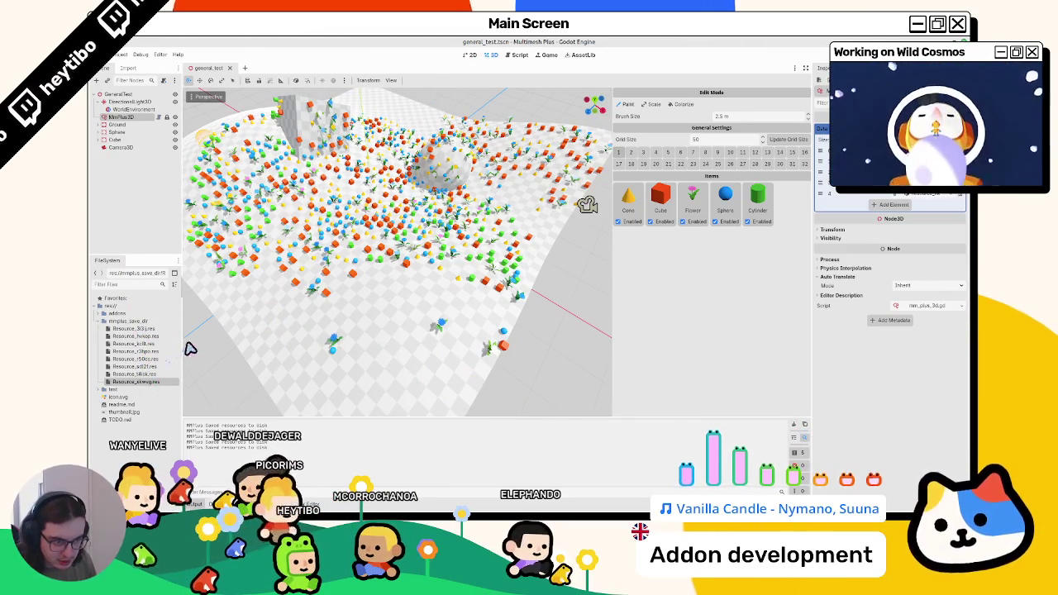
pyautogui.moveTo(187, 349); pyautogui.dragTo(261, 347)
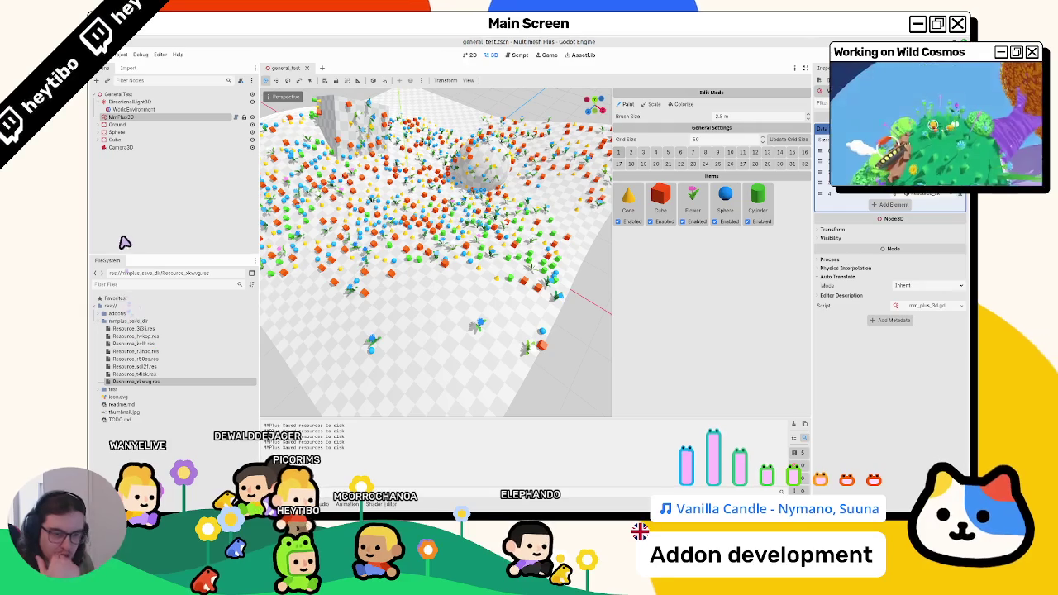
pyautogui.click(183, 120)
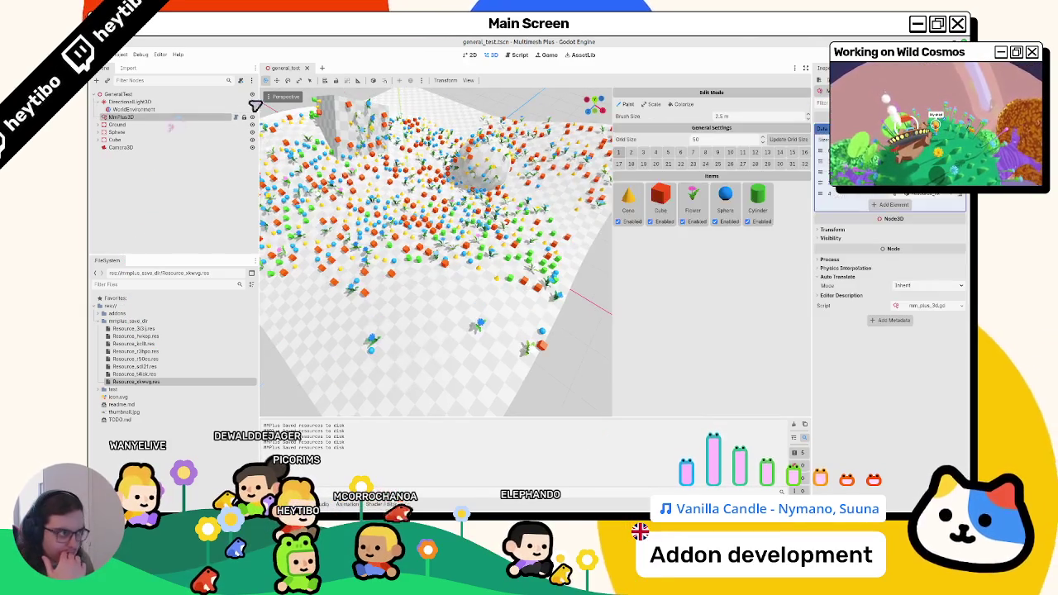
pyautogui.click(514, 55)
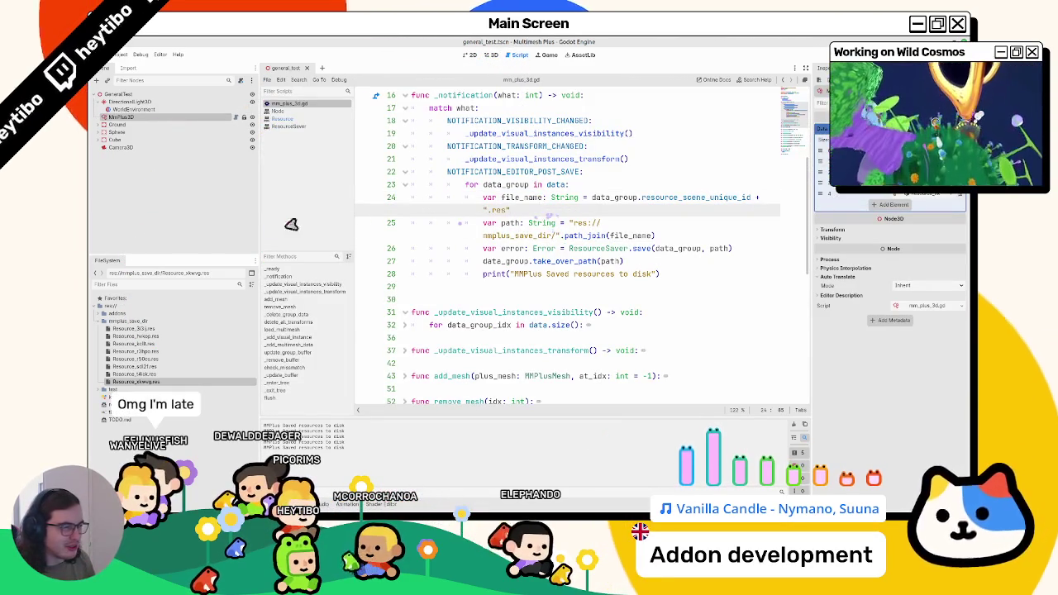
pyautogui.moveTo(265, 223); pyautogui.dragTo(224, 235)
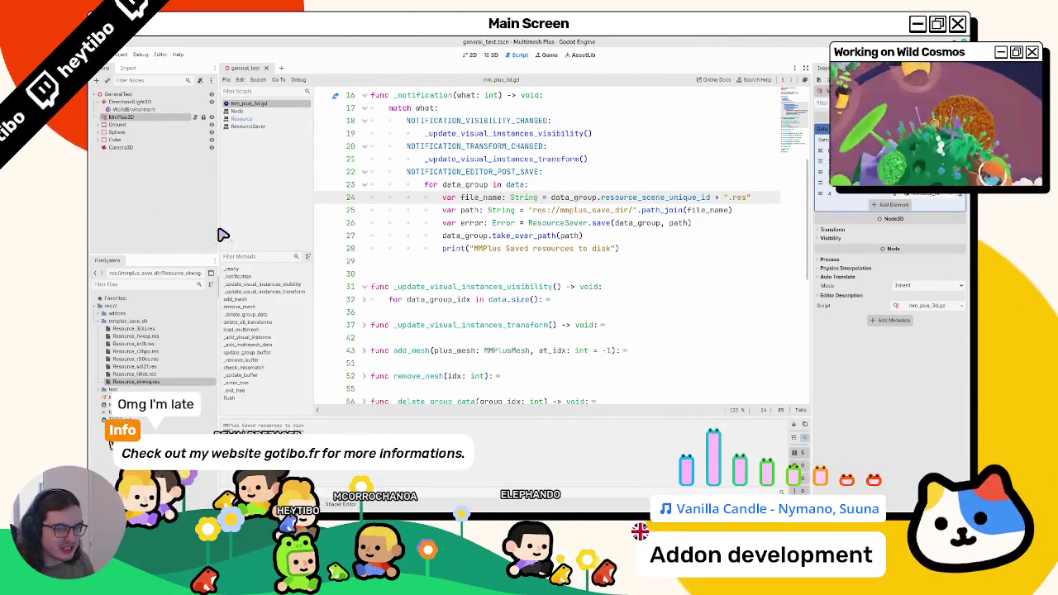
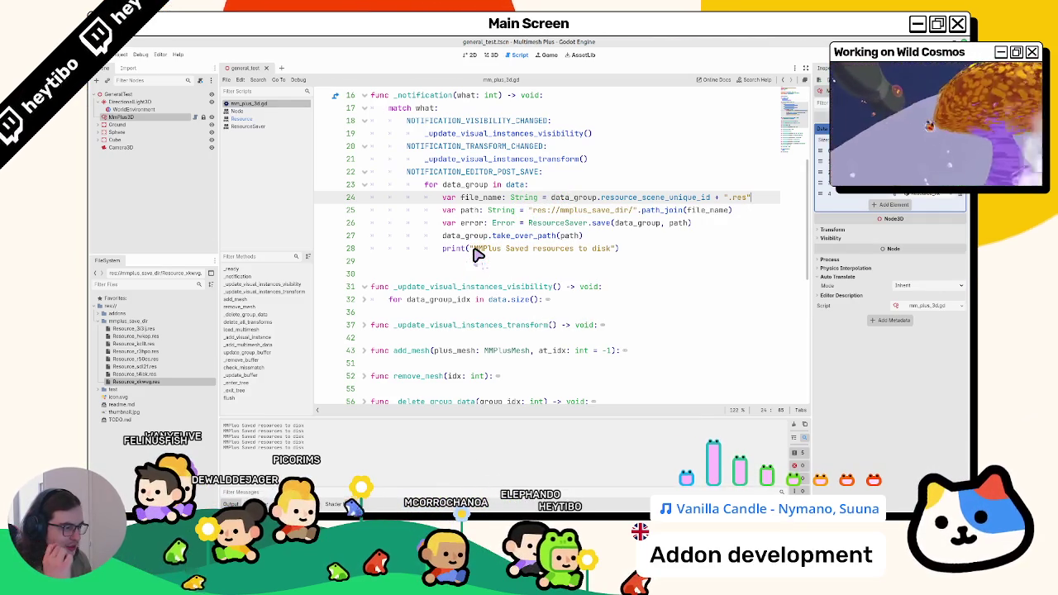
# - Add ResourceSaver.FLAG_CHANGE_PATH as the third argument of the save call on line 26
pyautogui.click(689, 225)
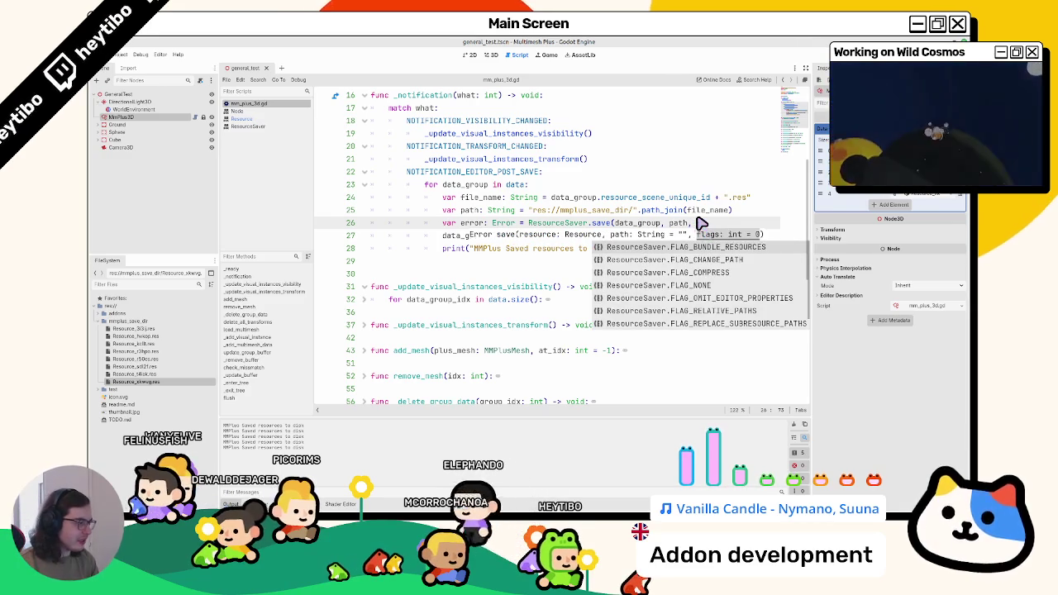
pyautogui.press('Down')
pyautogui.press('Down')
pyautogui.press('Down')
pyautogui.press('Down')
pyautogui.press('Down')
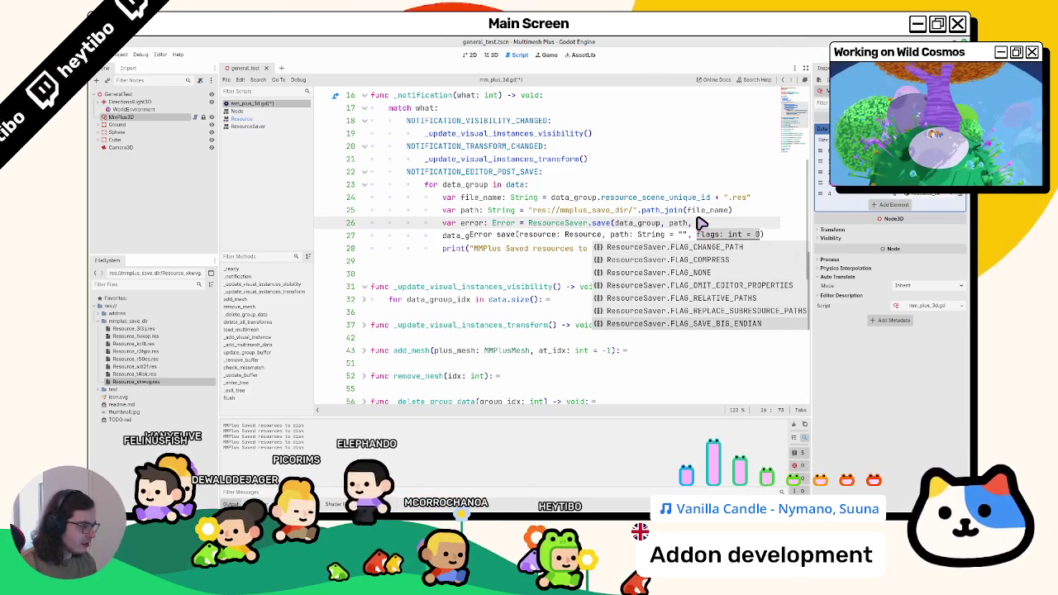
pyautogui.press('Up')
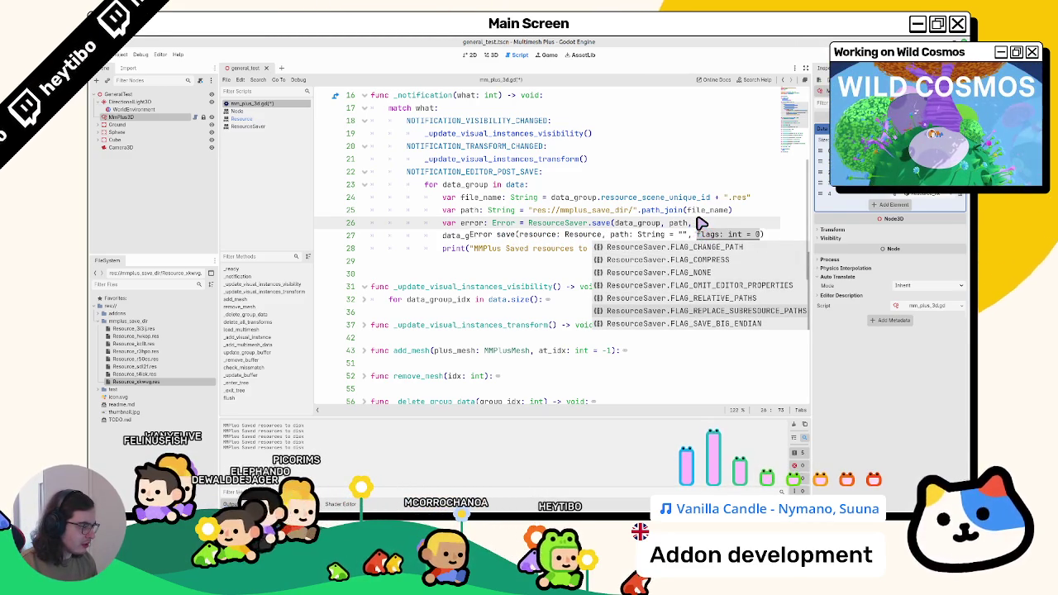
pyautogui.press('Up')
pyautogui.press('Up')
pyautogui.press('Up')
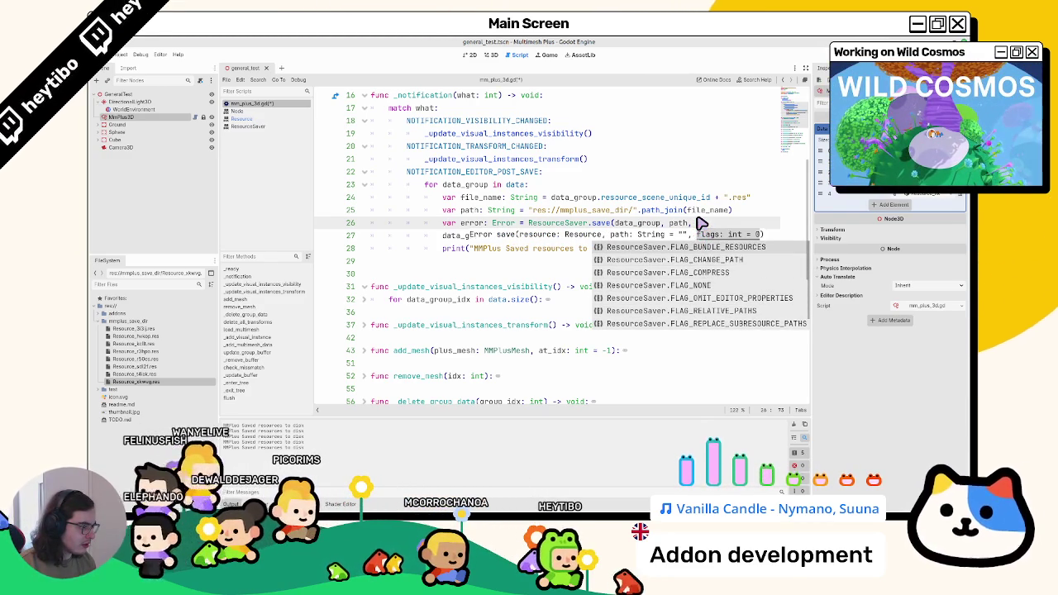
pyautogui.press('Down')
pyautogui.press('Return')
# - Check the ResourceSaver documentation on save flags, then save the script
pyautogui.click(563, 239)
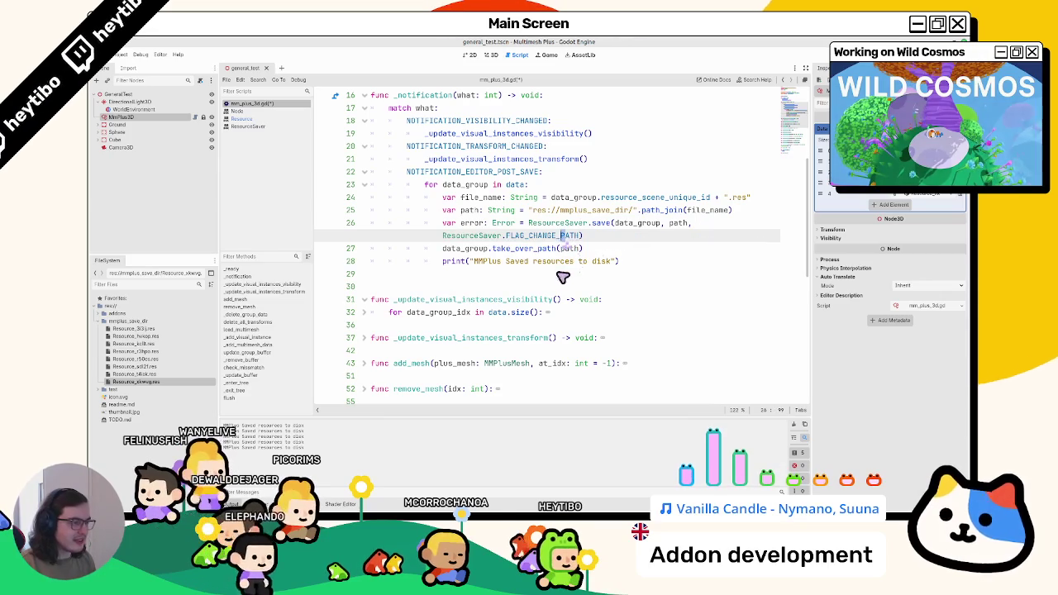
pyautogui.keyDown('ctrl'); pyautogui.click(563, 237); pyautogui.keyUp('ctrl')
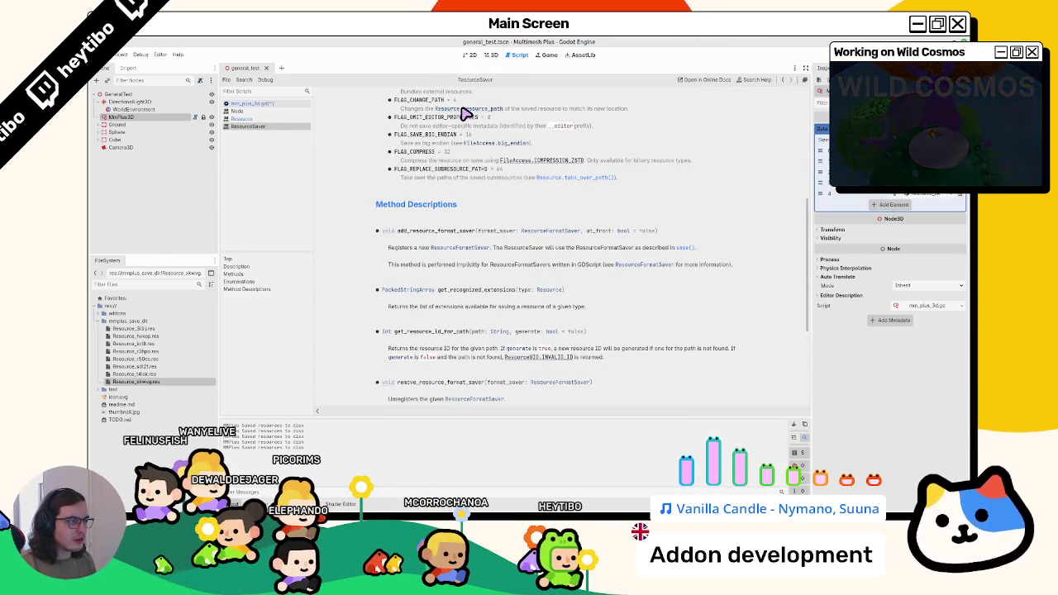
pyautogui.click(281, 106)
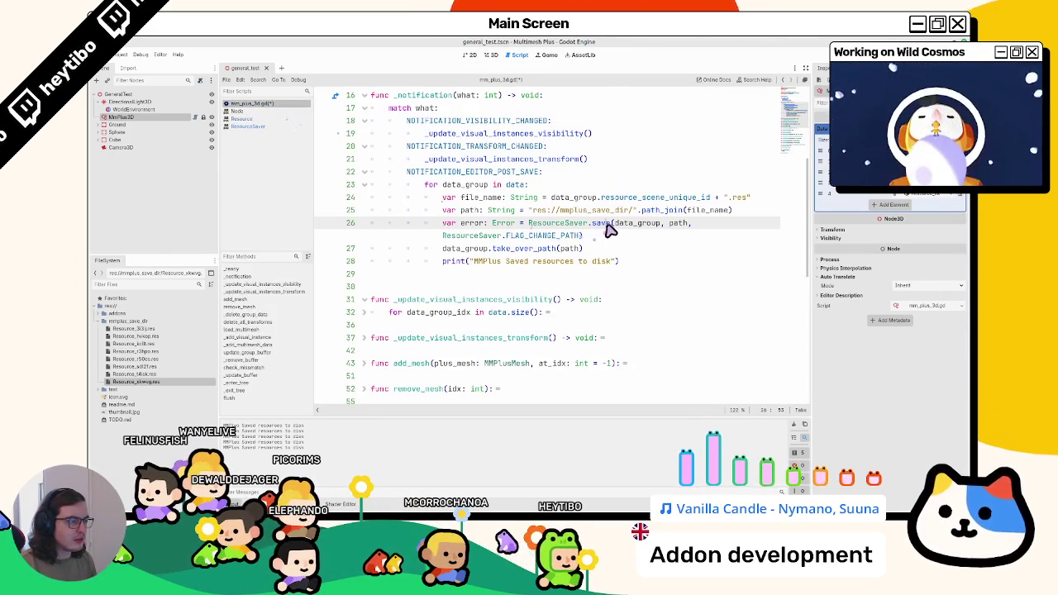
pyautogui.hotkey('ctrl', 's')
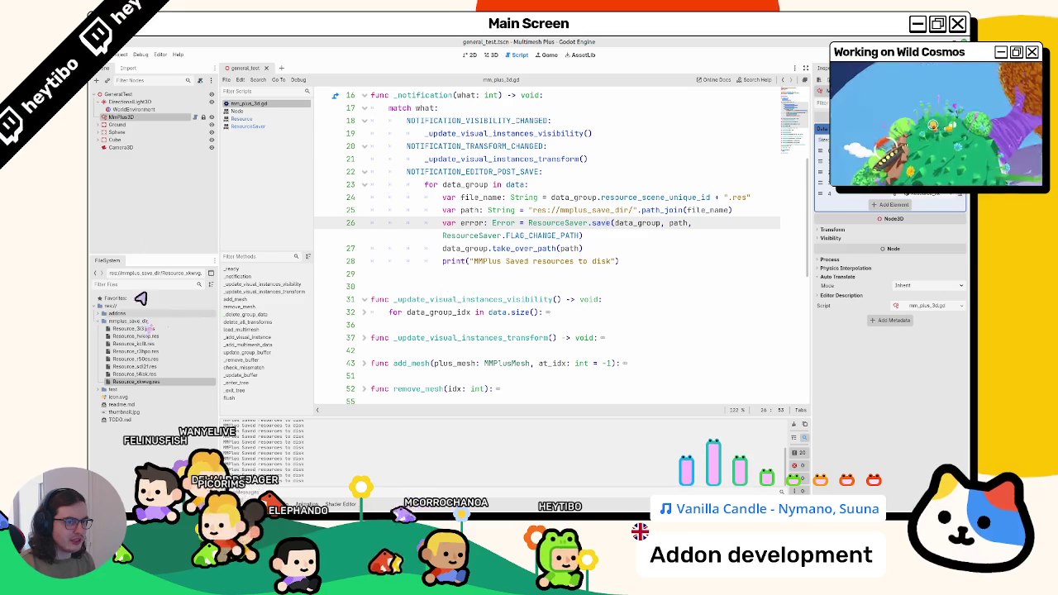
# - Delete the disk-save print line from the post-save loop, save, and view the 3D scene
pyautogui.click(121, 116)
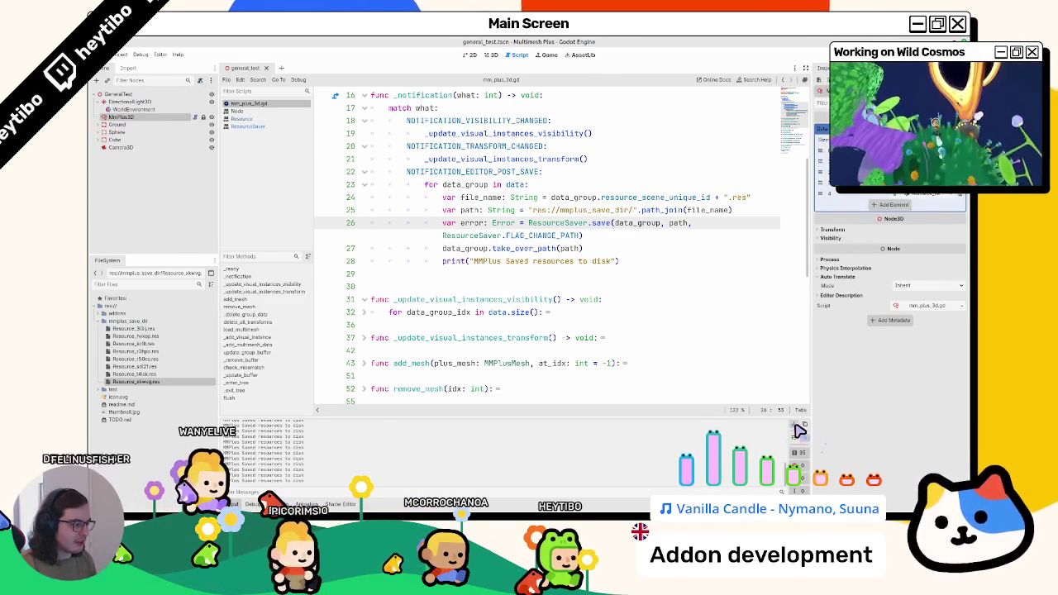
pyautogui.click(504, 255)
pyautogui.hotkey('ctrl', 'shift', 'k')
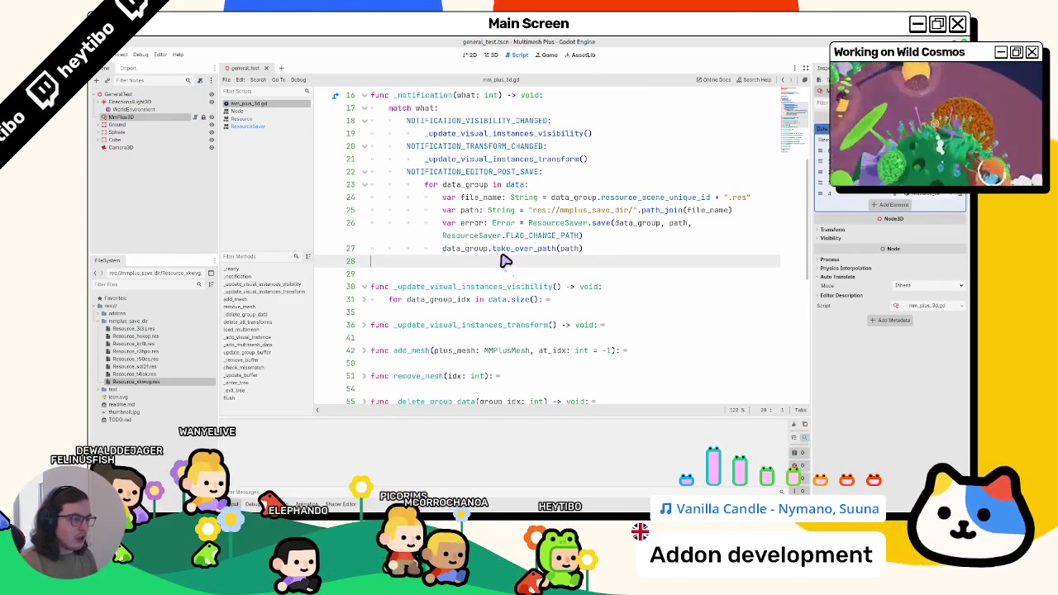
pyautogui.hotkey('ctrl', 's')
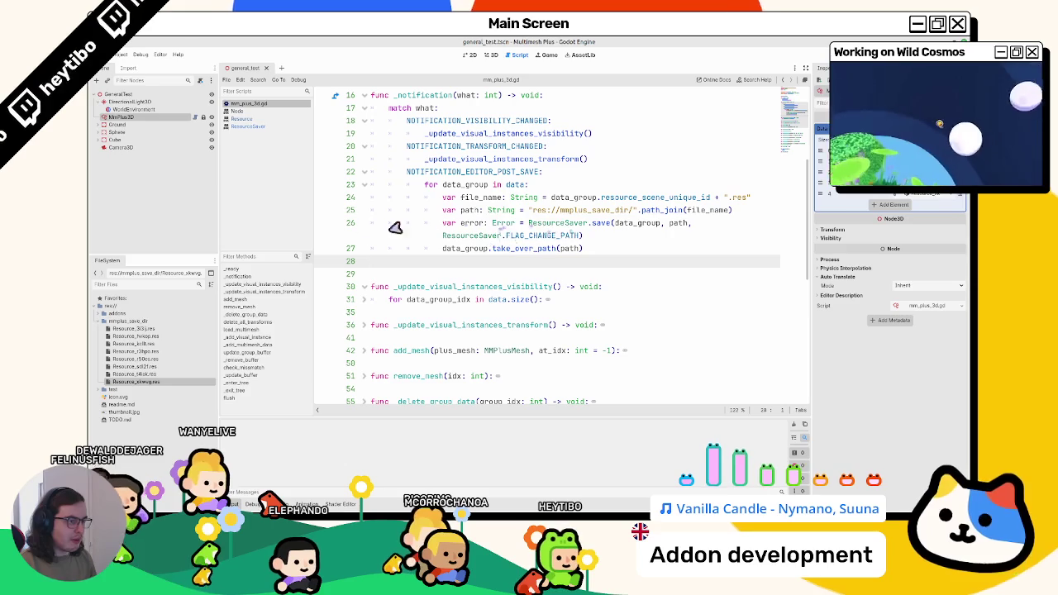
pyautogui.click(490, 56)
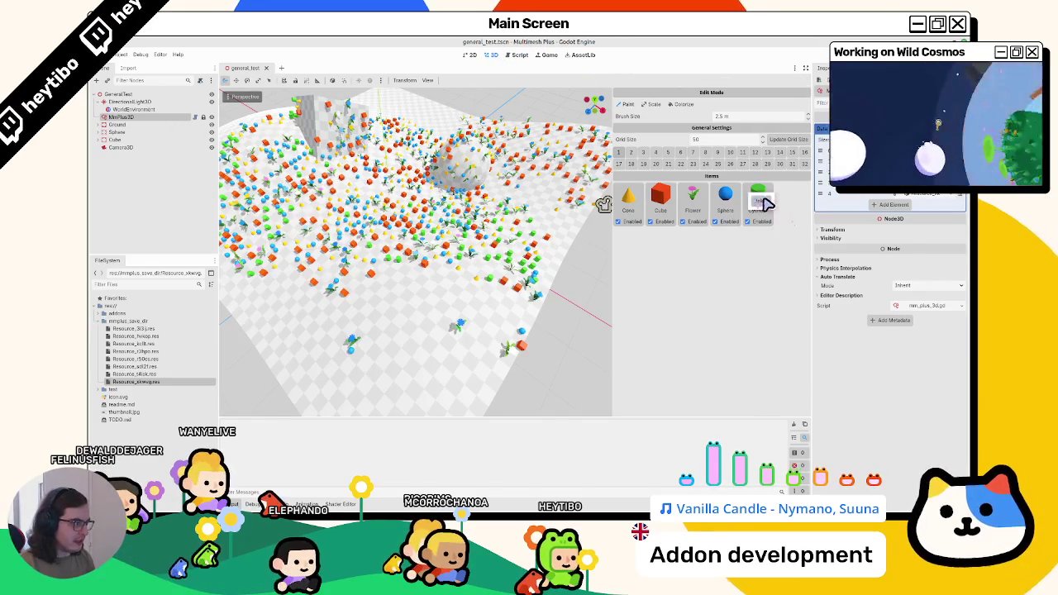
# - Remove the Cylinder and Sphere palette items, paint the floor, then undo the stroke
pyautogui.rightClick(766, 203)
pyautogui.rightClick(725, 198)
pyautogui.moveTo(388, 374)
pyautogui.mouseDown()
pyautogui.moveTo(453, 291)
pyautogui.moveTo(514, 315)
pyautogui.mouseUp()
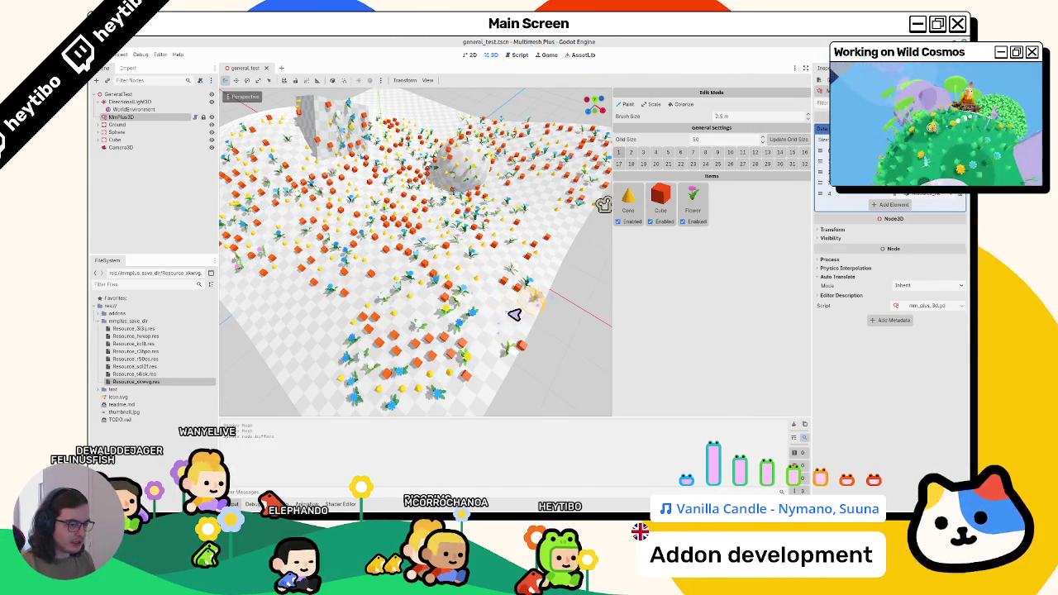
pyautogui.hotkey('ctrl', 'z')
pyautogui.hotkey('ctrl', 'z')
pyautogui.hotkey('ctrl', 'z')
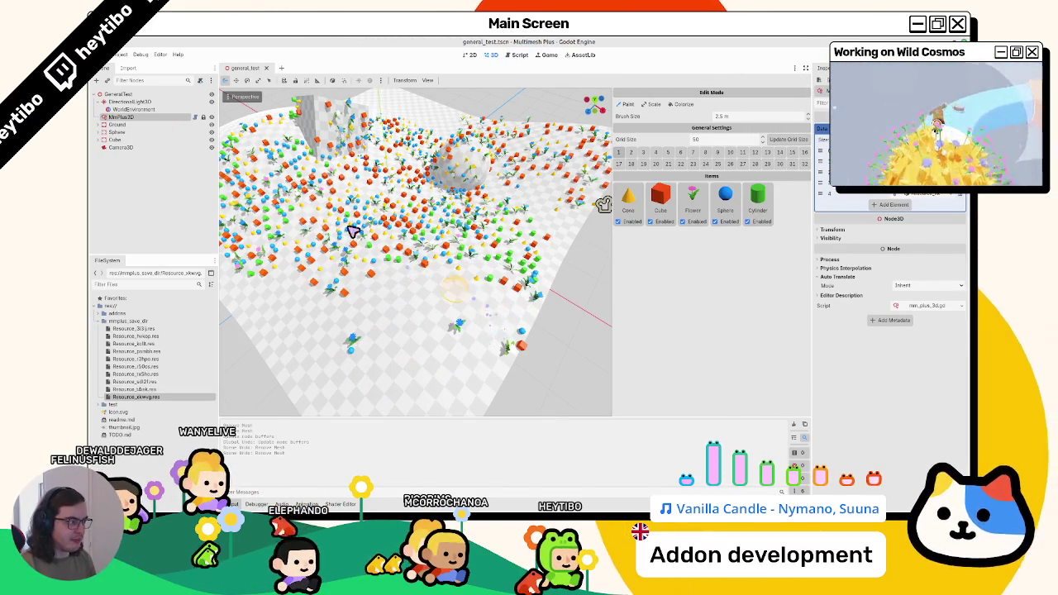
pyautogui.click(128, 101)
pyautogui.click(124, 117)
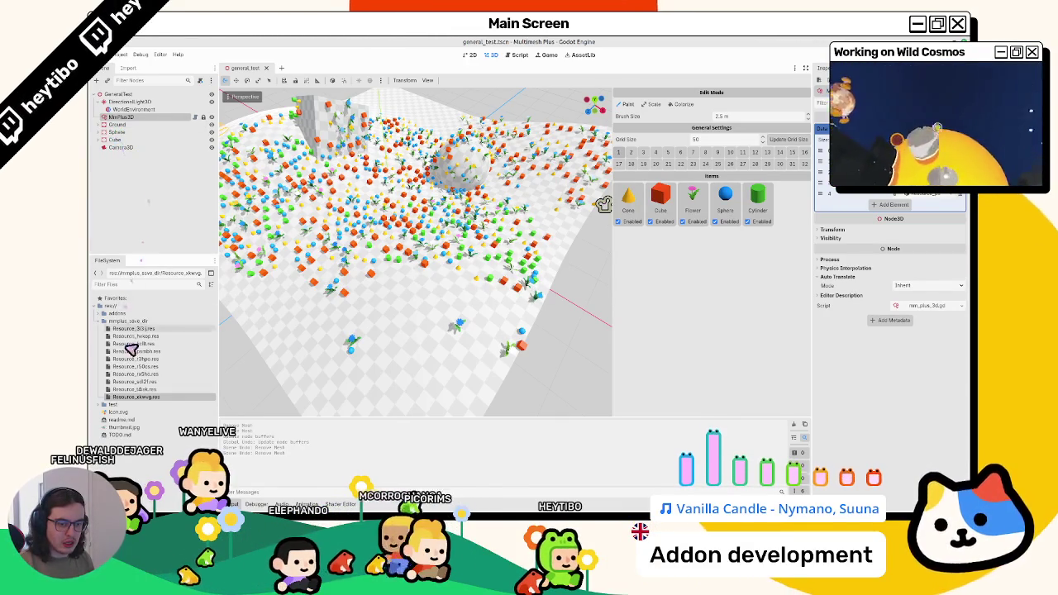
# - Delete the old Resource .res files from FileSystem and re-save the scene
pyautogui.press('Delete')
pyautogui.press('Return')
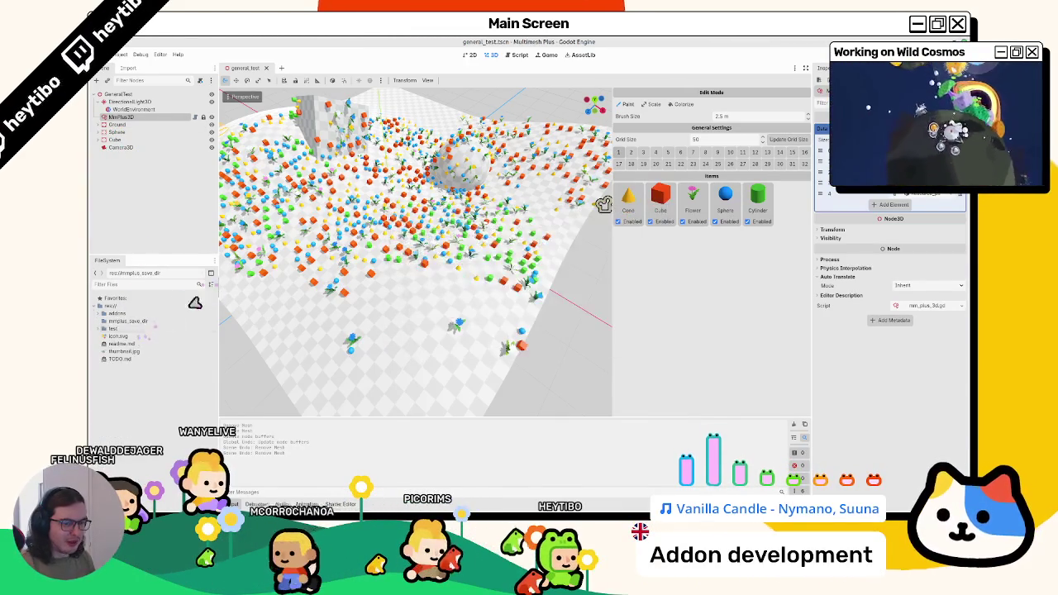
pyautogui.moveTo(458, 294)
pyautogui.mouseDown()
pyautogui.moveTo(363, 338)
pyautogui.moveTo(411, 331)
pyautogui.mouseUp()
pyautogui.moveTo(814, 288); pyautogui.dragTo(761, 287)
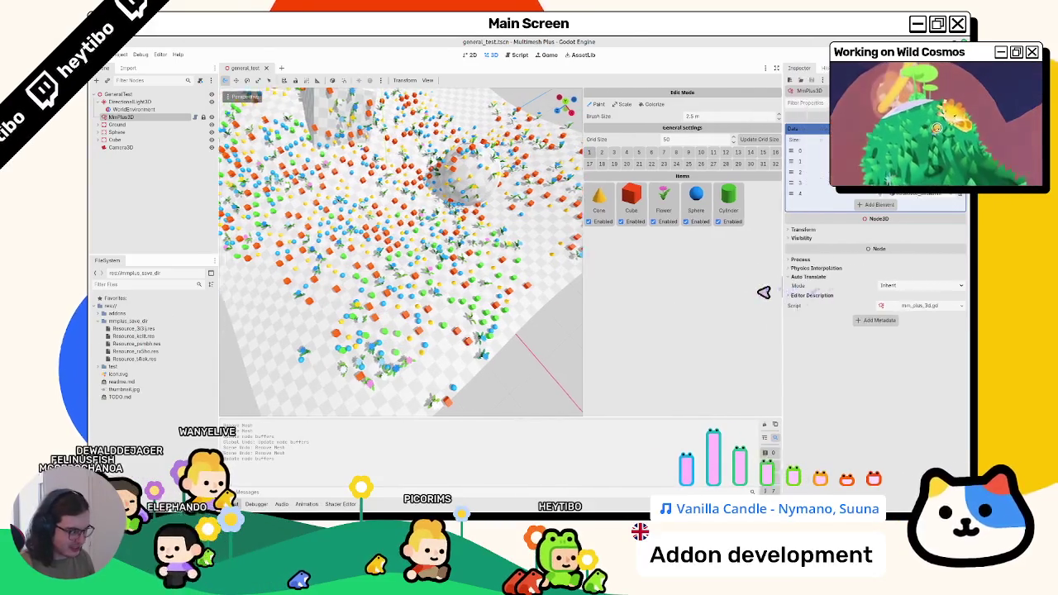
pyautogui.click(120, 124)
pyautogui.click(121, 117)
pyautogui.hotkey('ctrl', 's')
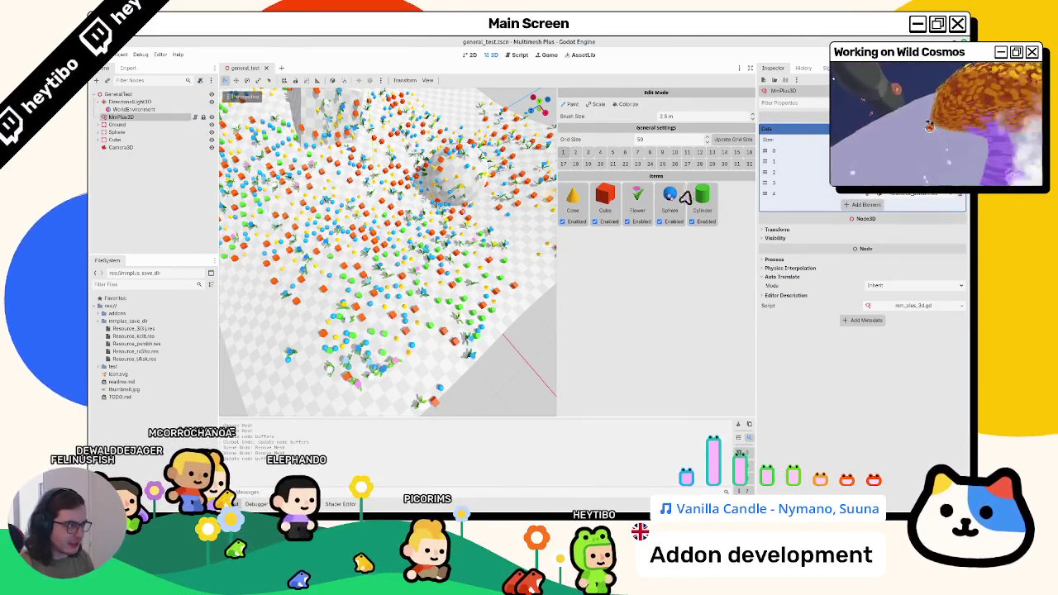
# - Remove the palette items again, re-save the scene, and drop FLAG_CHANGE_PATH from the script's save call
pyautogui.rightClick(702, 202)
pyautogui.rightClick(670, 203)
pyautogui.hotkey('ctrl', 'z')
pyautogui.hotkey('ctrl', 'z')
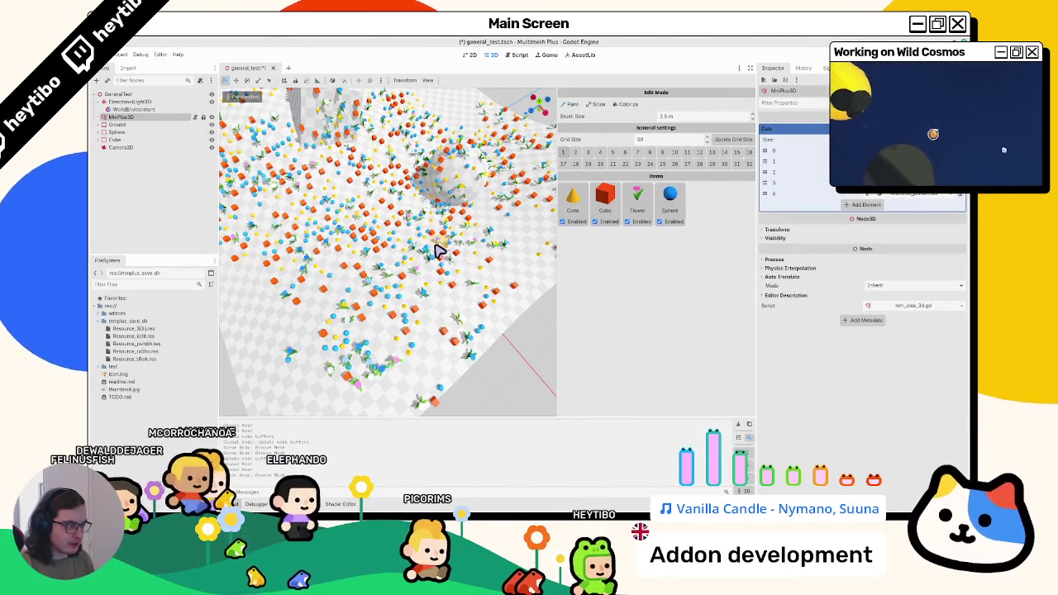
pyautogui.hotkey('ctrl', 'shift', 'z')
pyautogui.hotkey('ctrl', 's')
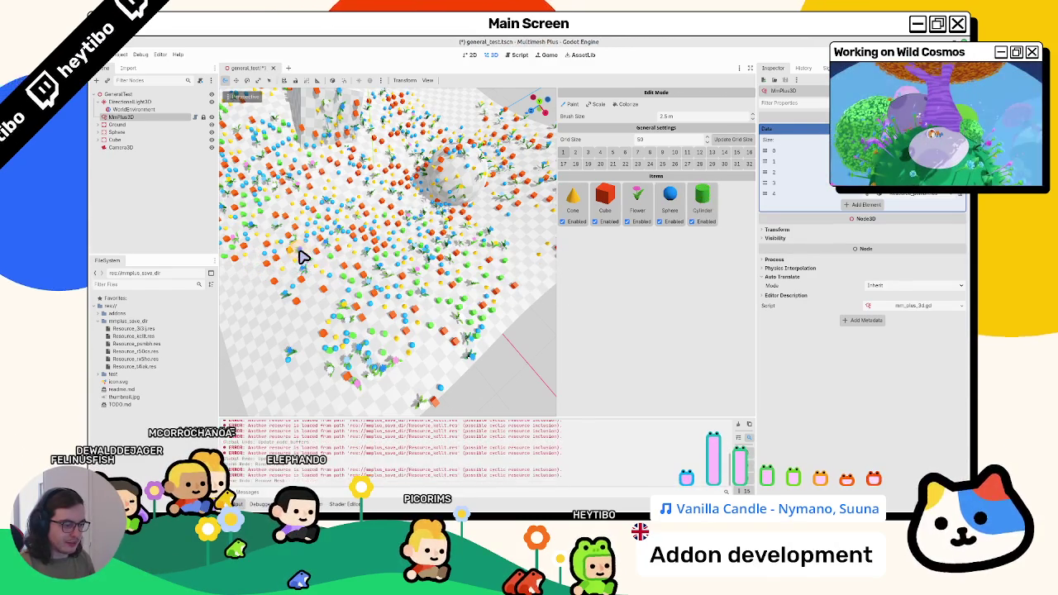
pyautogui.click(519, 54)
pyautogui.hotkey('ctrl', 'z')
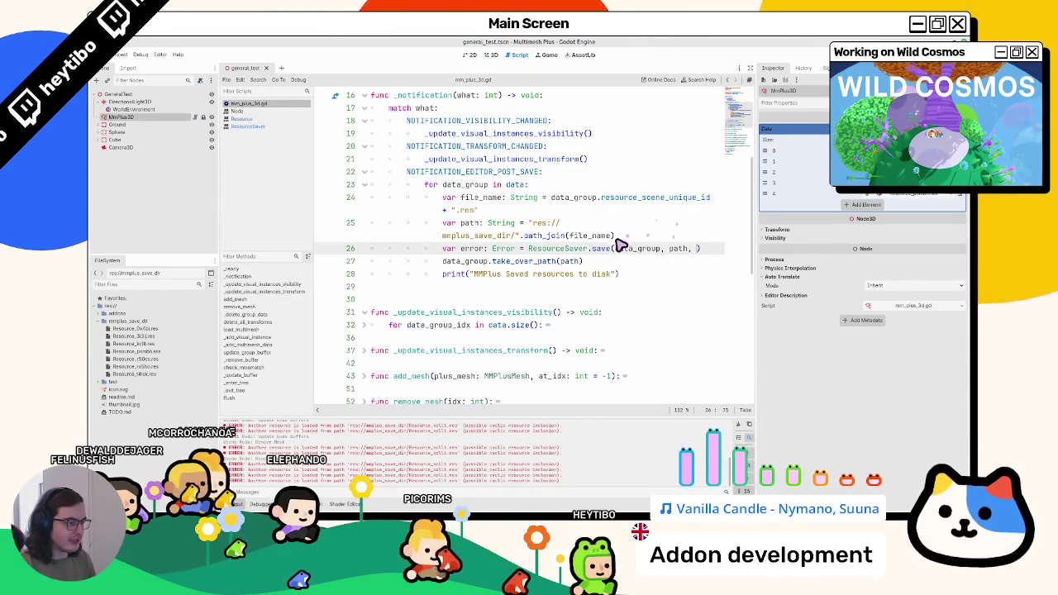
# - Save the script, delete the print line on line 28, and delete all saved .res files
pyautogui.hotkey('ctrl', 's')
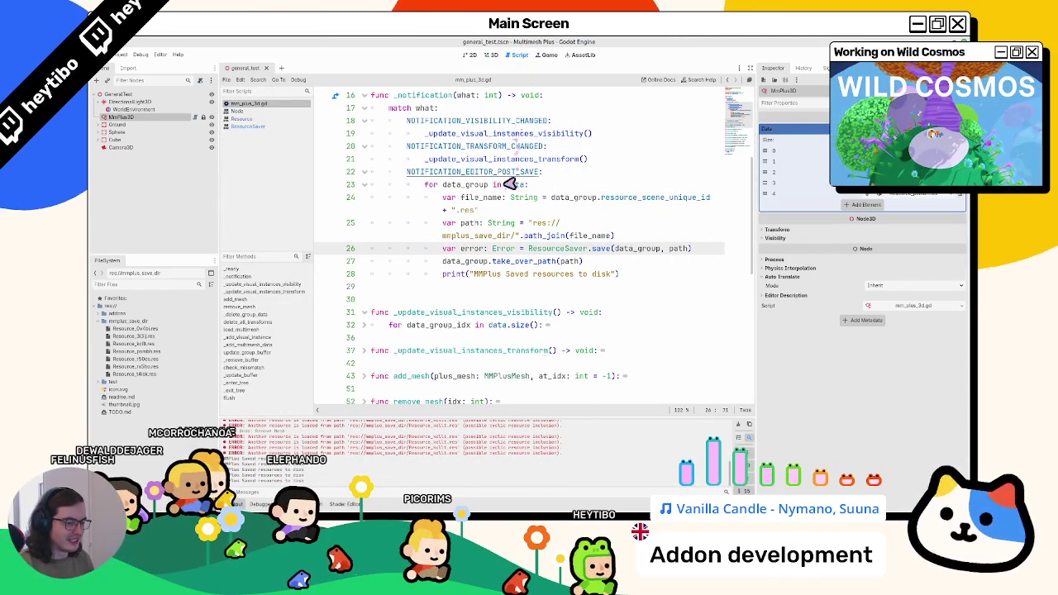
pyautogui.tripleClick(524, 276)
pyautogui.press('Delete')
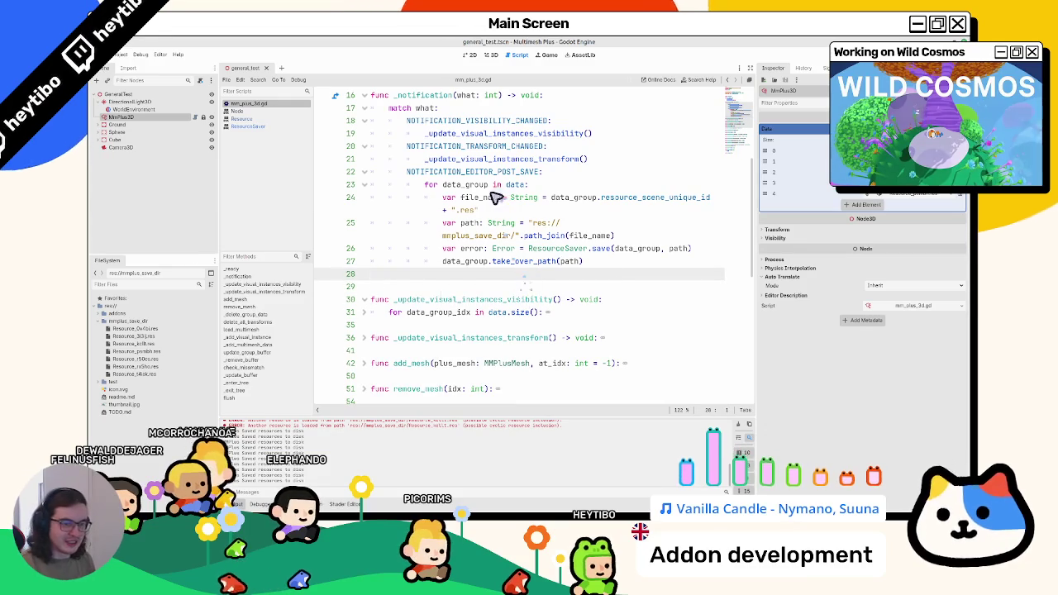
pyautogui.click(492, 55)
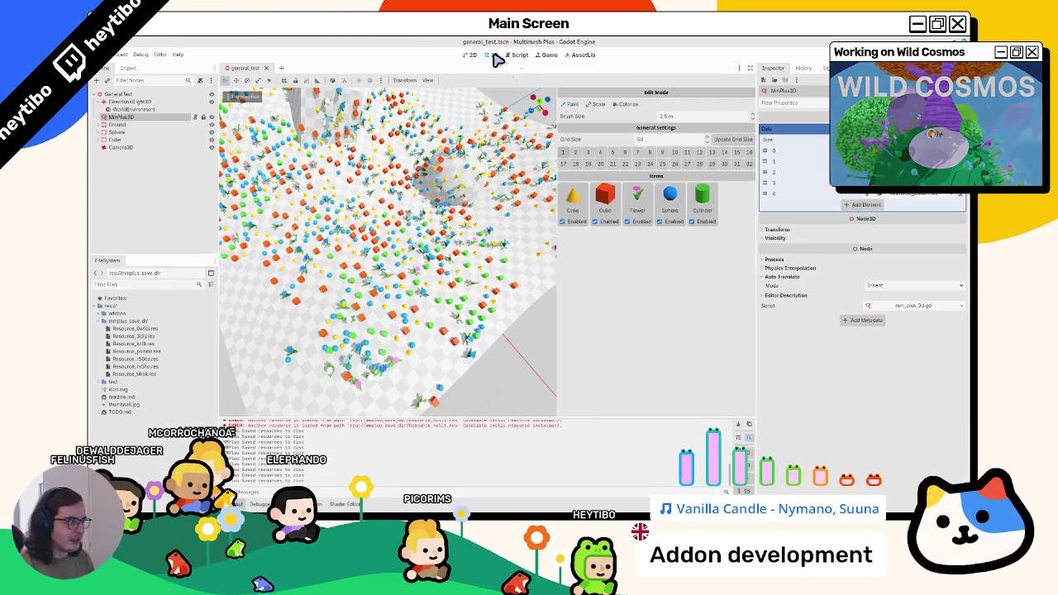
pyautogui.click(153, 329)
pyautogui.keyDown('shift'); pyautogui.click(136, 375); pyautogui.keyUp('shift')
pyautogui.press('Delete')
pyautogui.press('Return')
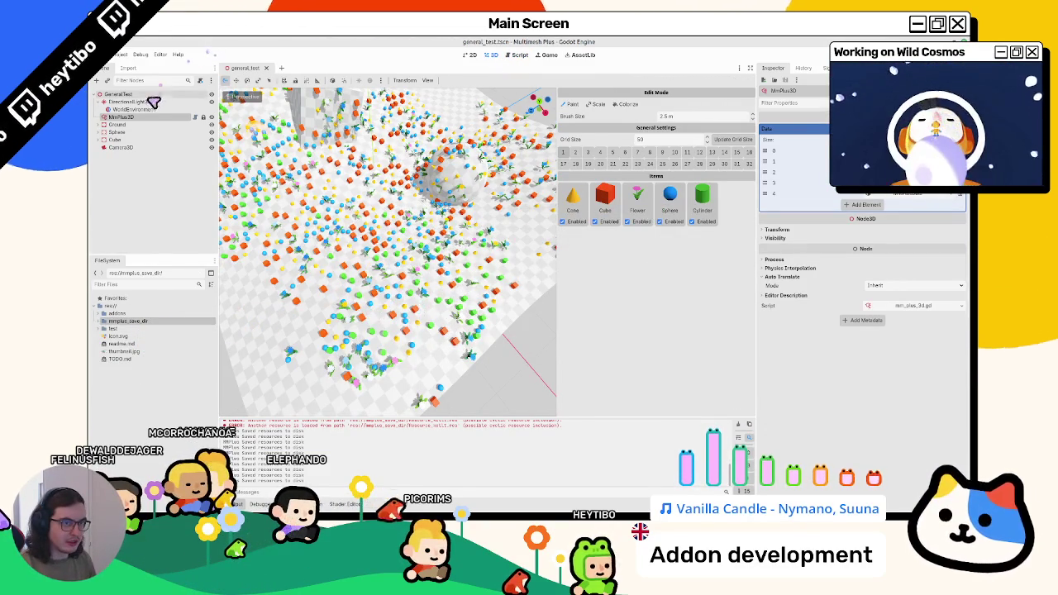
# - Clear the output log, remove the Cylinder and Sphere palette items, and step through undo/redo
pyautogui.click(128, 124)
pyautogui.click(122, 117)
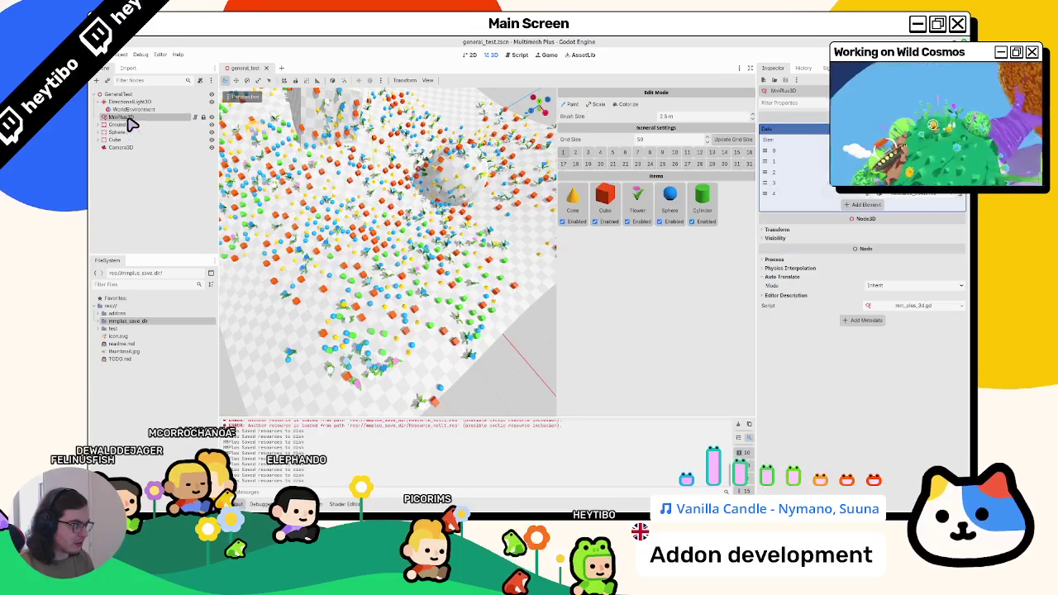
pyautogui.click(743, 428)
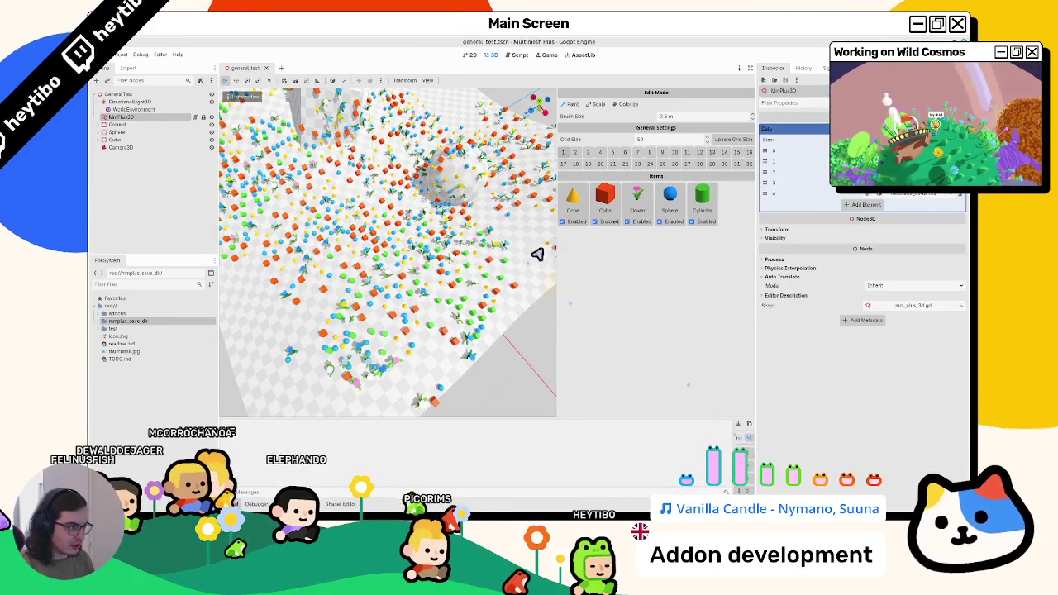
pyautogui.rightClick(699, 202)
pyautogui.rightClick(669, 199)
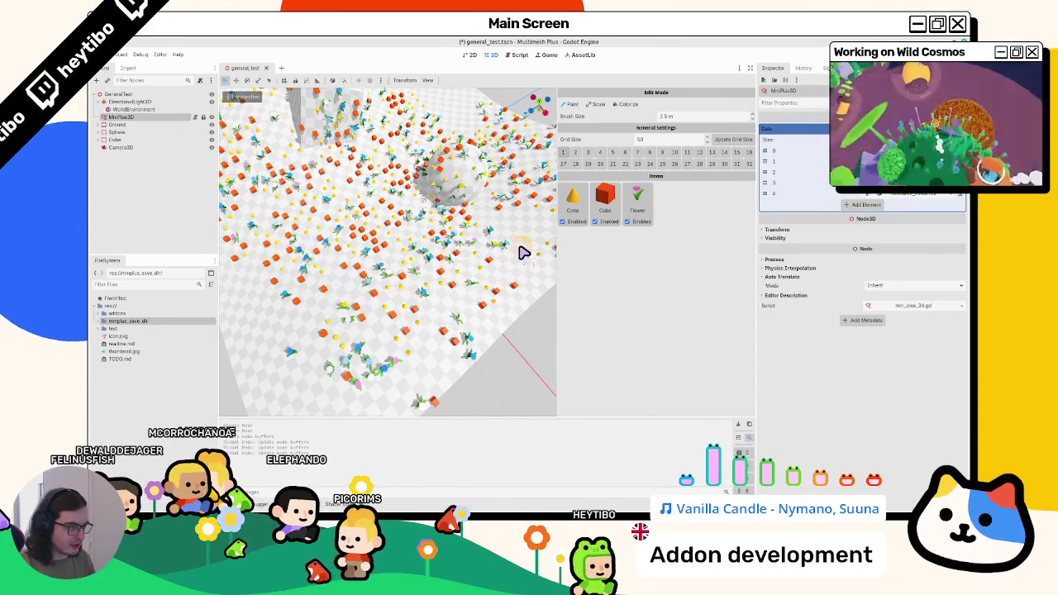
pyautogui.hotkey('ctrl', 'z')
pyautogui.hotkey('ctrl', 'z')
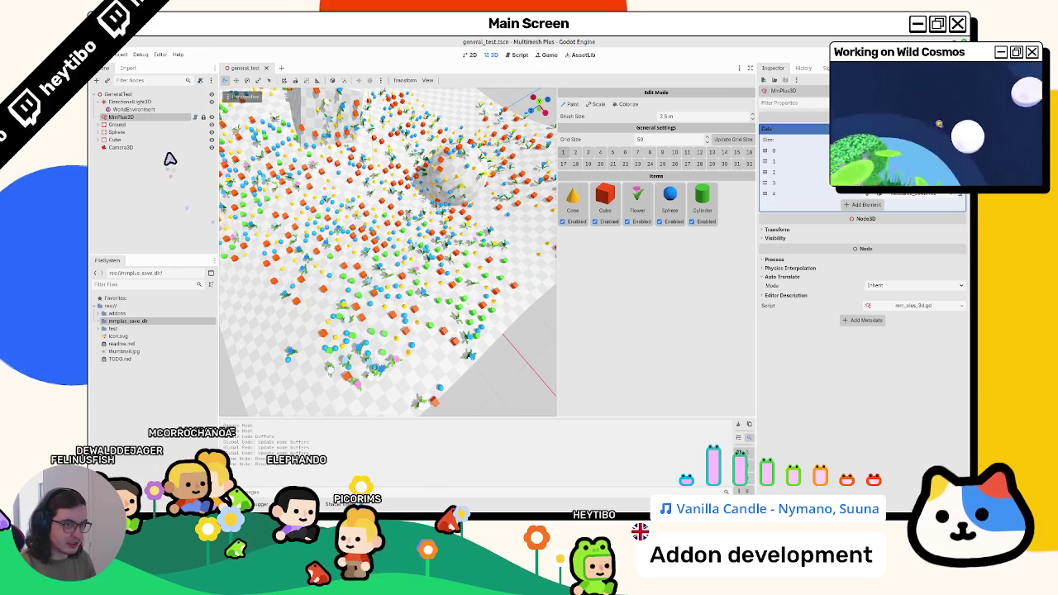
pyautogui.hotkey('ctrl', 'z')
pyautogui.hotkey('ctrl', 'shift', 'z')
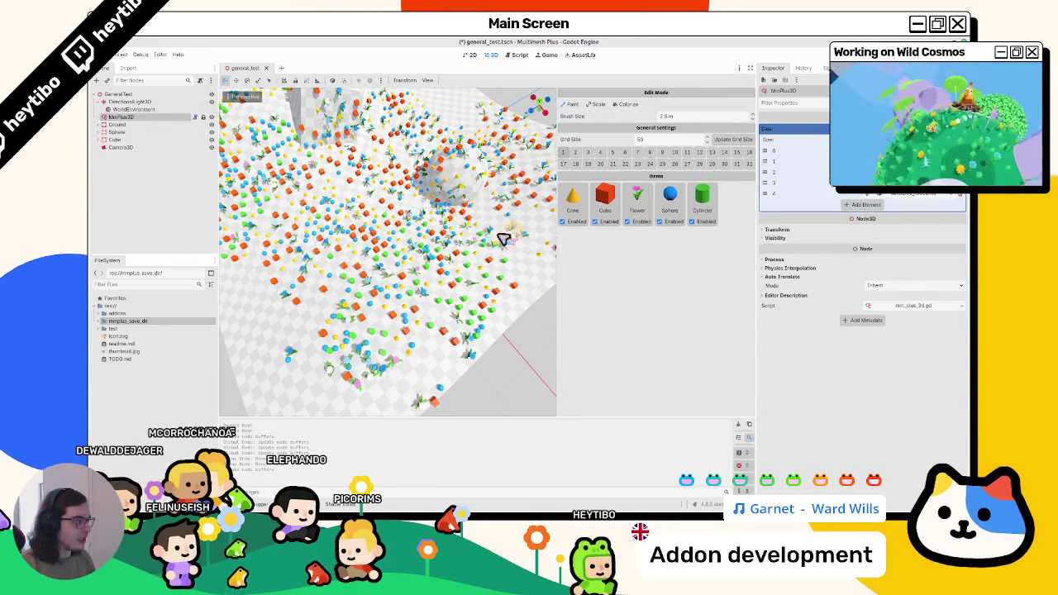
pyautogui.hotkey('ctrl', 'z')
pyautogui.hotkey('ctrl', 'shift', 'z')
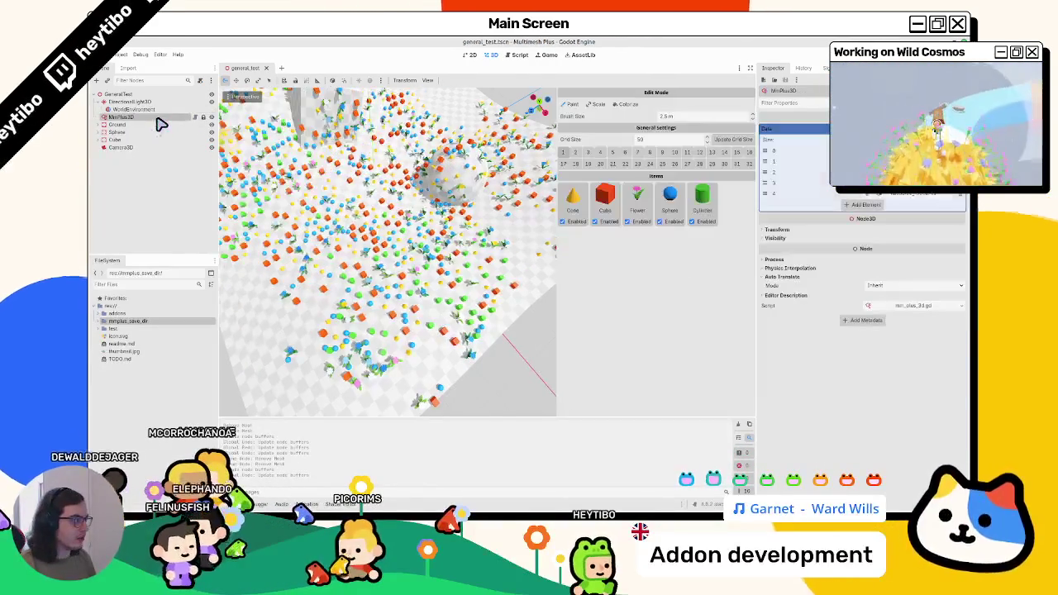
pyautogui.click(521, 54)
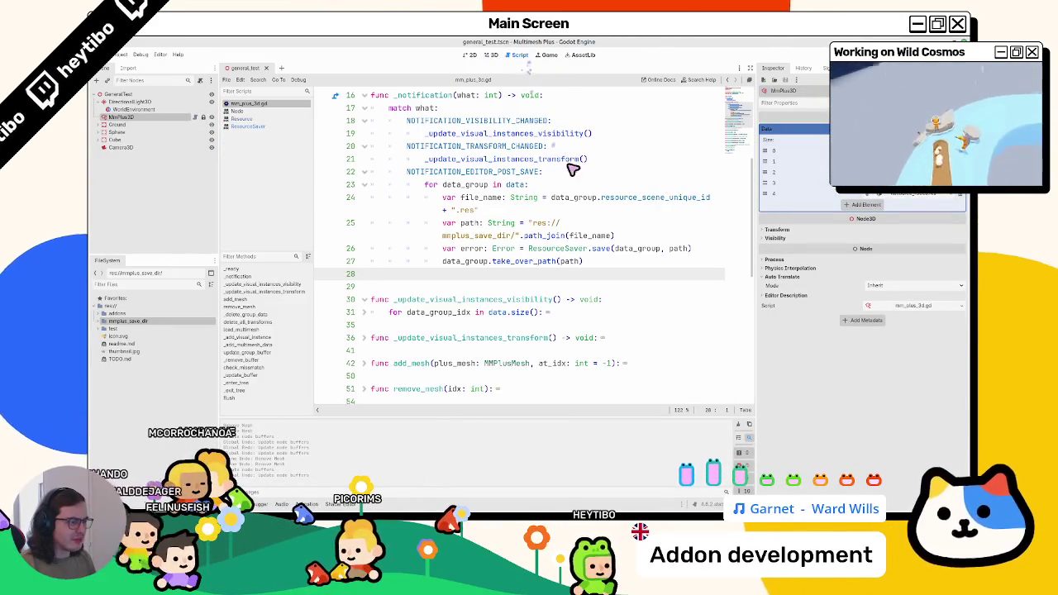
# - Remove the debug print line again via undo history and save
pyautogui.hotkey('ctrl', 'z')
pyautogui.hotkey('ctrl', 'shift', 'z')
pyautogui.hotkey('ctrl', 'shift', 'z')
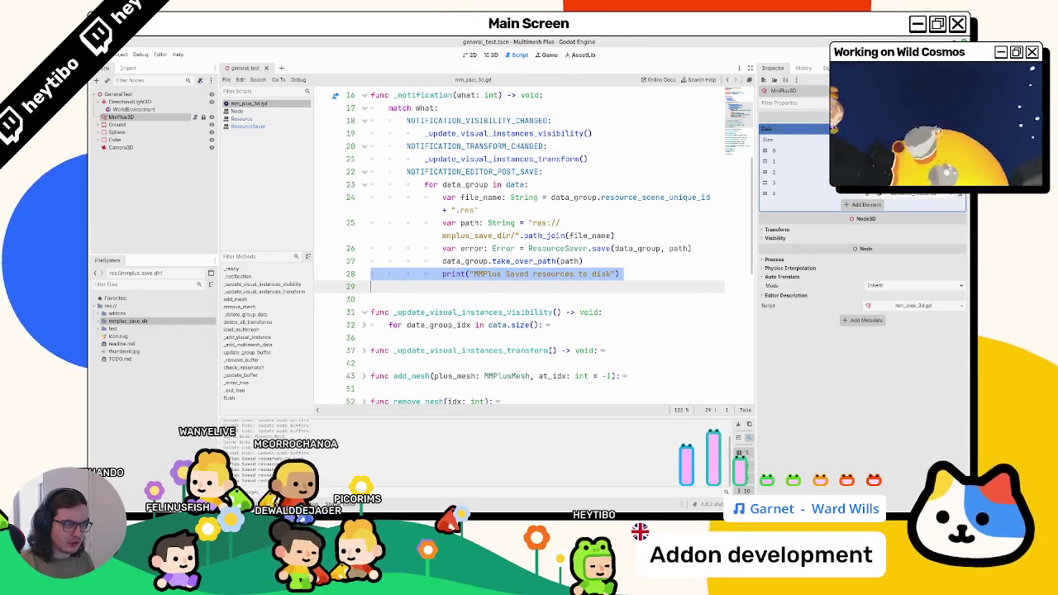
pyautogui.click(498, 283)
pyautogui.hotkey('ctrl', 'z')
pyautogui.hotkey('ctrl', 's')
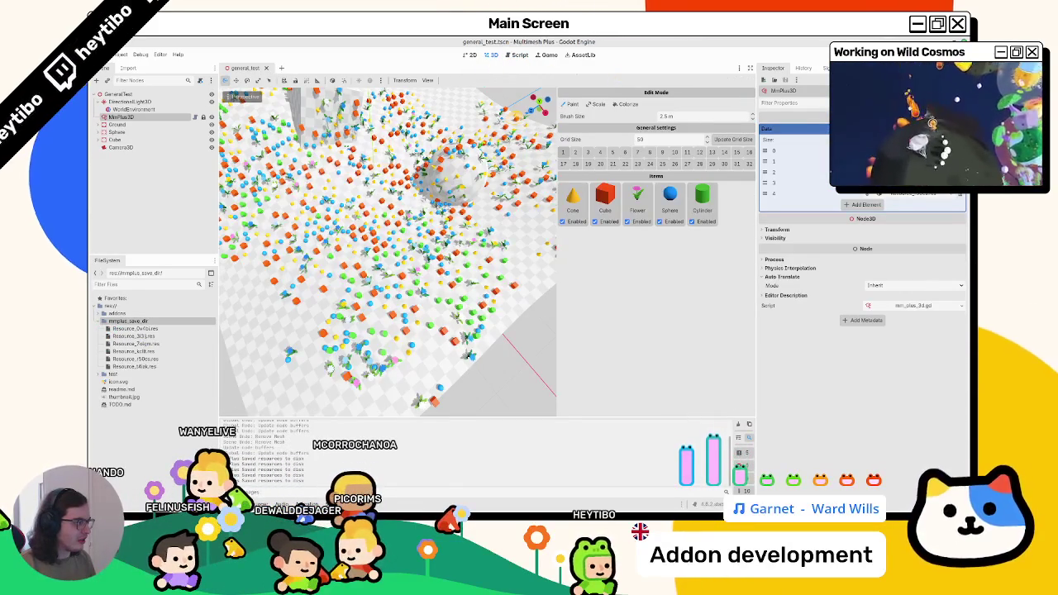
# - Re-save the general_test scene and inspect the nameless .res file in mmplus_save_dir
pyautogui.click(252, 71)
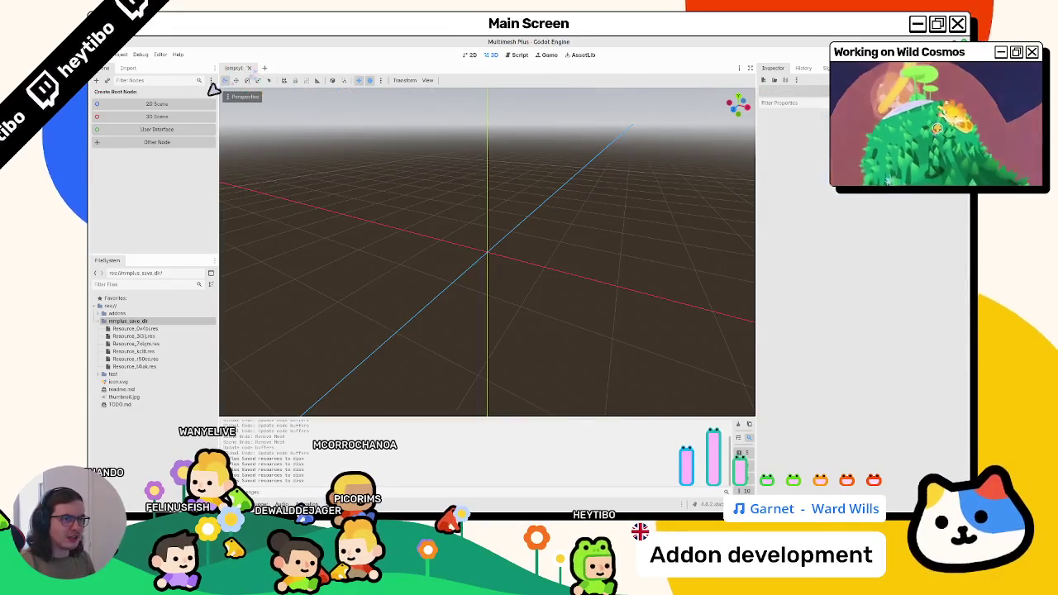
pyautogui.click(151, 115)
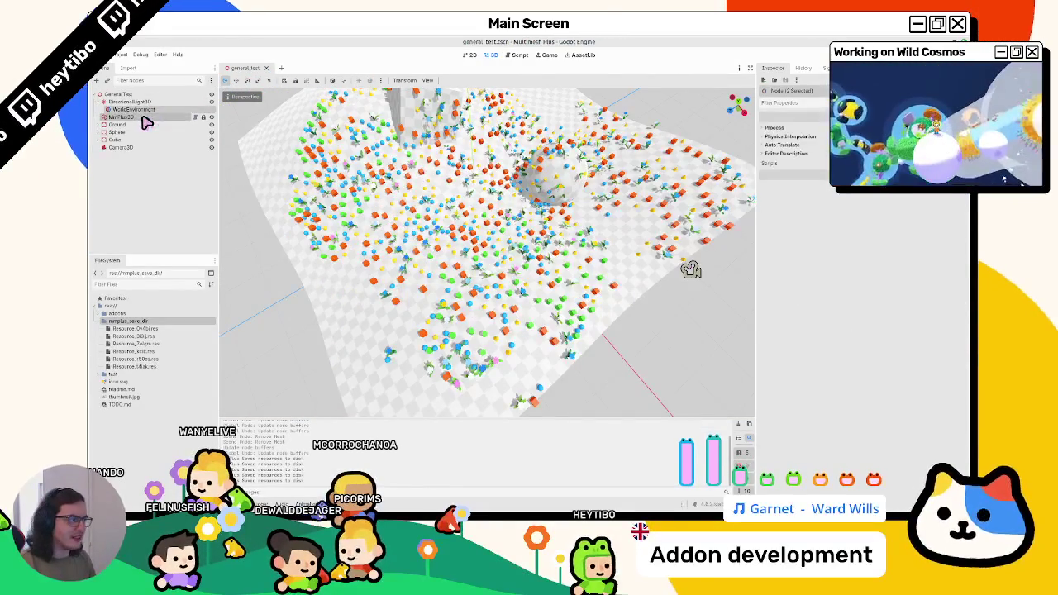
pyautogui.click(146, 118)
pyautogui.hotkey('ctrl', 's')
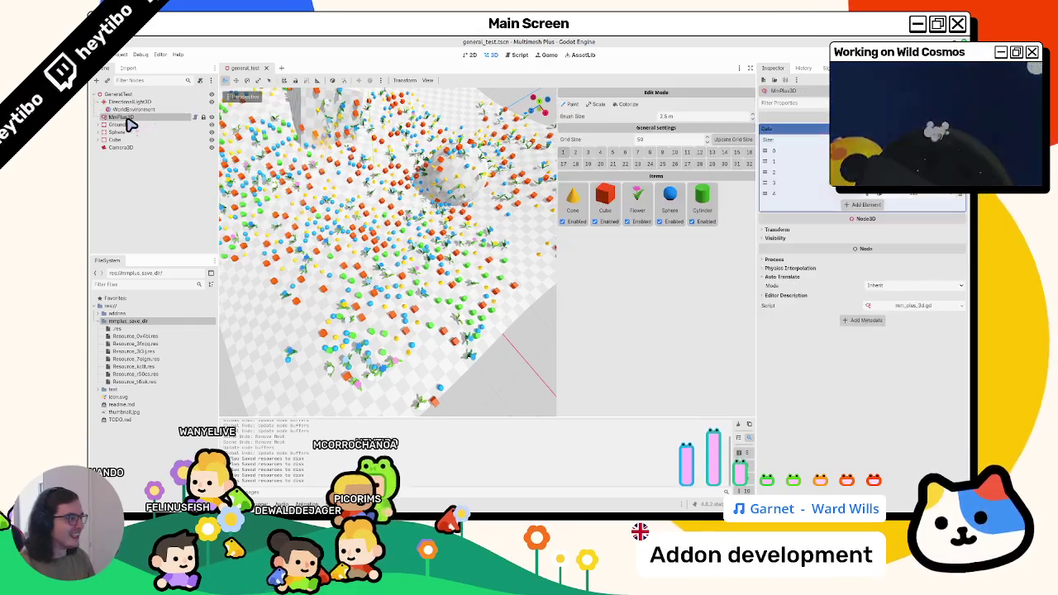
pyautogui.click(127, 330)
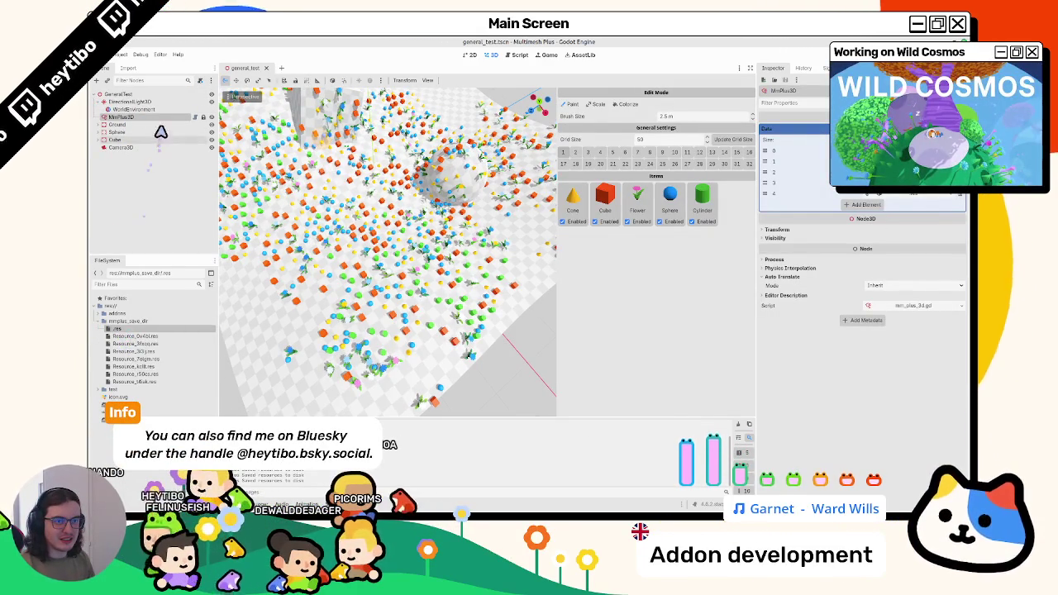
pyautogui.click(163, 118)
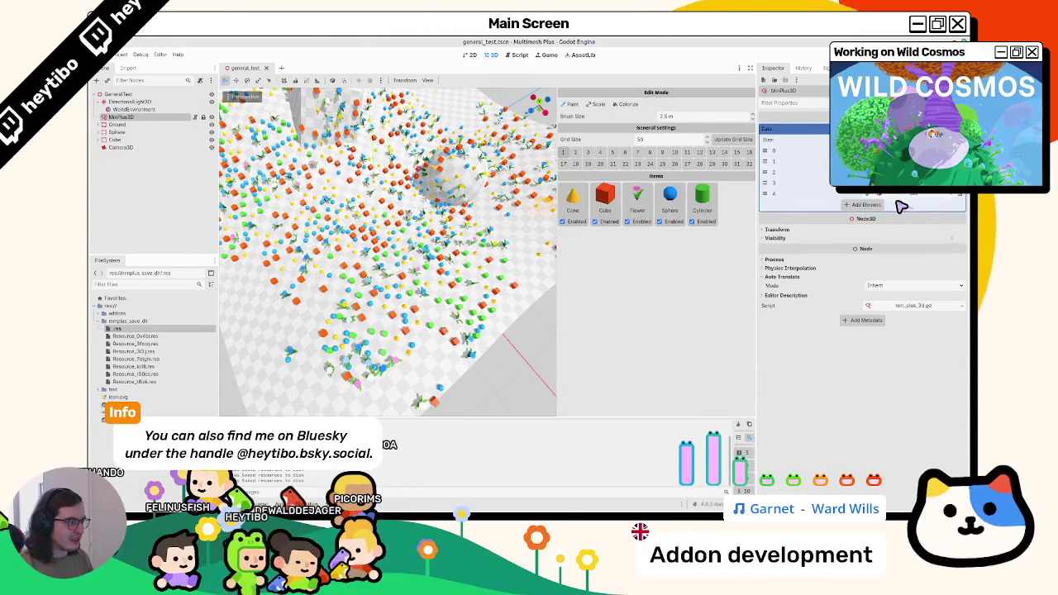
pyautogui.click(519, 55)
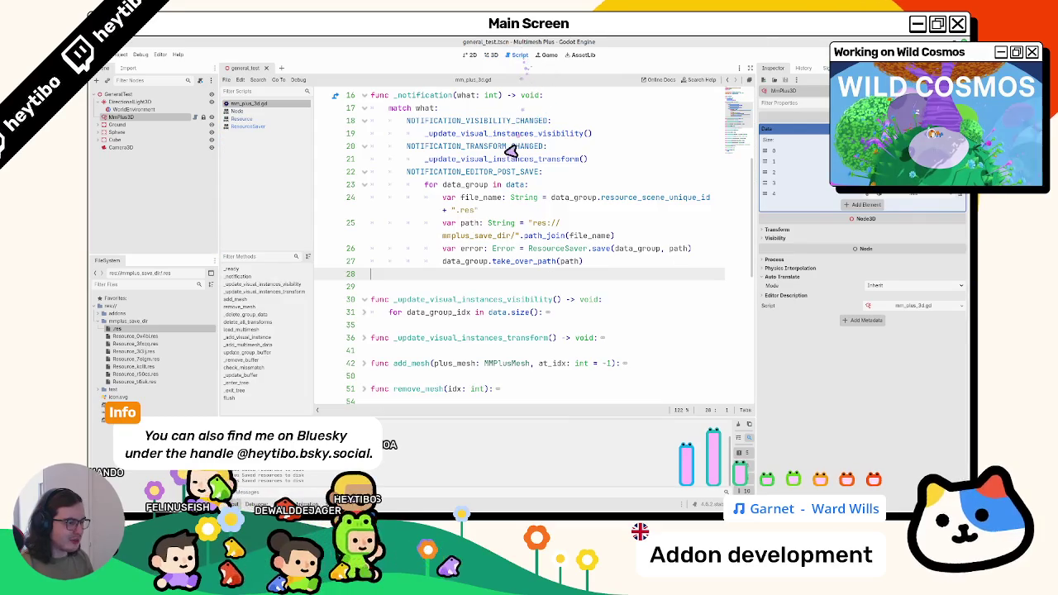
# - Widen the code area so lines unwrap, keeping the debug lines removed
pyautogui.hotkey('ctrl', 'z')
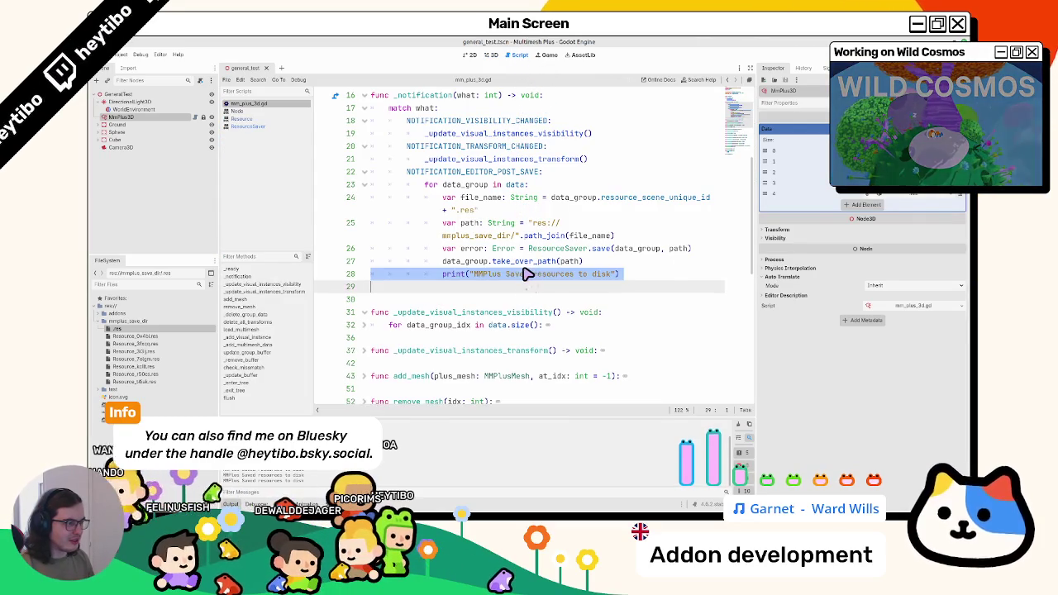
pyautogui.hotkey('ctrl', 'shift', 'z')
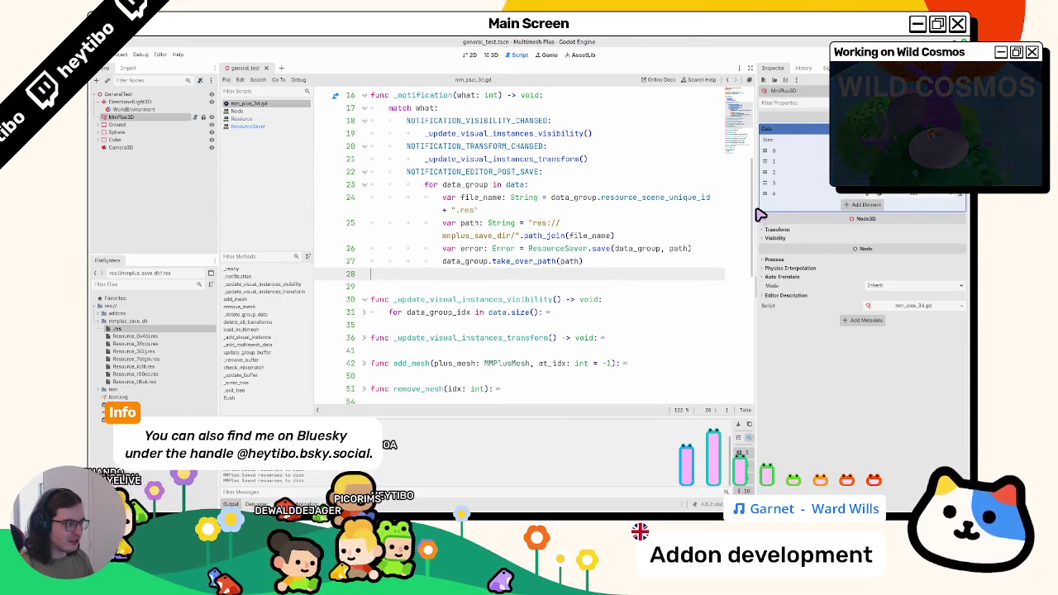
pyautogui.moveTo(758, 214); pyautogui.dragTo(849, 208)
pyautogui.hotkey('ctrl', 'z')
pyautogui.hotkey('ctrl', 'z')
pyautogui.hotkey('ctrl', 'z')
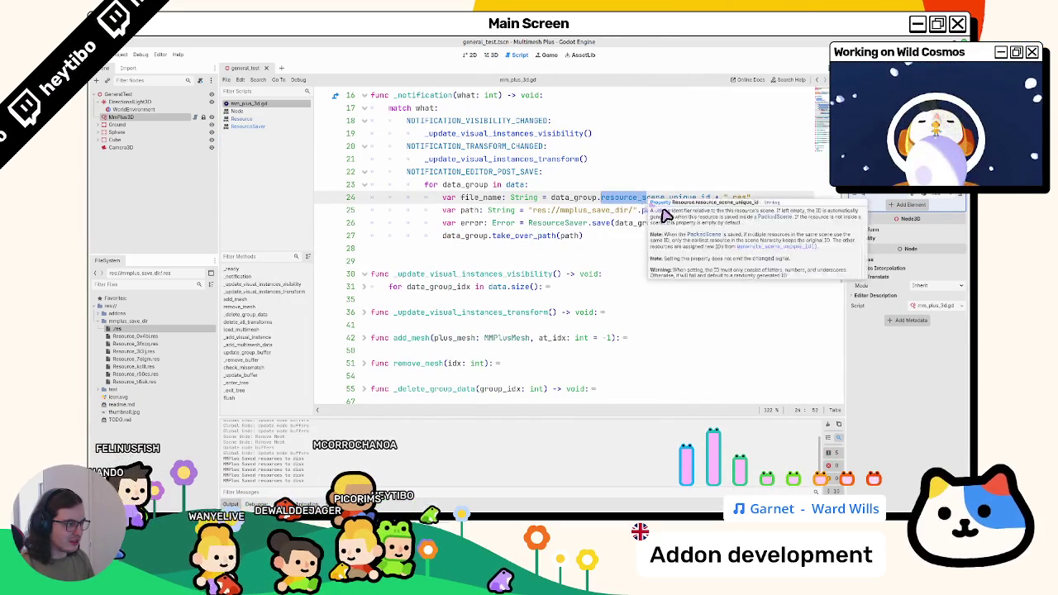
pyautogui.hotkey('ctrl', 'shift', 'z')
pyautogui.hotkey('ctrl', 'shift', 'z')
pyautogui.hotkey('ctrl', 'shift', 'z')
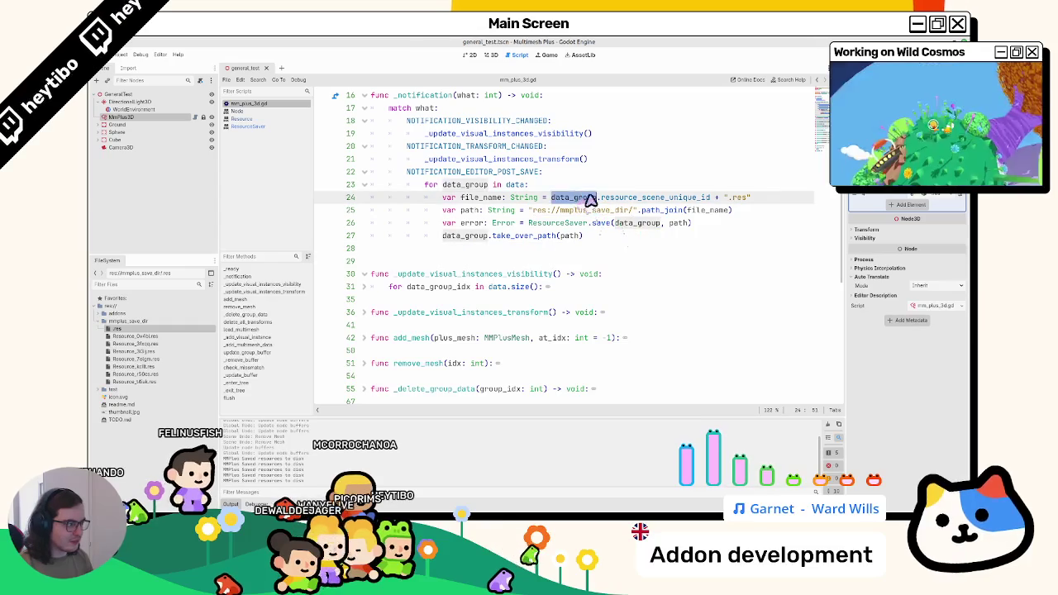
# - Add 'var unique_id: String = data_group.resource_scene_unique_id' and check that property's docs
pyautogui.press('Return')
pyautogui.write('var unique_id: String = data_group.resource_scene_unique_id')
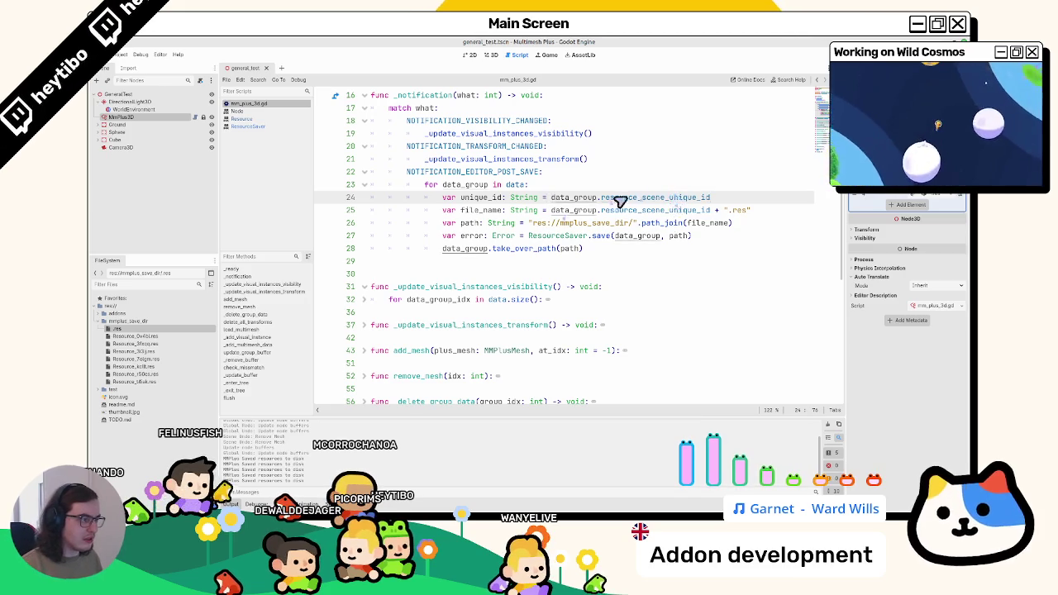
pyautogui.keyDown('ctrl'); pyautogui.click(620, 199); pyautogui.keyUp('ctrl')
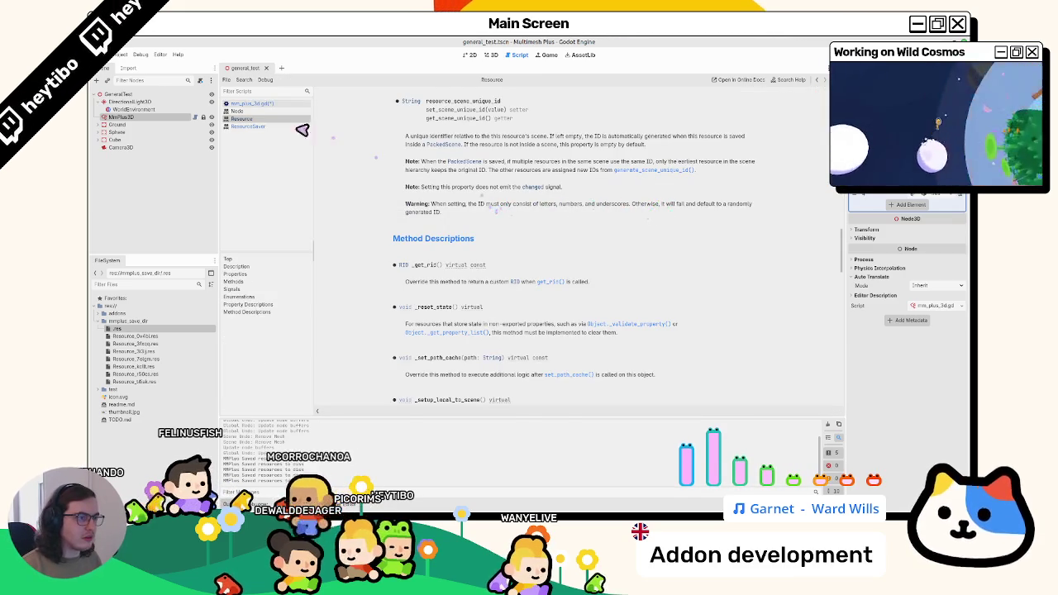
pyautogui.hotkey('alt', 'Left')
pyautogui.click(751, 208)
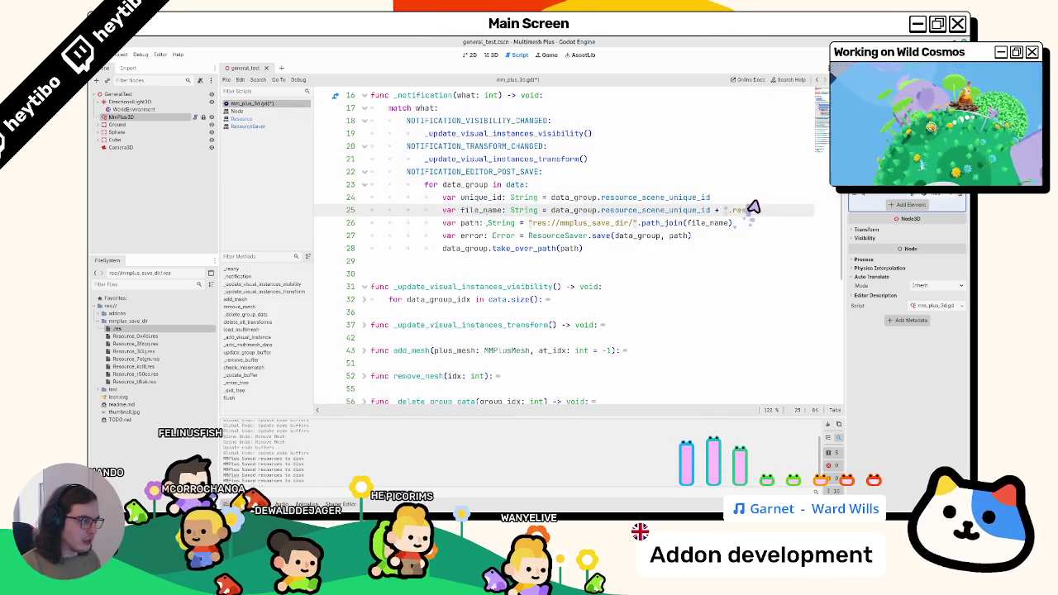
pyautogui.click(752, 203)
# - Add an 'if unique_id.is_empty():' check below the unique_id declaration
pyautogui.press('Return')
pyautogui.write('if unique_id')
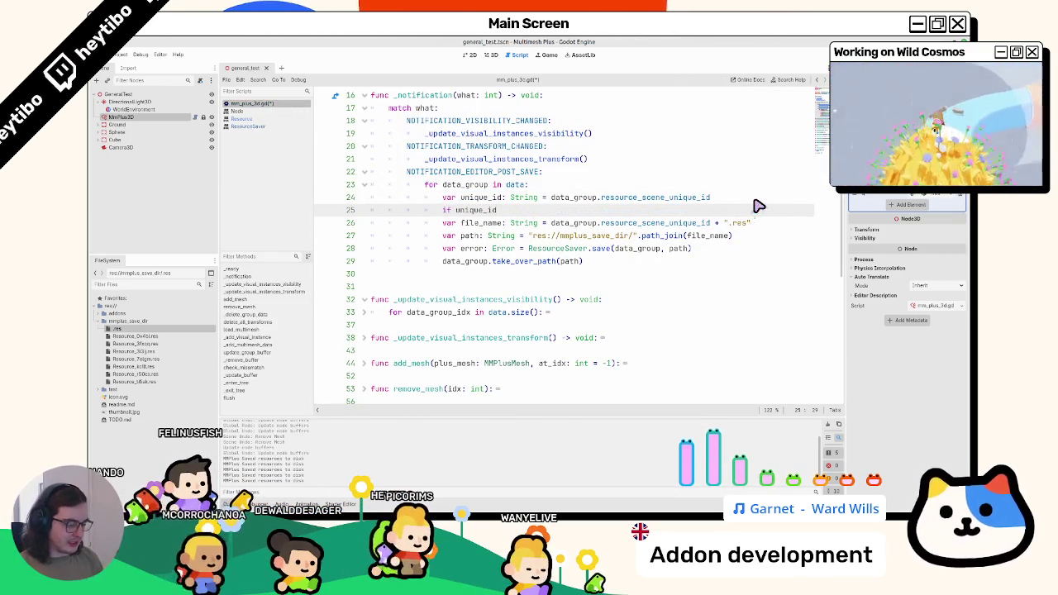
pyautogui.write('.is_e')
pyautogui.press('Return')
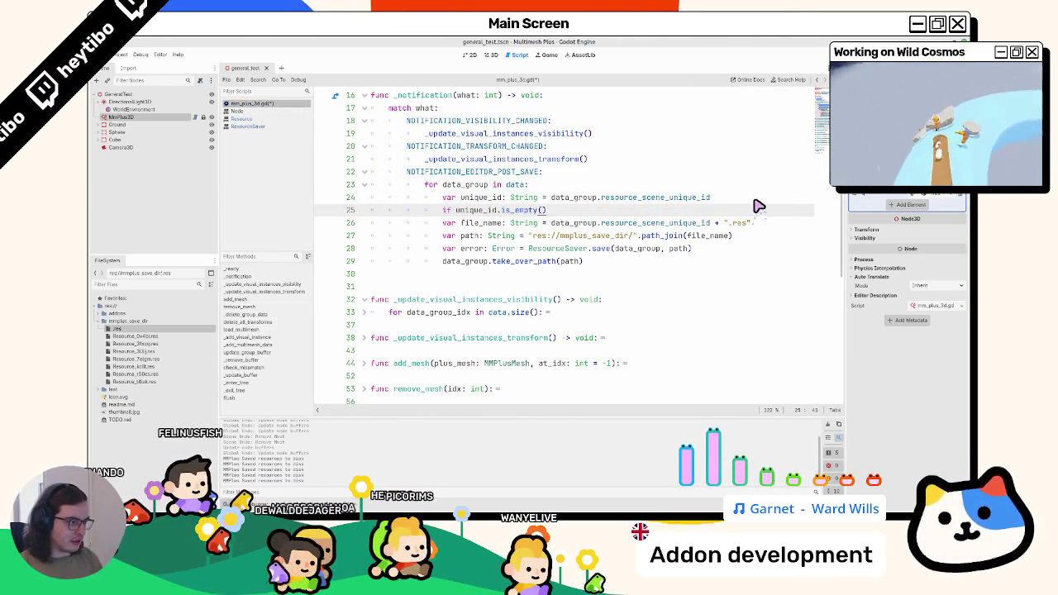
pyautogui.write(':')
pyautogui.press('Return')
# - Start the if body with a data_group set_ call for the scene unique id
pyautogui.write('unique_id =')
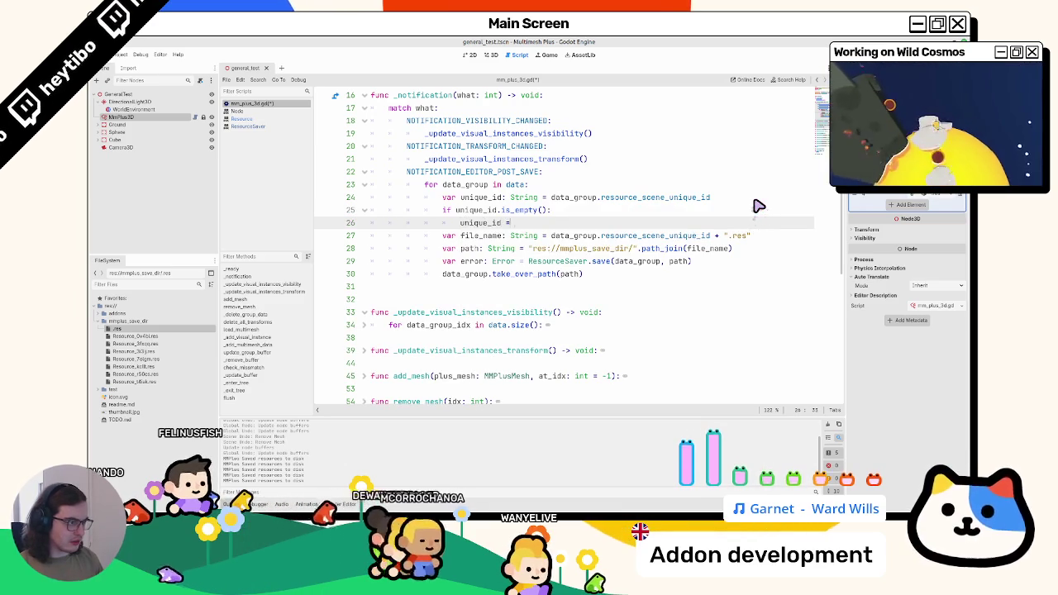
pyautogui.write(' data.gro')
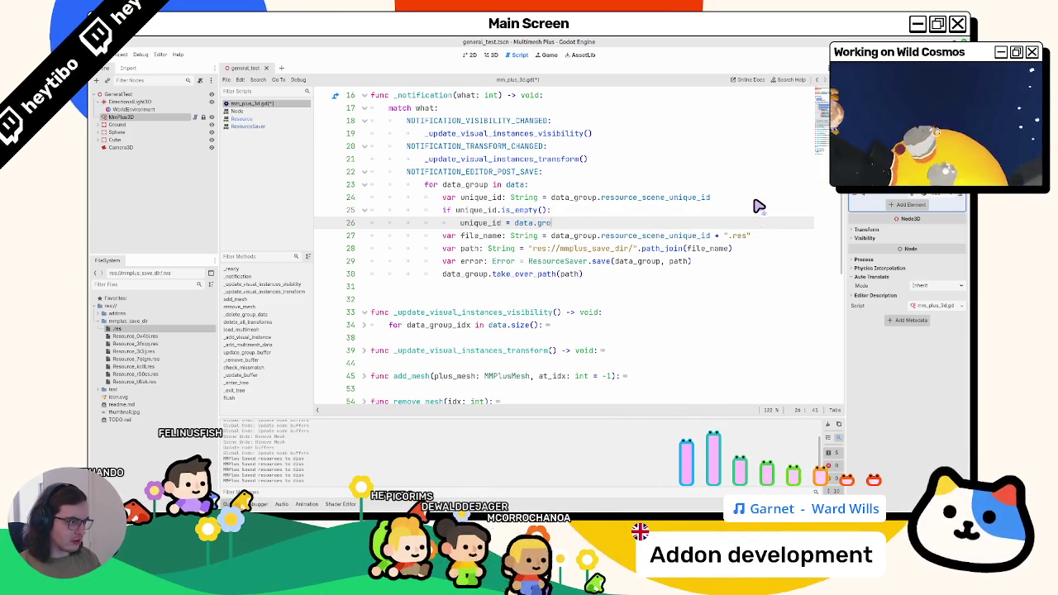
pyautogui.press('Return')
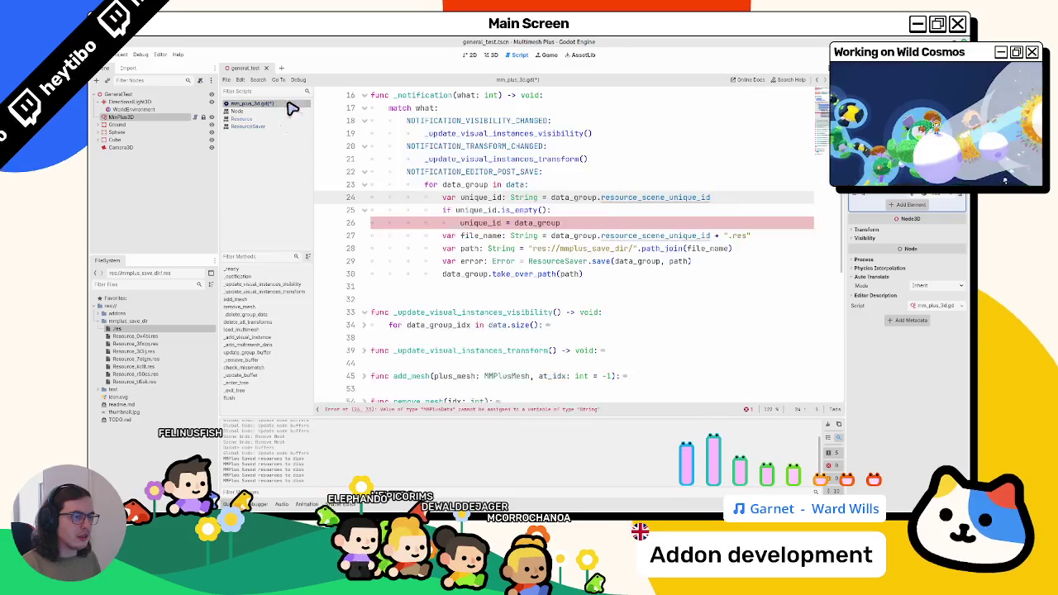
pyautogui.doubleClick(486, 223)
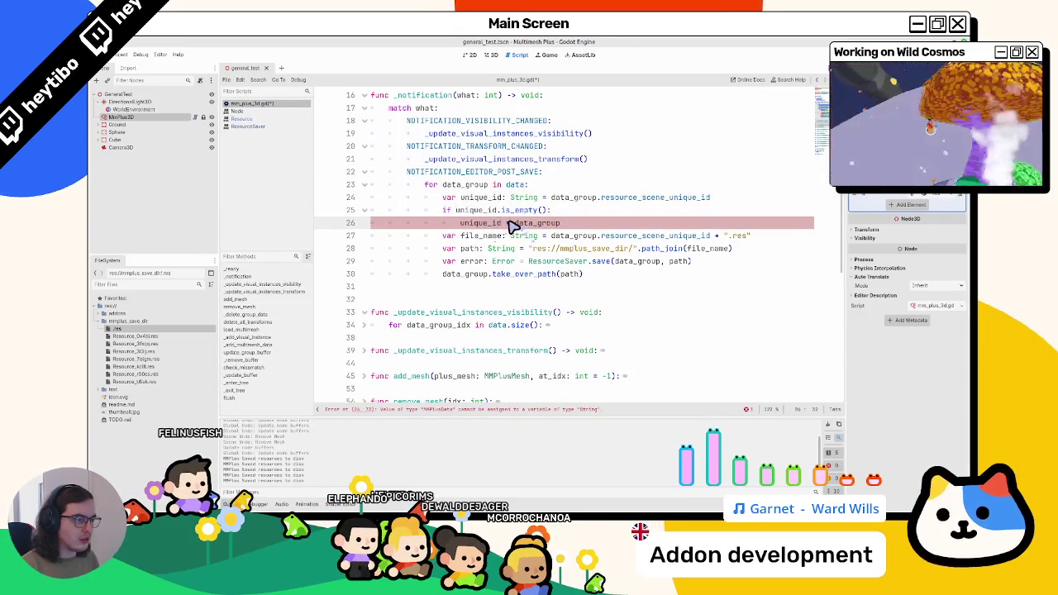
pyautogui.doubleClick(488, 223)
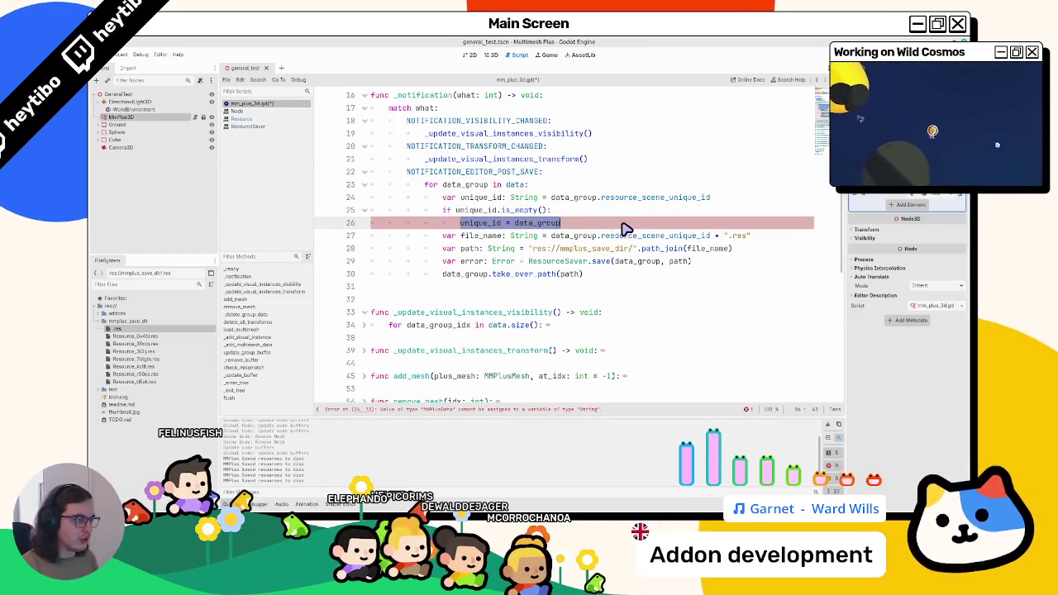
pyautogui.write('data_group.set_')
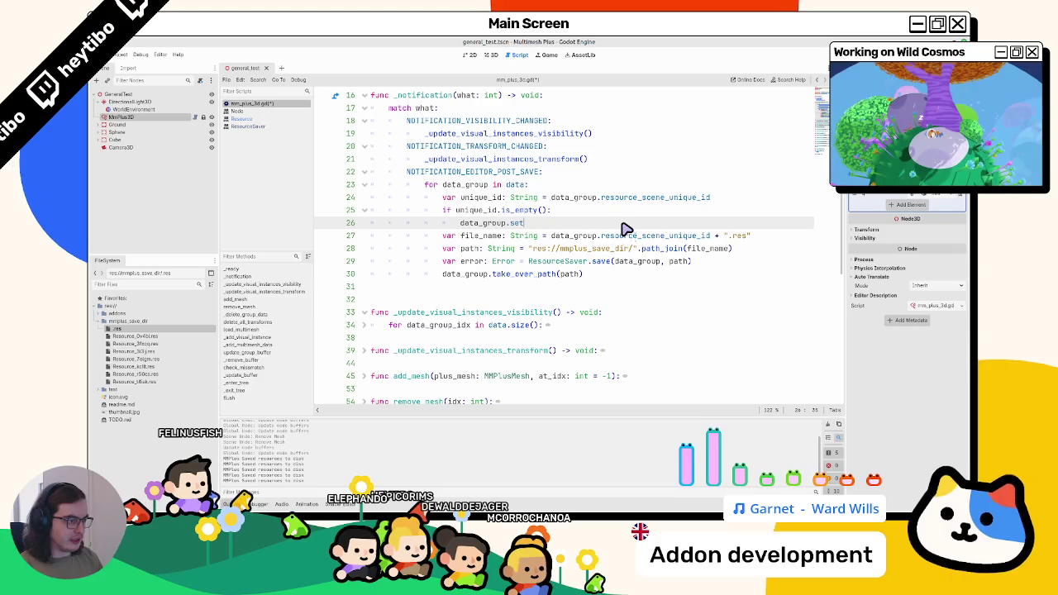
pyautogui.write('_uni')
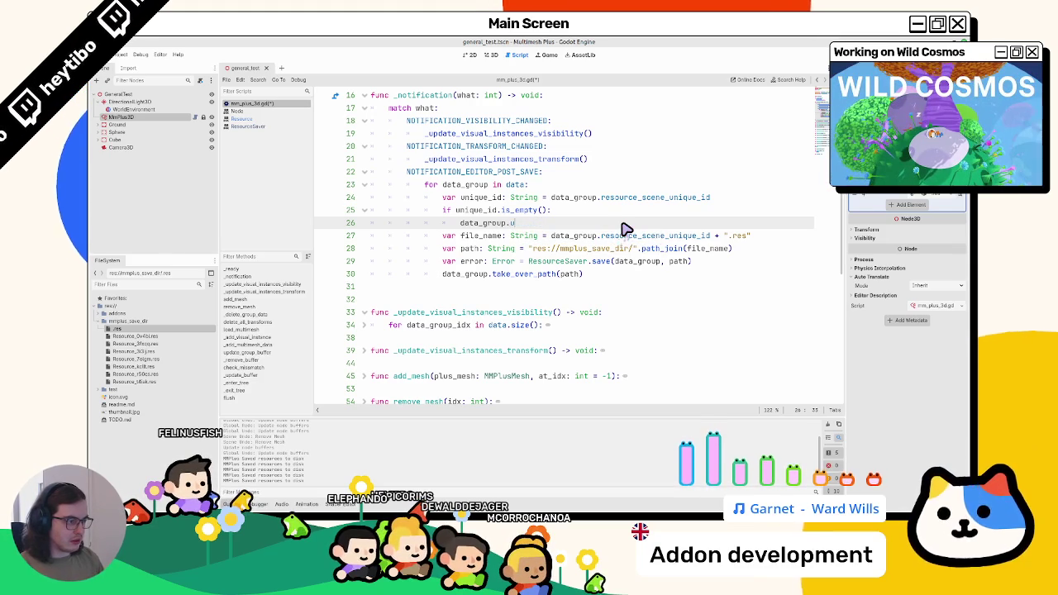
pyautogui.write('nis')
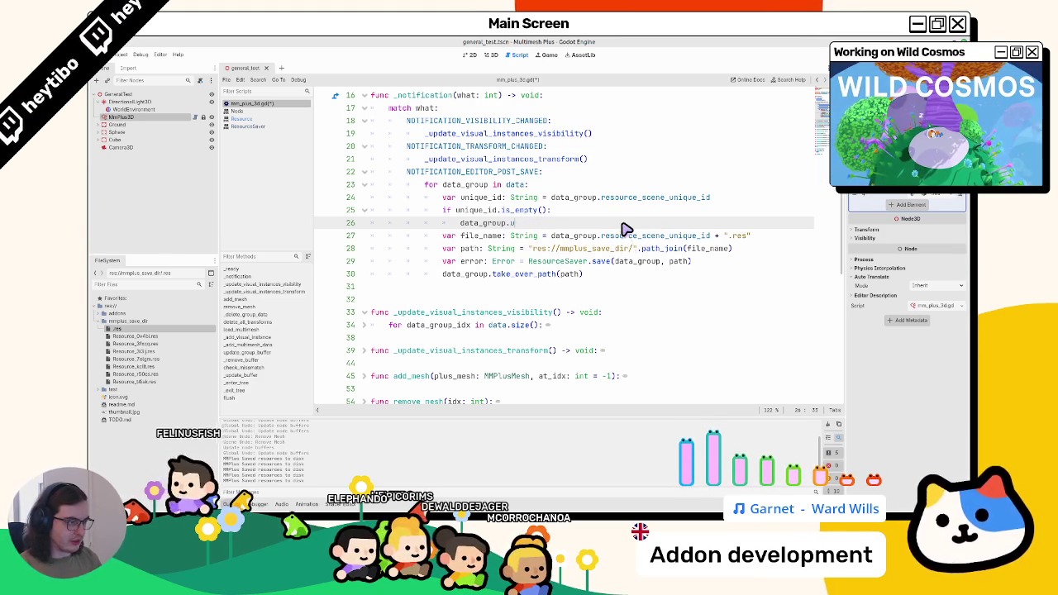
pyautogui.write('qu')
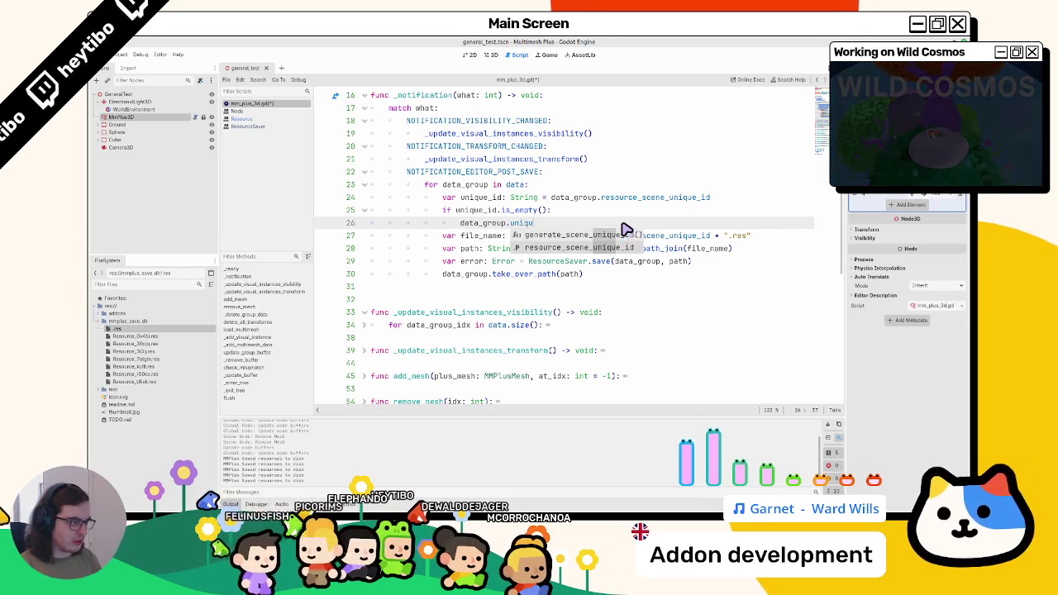
# - Complete line 26 as data_group.set_resource_scene_unique_id(data_group.generate_scene_unique_id())
pyautogui.press('Return')
pyautogui.keyDown('ctrl'); pyautogui.click(608, 197); pyautogui.keyUp('ctrl')
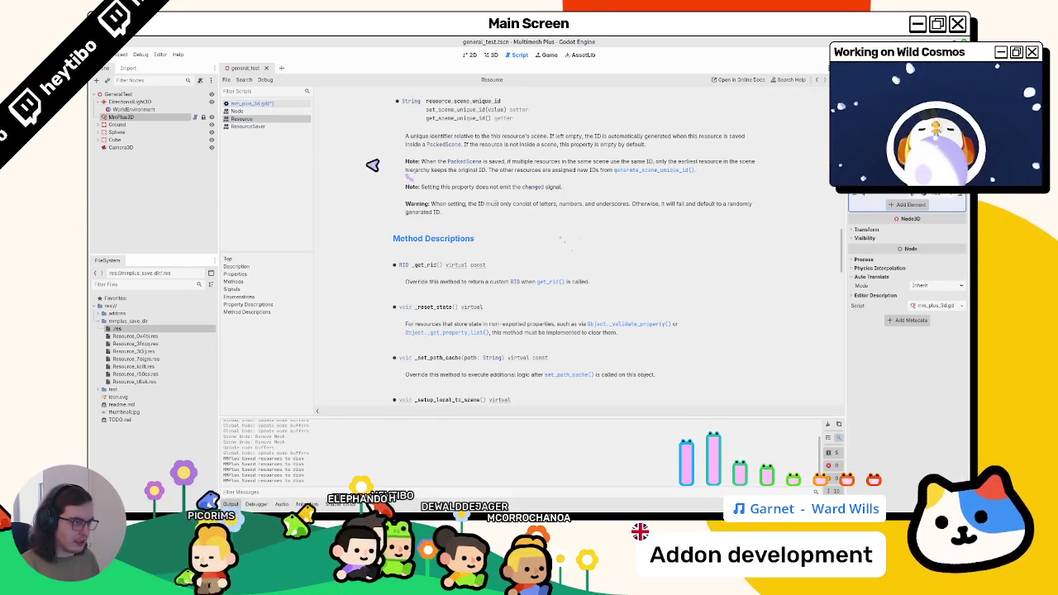
pyautogui.hotkey('alt', 'Left')
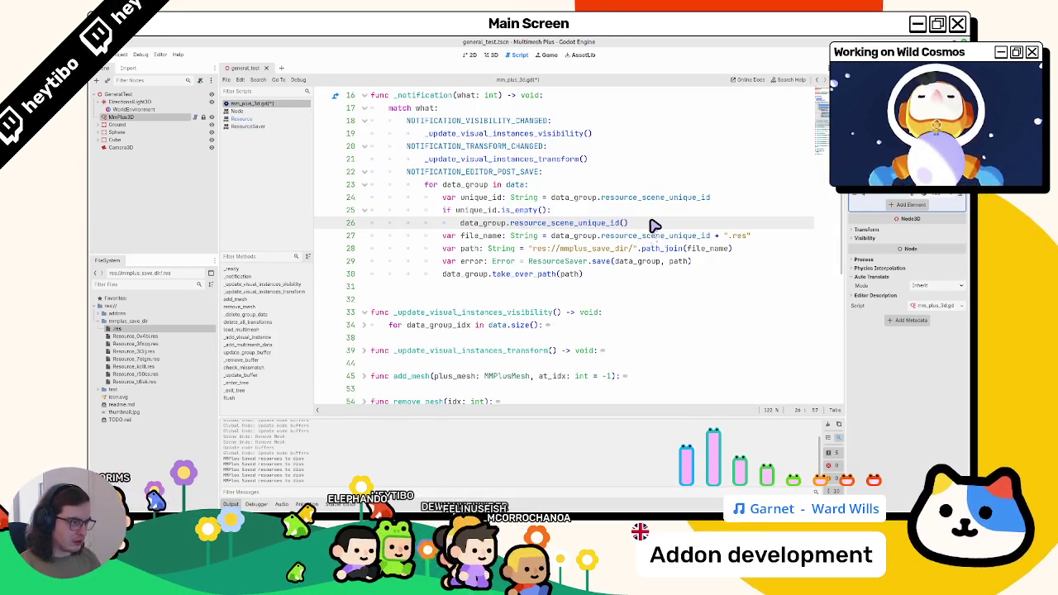
pyautogui.write('at')
pyautogui.press('Down')
pyautogui.press('Down')
pyautogui.press('Return')
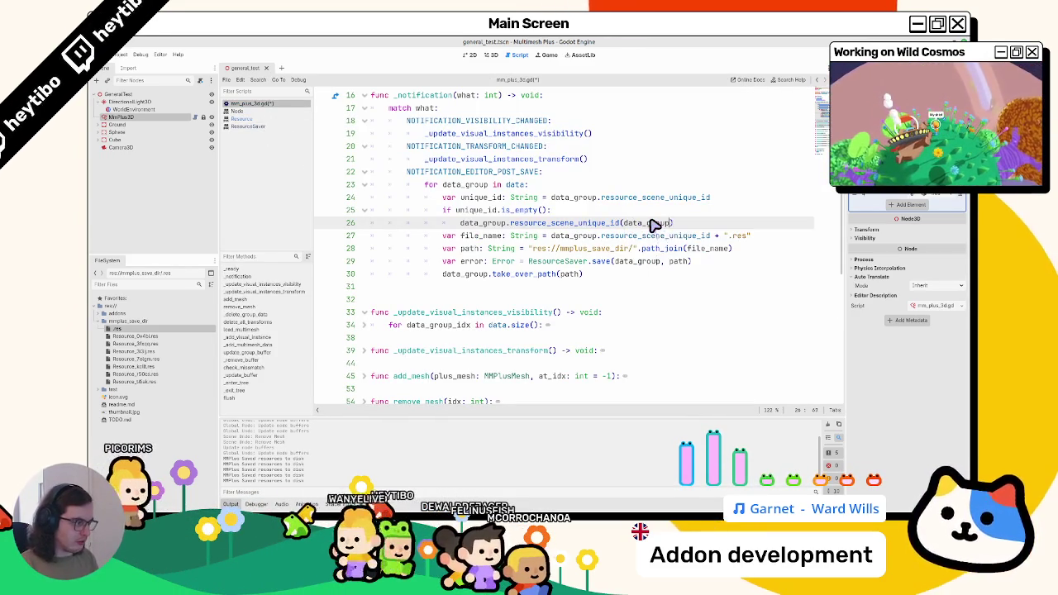
pyautogui.write('.gener')
pyautogui.press('Return')
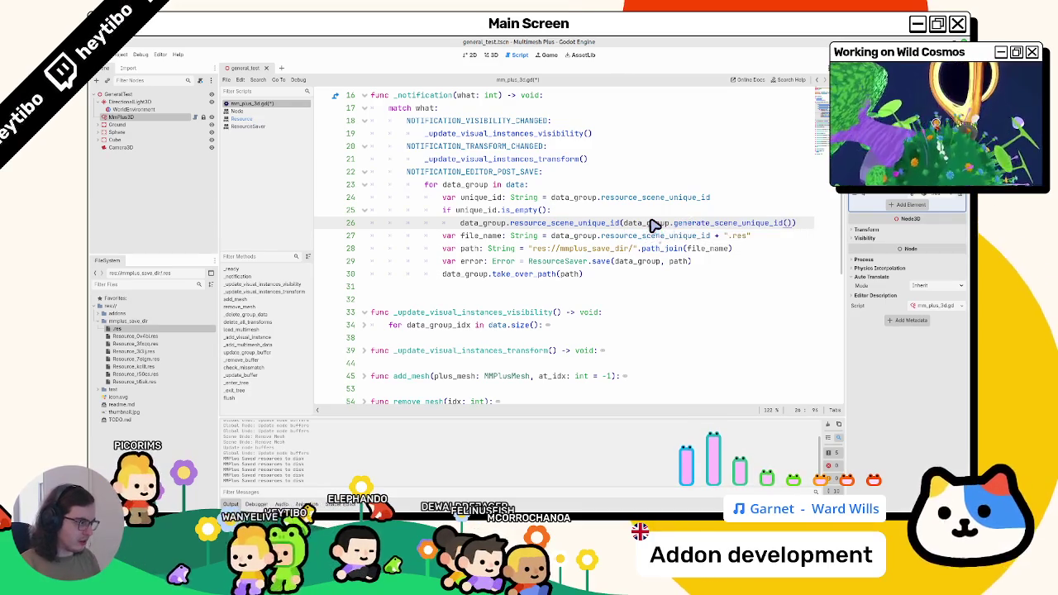
# - Review the generate_scene_unique_id docs, fix the set_ prefix on line 26, and narrow the left dock
pyautogui.keyDown('ctrl'); pyautogui.click(706, 223); pyautogui.keyUp('ctrl')
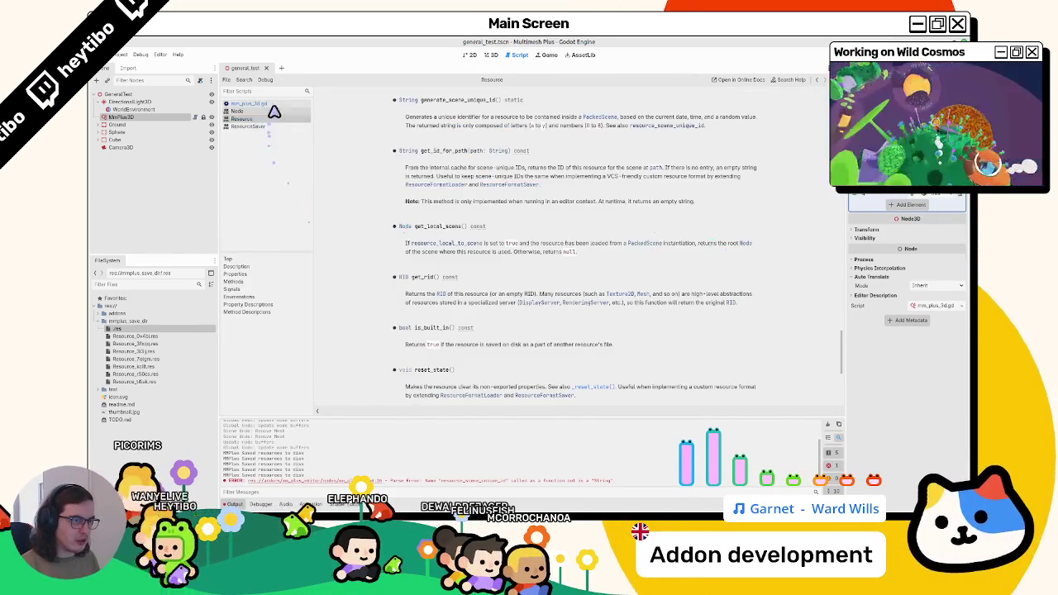
pyautogui.click(276, 105)
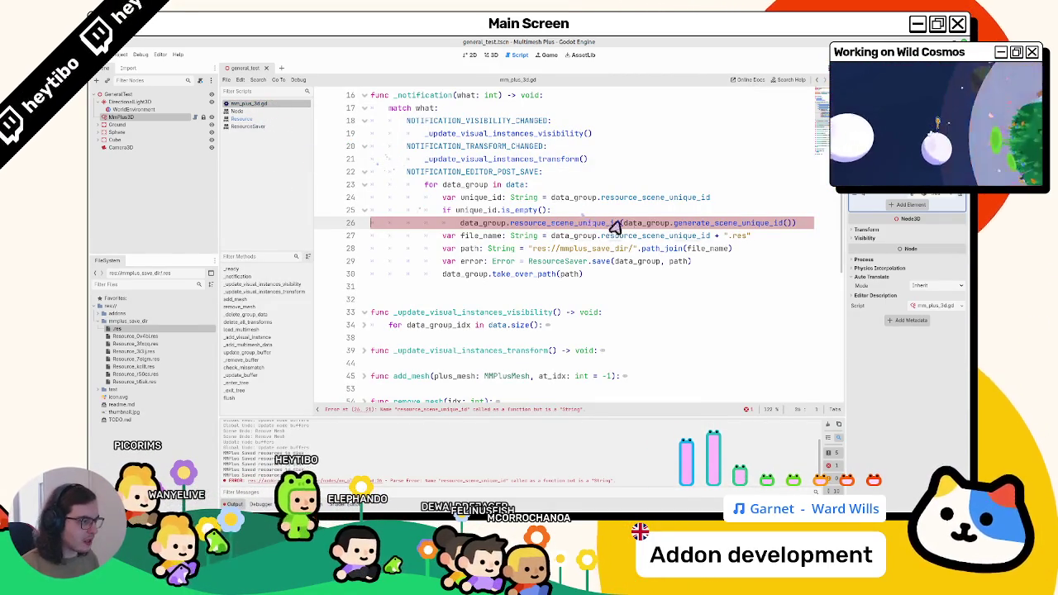
pyautogui.click(508, 223)
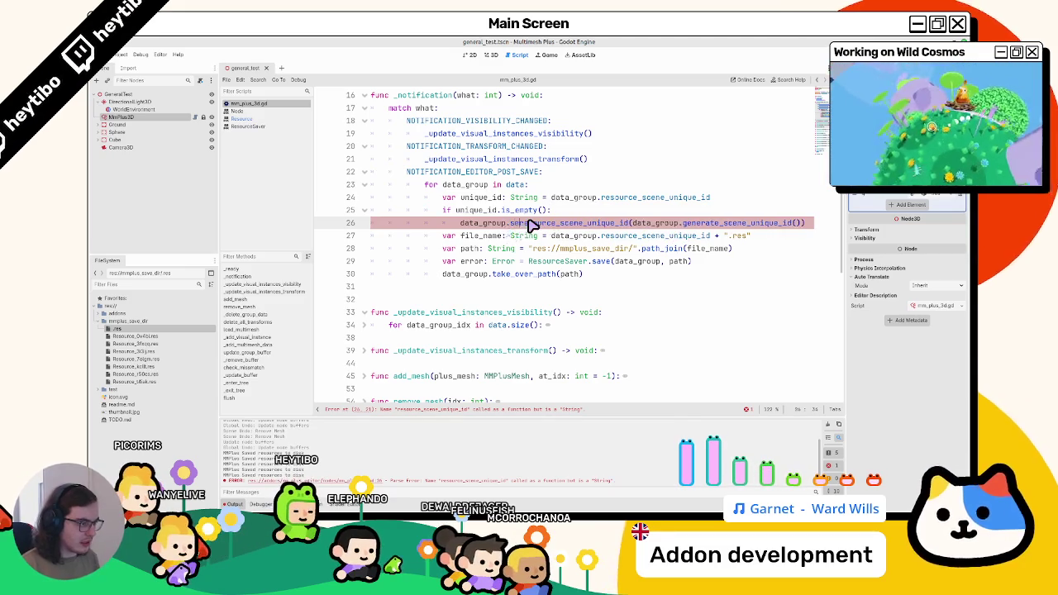
pyautogui.write('set_')
pyautogui.press('Escape')
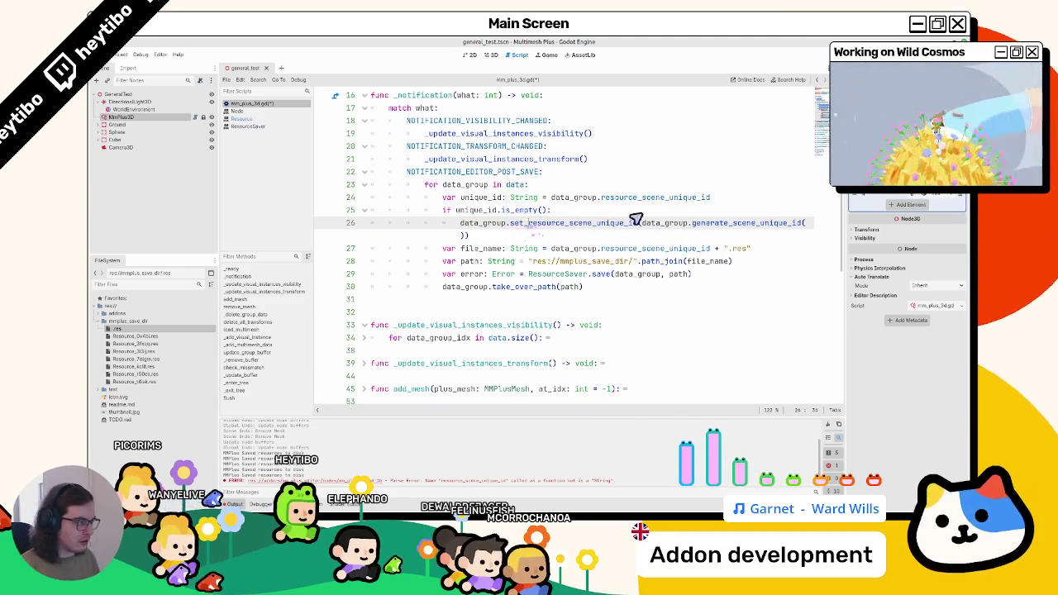
pyautogui.keyDown('ctrl'); pyautogui.click(746, 224); pyautogui.keyUp('ctrl')
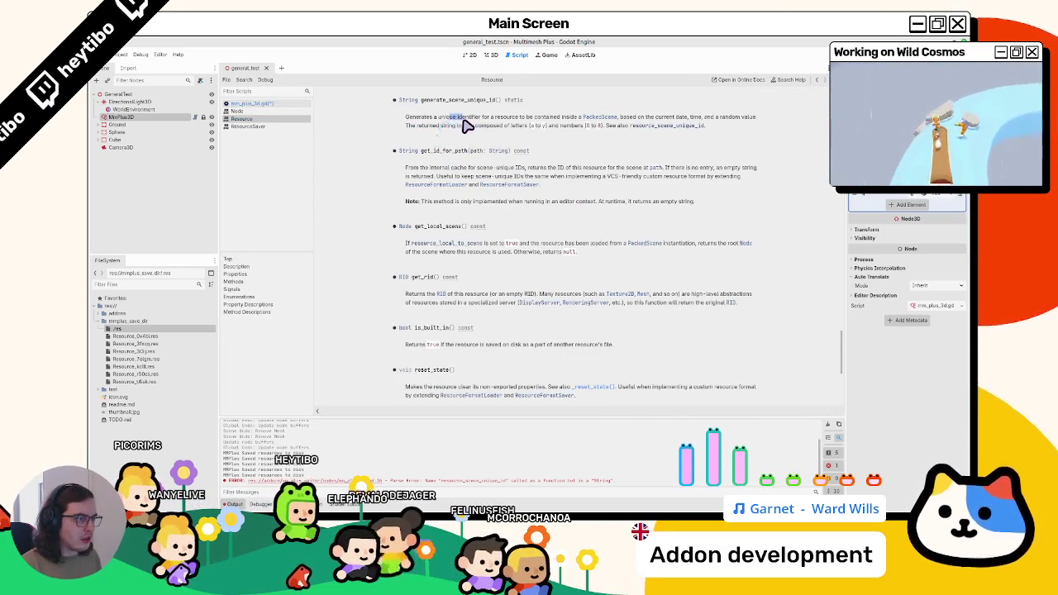
pyautogui.moveTo(465, 124); pyautogui.dragTo(501, 124)
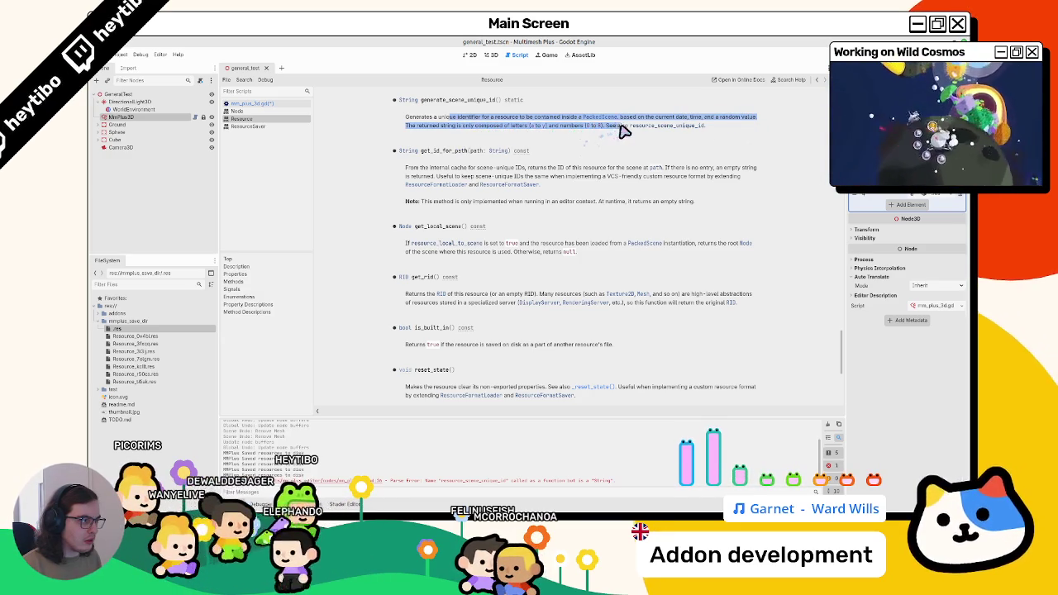
pyautogui.click(294, 104)
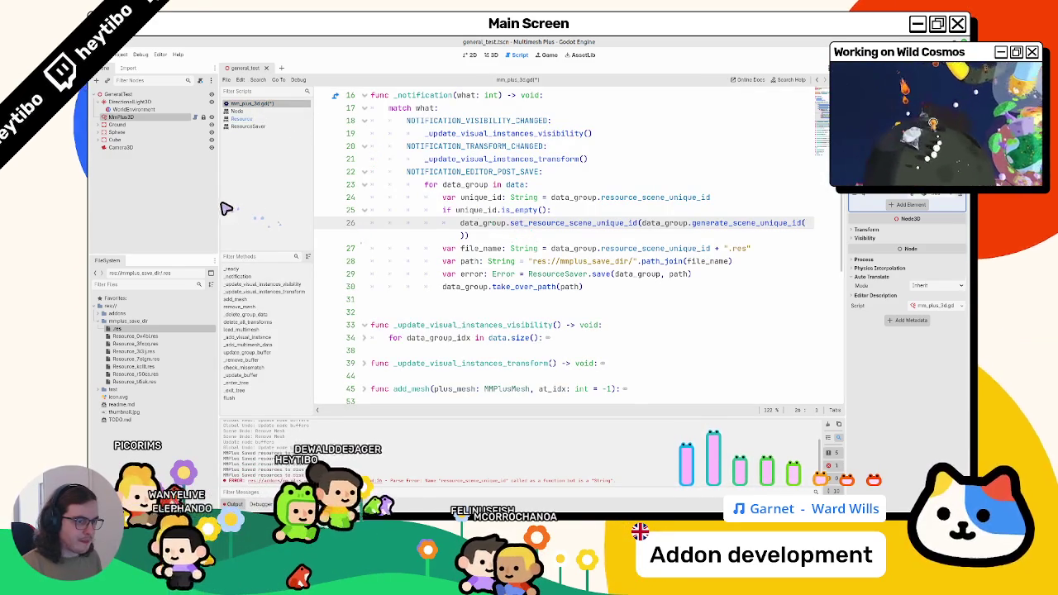
pyautogui.moveTo(219, 207); pyautogui.dragTo(161, 212)
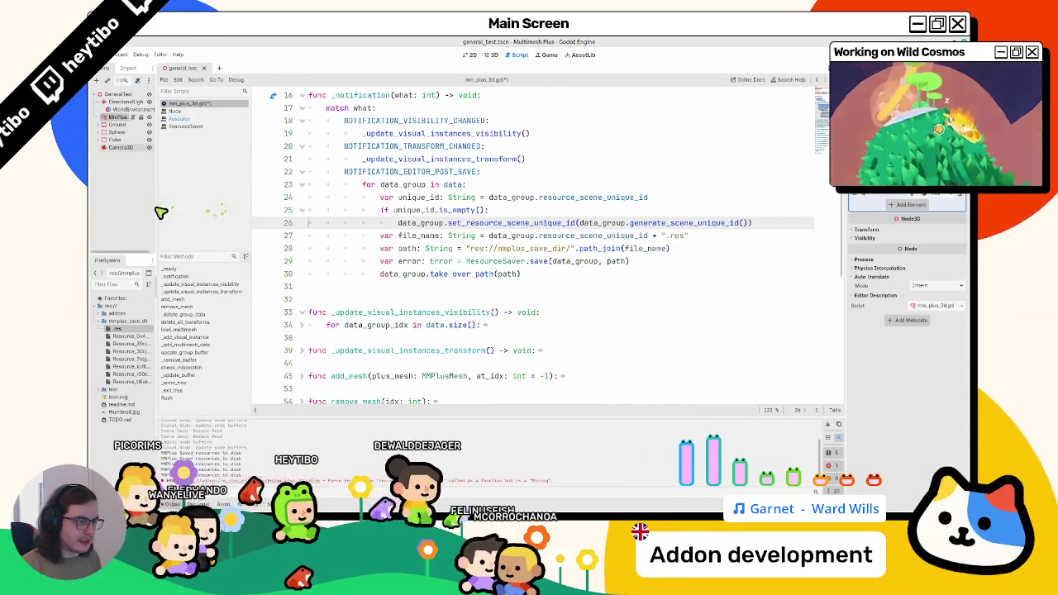
# - Test data_group.resource_scene_unique_id directly in the if, delete the unique_id var line, and save
pyautogui.doubleClick(486, 225)
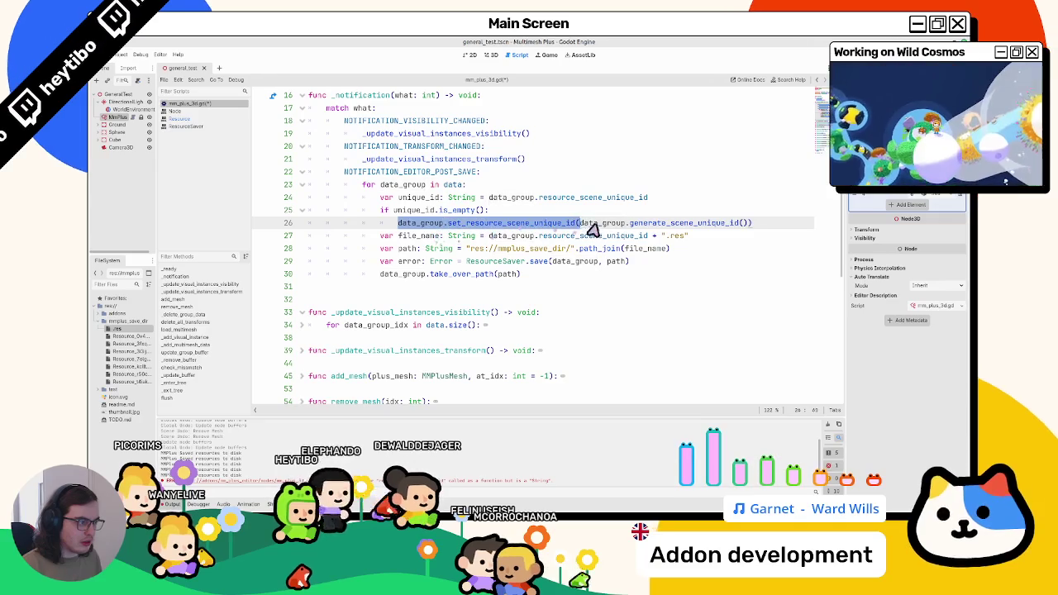
pyautogui.doubleClick(420, 198)
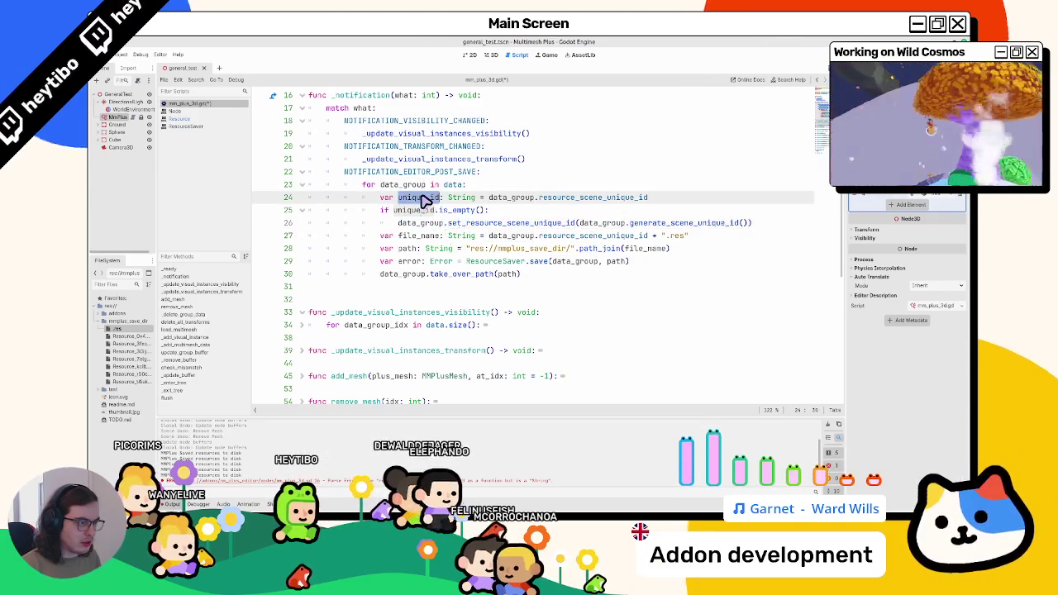
pyautogui.moveTo(424, 201)
pyautogui.mouseDown()
pyautogui.moveTo(642, 203)
pyautogui.moveTo(395, 205)
pyautogui.mouseUp()
pyautogui.doubleClick(577, 200)
pyautogui.moveTo(576, 199)
pyautogui.mouseDown()
pyautogui.moveTo(430, 199)
pyautogui.moveTo(425, 210)
pyautogui.moveTo(491, 212)
pyautogui.mouseUp()
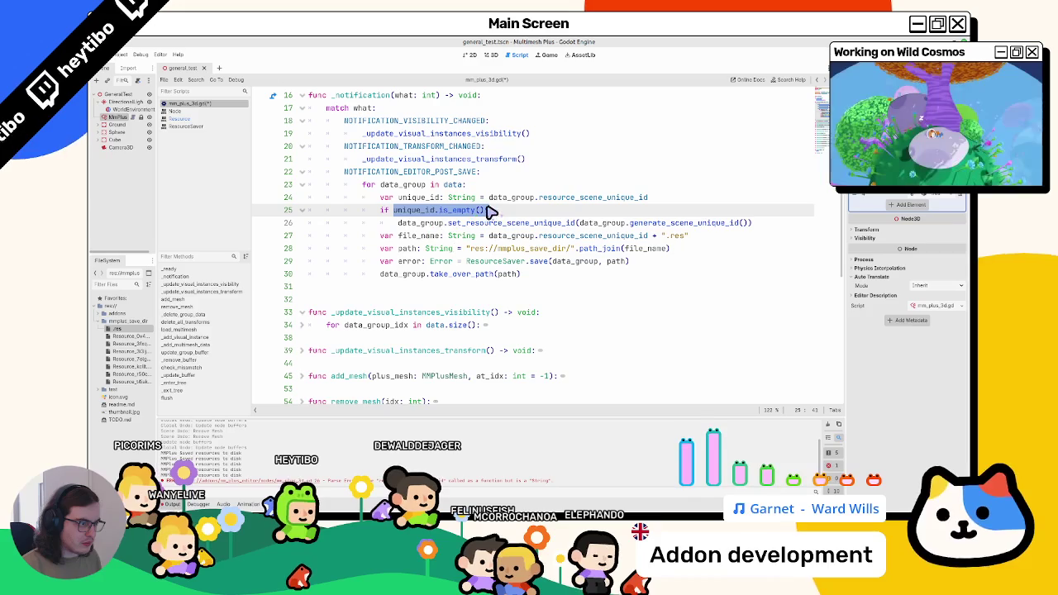
pyautogui.doubleClick(424, 211)
pyautogui.moveTo(425, 211); pyautogui.dragTo(487, 216)
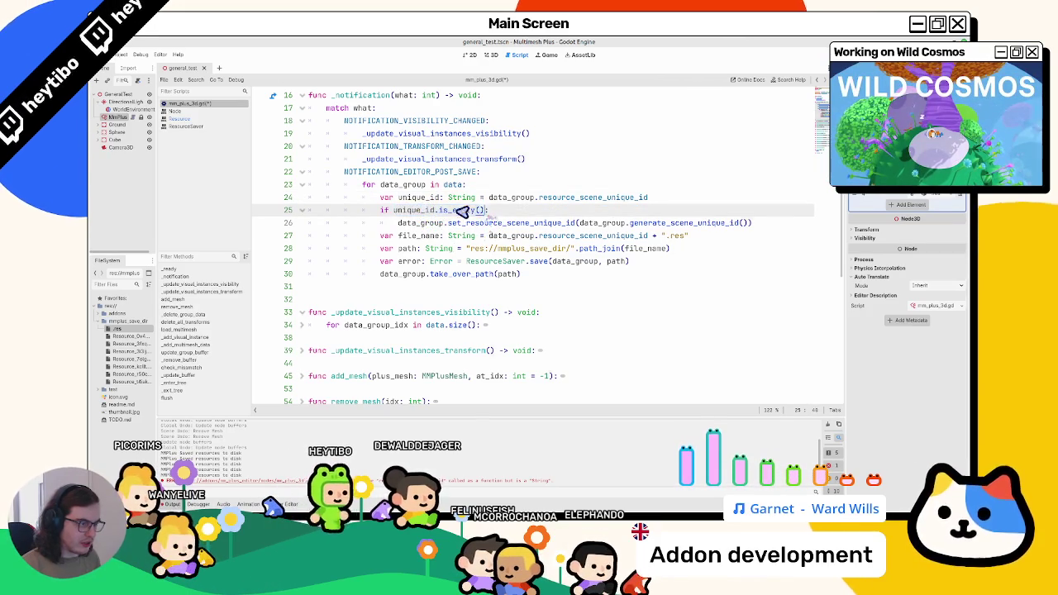
pyautogui.write('data_group.resource_scene_unique_id')
pyautogui.click(515, 203)
pyautogui.hotkey('ctrl', 'shift', 'k')
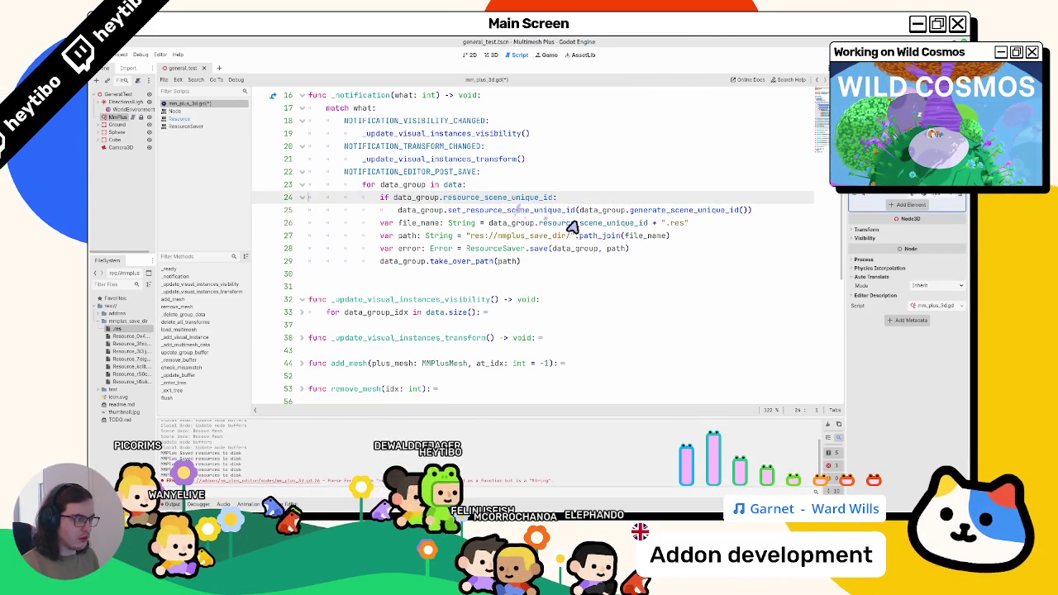
pyautogui.hotkey('ctrl', 's')
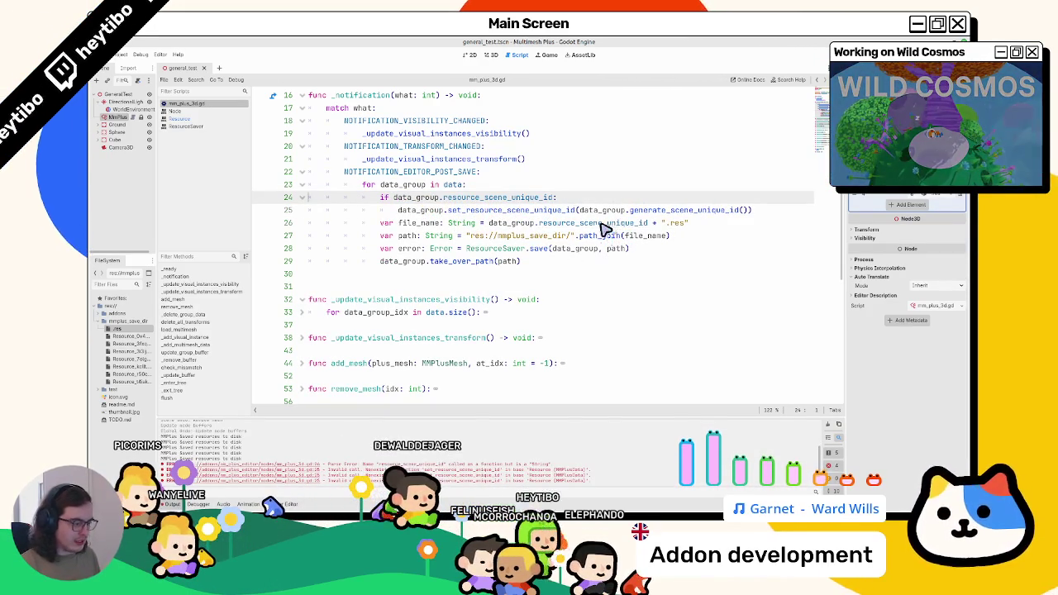
# - Remove the set_ prefix on line 25 and check the resource_scene_unique_id docs
pyautogui.moveTo(586, 229)
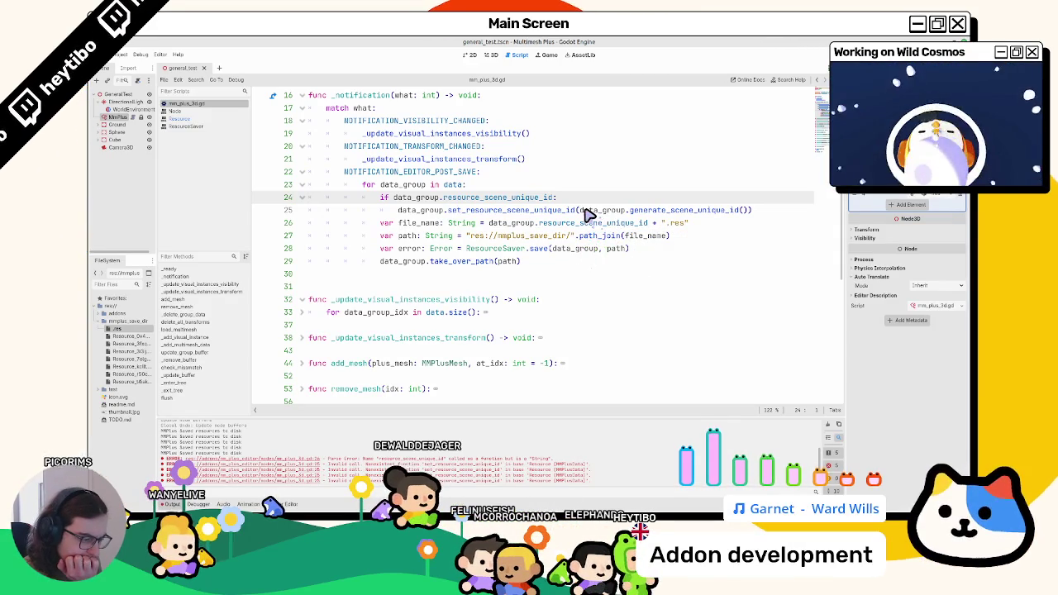
pyautogui.moveTo(480, 210); pyautogui.dragTo(482, 223)
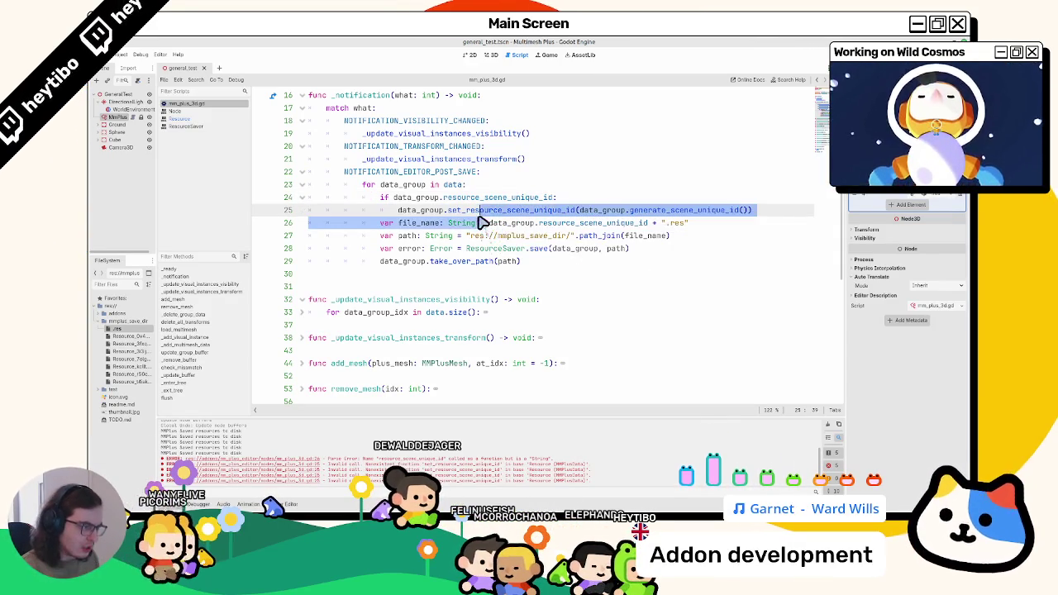
pyautogui.click(463, 212)
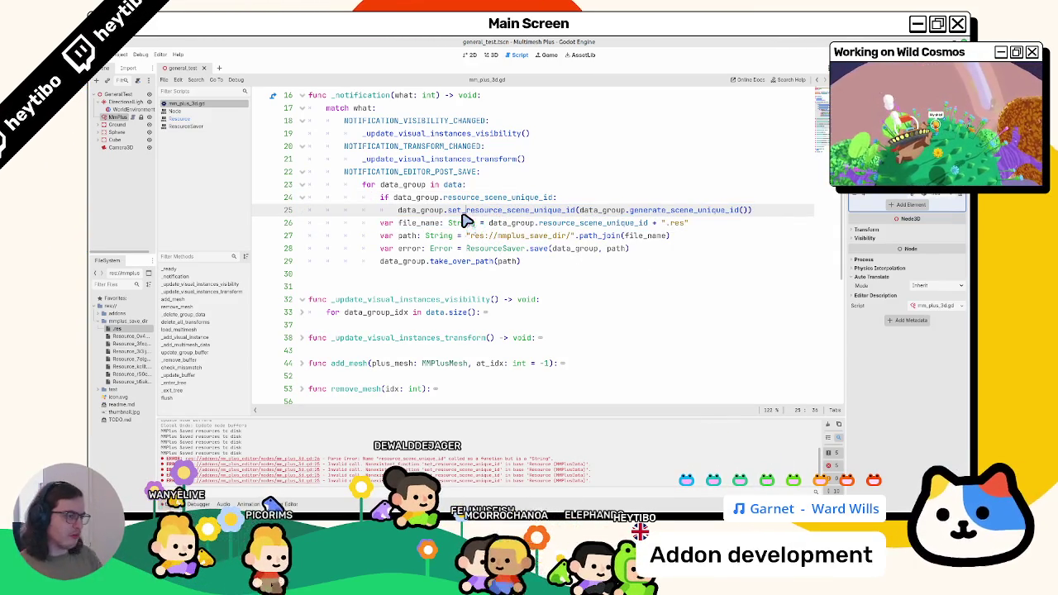
pyautogui.press('BackSpace')
pyautogui.press('BackSpace')
pyautogui.press('BackSpace')
pyautogui.keyDown('ctrl'); pyautogui.click(467, 221); pyautogui.keyUp('ctrl')
pyautogui.hotkey('alt', 'Left')
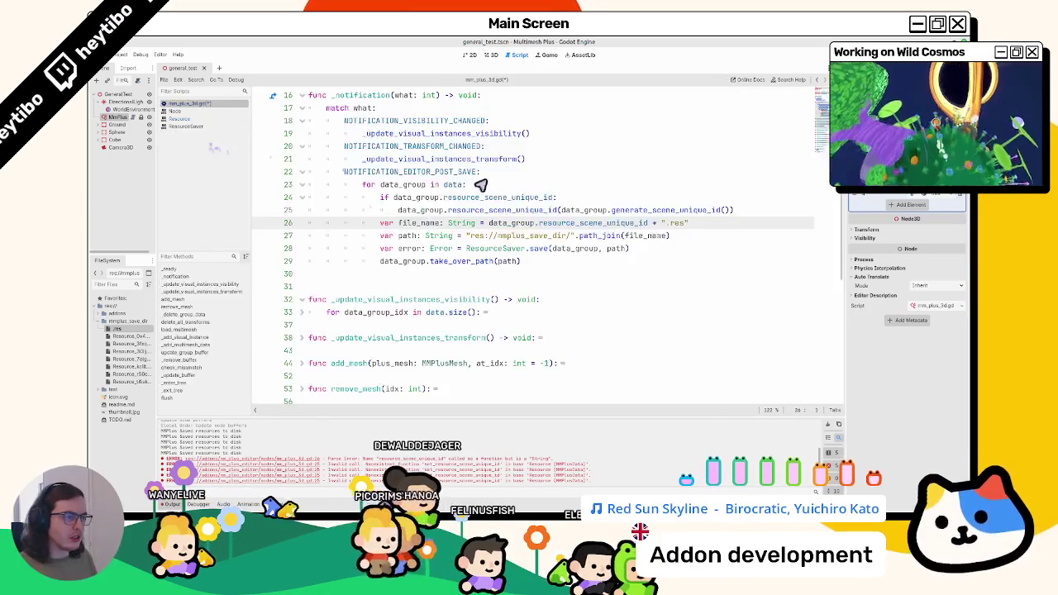
pyautogui.keyDown('ctrl'); pyautogui.click(554, 223); pyautogui.keyUp('ctrl')
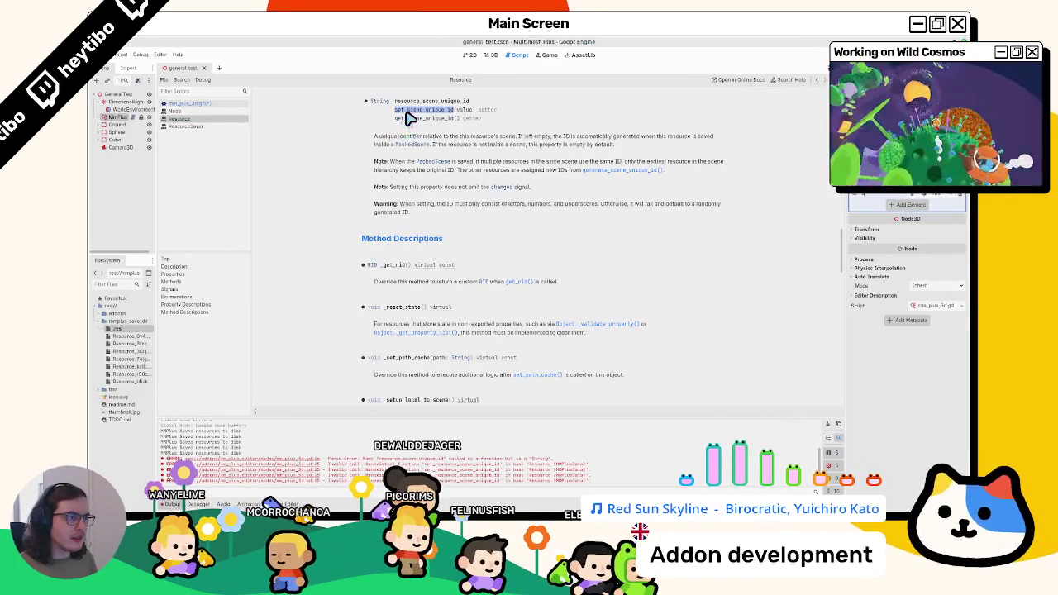
pyautogui.click(197, 106)
# - Rewrite line 25 as resource_scene_unique_id = data_group.generate_scene_unique_id()
pyautogui.moveTo(560, 210); pyautogui.dragTo(732, 211)
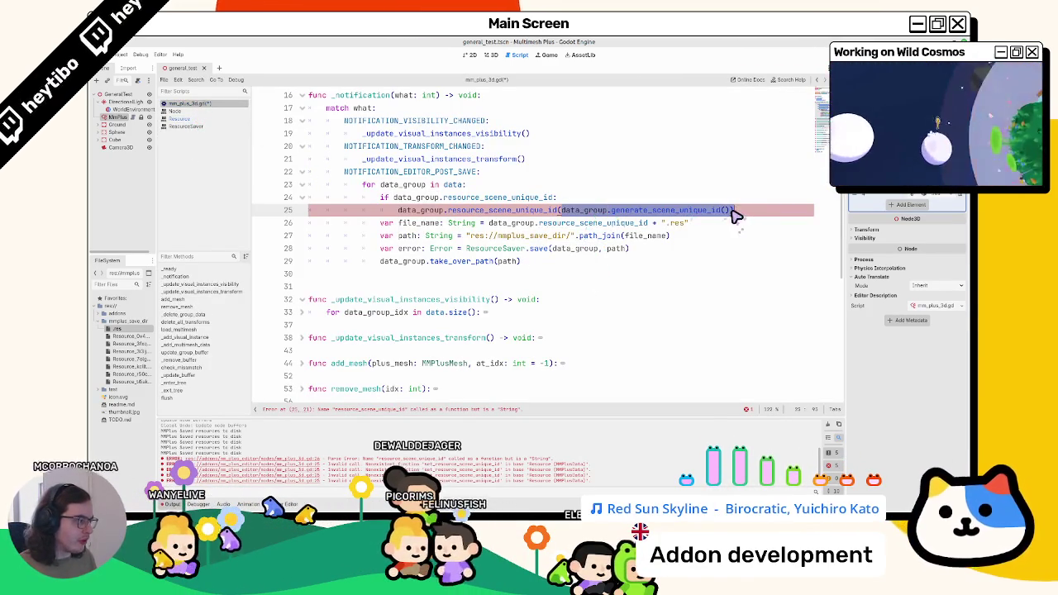
pyautogui.press('BackSpace')
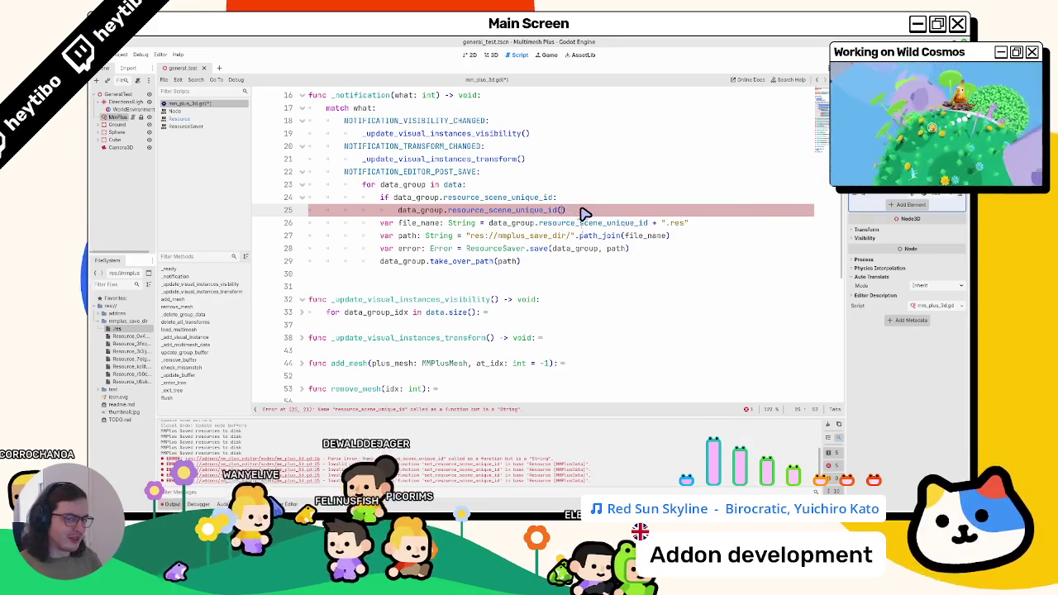
pyautogui.write('(')
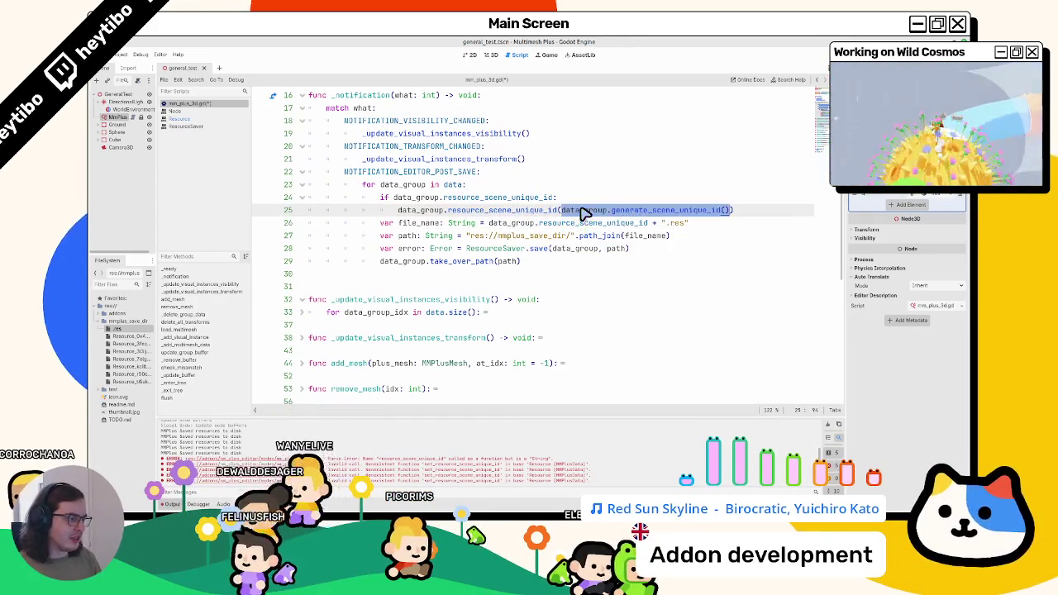
pyautogui.press('Return')
pyautogui.hotkey('ctrl', 'z')
pyautogui.hotkey('ctrl', 'z')
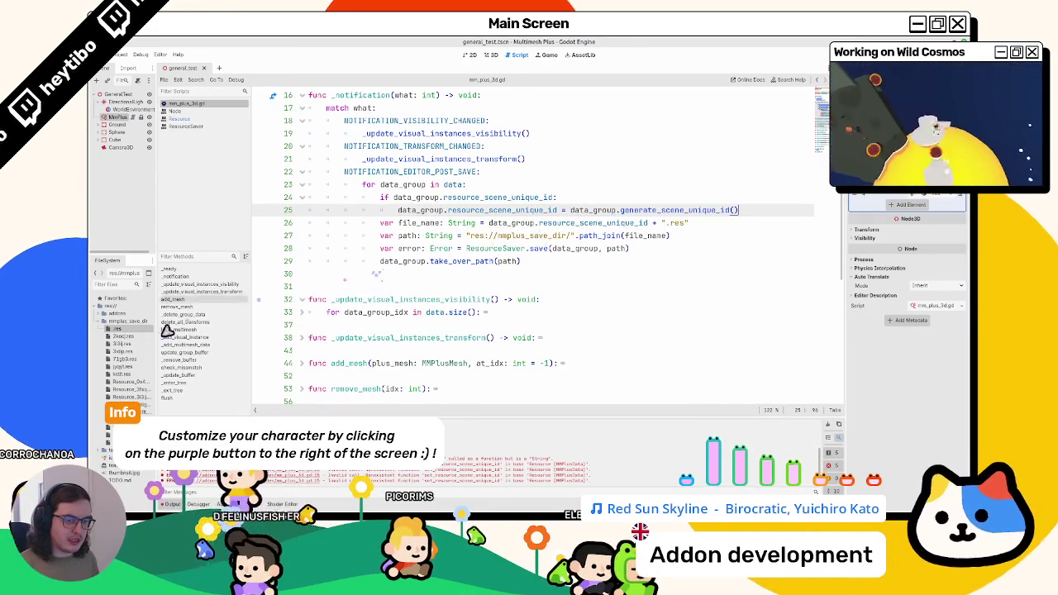
pyautogui.click(489, 55)
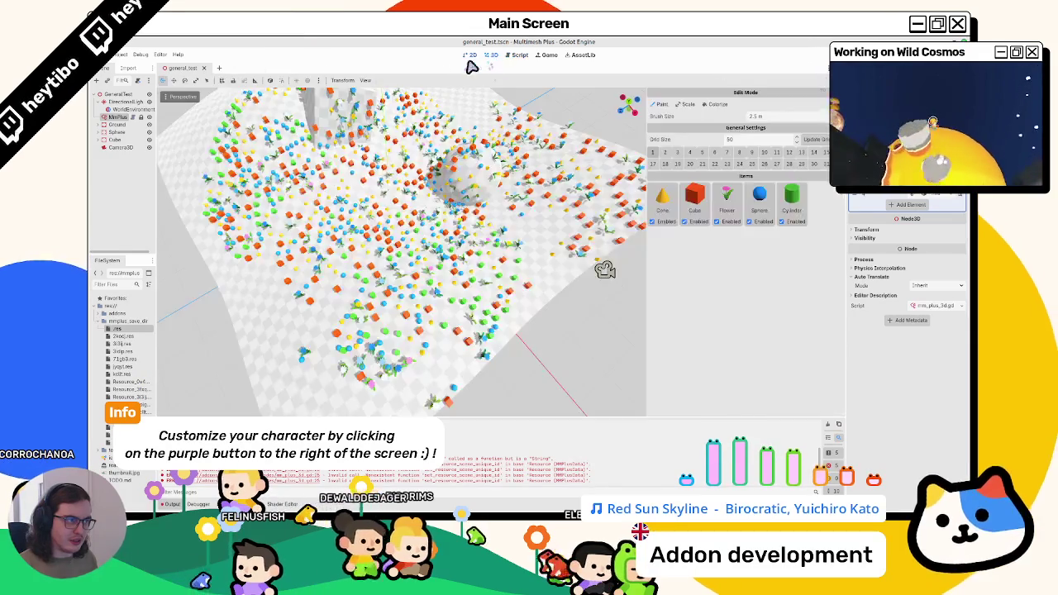
# - Add .is_empty() to the if condition on line 24 of the script and save it
pyautogui.click(517, 54)
pyautogui.click(467, 184)
pyautogui.click(458, 197)
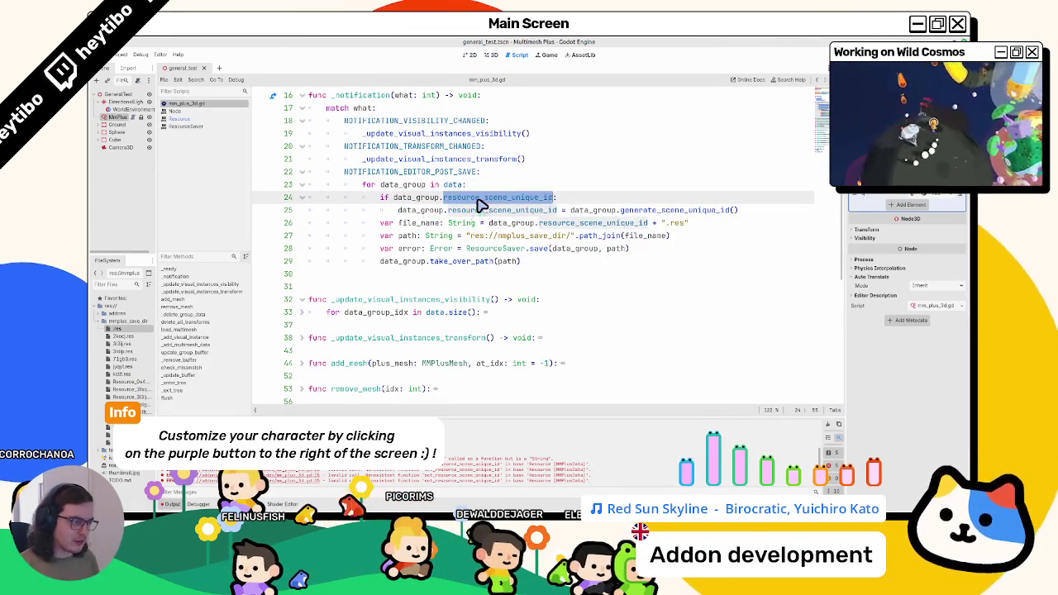
pyautogui.write('.is_empty()')
pyautogui.hotkey('ctrl', 's')
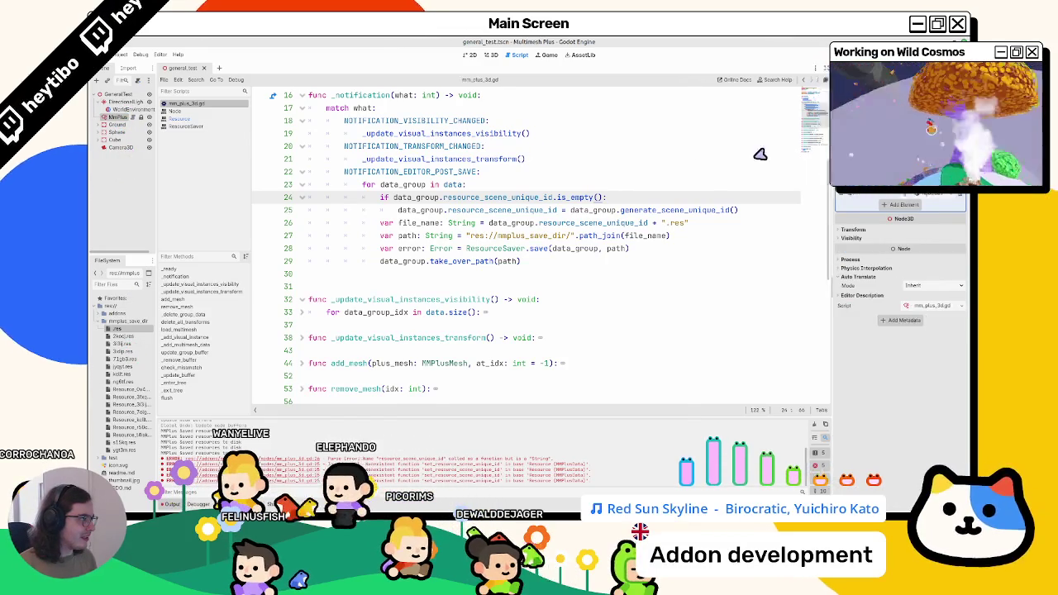
# - Delete the previously generated .res files from the FileSystem dock
pyautogui.keyDown('shift'); pyautogui.click(122, 451); pyautogui.keyUp('shift')
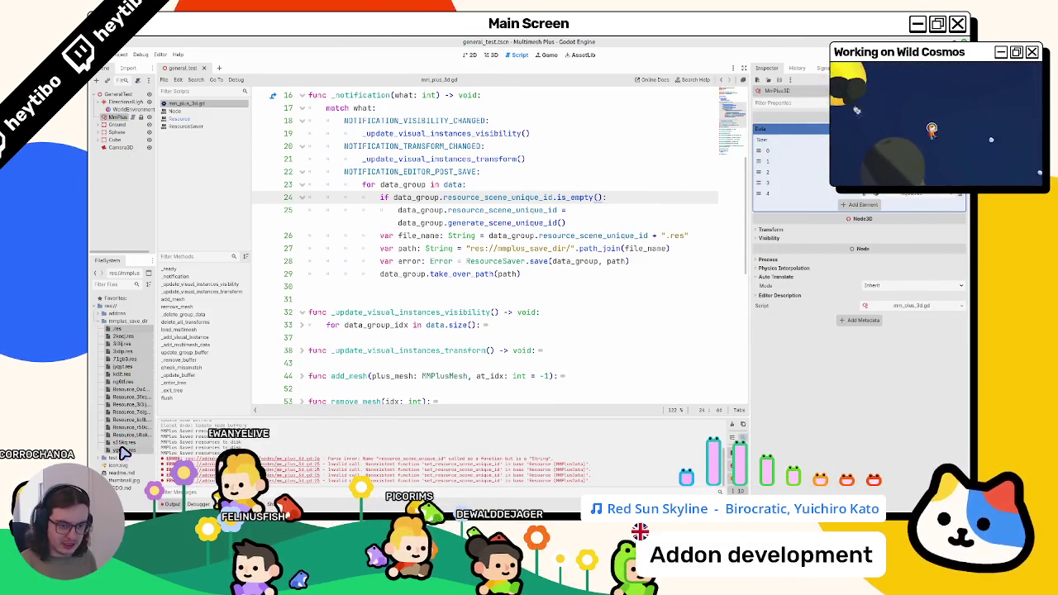
pyautogui.press('Delete')
pyautogui.press('Return')
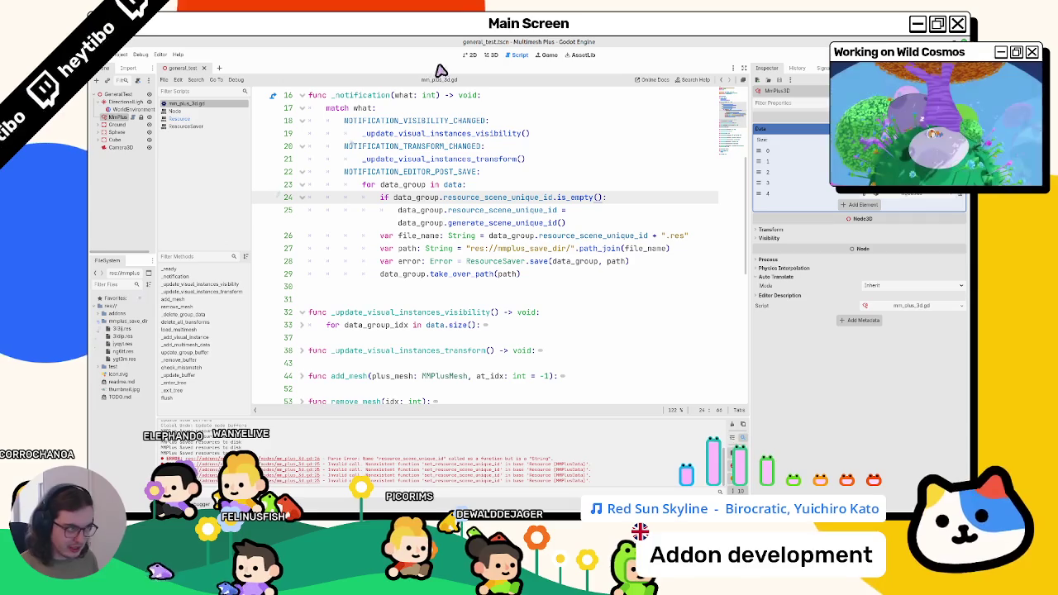
pyautogui.click(496, 274)
# - On the MmPlus node, remove the Cylinder and Sphere palette items, then undo the removal
pyautogui.click(494, 56)
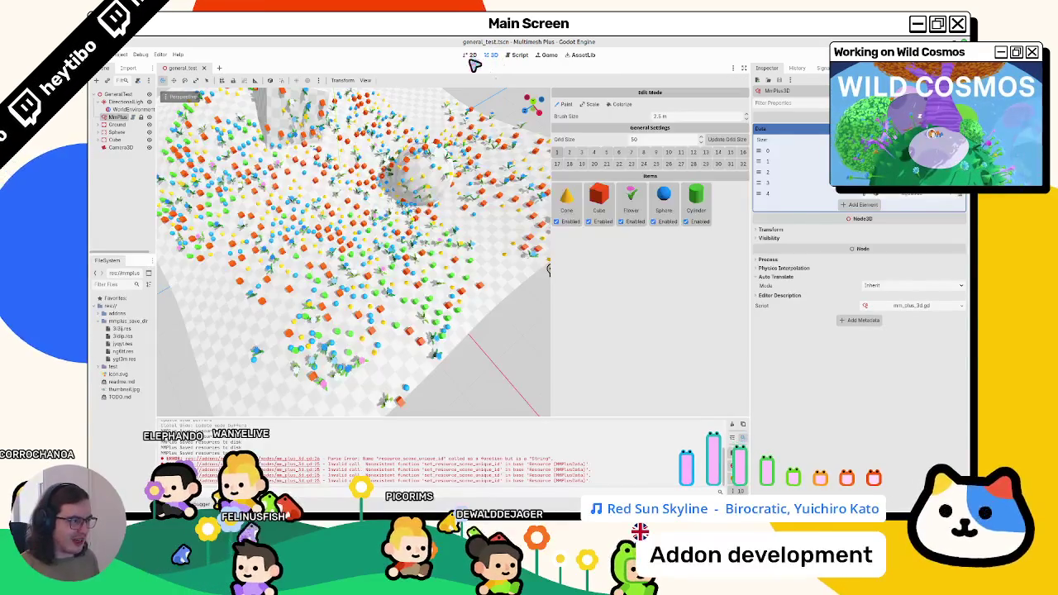
pyautogui.click(111, 119)
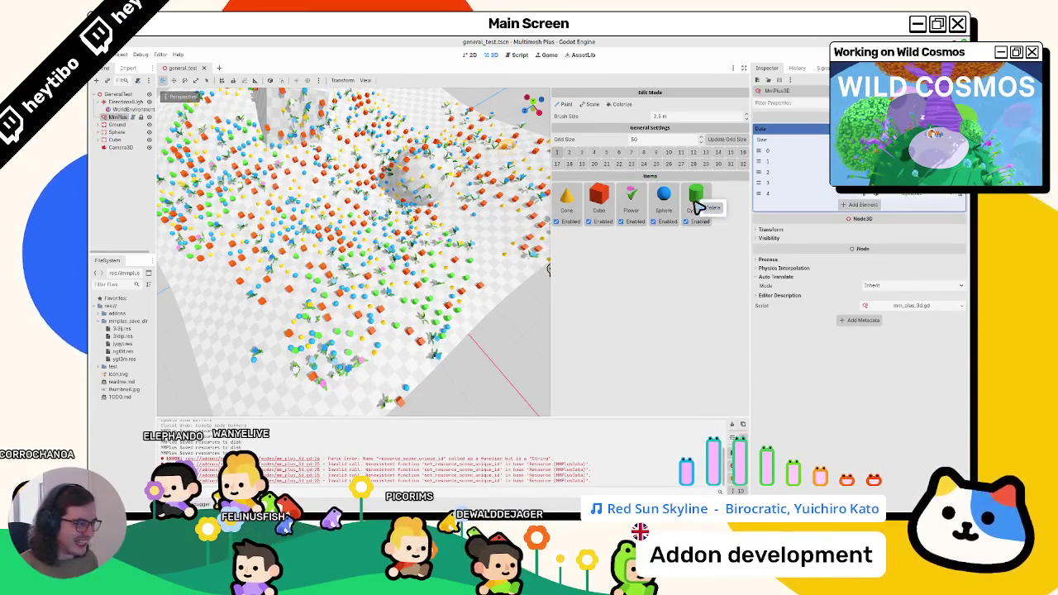
pyautogui.click(699, 214)
pyautogui.click(671, 208)
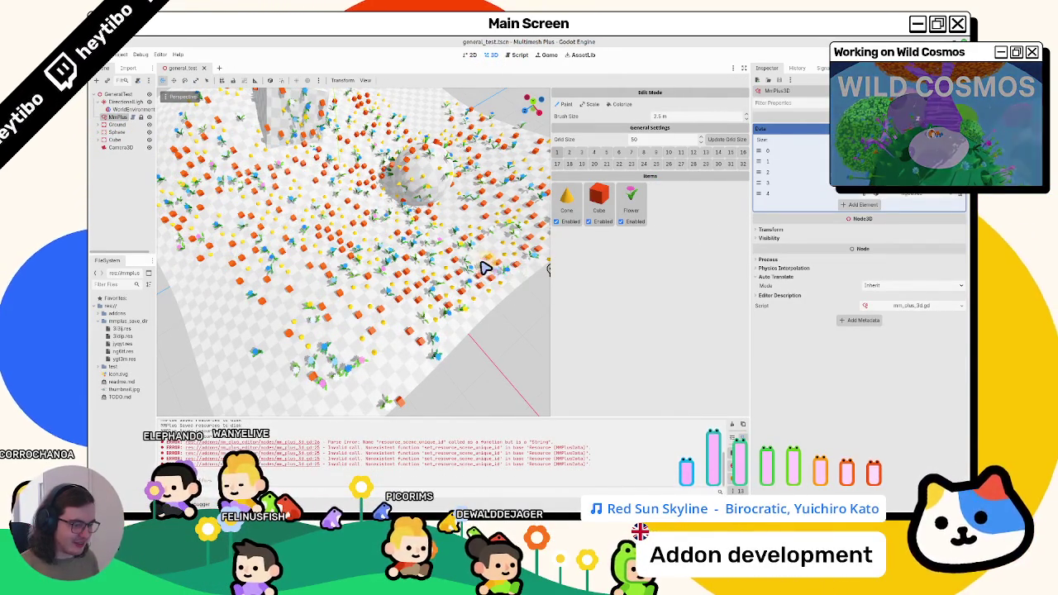
pyautogui.hotkey('ctrl', 'z')
pyautogui.hotkey('ctrl', 'z')
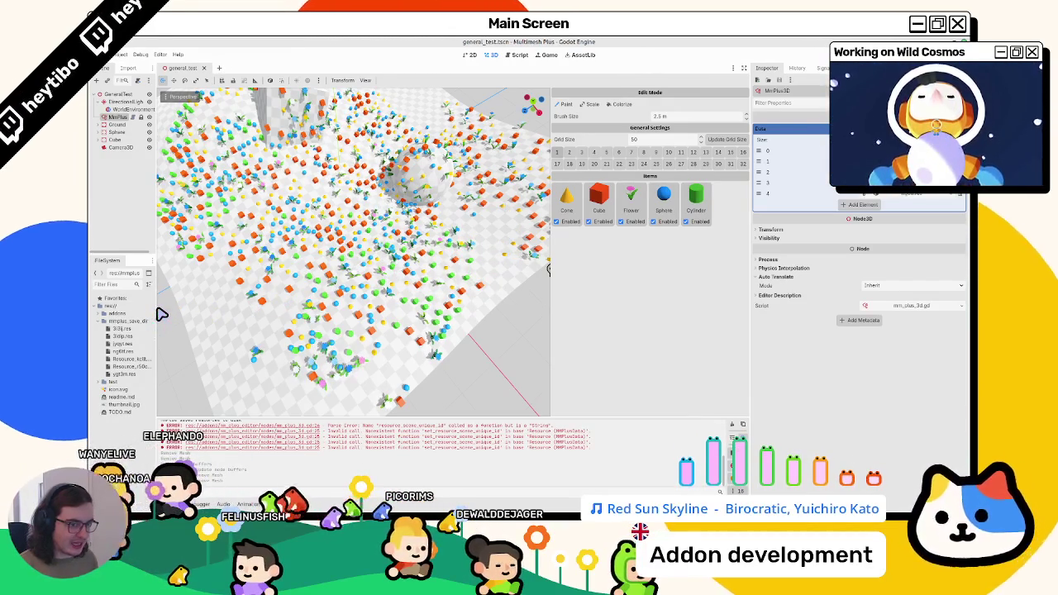
# - Widen the left docks, paint more mesh instances onto the ground, and save the scene
pyautogui.moveTo(157, 314); pyautogui.dragTo(268, 305)
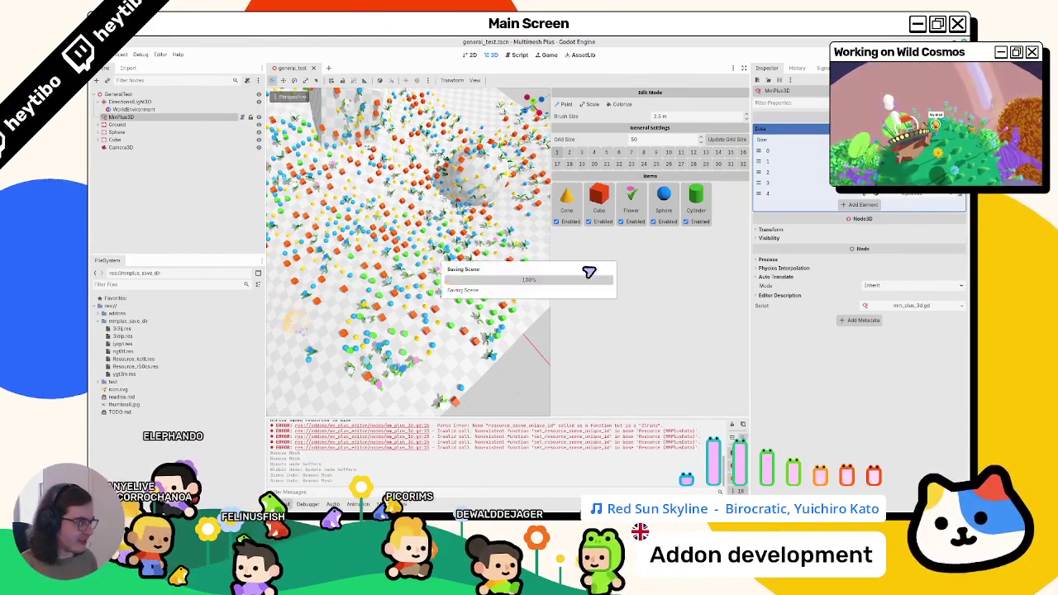
pyautogui.moveTo(314, 354)
pyautogui.mouseDown()
pyautogui.moveTo(380, 367)
pyautogui.moveTo(391, 325)
pyautogui.moveTo(326, 347)
pyautogui.moveTo(345, 312)
pyautogui.mouseUp()
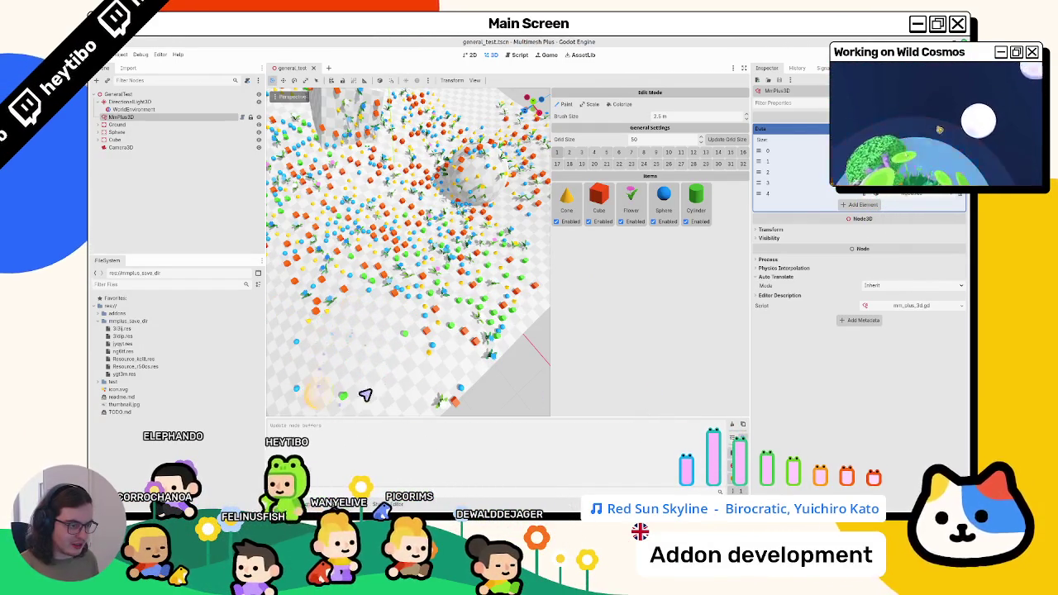
pyautogui.hotkey('ctrl', 's')
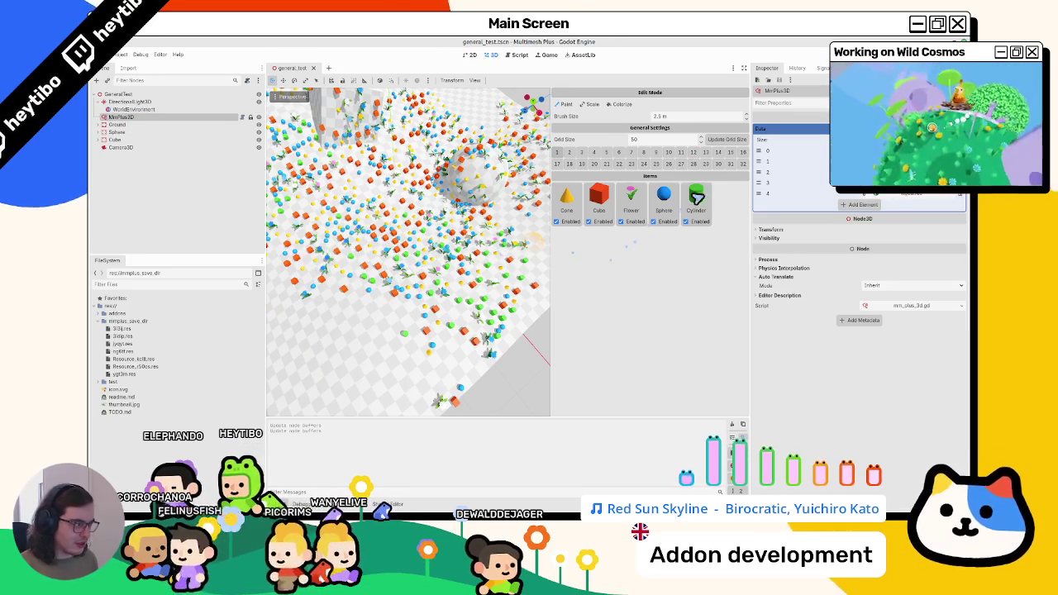
# - Remove Cylinder and Sphere again, paint the lower ground, undo it, and reselect MmPlus3D
pyautogui.click(702, 208)
pyautogui.click(676, 204)
pyautogui.moveTo(327, 327)
pyautogui.mouseDown()
pyautogui.moveTo(371, 314)
pyautogui.moveTo(351, 351)
pyautogui.mouseUp()
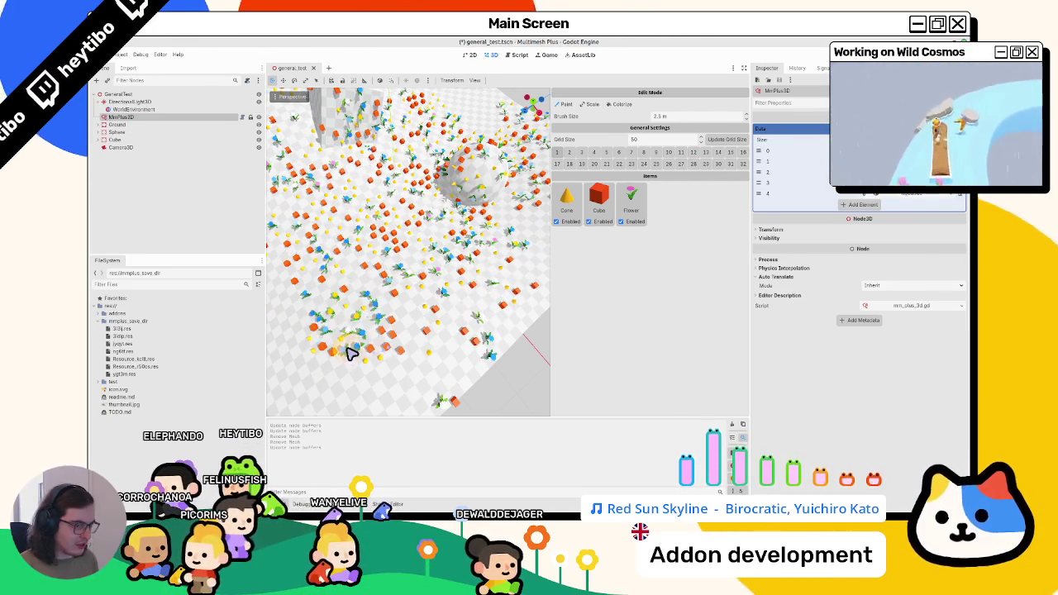
pyautogui.hotkey('ctrl', 'z')
pyautogui.hotkey('ctrl', 'z')
pyautogui.hotkey('ctrl', 'z')
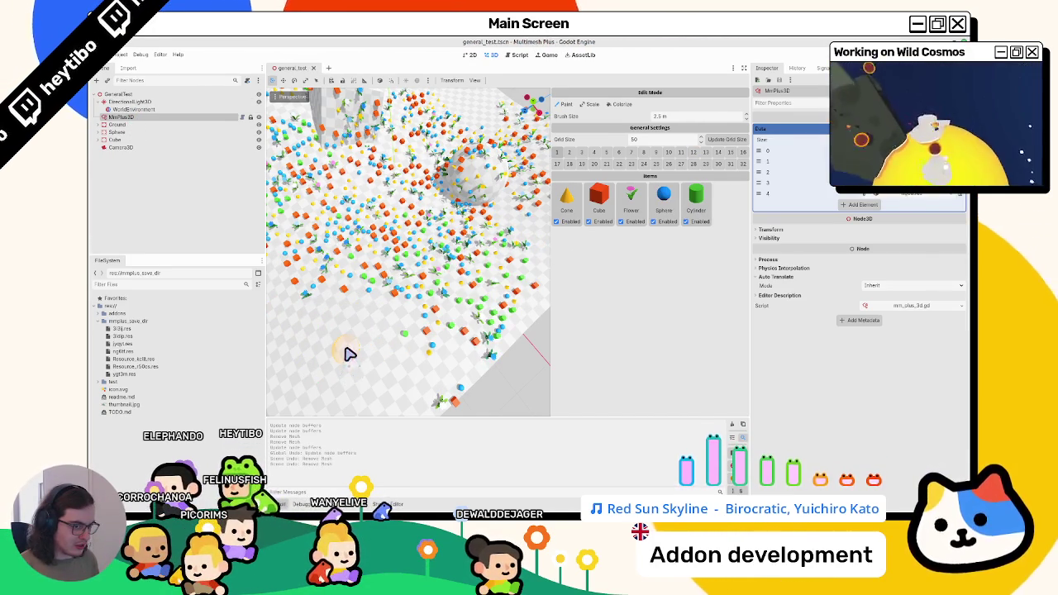
pyautogui.click(118, 104)
pyautogui.click(118, 121)
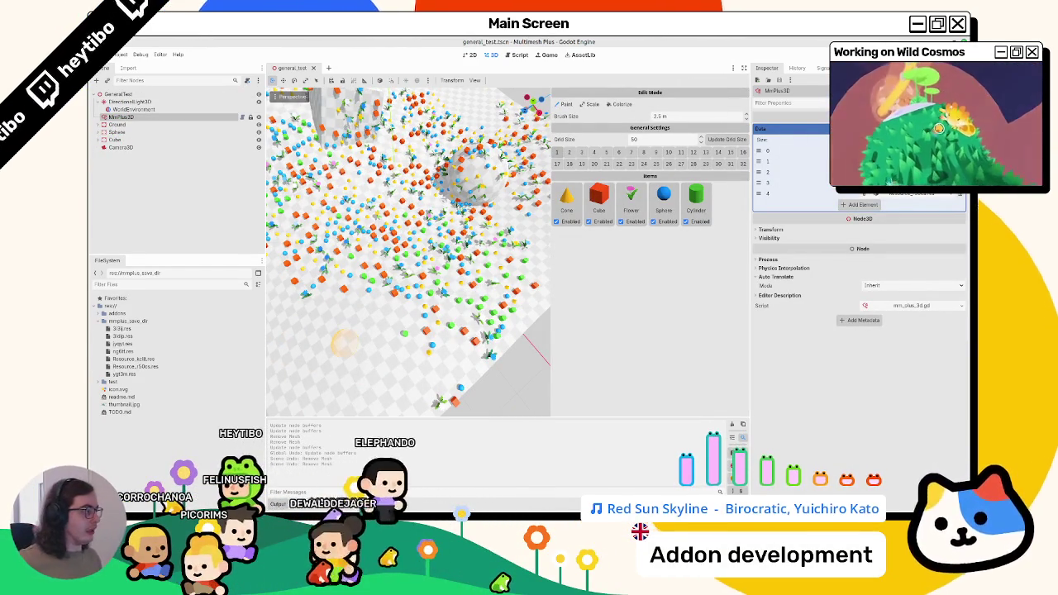
pyautogui.click(523, 56)
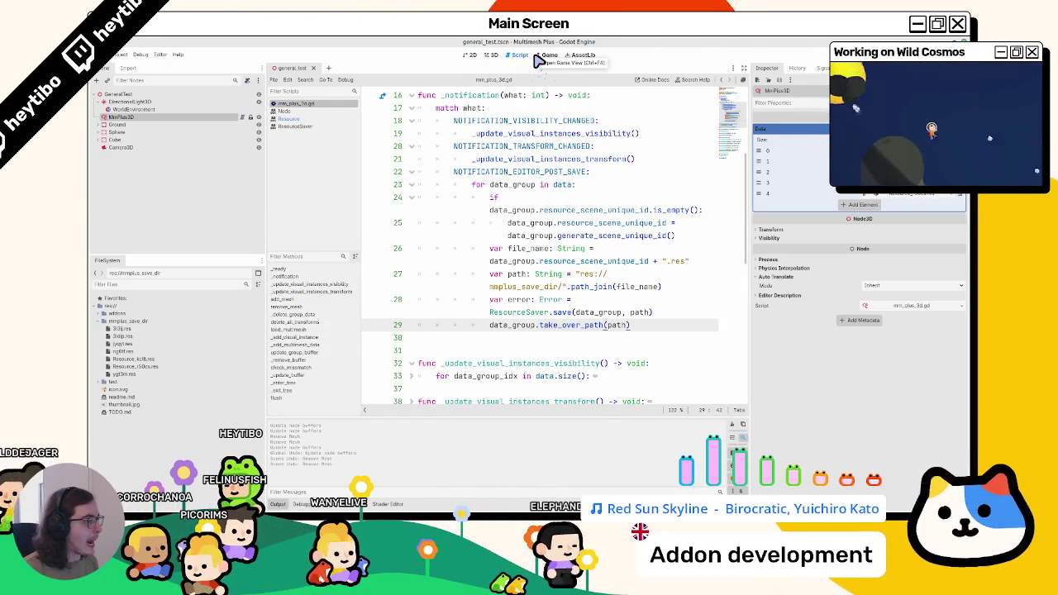
# - Back in the 3D view, drop Cylinder and Sphere and paint flowers, cones and cubes
pyautogui.click(539, 55)
pyautogui.click(490, 55)
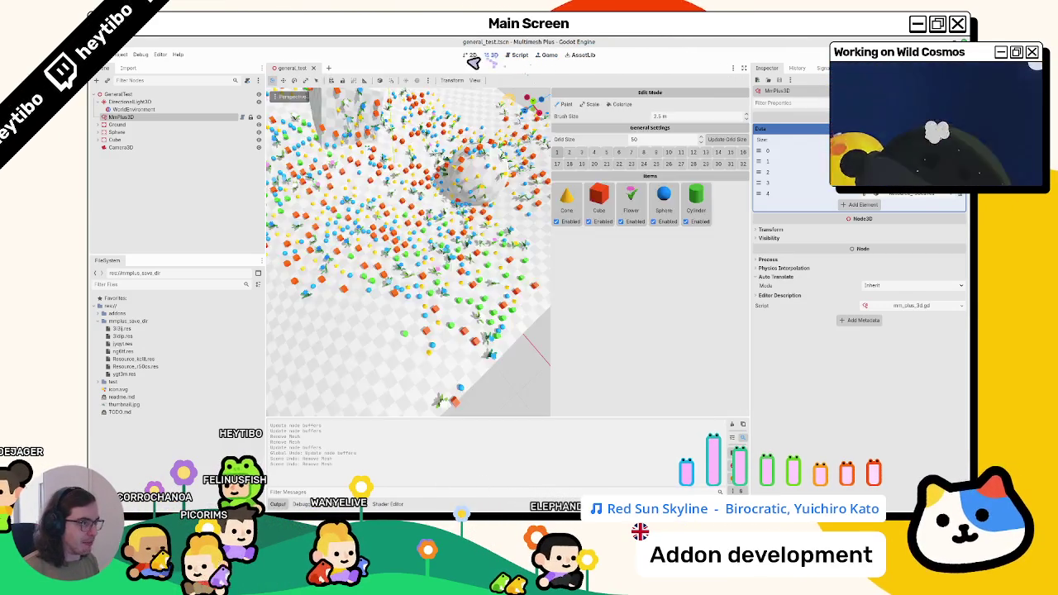
pyautogui.click(471, 54)
pyautogui.click(491, 54)
pyautogui.click(701, 196)
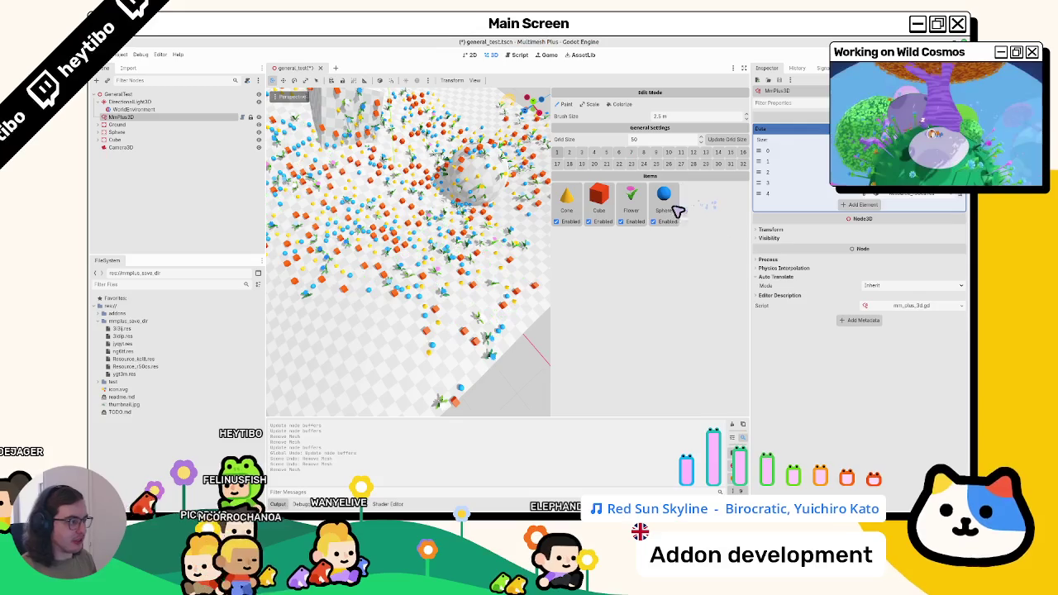
pyautogui.click(669, 194)
pyautogui.moveTo(405, 296); pyautogui.dragTo(392, 399)
# - Save, undo the painting, save again, and paint blue, yellow and red instances lower left
pyautogui.hotkey('ctrl', 's')
pyautogui.hotkey('ctrl', 'z')
pyautogui.hotkey('ctrl', 'z')
pyautogui.hotkey('ctrl', 'z')
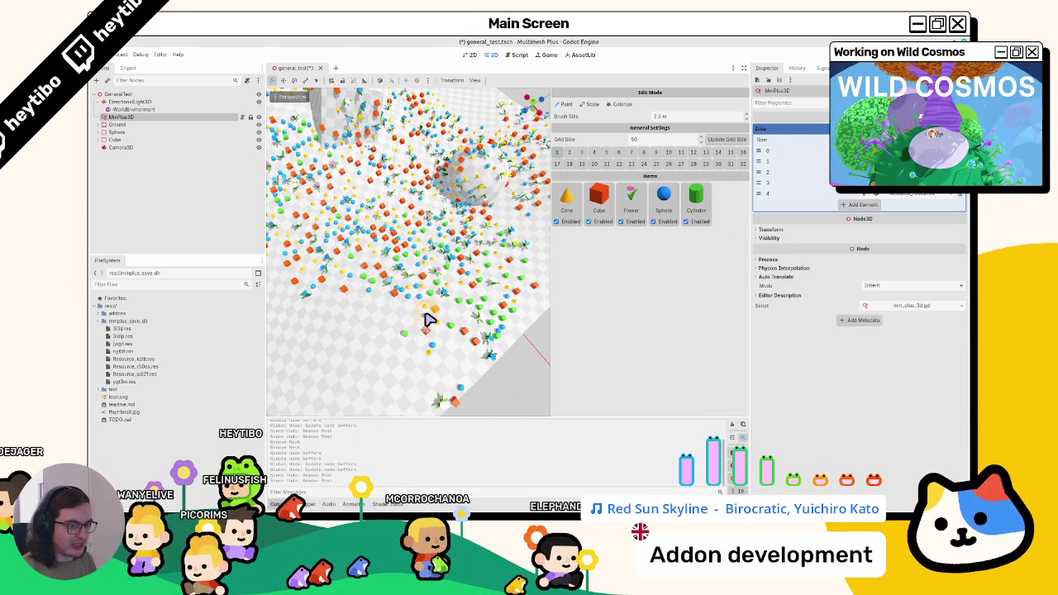
pyautogui.hotkey('ctrl', 's')
pyautogui.moveTo(428, 320)
pyautogui.mouseDown()
pyautogui.moveTo(368, 372)
pyautogui.moveTo(400, 346)
pyautogui.mouseUp()
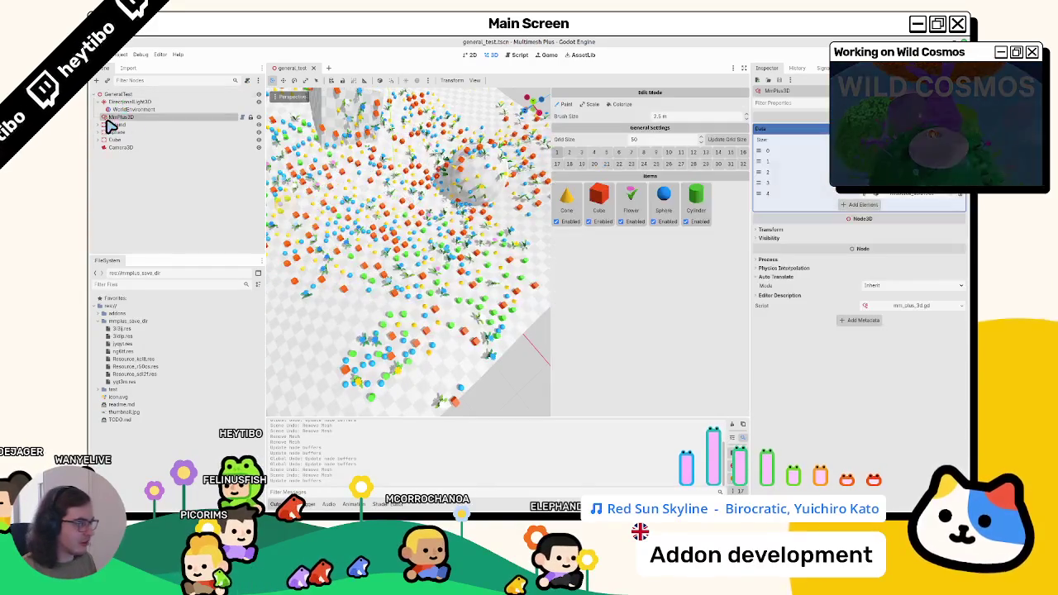
# - Expand element 3 of the Data array, reselect MmPlus3D, and reload the current project
pyautogui.click(905, 190)
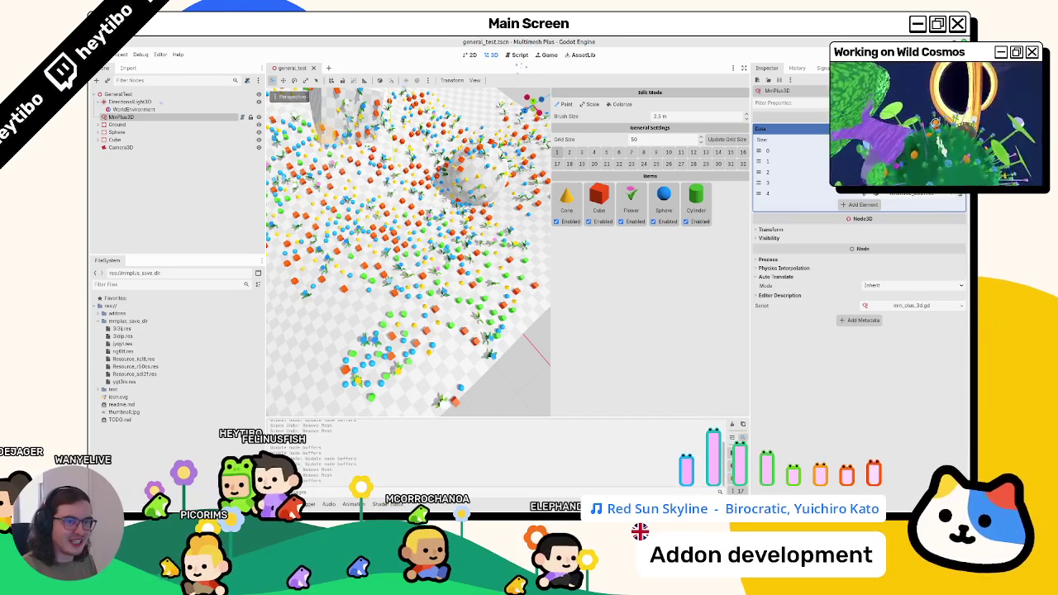
pyautogui.click(124, 102)
pyautogui.click(114, 117)
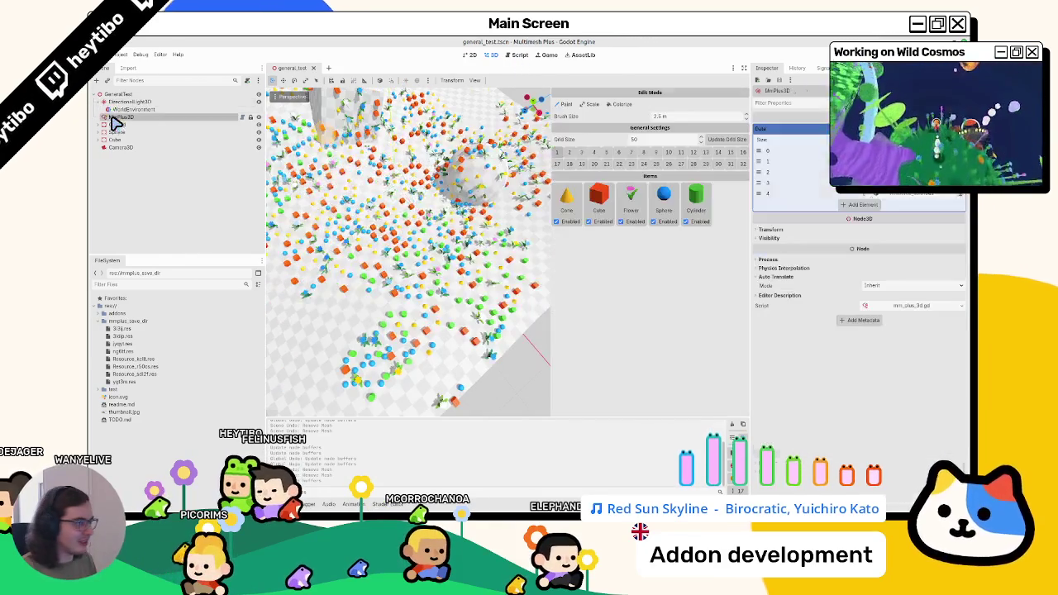
pyautogui.click(120, 54)
pyautogui.click(132, 145)
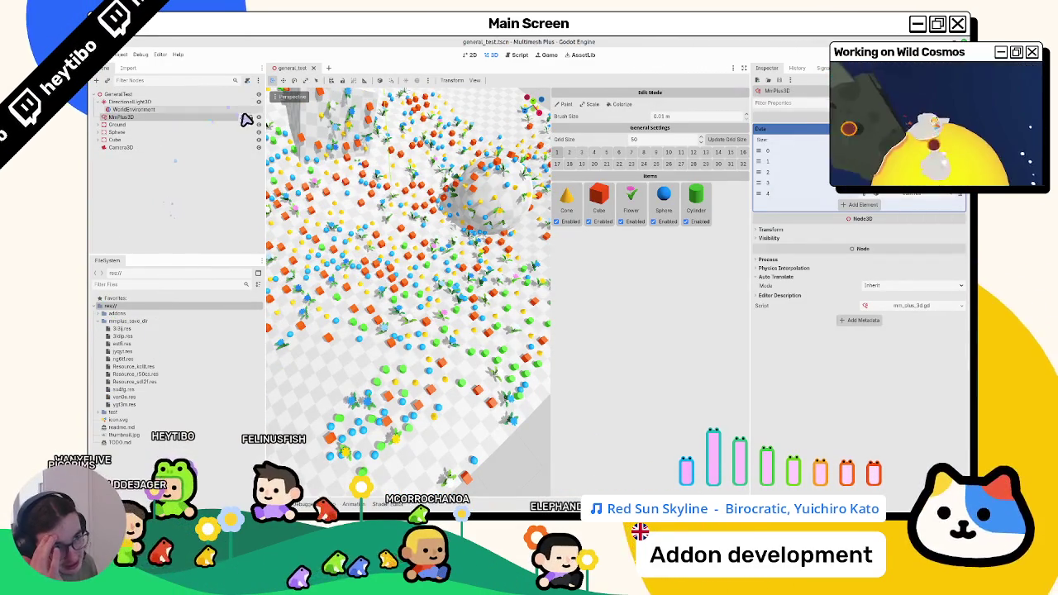
pyautogui.click(519, 56)
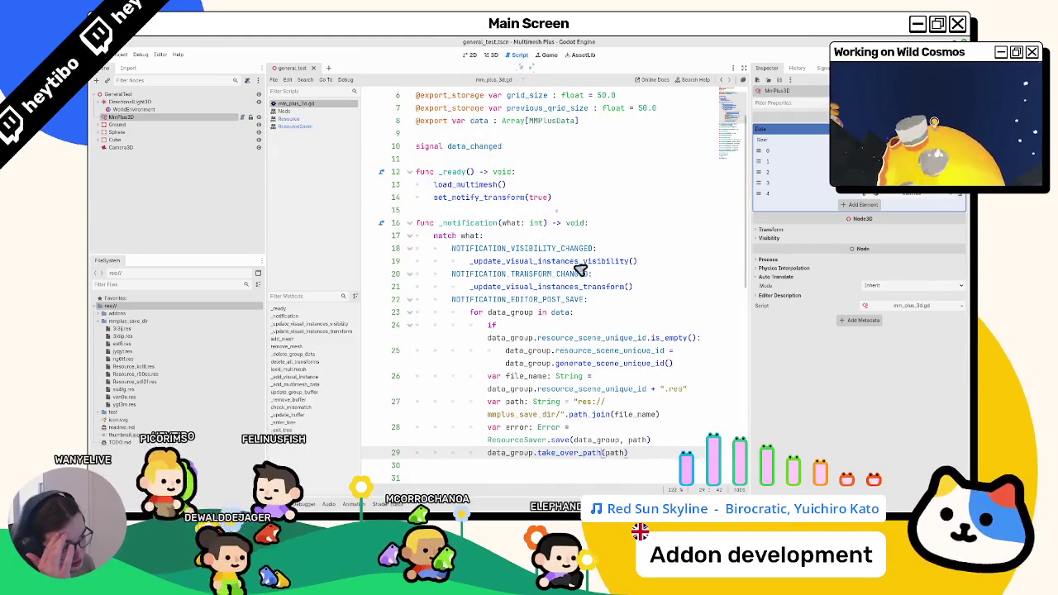
# - Widen the code area so the file_name and ResourceSaver.save lines unwrap
pyautogui.scroll(-3, 645, 248)
pyautogui.moveTo(752, 258)
pyautogui.mouseDown()
pyautogui.moveTo(909, 246)
pyautogui.moveTo(893, 240)
pyautogui.mouseUp()
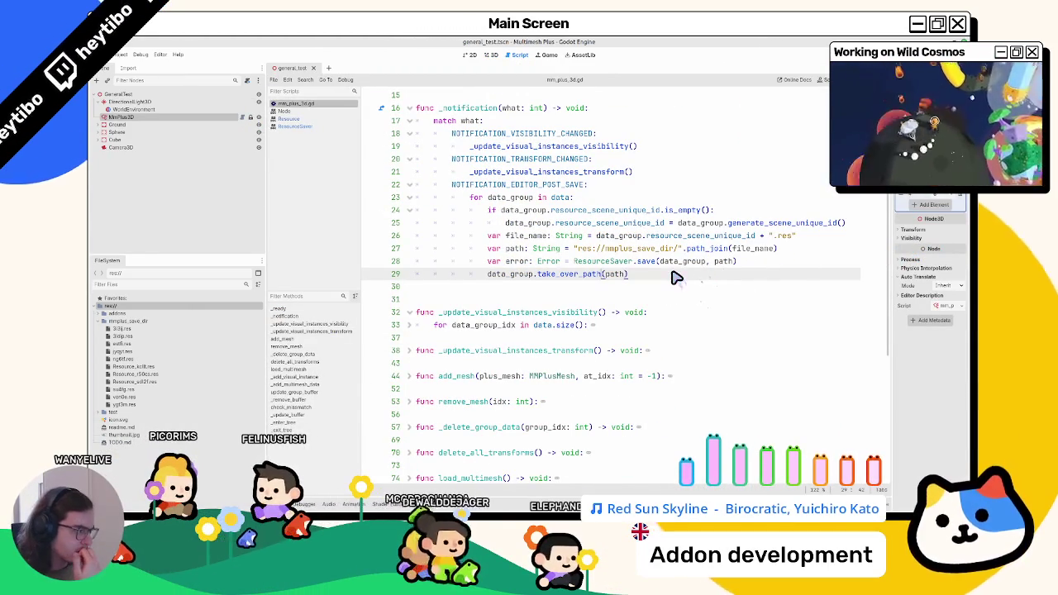
pyautogui.doubleClick(752, 248)
pyautogui.click(734, 263)
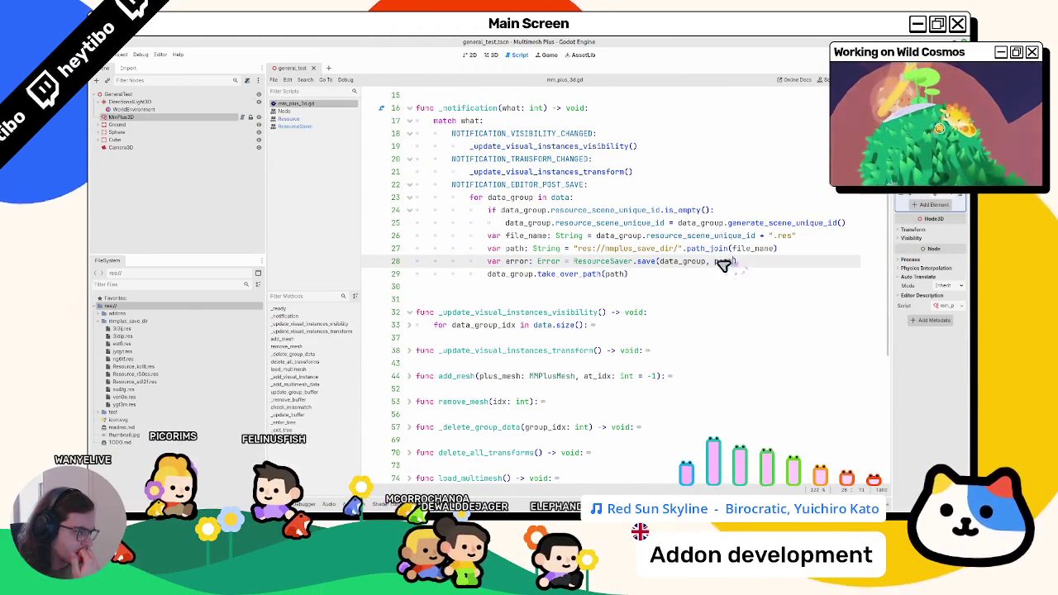
# - Read the ResourceSaver save() documentation, then open the Resource class reference
pyautogui.keyDown('ctrl'); pyautogui.click(655, 261); pyautogui.keyUp('ctrl')
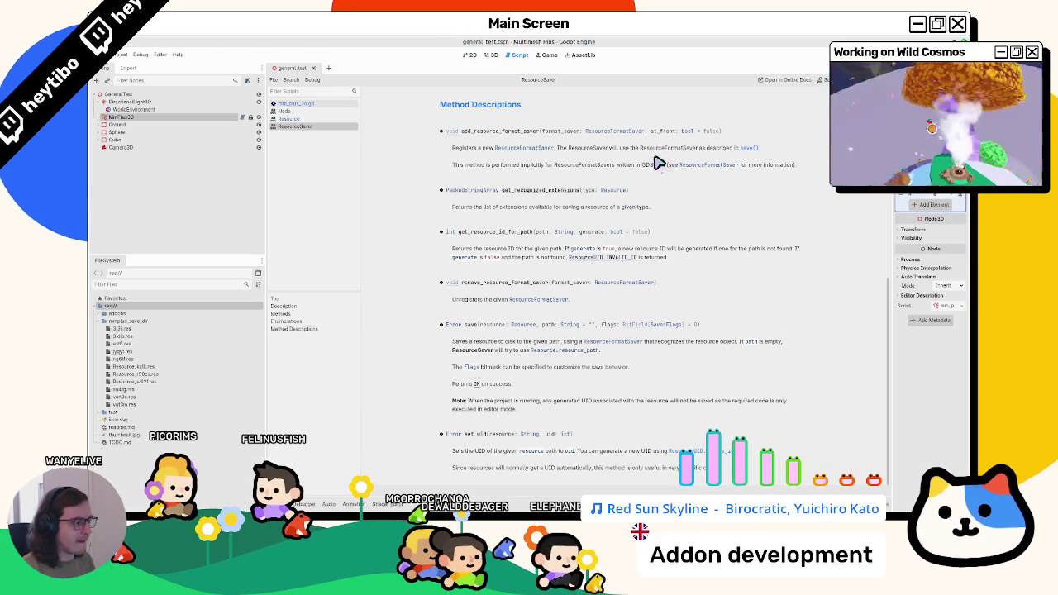
pyautogui.moveTo(453, 349)
pyautogui.mouseDown()
pyautogui.moveTo(488, 386)
pyautogui.moveTo(492, 353)
pyautogui.moveTo(517, 356)
pyautogui.mouseUp()
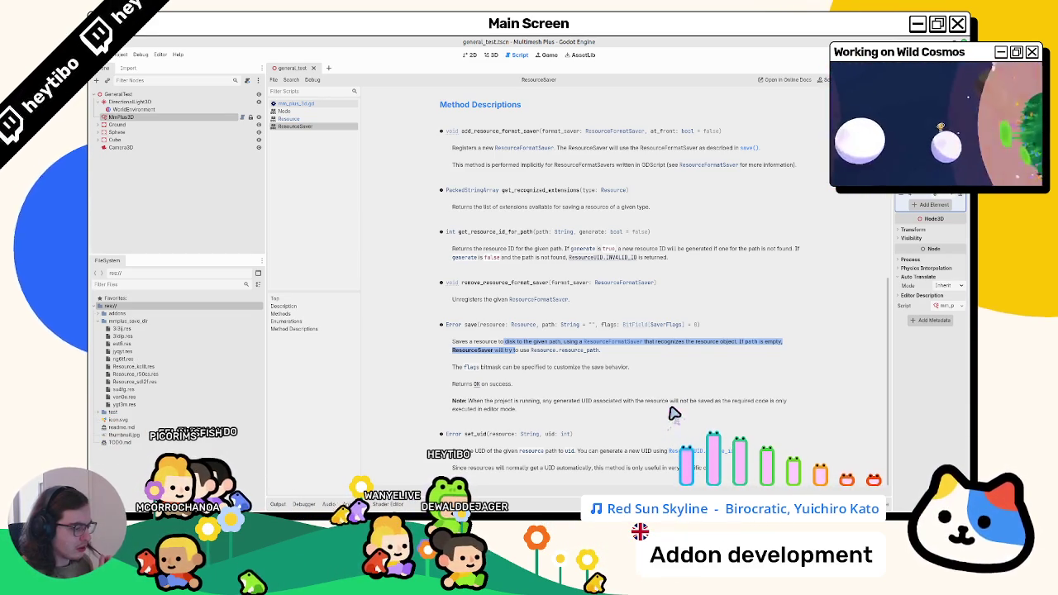
pyautogui.click(668, 333)
pyautogui.scroll(3, 669, 332)
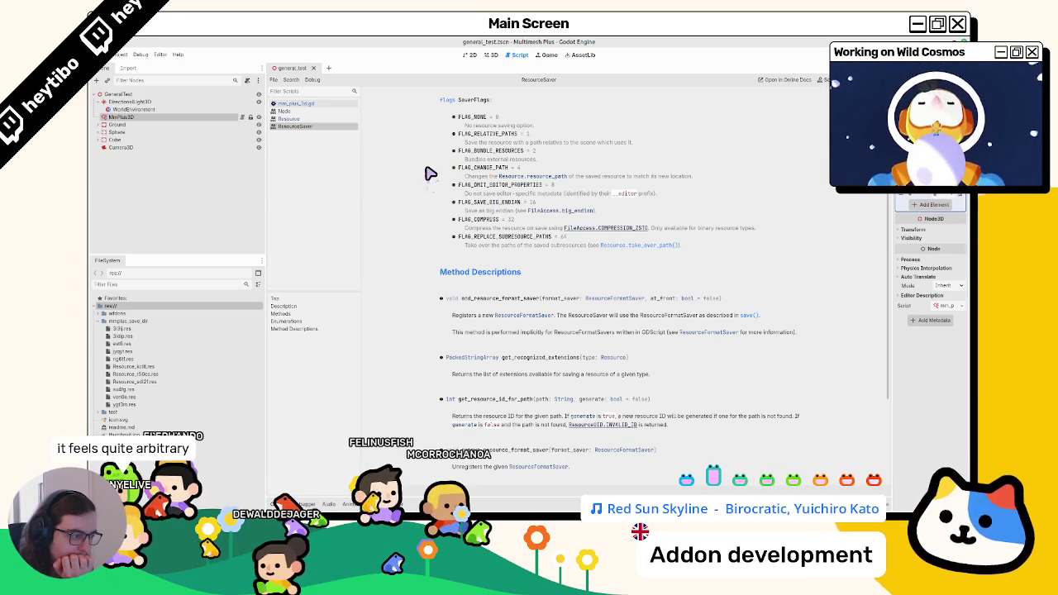
pyautogui.click(291, 118)
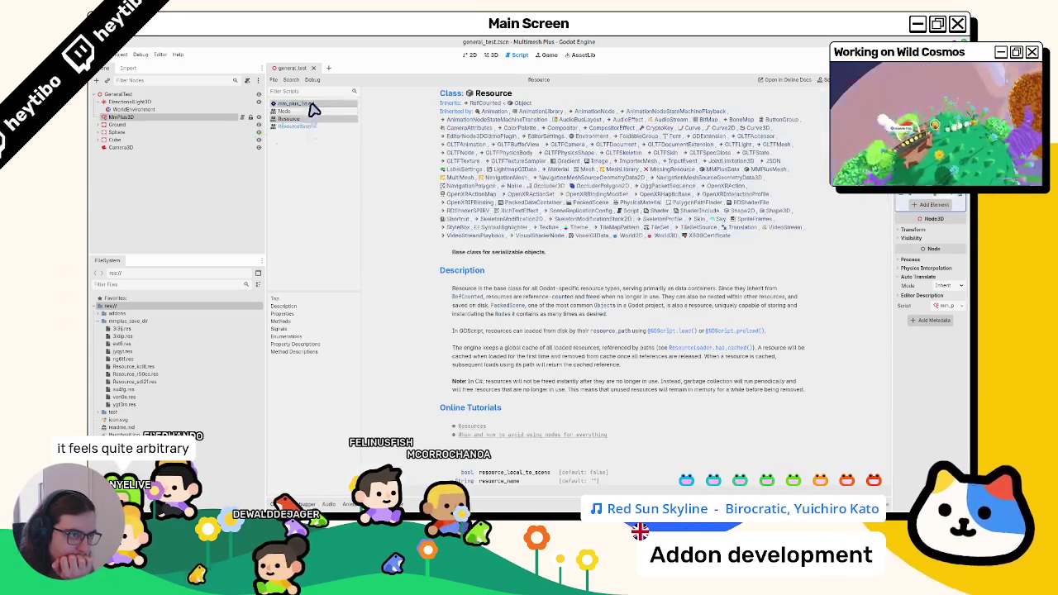
# - Replace POST_SAVE with PRE_SAVE on line 22 of mm_plus_3d.gd and save
pyautogui.click(313, 105)
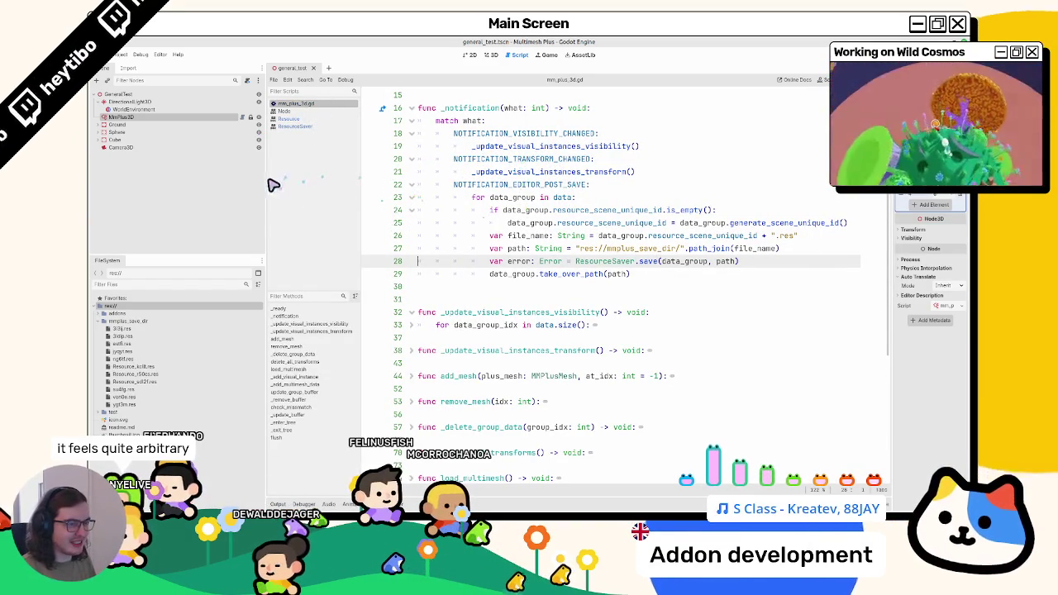
pyautogui.moveTo(264, 185); pyautogui.dragTo(201, 197)
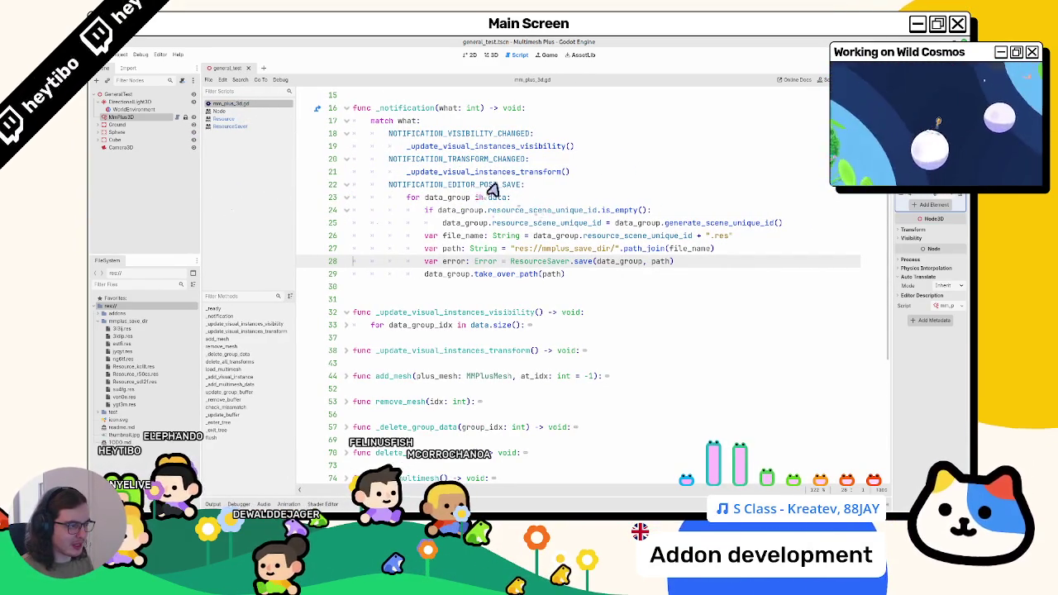
pyautogui.moveTo(480, 185); pyautogui.dragTo(517, 188)
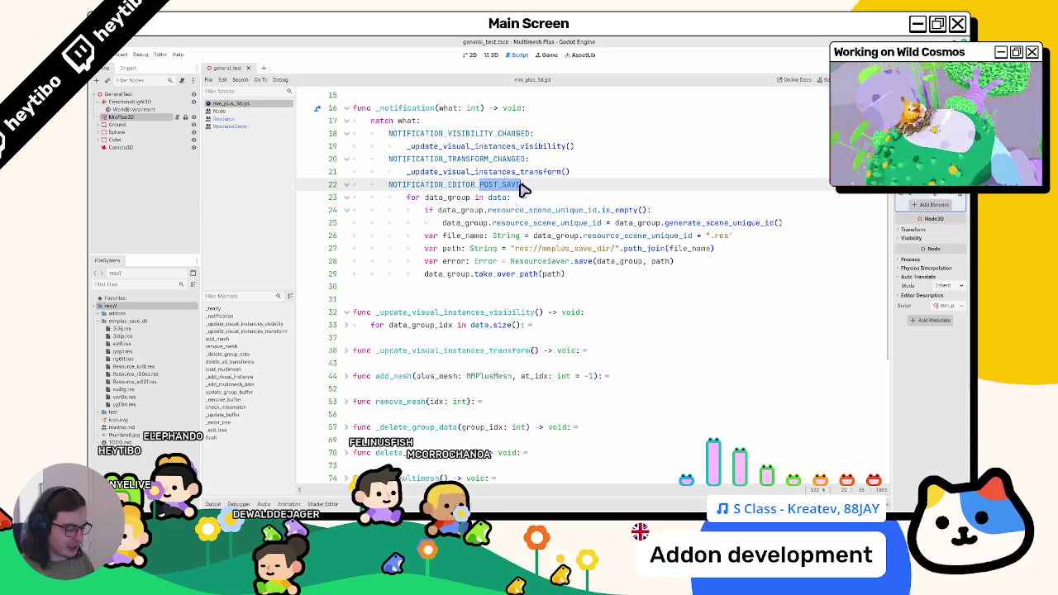
pyautogui.write('PRE')
pyautogui.press('Return')
pyautogui.hotkey('ctrl', 's')
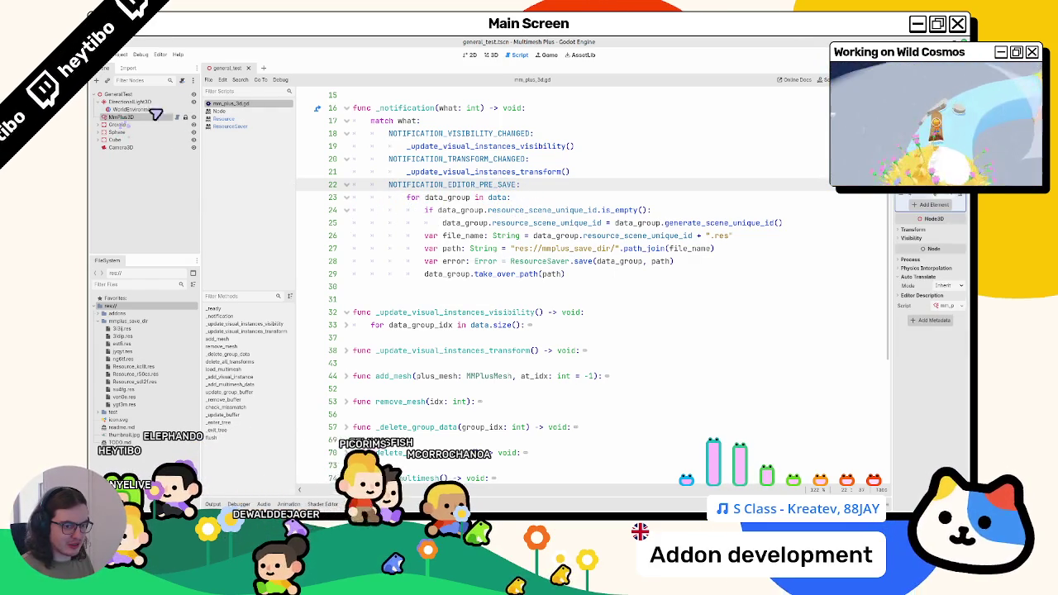
# - Select MmPlus3D, widen the MMPlus item panel, and return to the script code
pyautogui.click(124, 118)
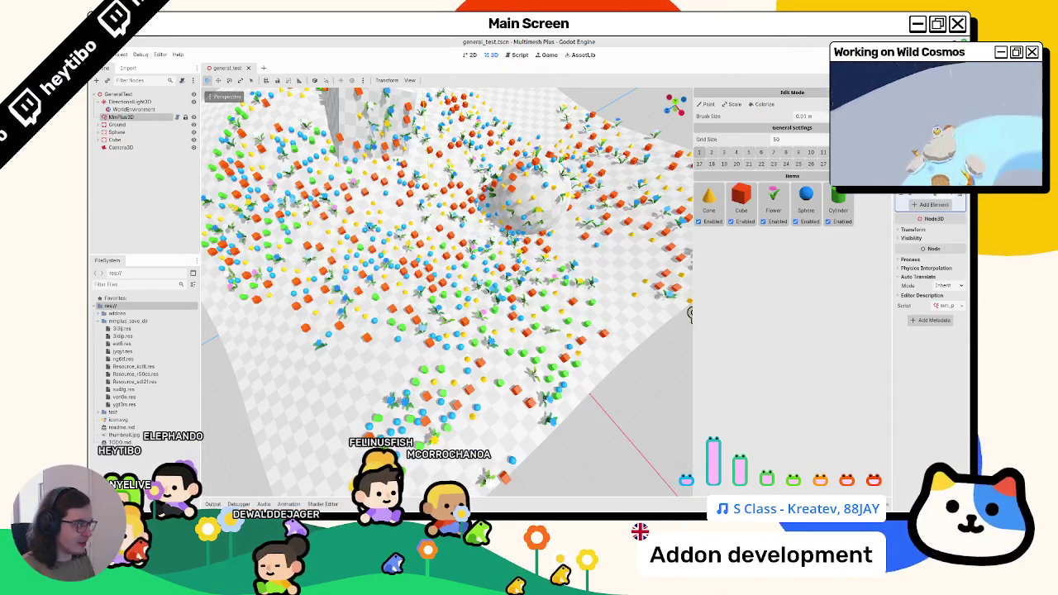
pyautogui.moveTo(691, 314); pyautogui.dragTo(543, 314)
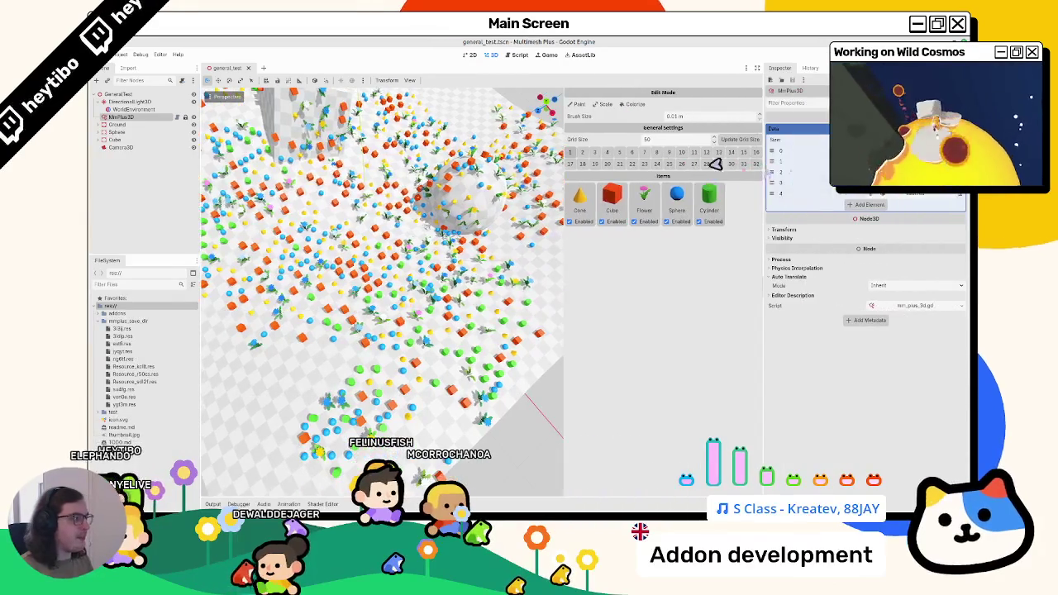
pyautogui.hotkey('ctrl', 'F3')
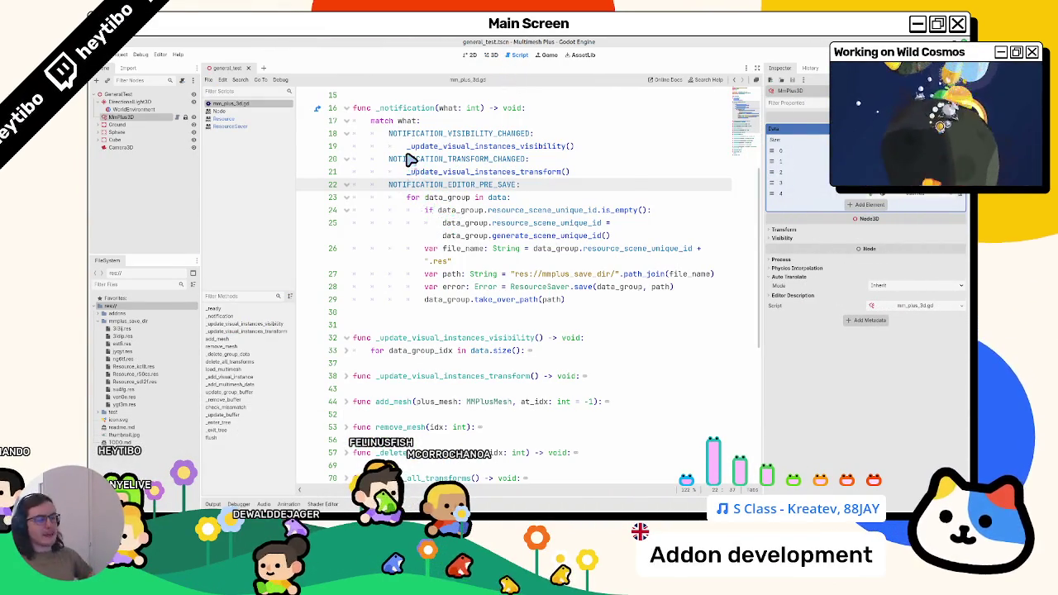
# - Add a new line 24 inside the data_group loop and test data_group's member autocomplete
pyautogui.moveTo(410, 158)
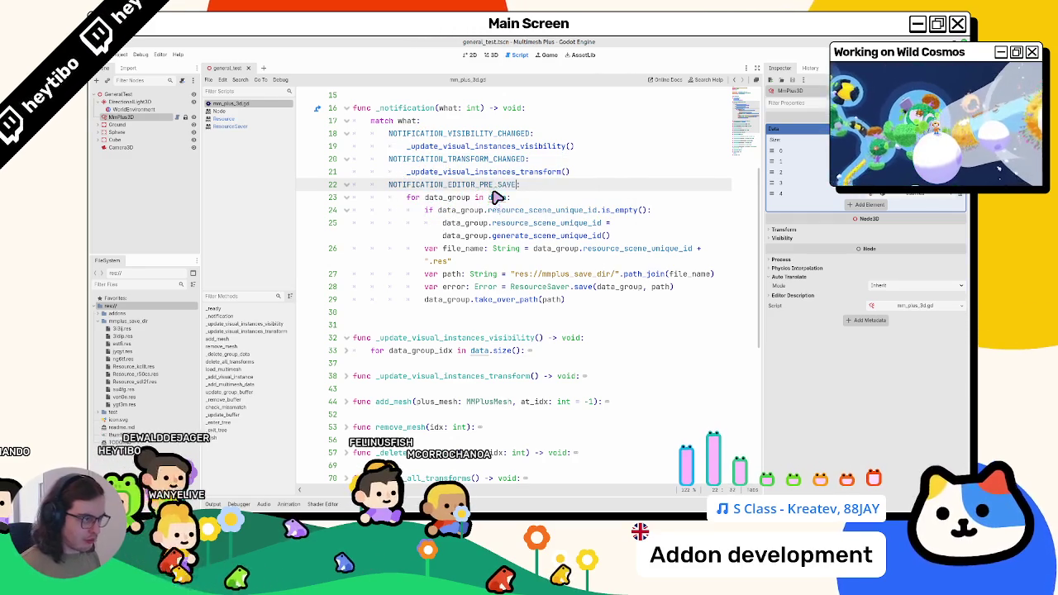
pyautogui.press('End')
pyautogui.press('Down')
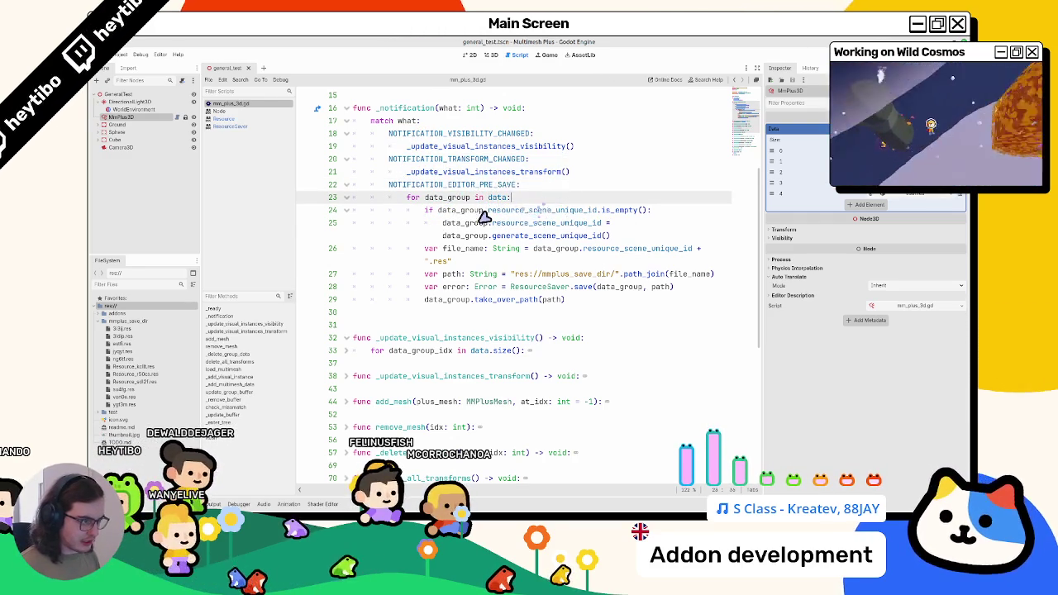
pyautogui.click(542, 198)
pyautogui.press('Return')
pyautogui.write('data_group.s')
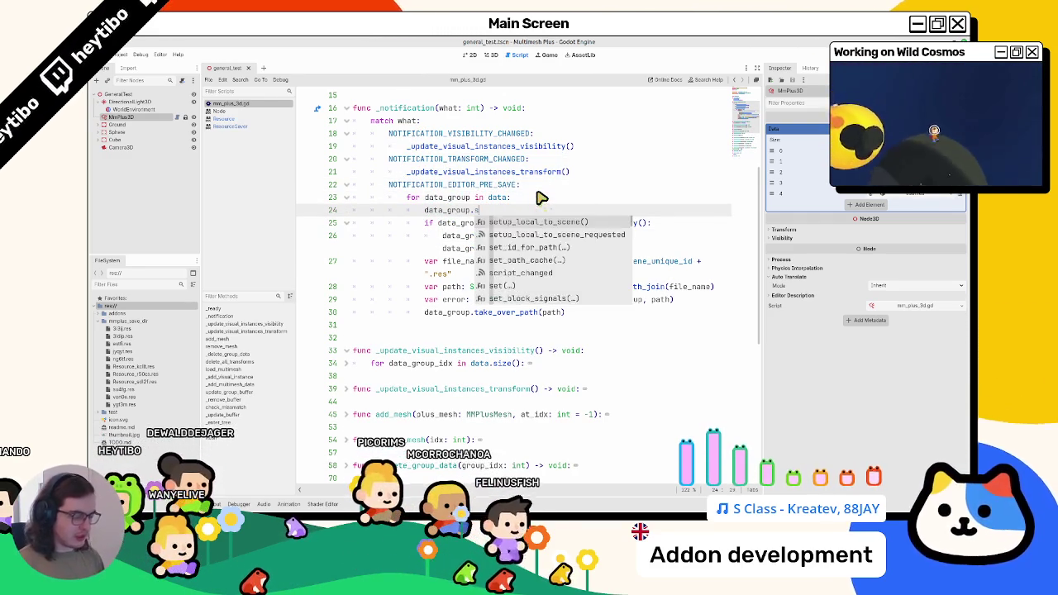
pyautogui.press('Escape')
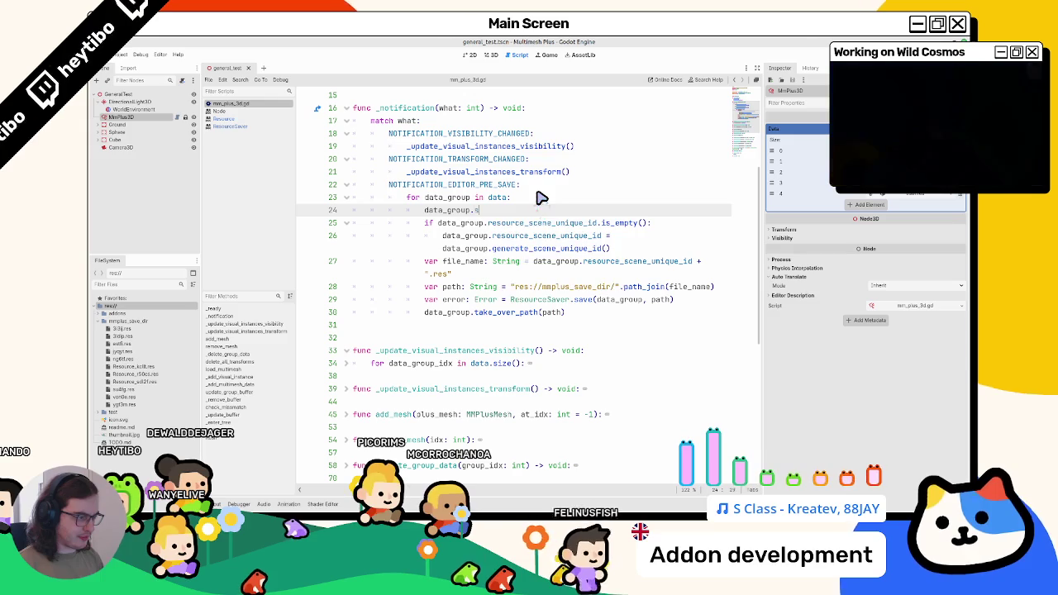
pyautogui.write('on_')
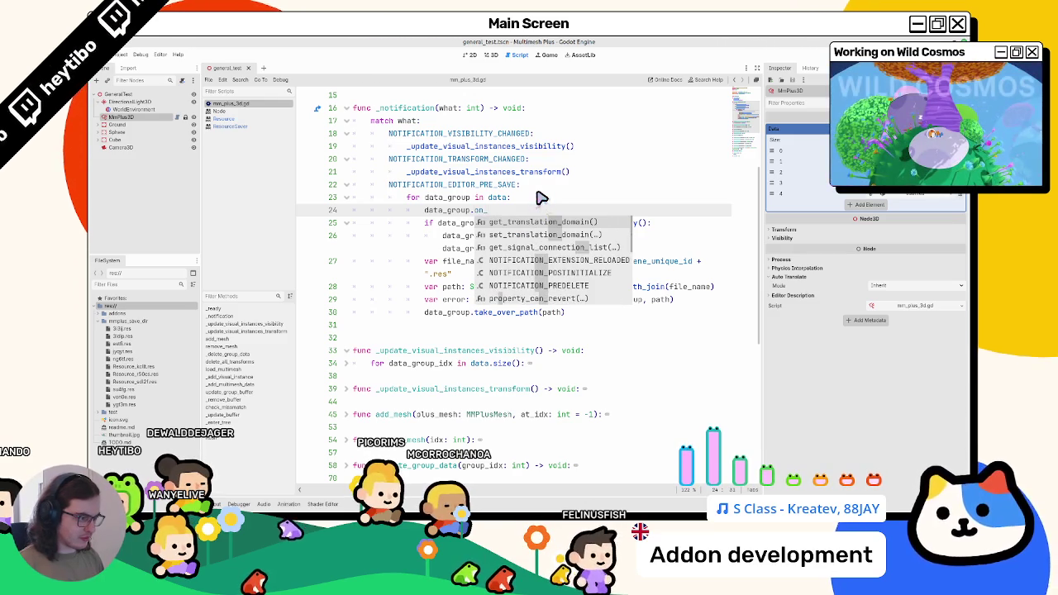
pyautogui.press('BackSpace')
pyautogui.press('BackSpace')
pyautogui.press('BackSpace')
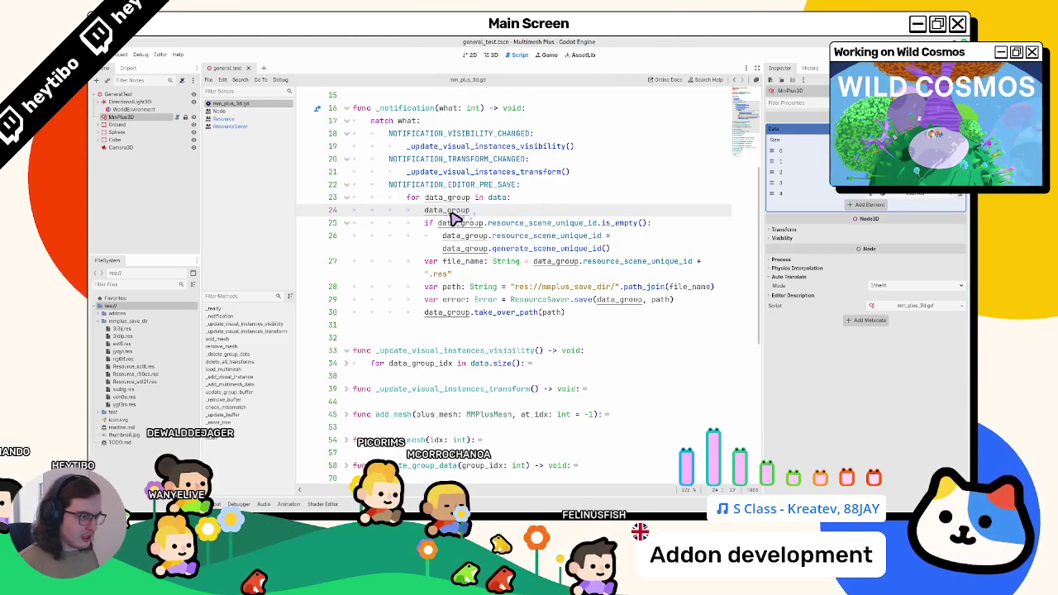
# - Select data_group on line 24 and open the Resource class help page
pyautogui.scroll(3, 453, 218)
pyautogui.doubleClick(489, 300)
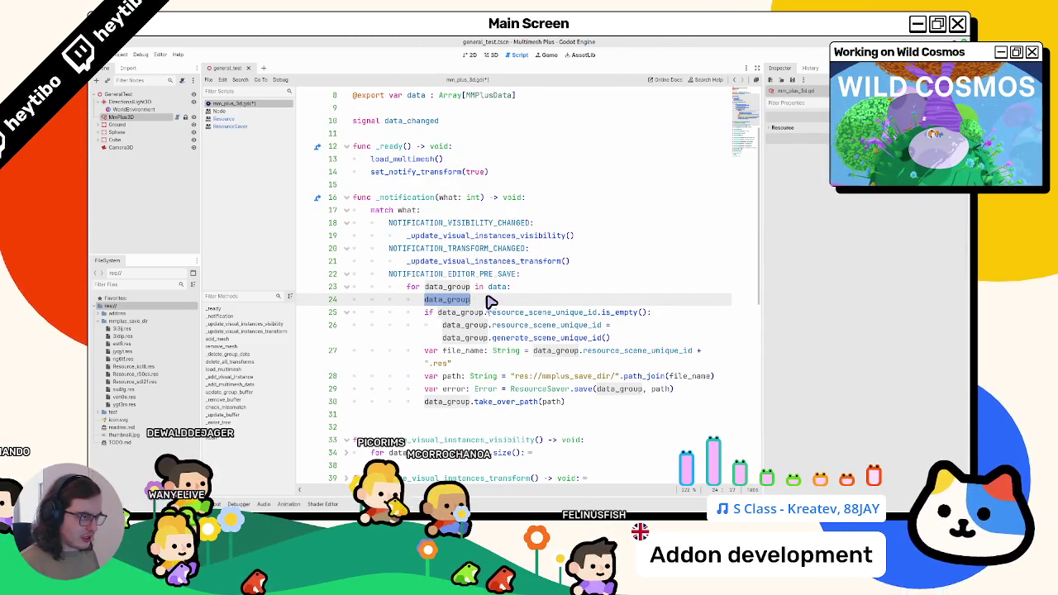
pyautogui.click(280, 120)
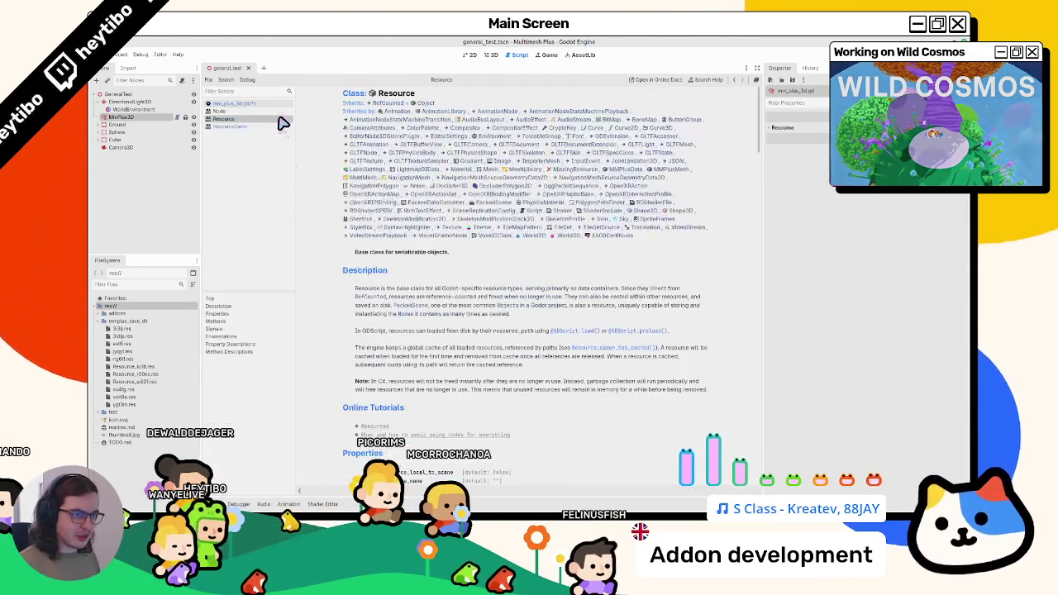
# - Scroll through the Resource properties, methods and signals, then return to mm_plus_3d.gd
pyautogui.scroll(-5, 524, 220)
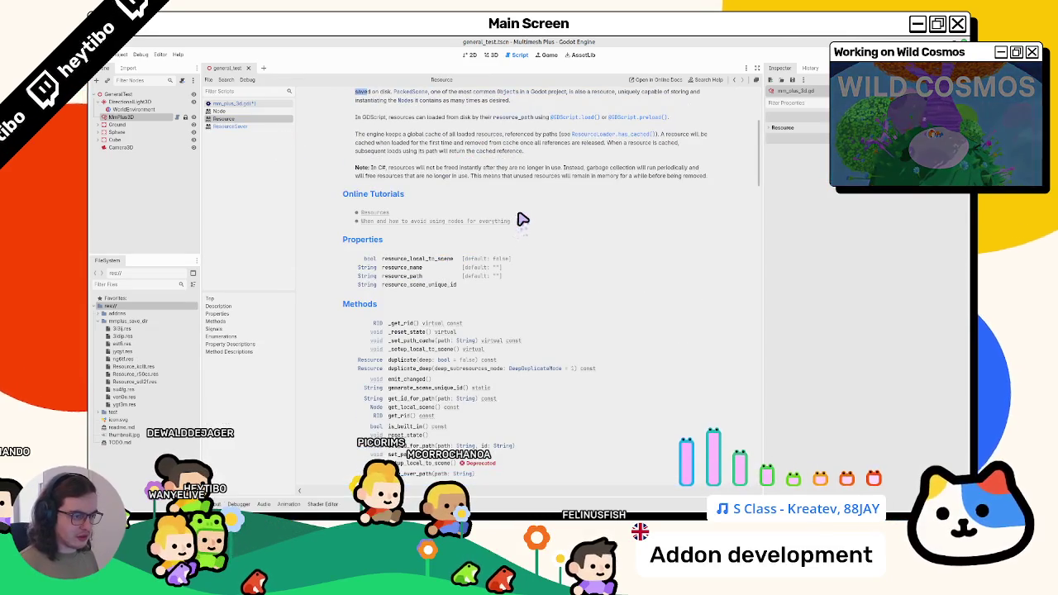
pyautogui.scroll(-4, 524, 220)
pyautogui.scroll(-1, 513, 221)
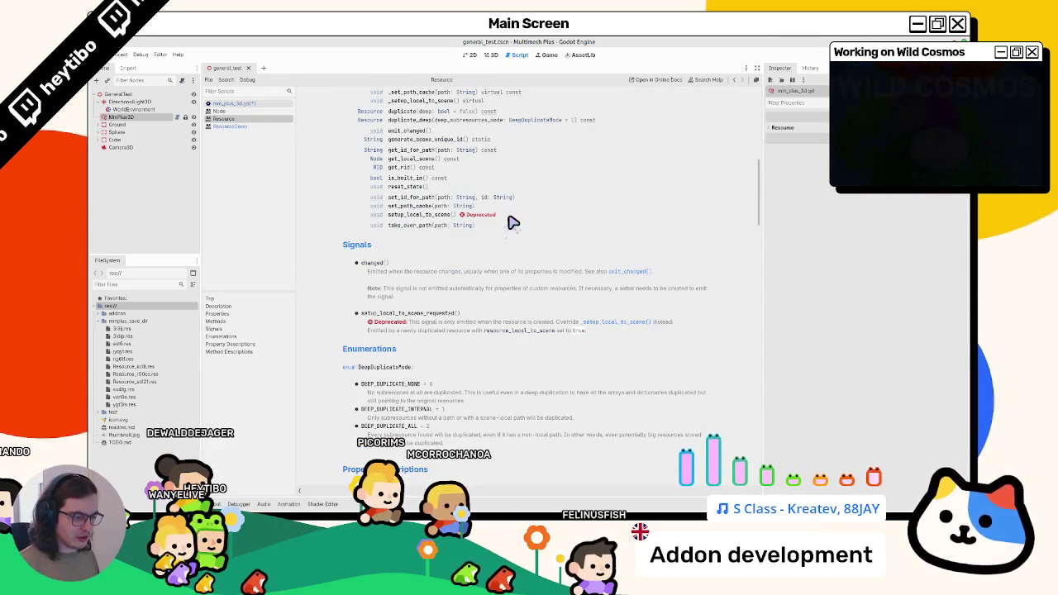
pyautogui.scroll(-3, 511, 222)
pyautogui.scroll(-3, 485, 231)
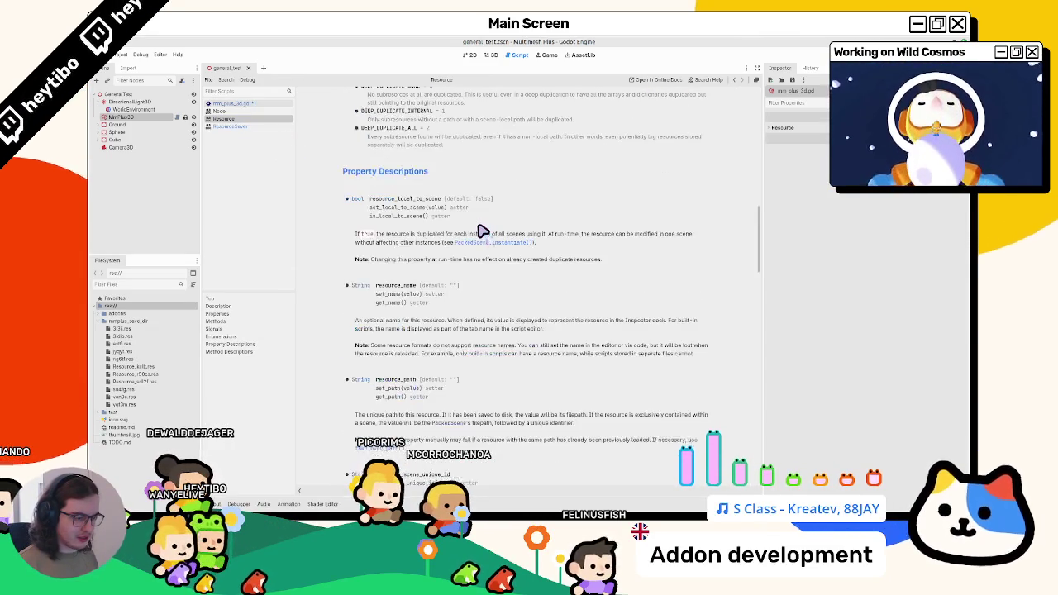
pyautogui.scroll(6, 479, 233)
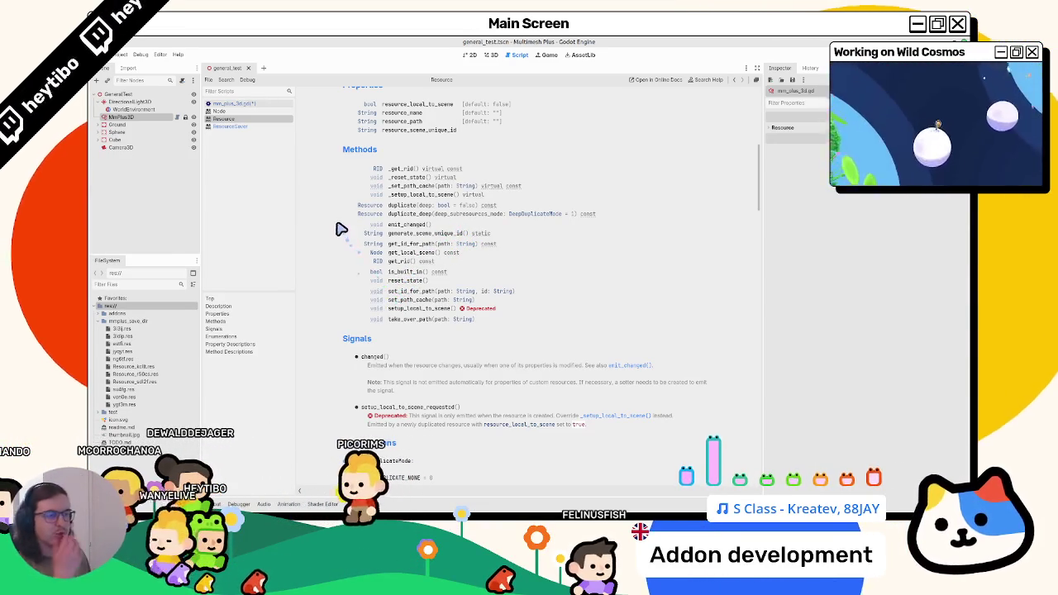
pyautogui.click(237, 105)
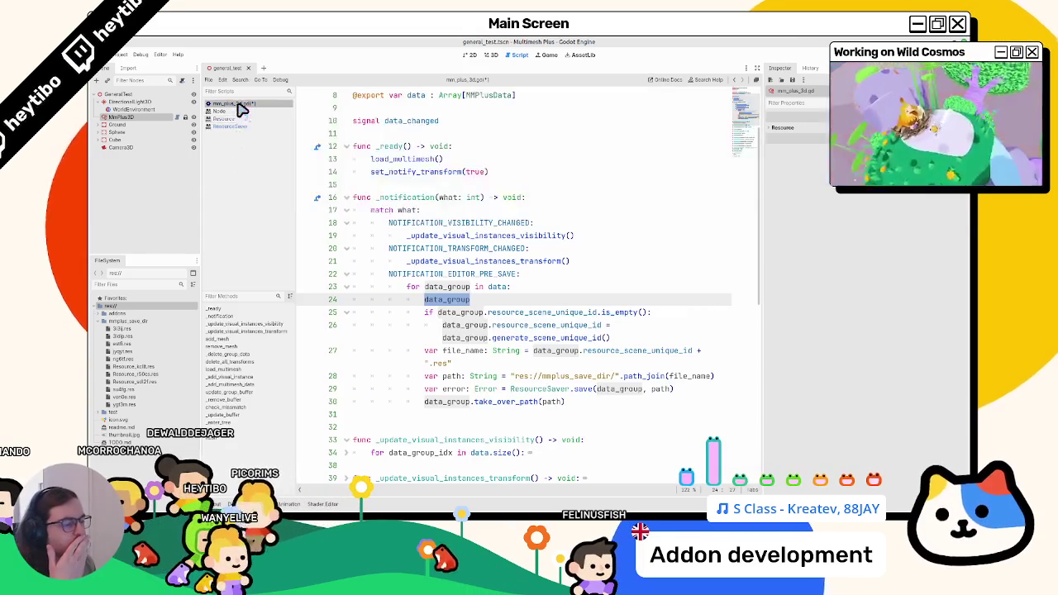
# - Inspect take_over_path and data_group on line 30, then open the ResourceSaver save() docs
pyautogui.click(502, 402)
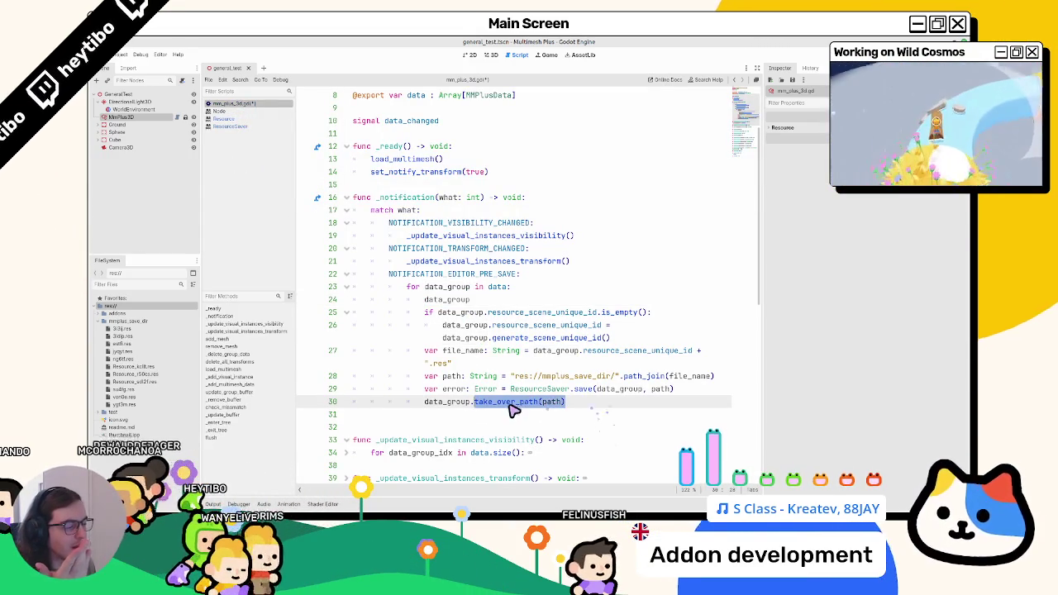
pyautogui.doubleClick(510, 404)
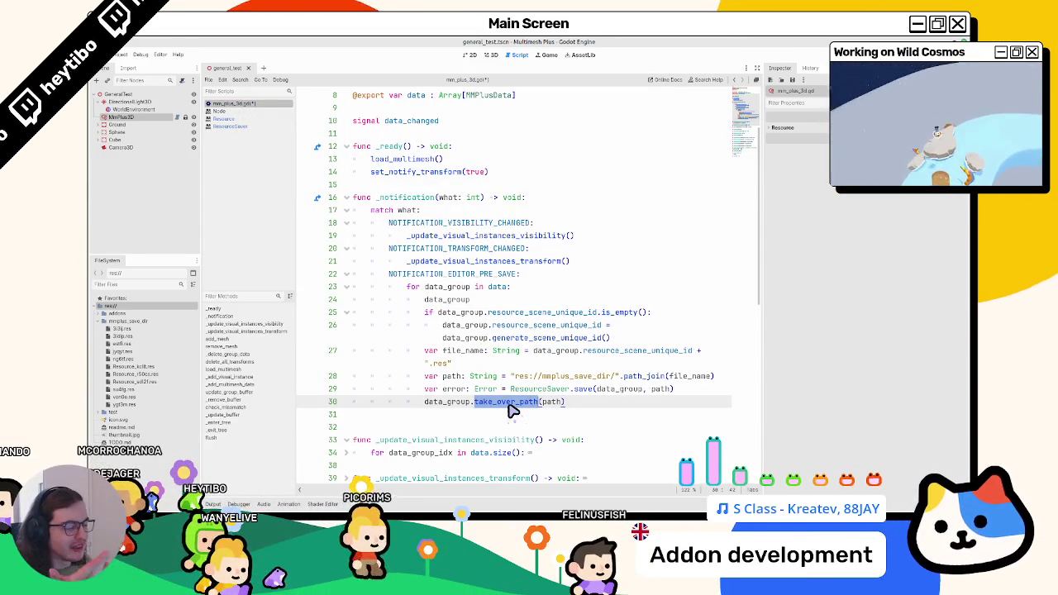
pyautogui.doubleClick(451, 402)
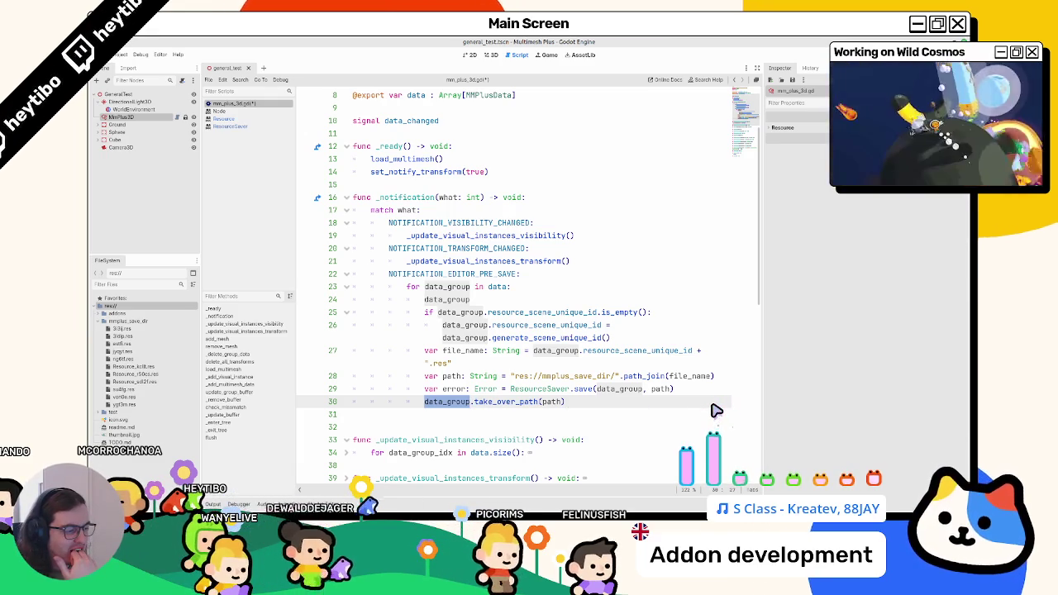
pyautogui.keyDown('ctrl'); pyautogui.click(583, 390); pyautogui.keyUp('ctrl')
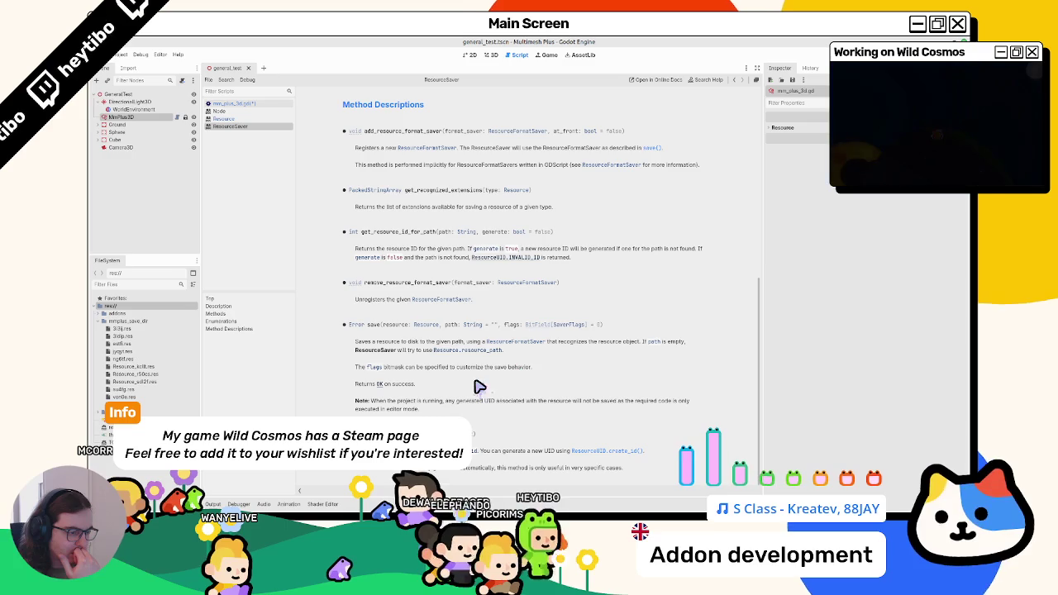
# - Close the ResourceSaver page and read the take_over_path description in the Resource docs
pyautogui.middleClick(248, 126)
pyautogui.keyDown('ctrl'); pyautogui.click(521, 403); pyautogui.keyUp('ctrl')
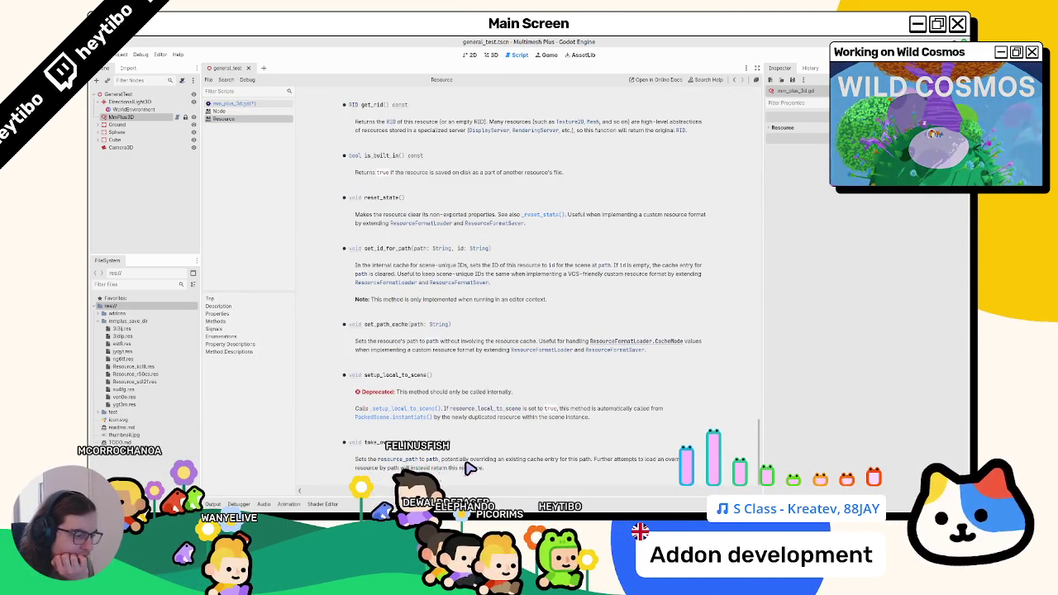
pyautogui.moveTo(466, 461); pyautogui.dragTo(471, 477)
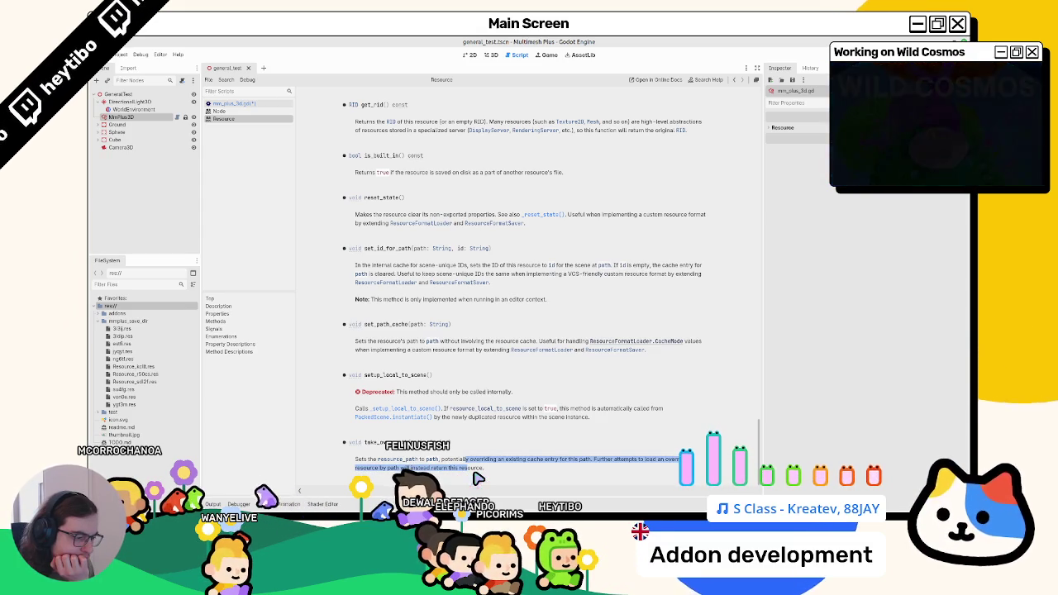
pyautogui.click(240, 103)
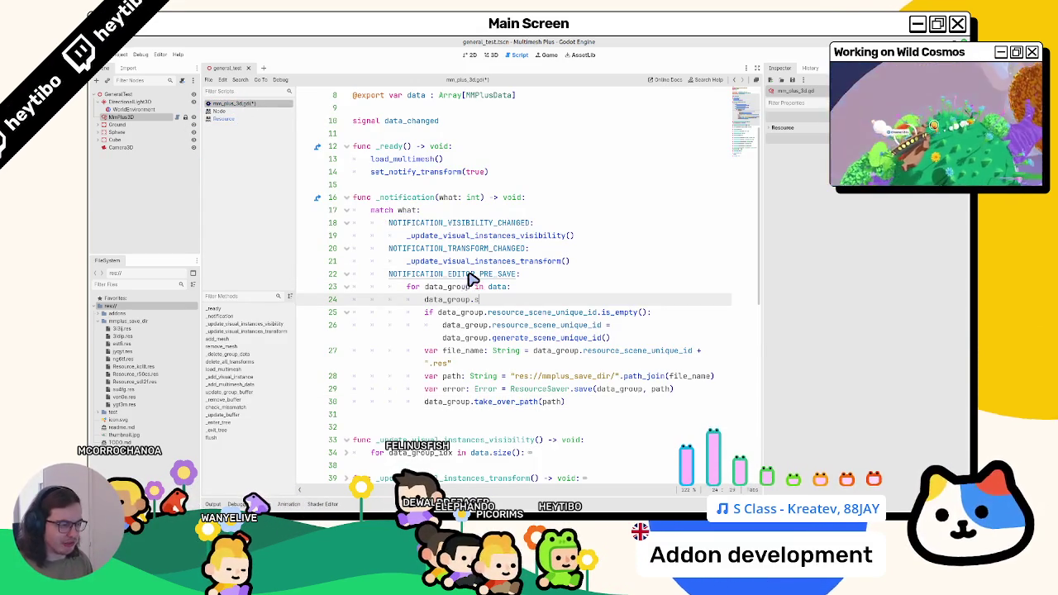
# - Undo the leftover data_group line 24 and reselect the MmPlus3D node
pyautogui.hotkey('ctrl', 'z')
pyautogui.hotkey('ctrl', 'z')
pyautogui.hotkey('ctrl', 'z')
pyautogui.hotkey('ctrl', 'z')
pyautogui.hotkey('ctrl', 'z')
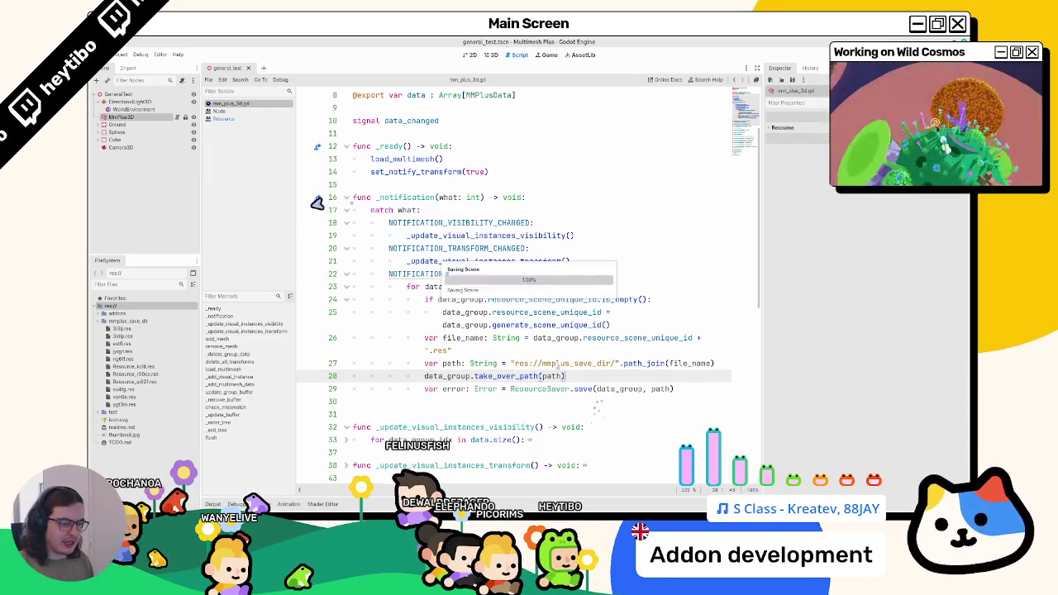
pyautogui.click(136, 101)
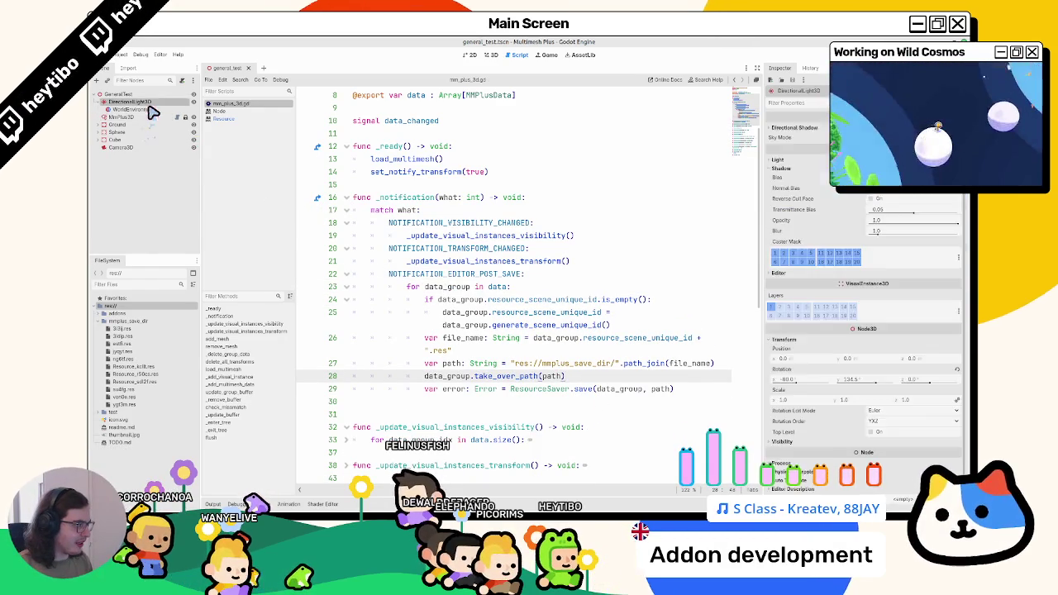
pyautogui.click(148, 120)
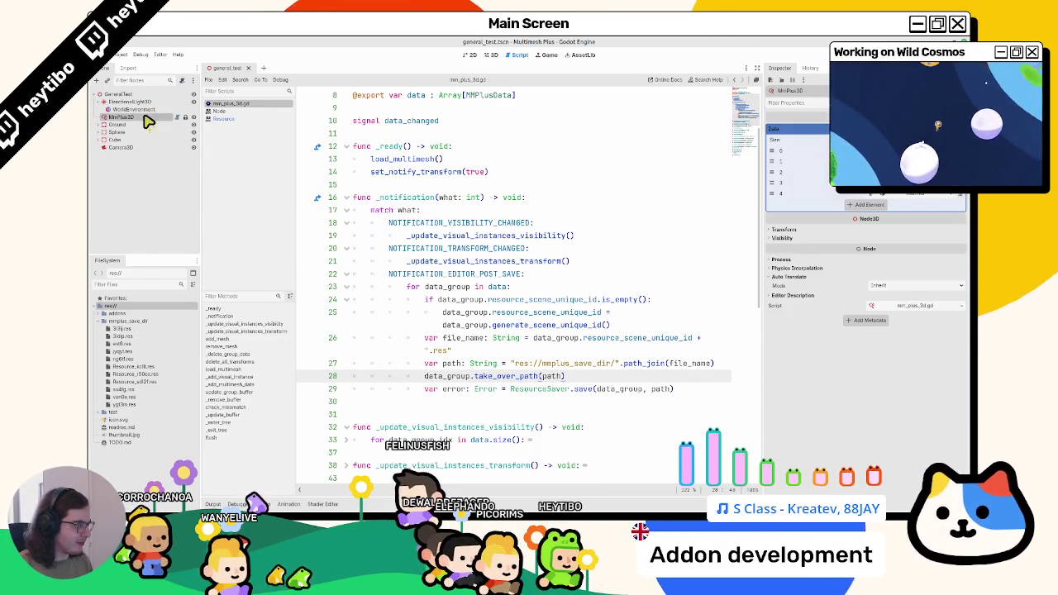
# - Delete the unique-id if-block from the loop, narrow the inspector, and open the Resource docs
pyautogui.tripleClick(488, 301)
pyautogui.moveTo(488, 301); pyautogui.dragTo(488, 327)
pyautogui.press('BackSpace')
pyautogui.press('Delete')
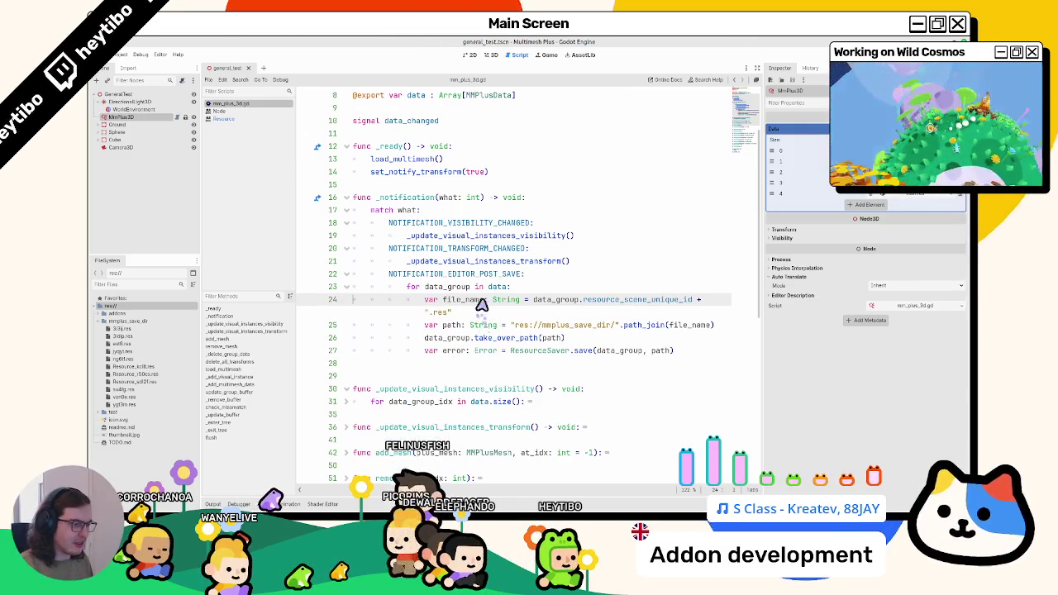
pyautogui.click(130, 109)
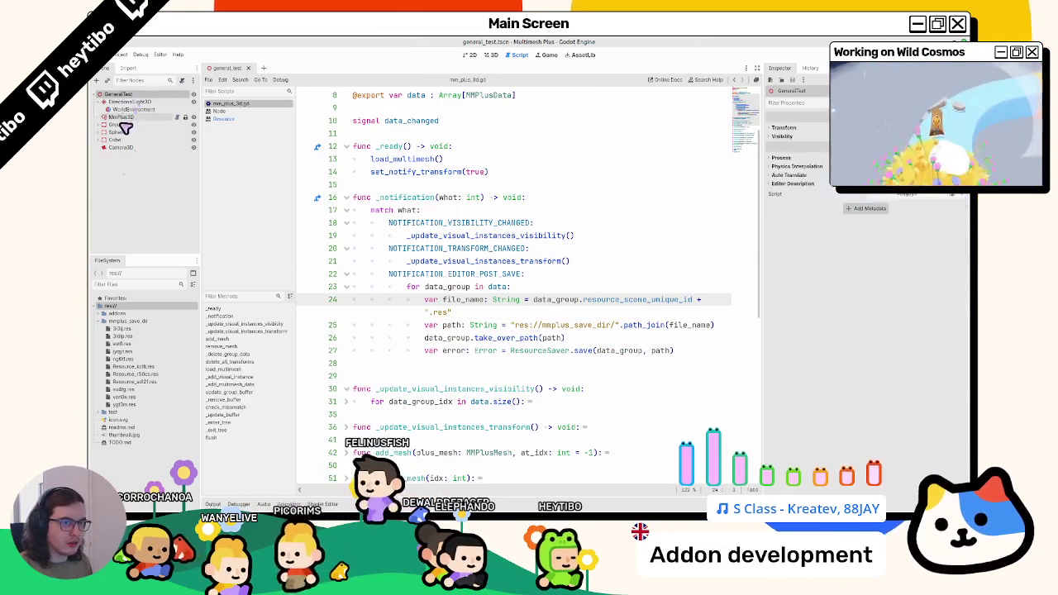
pyautogui.click(124, 117)
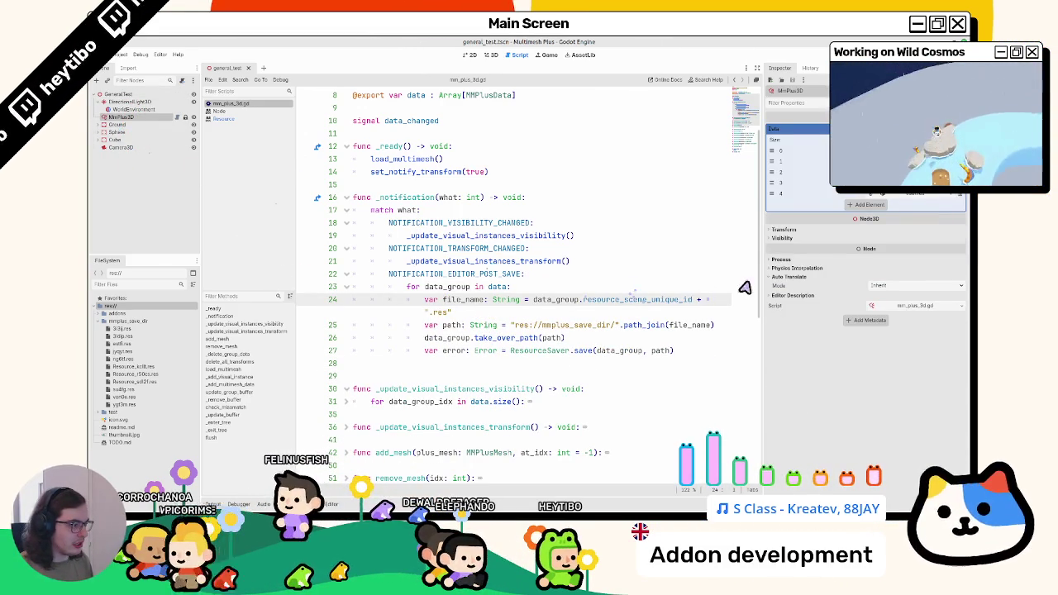
pyautogui.moveTo(767, 279); pyautogui.dragTo(837, 279)
pyautogui.keyDown('ctrl'); pyautogui.click(597, 300); pyautogui.keyUp('ctrl')
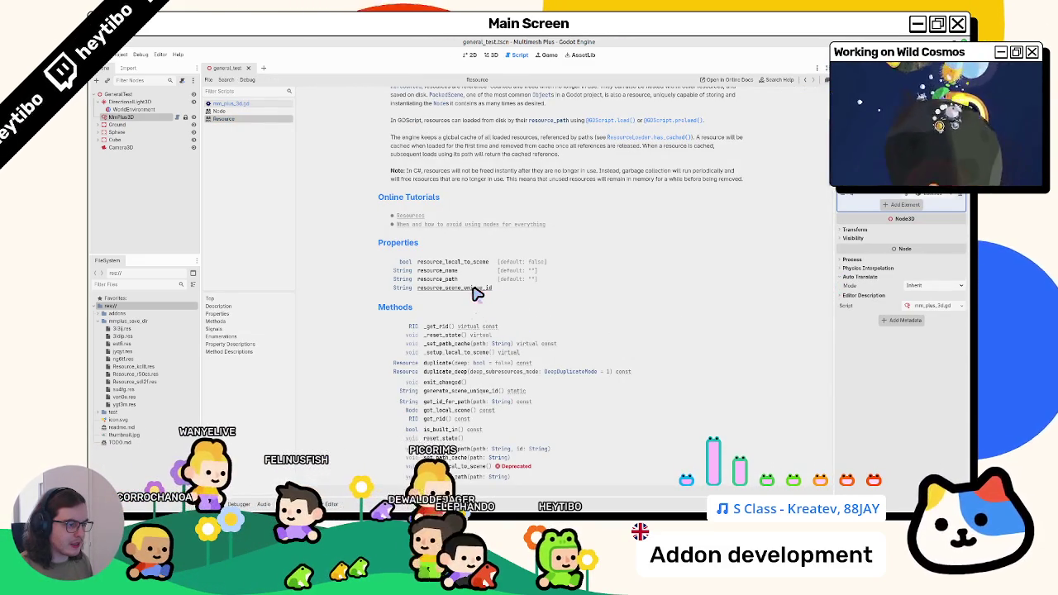
# - Browse the Resource and RefCounted class docs, then return to mm_plus_3d.gd
pyautogui.scroll(5, 473, 291)
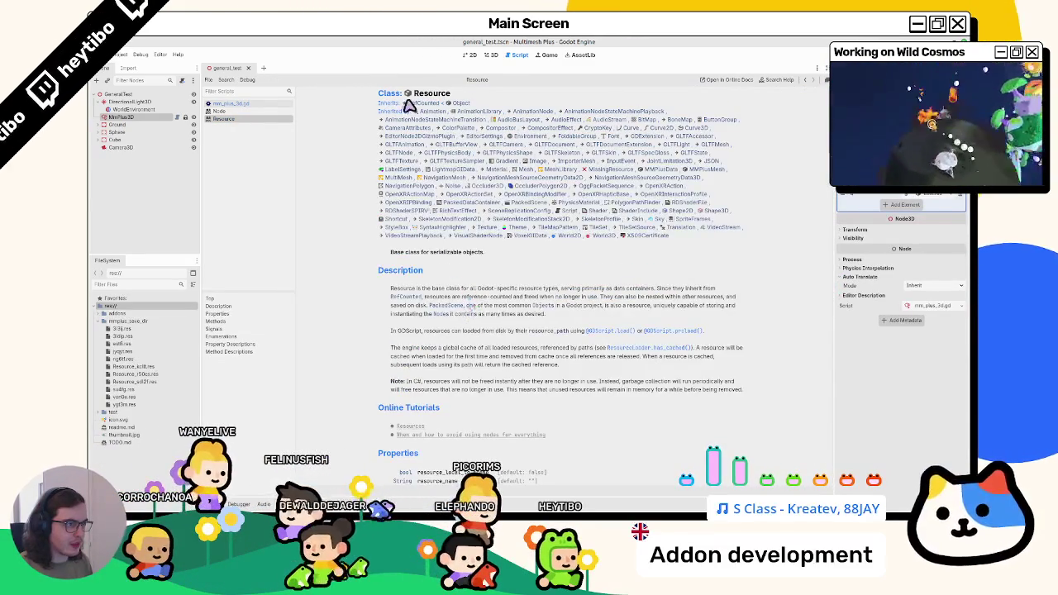
pyautogui.click(406, 103)
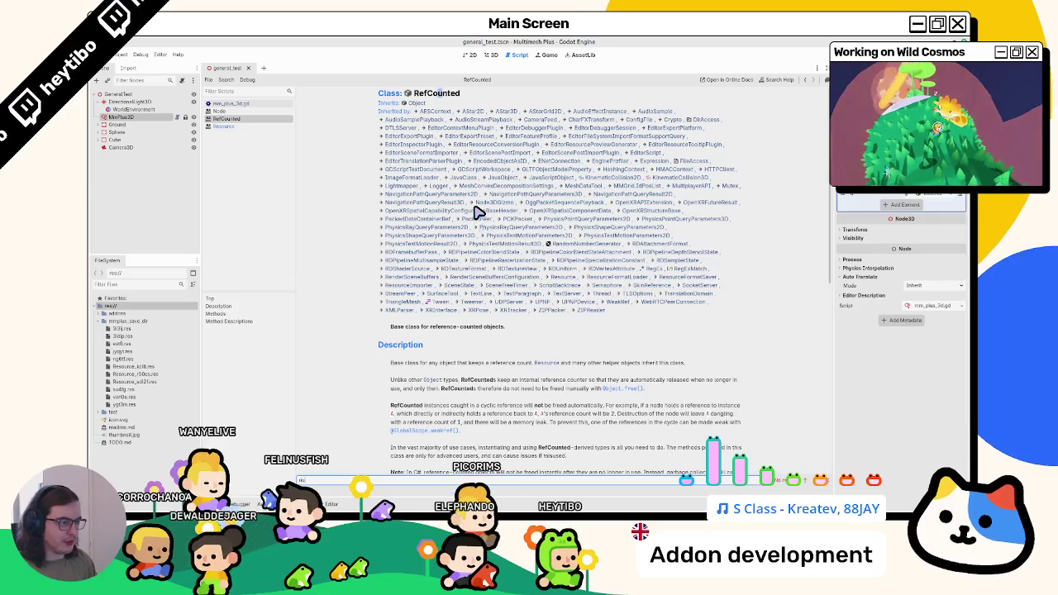
pyautogui.scroll(-2, 477, 213)
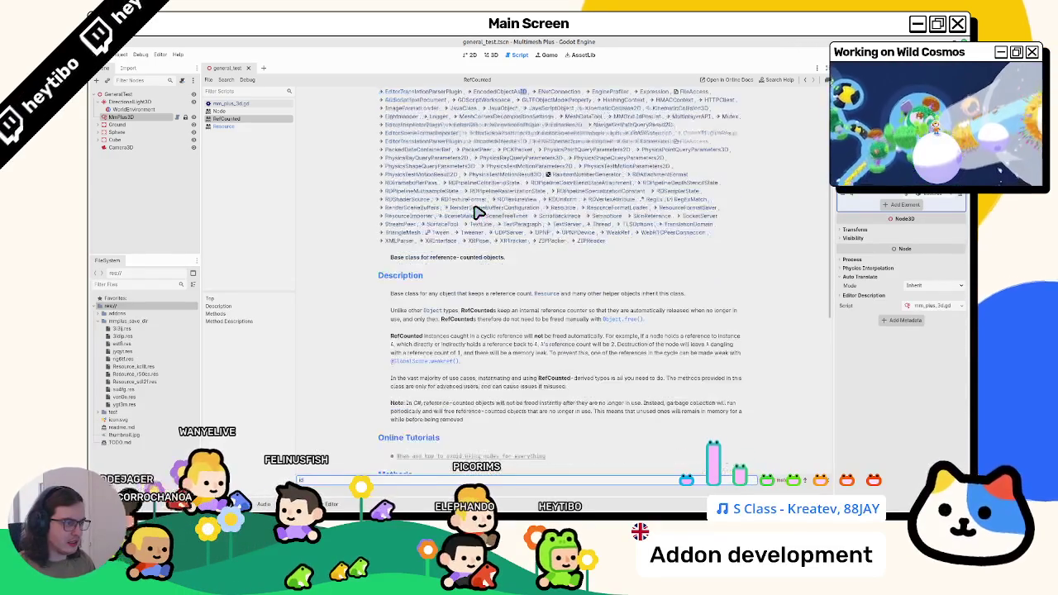
pyautogui.scroll(-5, 463, 211)
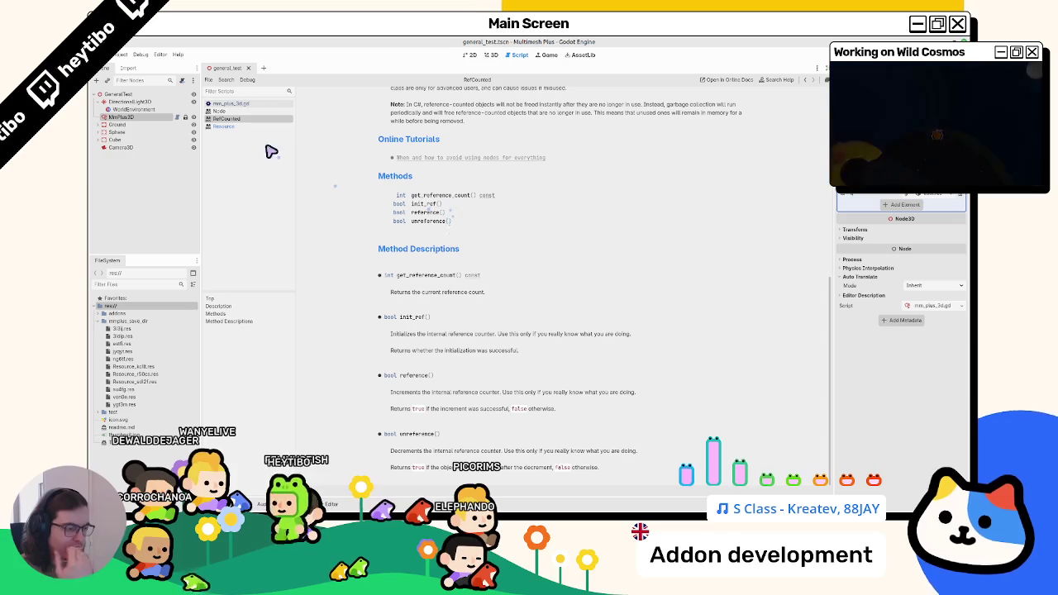
pyautogui.click(246, 104)
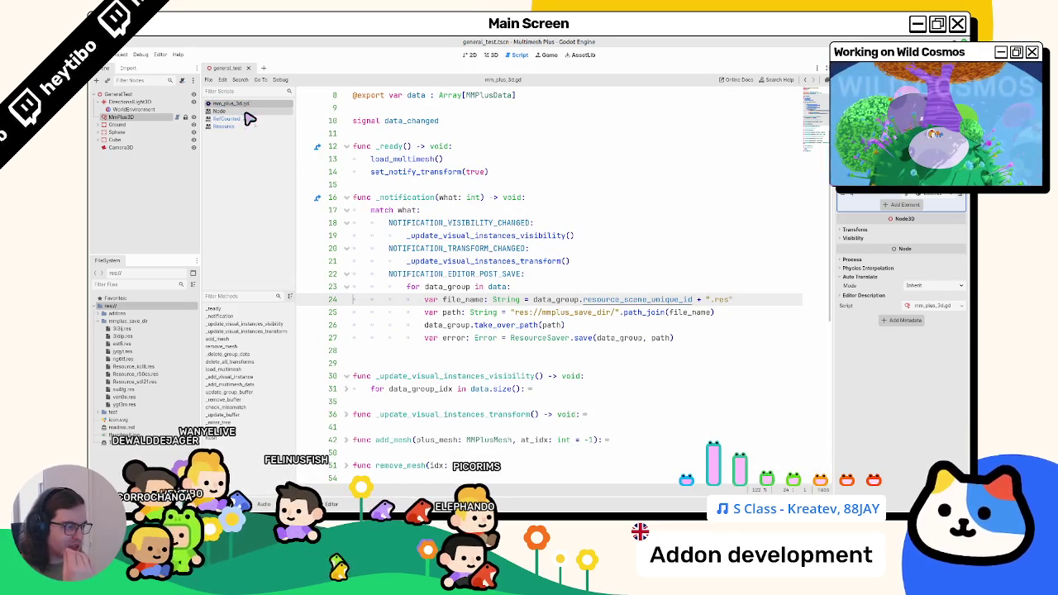
# - Look up resource_scene_unique_id in the Resource docs, then start a new line after line 23
pyautogui.keyDown('ctrl'); pyautogui.click(681, 303); pyautogui.keyUp('ctrl')
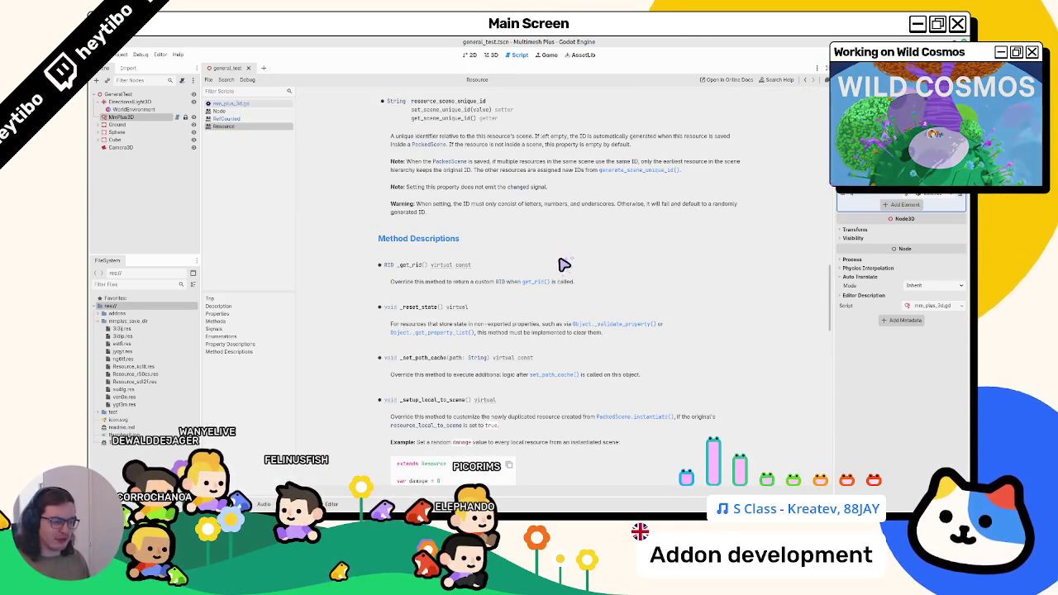
pyautogui.scroll(1, 562, 264)
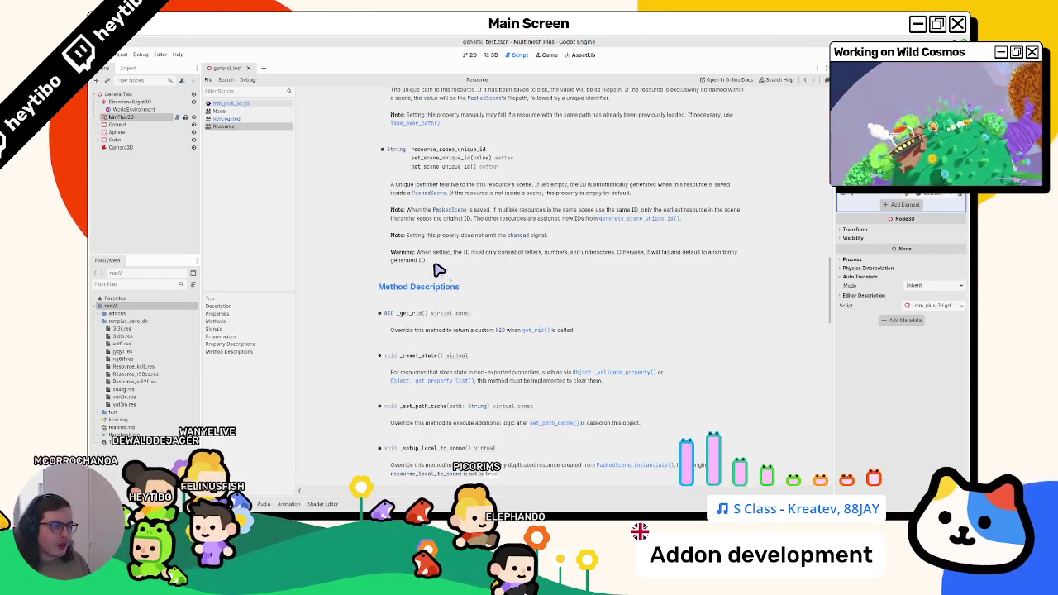
pyautogui.scroll(3, 393, 246)
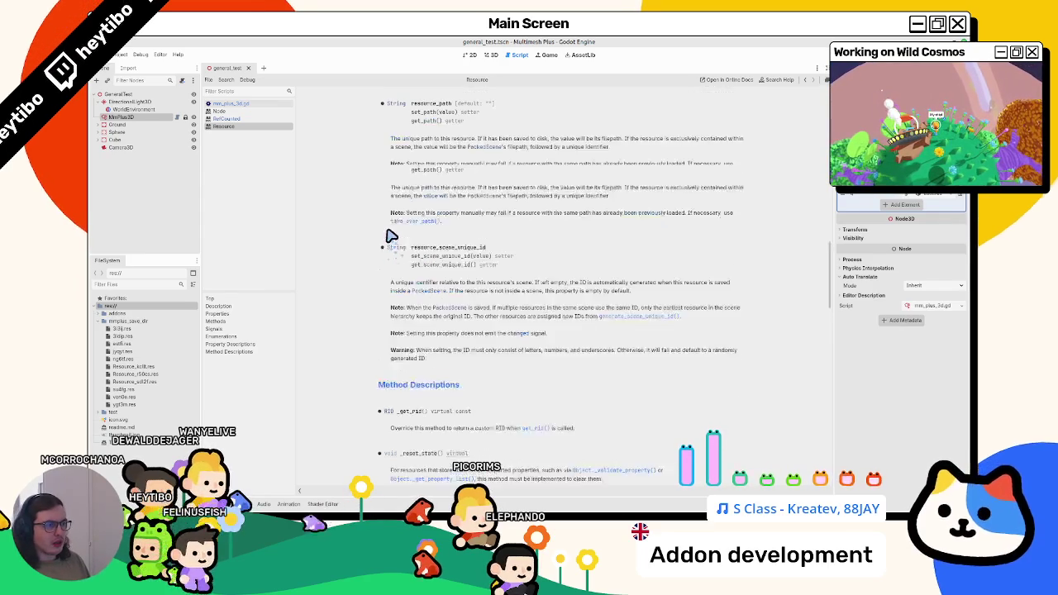
pyautogui.click(252, 104)
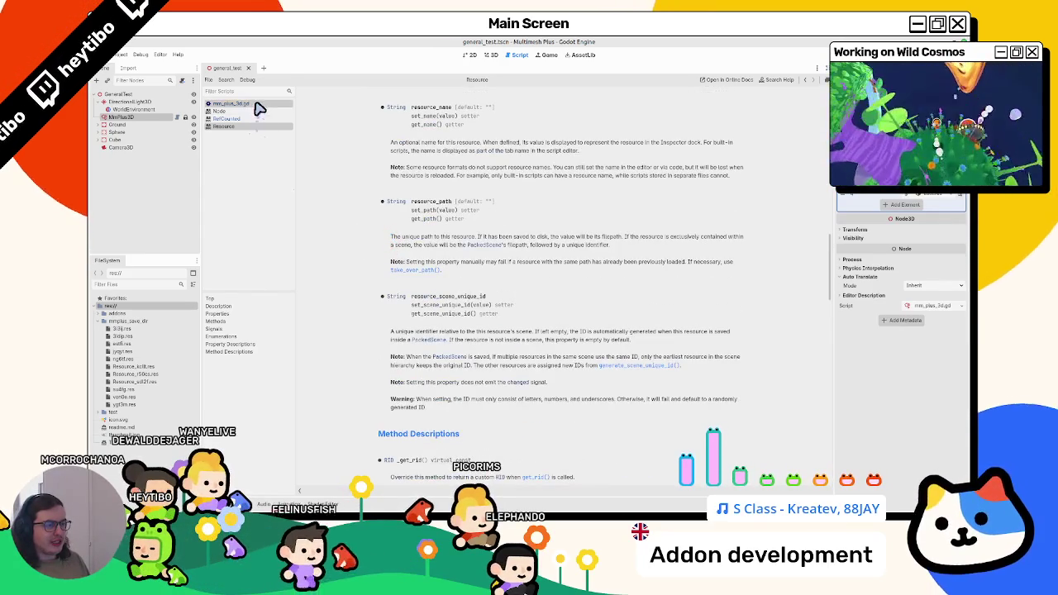
pyautogui.click(638, 287)
pyautogui.press('Return')
# - Type a ResourceUID.get_id_path call on line 24 using autocomplete
pyautogui.write('UUID')
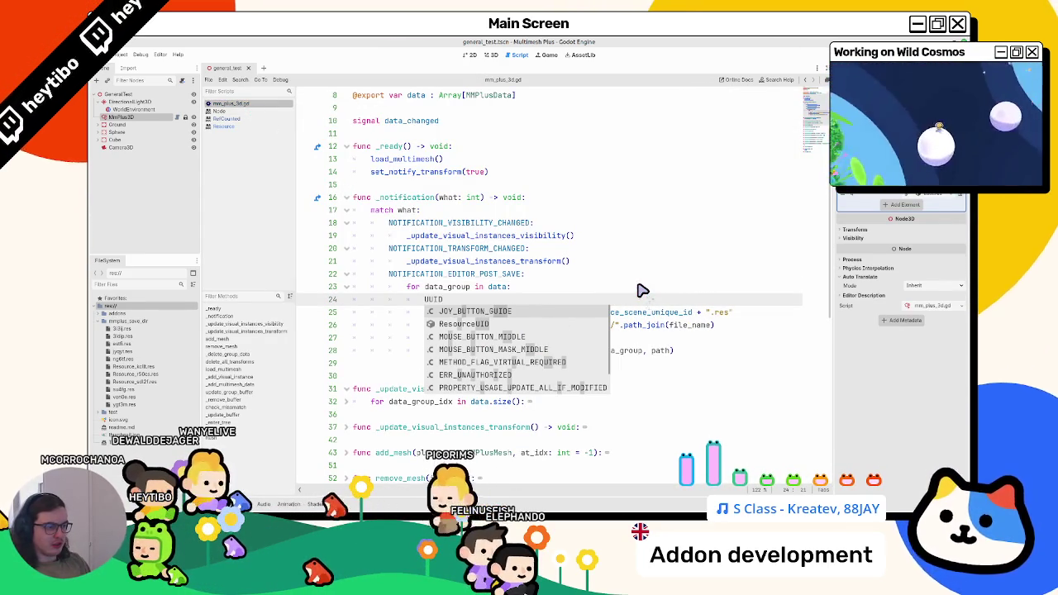
pyautogui.press('Return')
pyautogui.write('.')
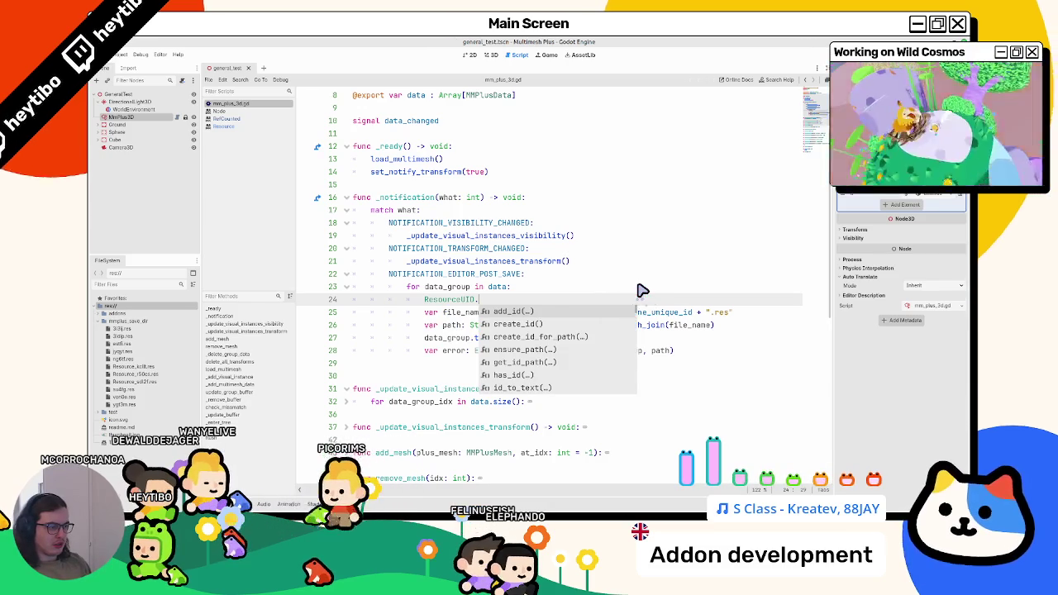
pyautogui.write('get_id')
pyautogui.press('Return')
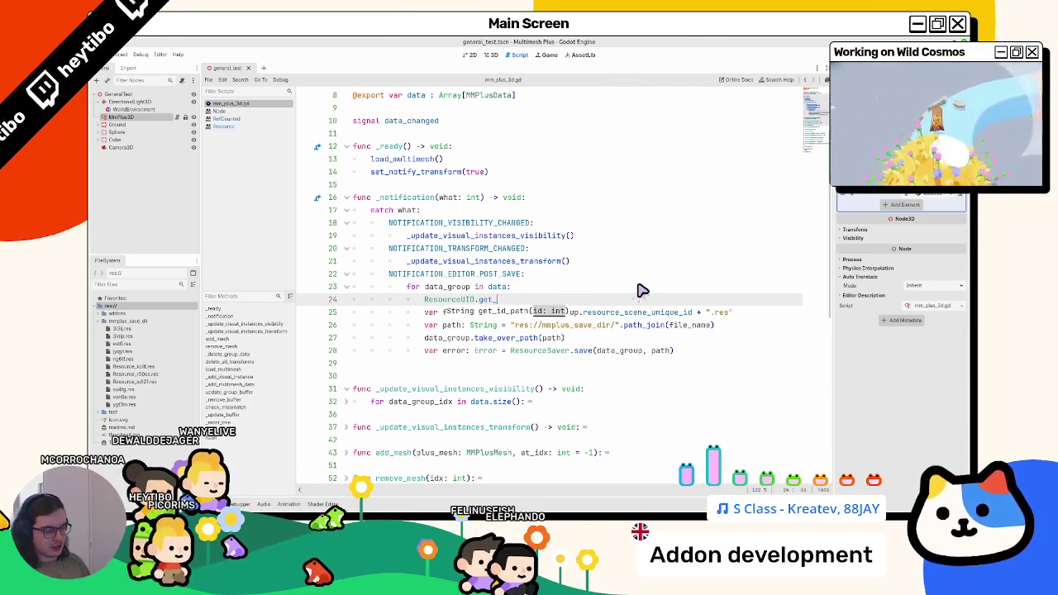
pyautogui.write('d')
pyautogui.press('Return')
# - Read the ResourceUID has_id docs and change the call to ResourceUID.has_id()
pyautogui.keyDown('ctrl'); pyautogui.click(496, 299); pyautogui.keyUp('ctrl')
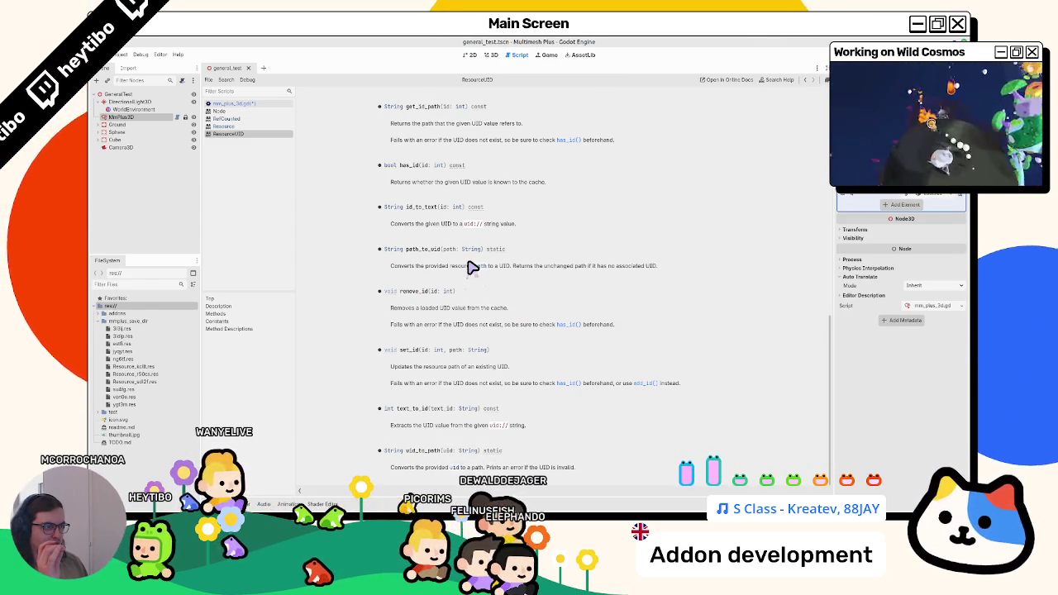
pyautogui.click(567, 141)
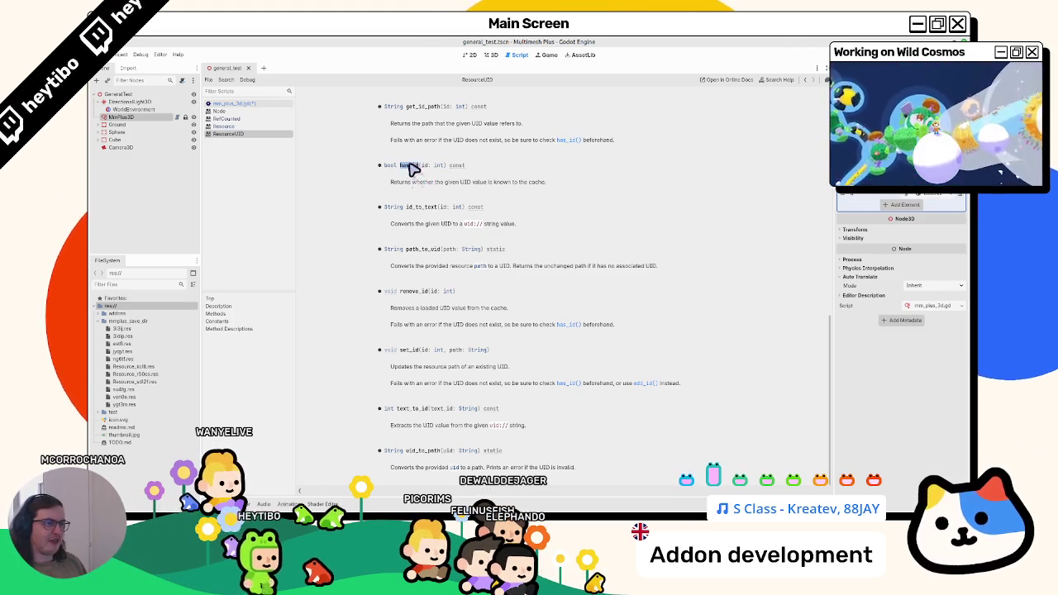
pyautogui.click(277, 104)
pyautogui.write('has_id(')
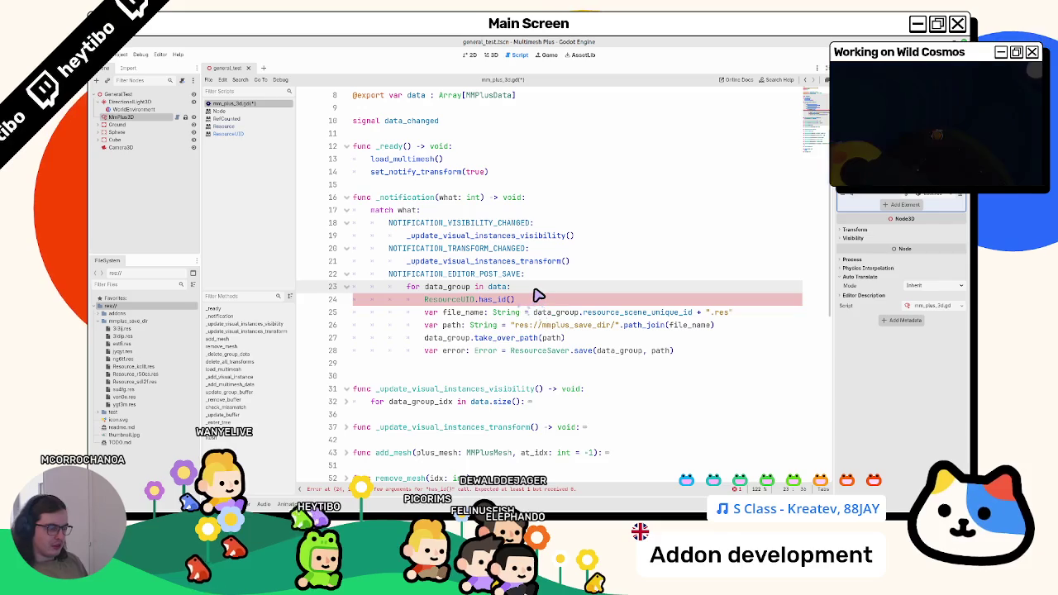
# - Insert a line above the has_id call reading data_group.get_instance_id()
pyautogui.hotkey('ctrl', 'shift', 'Return')
pyautogui.write('r')
pyautogui.press('BackSpace')
pyautogui.write('data')
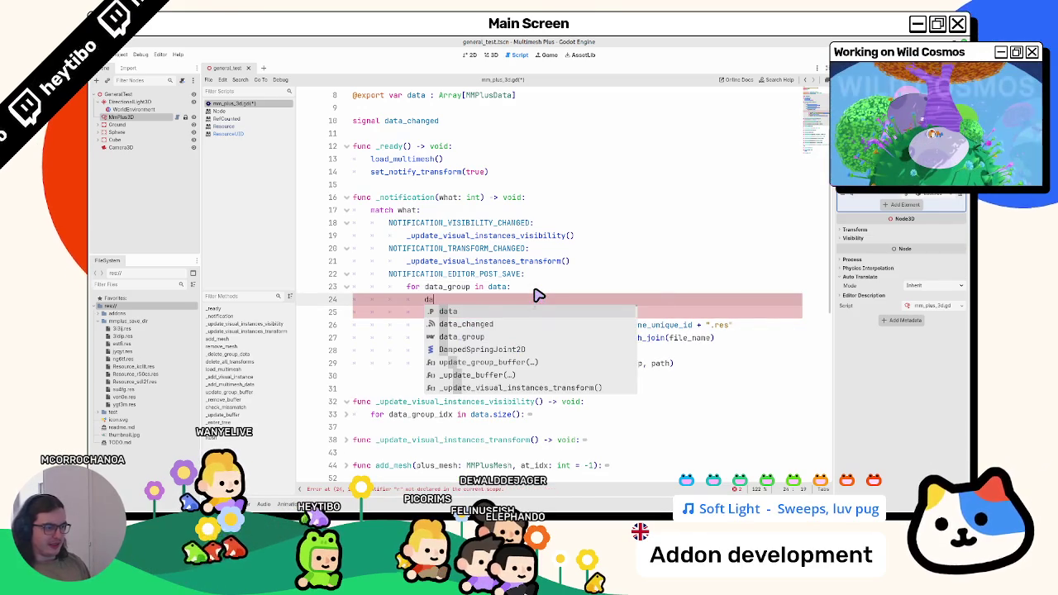
pyautogui.press('Down')
pyautogui.press('Down')
pyautogui.press('Return')
pyautogui.write('.id')
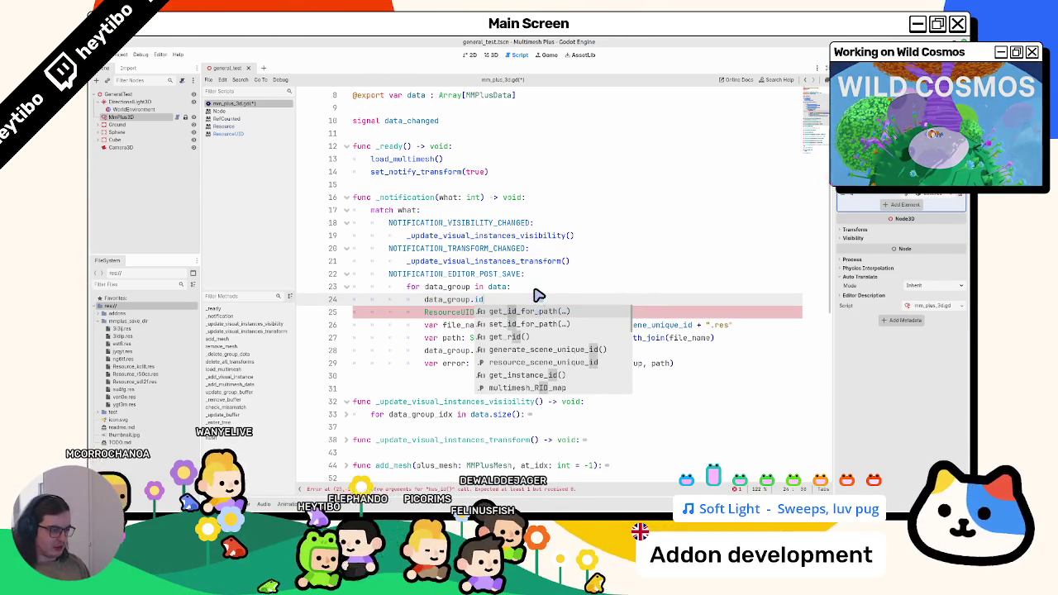
pyautogui.press('Down')
pyautogui.press('Down')
pyautogui.press('Down')
pyautogui.press('Return')
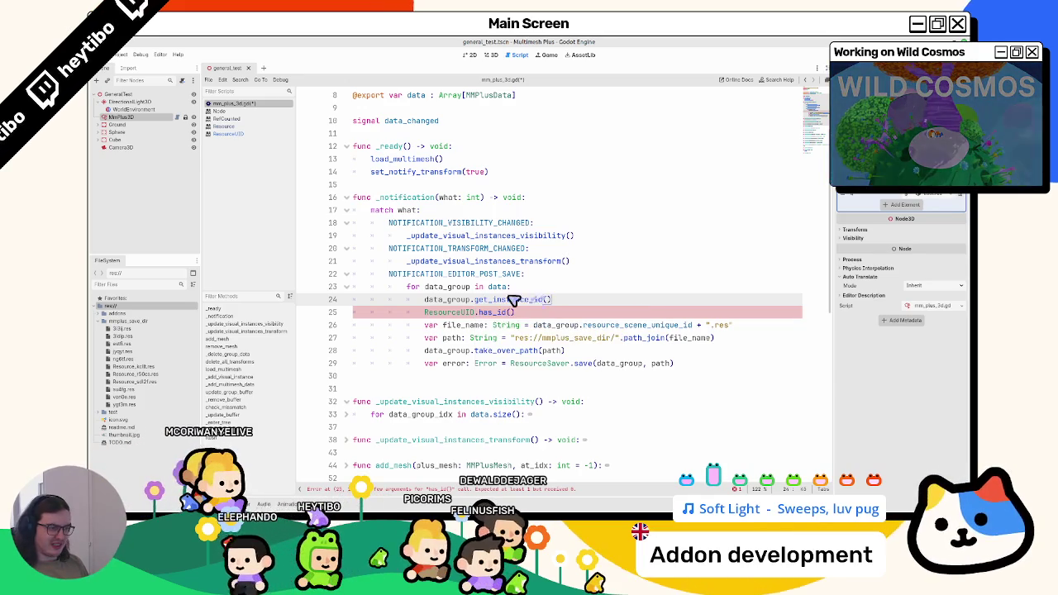
# - Check the Object docs for get_instance_id and the ResourceUID docs for has_id
pyautogui.keyDown('ctrl'); pyautogui.click(517, 300); pyautogui.keyUp('ctrl')
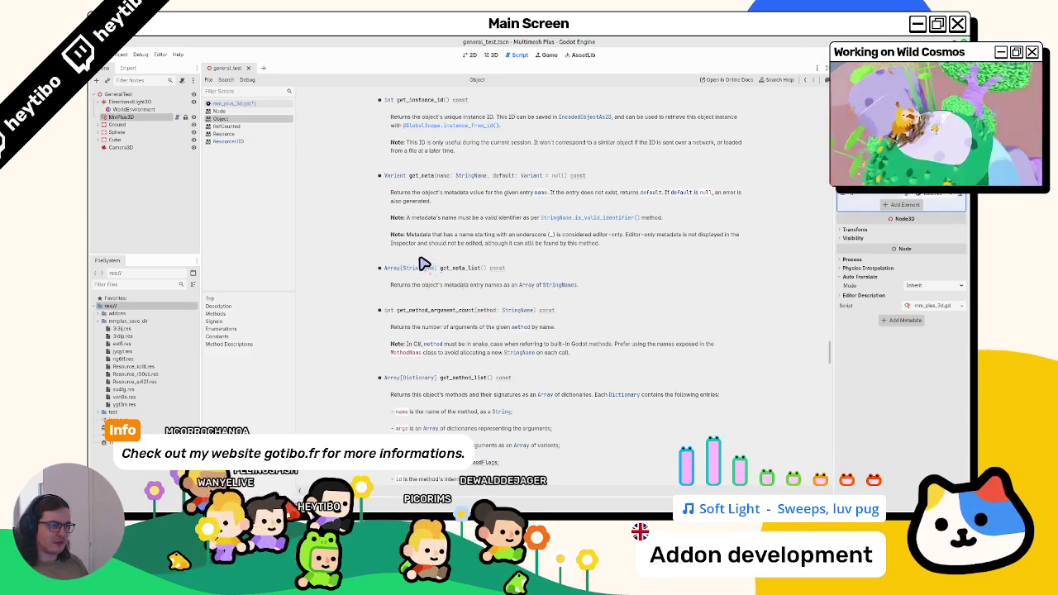
pyautogui.click(261, 101)
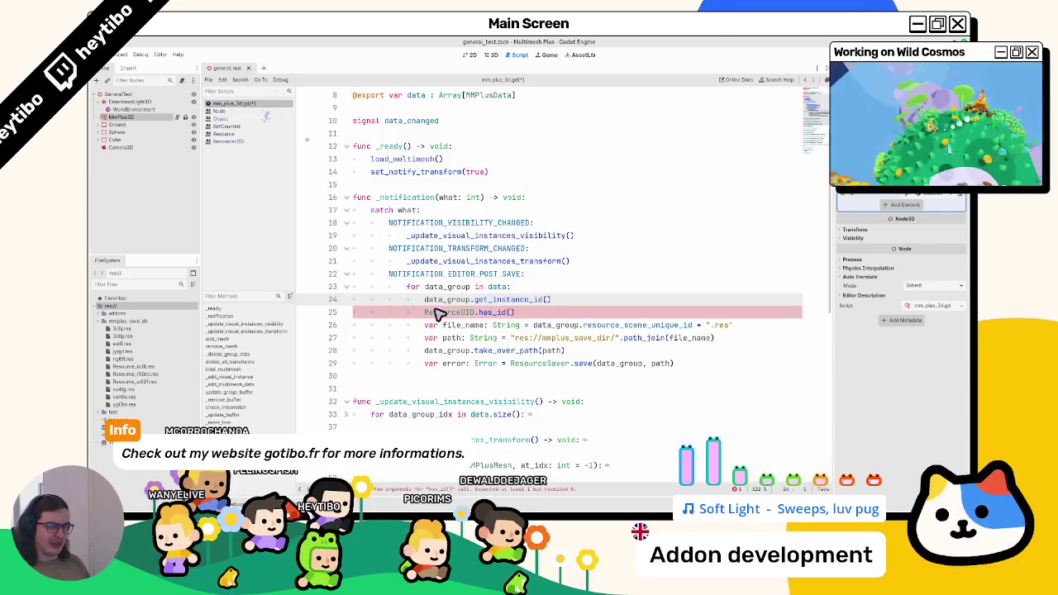
pyautogui.keyDown('ctrl'); pyautogui.click(497, 313); pyautogui.keyUp('ctrl')
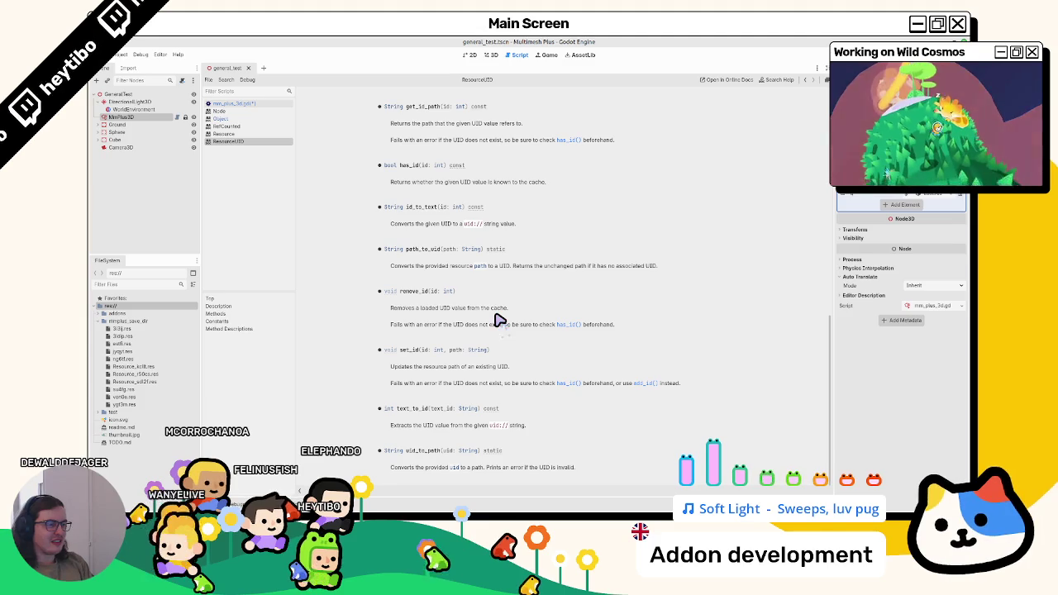
pyautogui.click(233, 103)
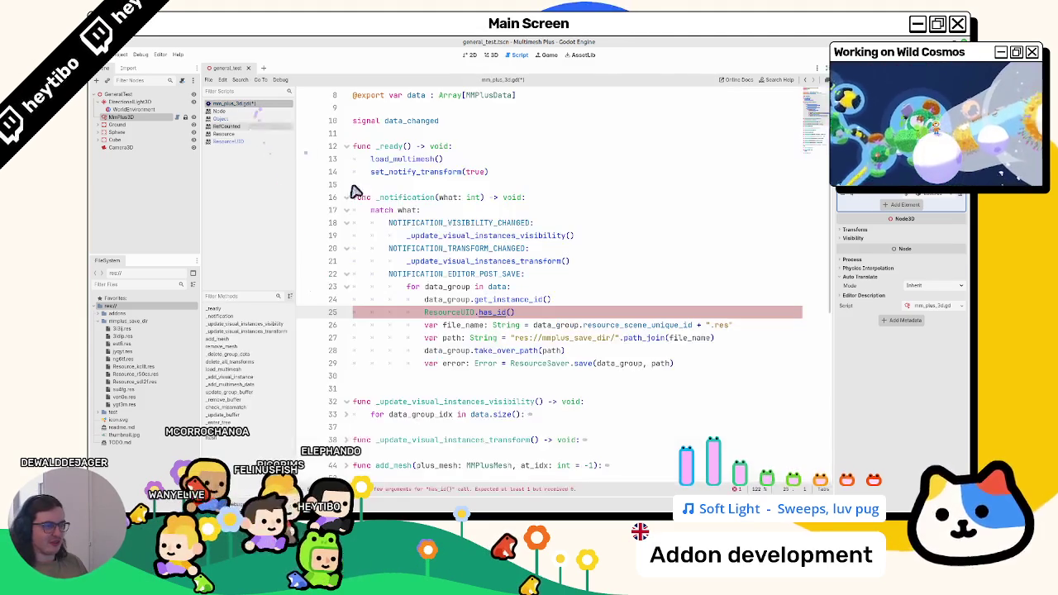
# - Turn line 24 into print(data_group.get_instance_id()), drop the has_id line, and save
pyautogui.moveTo(477, 299); pyautogui.dragTo(553, 301)
pyautogui.write('get_id')
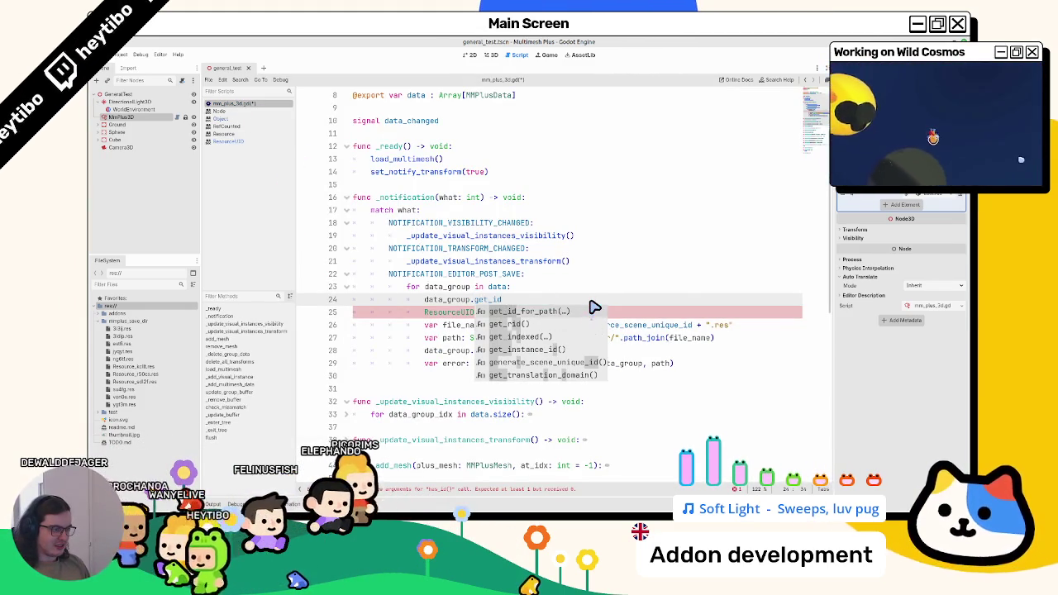
pyautogui.press('Down')
pyautogui.press('Down')
pyautogui.press('Down')
pyautogui.press('Return')
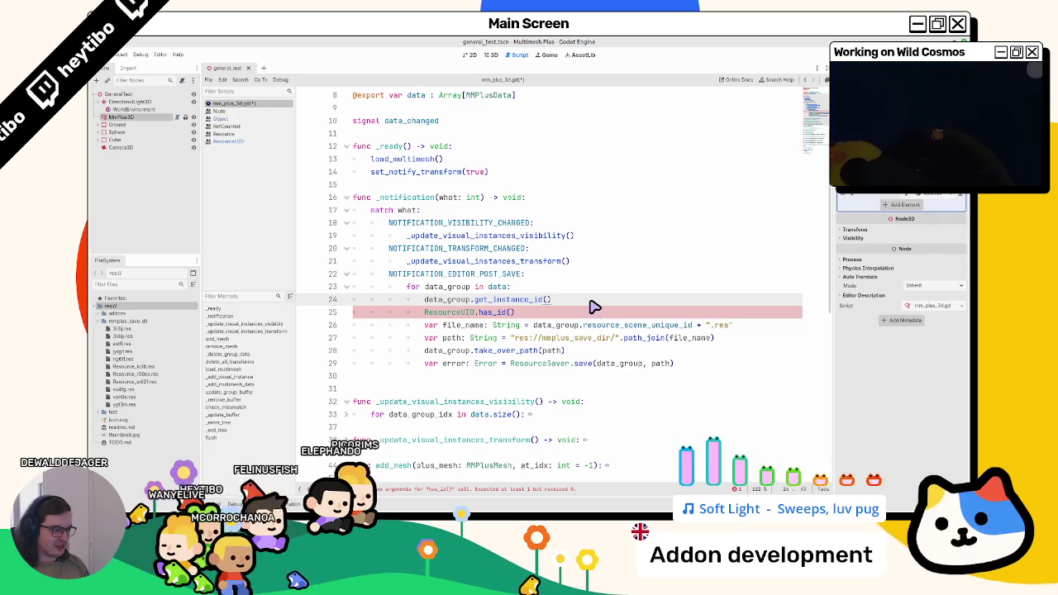
pyautogui.hotkey('shift', 'Home')
pyautogui.hotkey('ctrl', 'x')
pyautogui.write('print(')
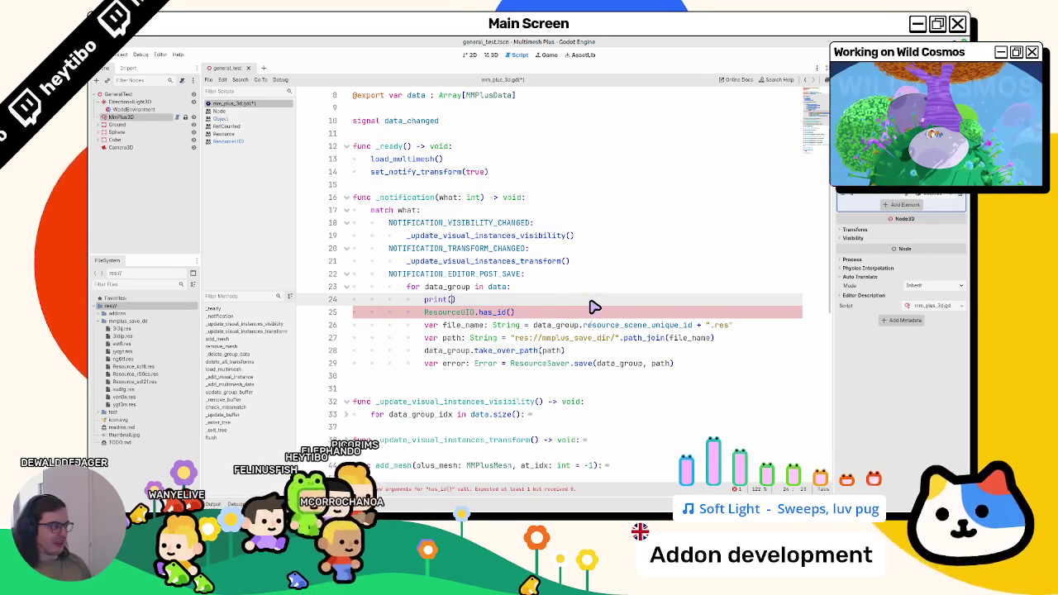
pyautogui.hotkey('ctrl', 'v')
pyautogui.press('Delete')
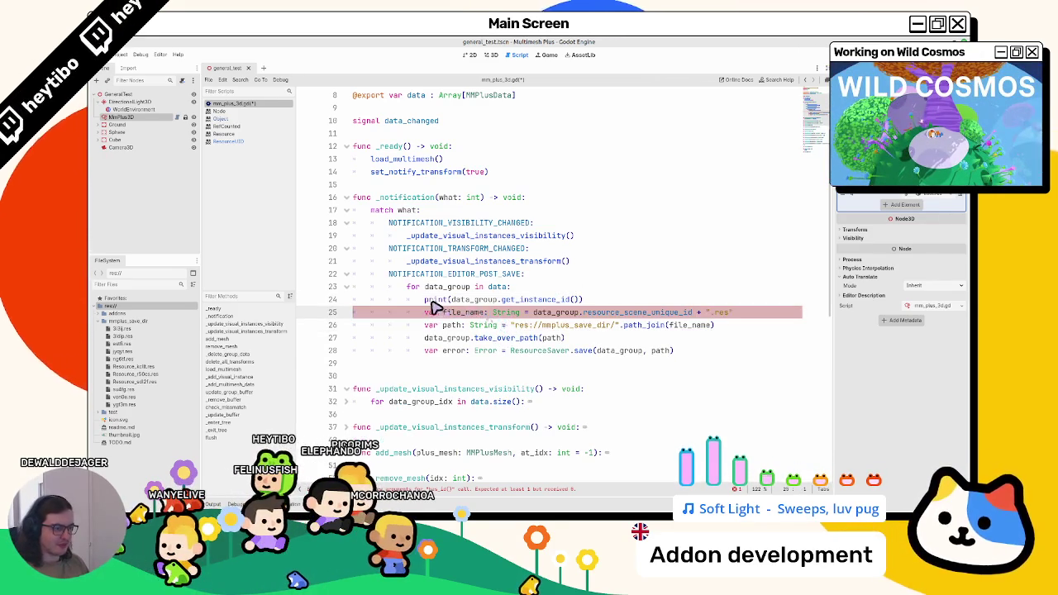
pyautogui.hotkey('ctrl', 's')
# - Delete the old .res files in mmplus_save_dir
pyautogui.click(122, 328)
pyautogui.keyDown('shift'); pyautogui.click(124, 405); pyautogui.keyUp('shift')
pyautogui.press('Delete')
pyautogui.press('Return')
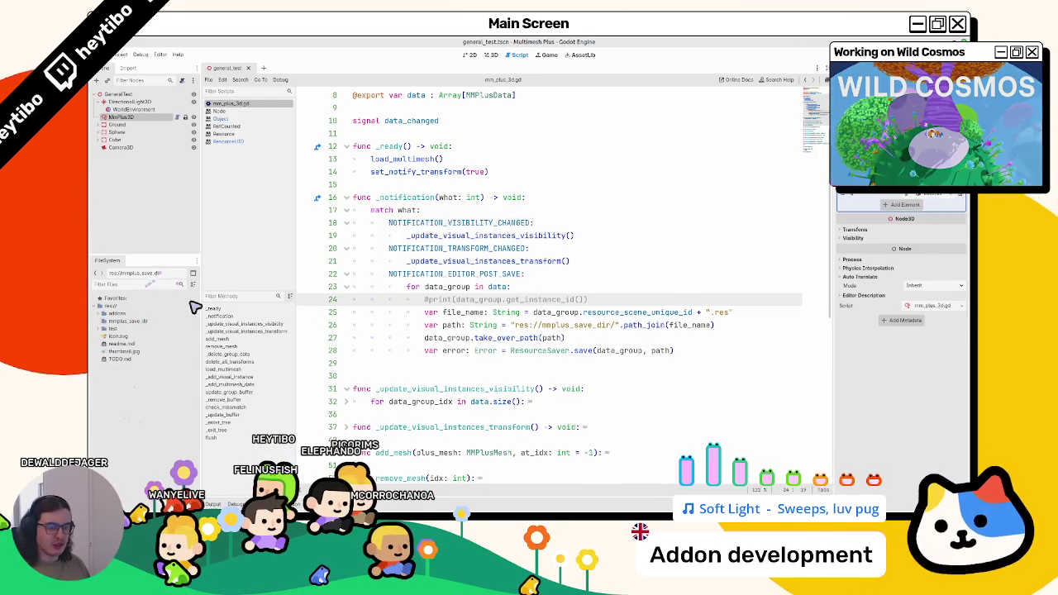
# - Widen the panel and delete all .res files in mmplus_save_dir
pyautogui.moveTo(830, 203)
pyautogui.mouseDown()
pyautogui.moveTo(707, 217)
pyautogui.moveTo(731, 224)
pyautogui.mouseUp()
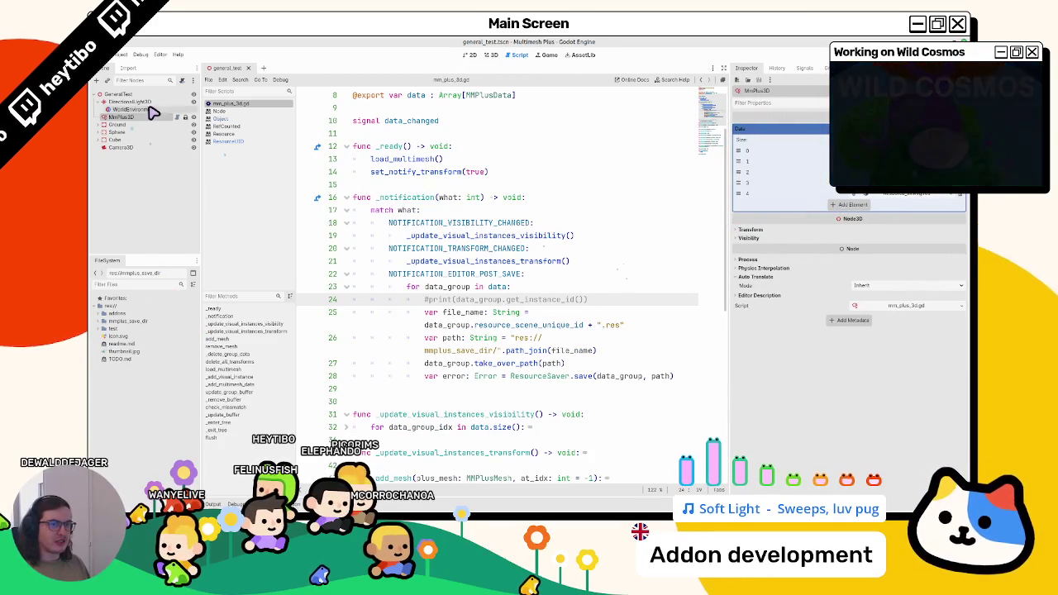
pyautogui.click(101, 321)
pyautogui.click(116, 329)
pyautogui.keyDown('shift'); pyautogui.click(128, 359); pyautogui.keyUp('shift')
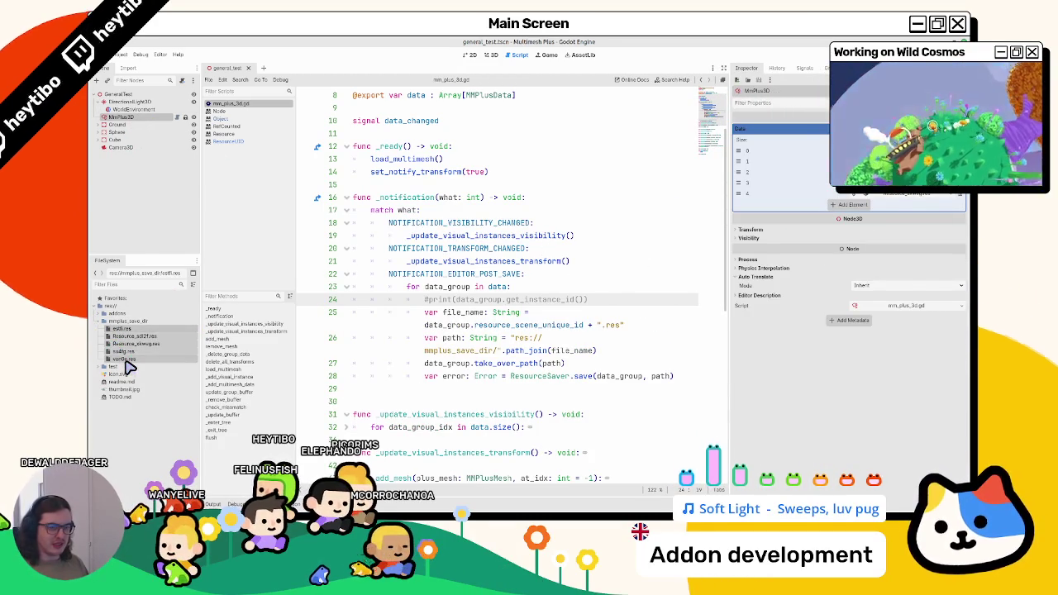
pyautogui.press('Delete')
pyautogui.press('Return')
# - Save the scene to trigger the post-save export and check the printed ids in the output
pyautogui.hotkey('ctrl', 's')
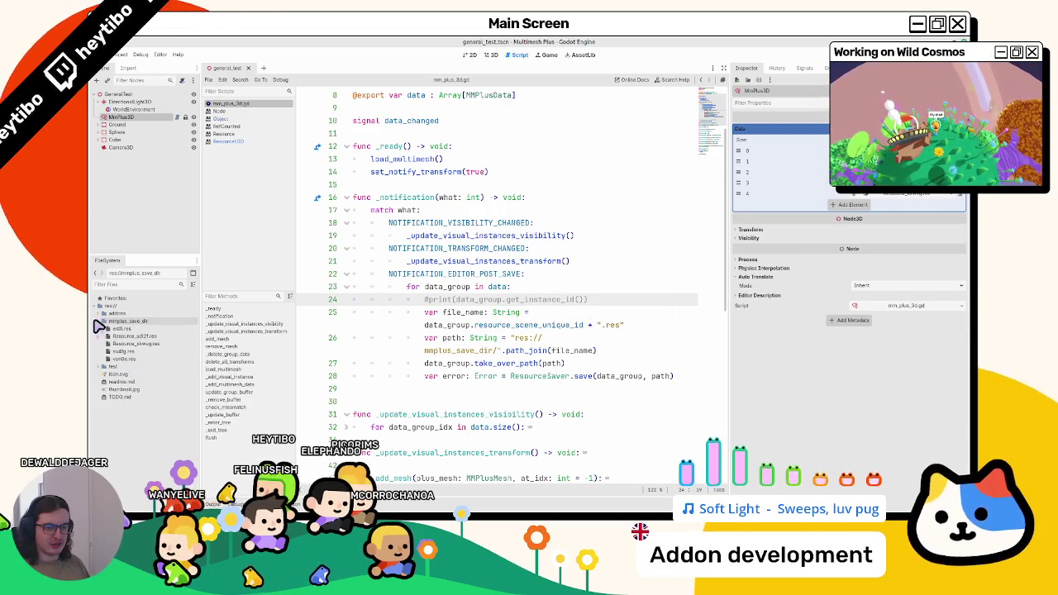
pyautogui.click(510, 250)
pyautogui.hotkey('ctrl', 's')
pyautogui.click(463, 299)
pyautogui.hotkey('ctrl', 'k')
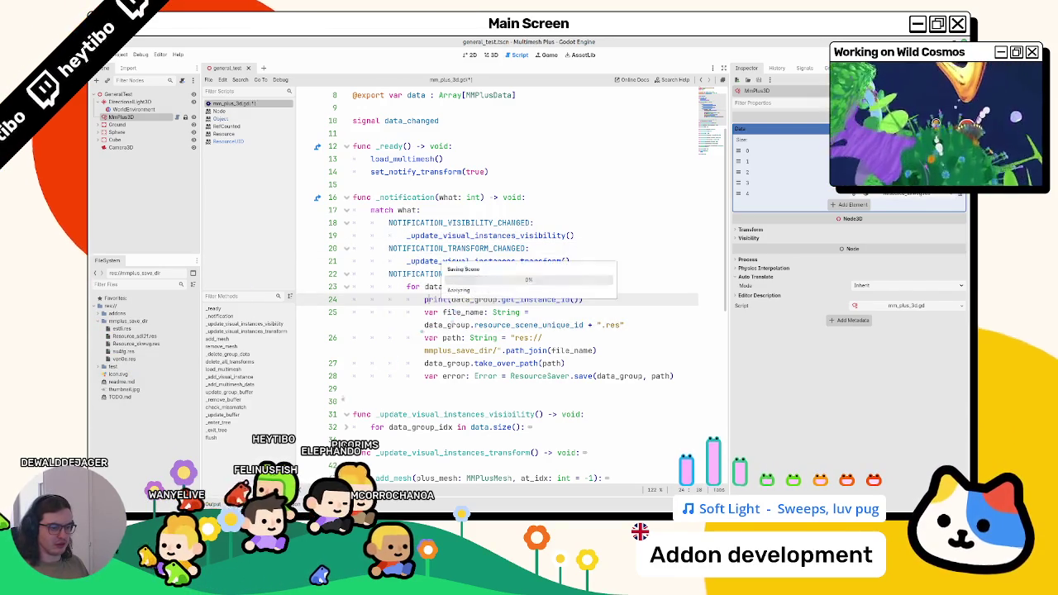
pyautogui.hotkey('ctrl', 's')
pyautogui.click(459, 326)
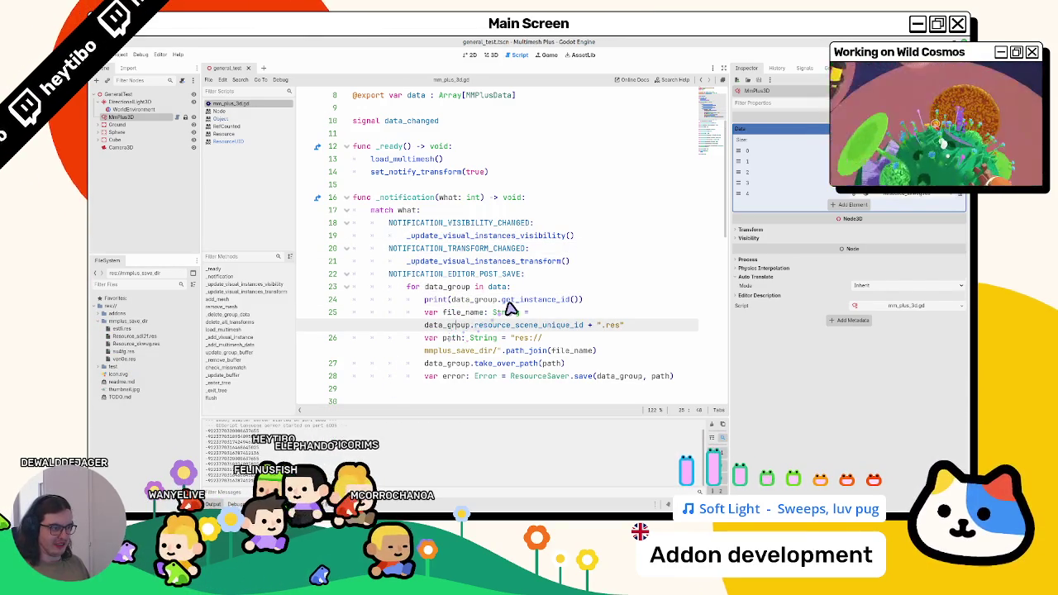
# - Make line 24 print(data_group) and begin a ResourceUID call on line 25
pyautogui.moveTo(501, 299); pyautogui.dragTo(580, 301)
pyautogui.write('g')
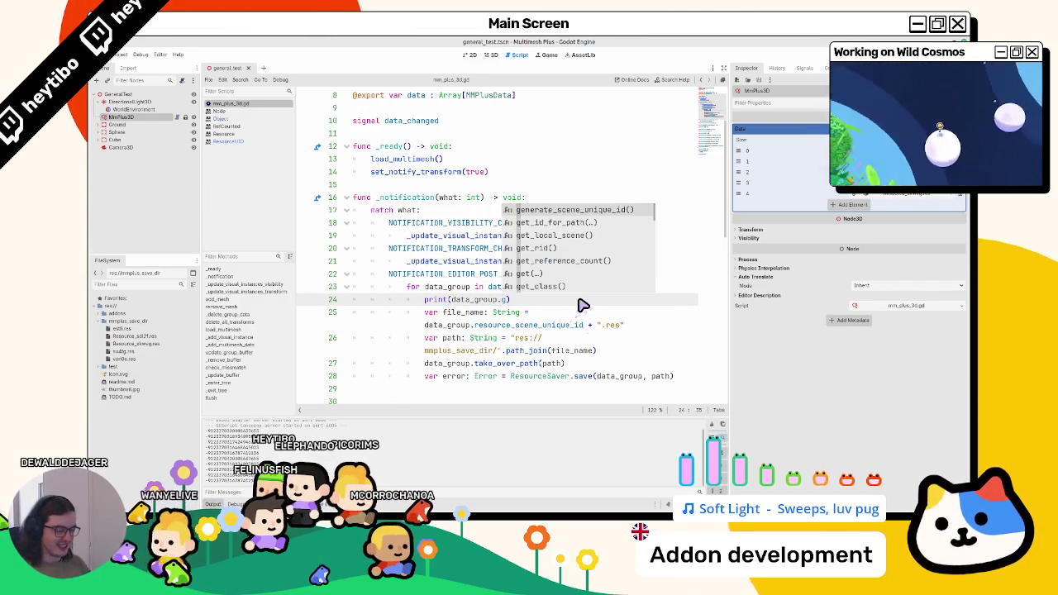
pyautogui.press('BackSpace')
pyautogui.press('BackSpace')
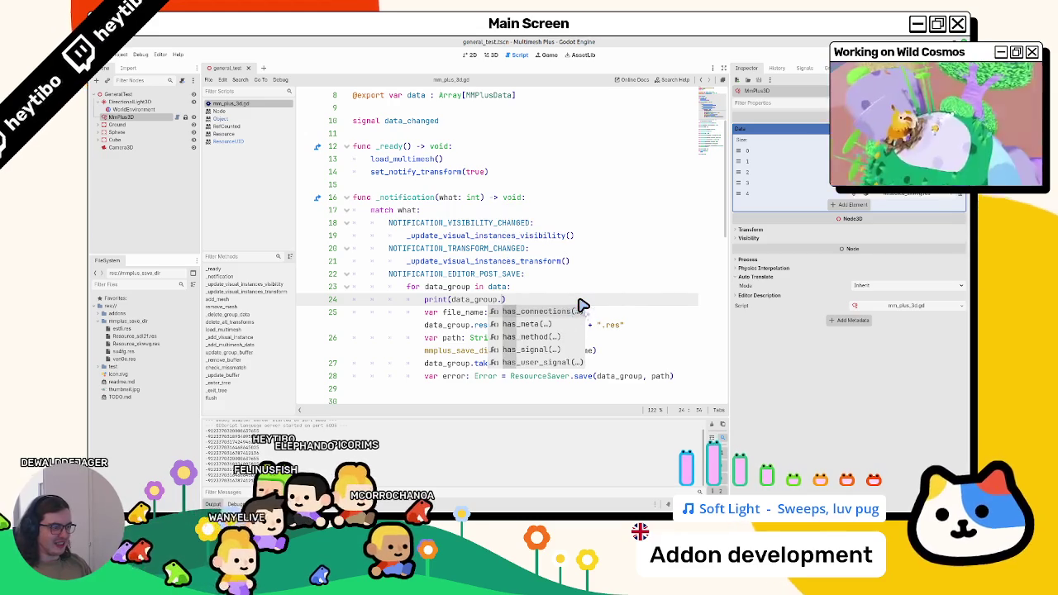
pyautogui.press('Return')
pyautogui.write('R')
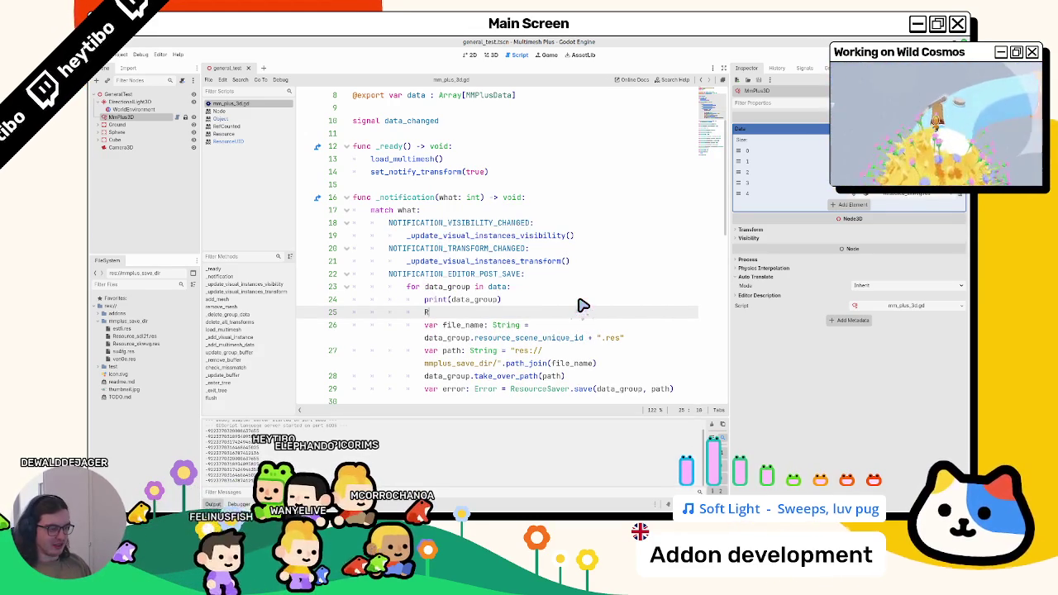
pyautogui.write('ESIYRCesourceUI')
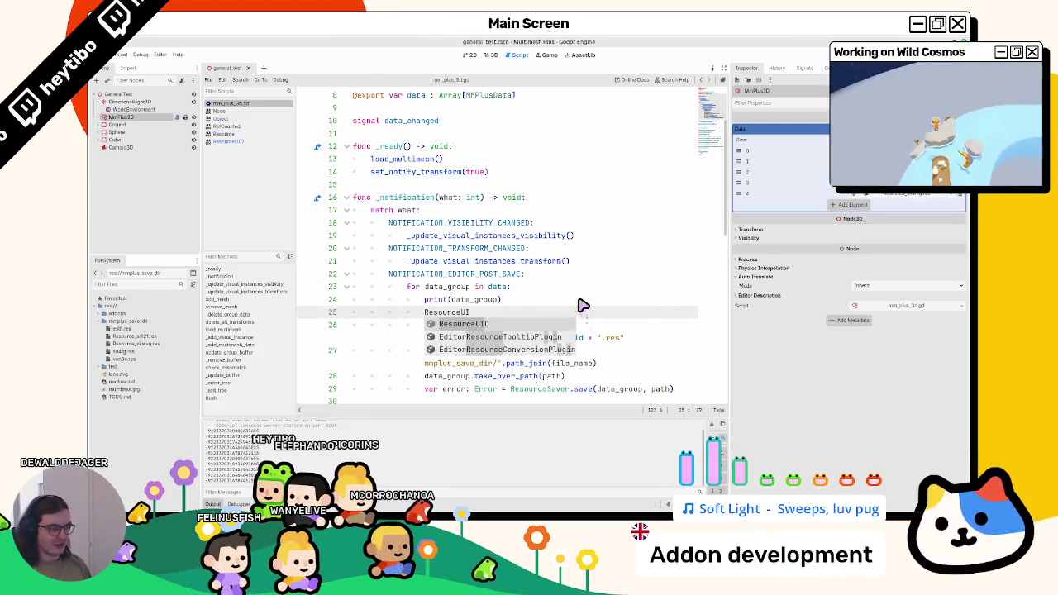
pyautogui.write('D.')
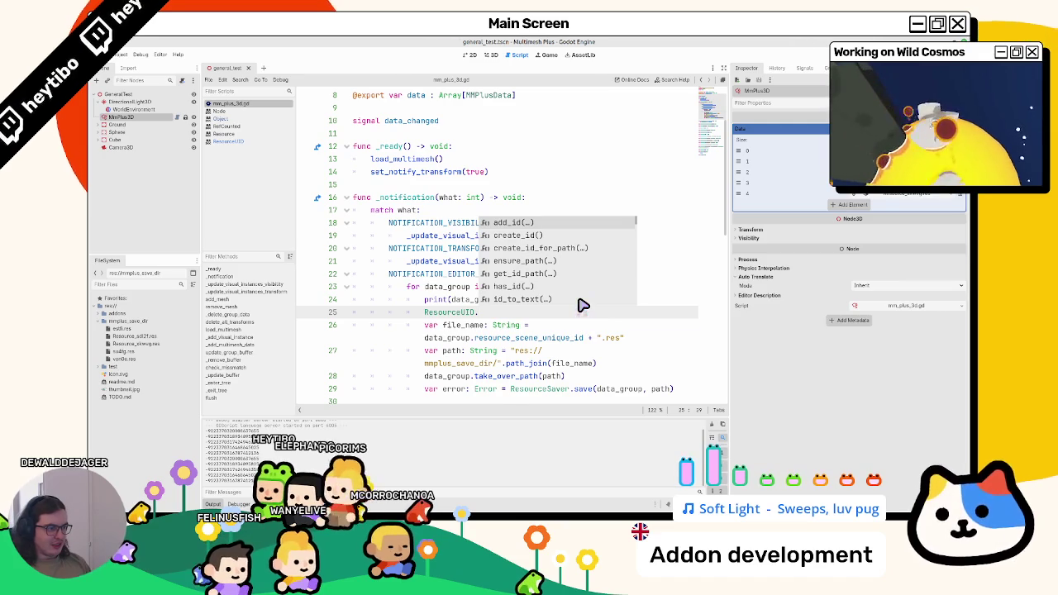
pyautogui.press('Down')
pyautogui.press('Down')
pyautogui.press('Down')
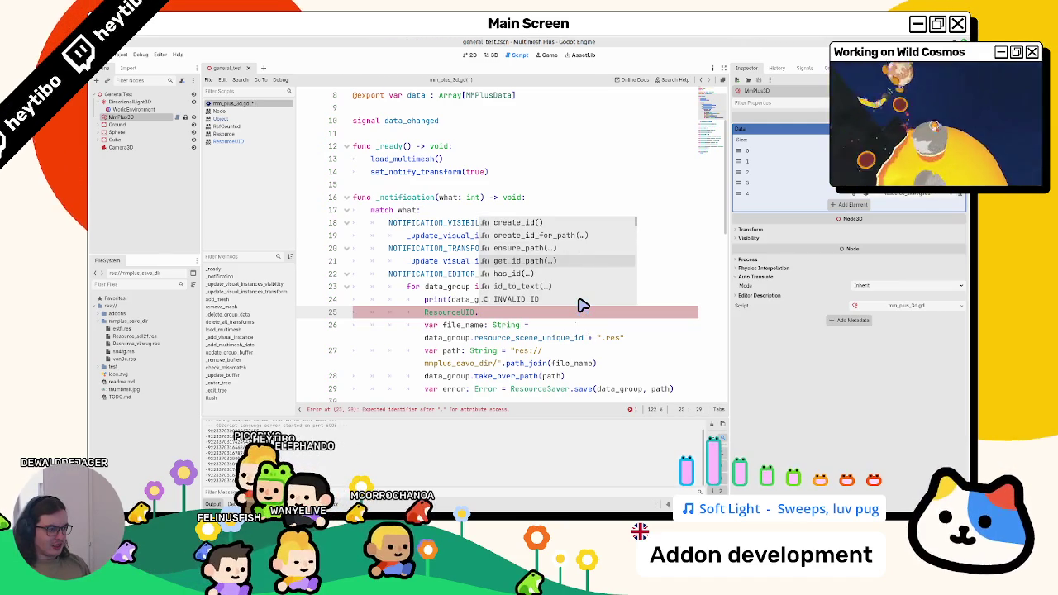
pyautogui.press('Return')
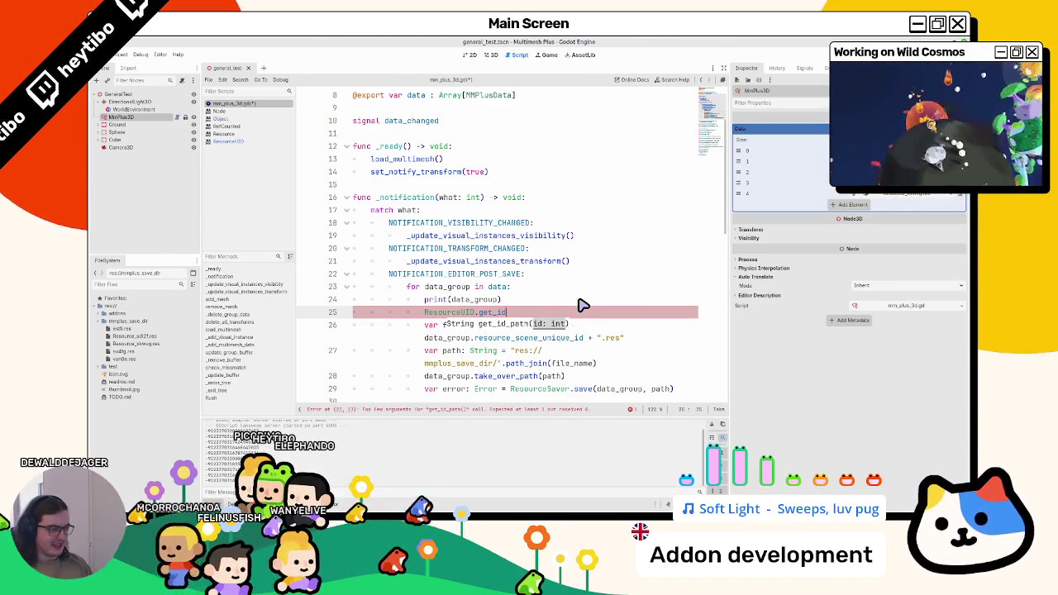
# - Insert get_instance_id and read its documentation before returning to the script
pyautogui.press('Down')
pyautogui.press('Down')
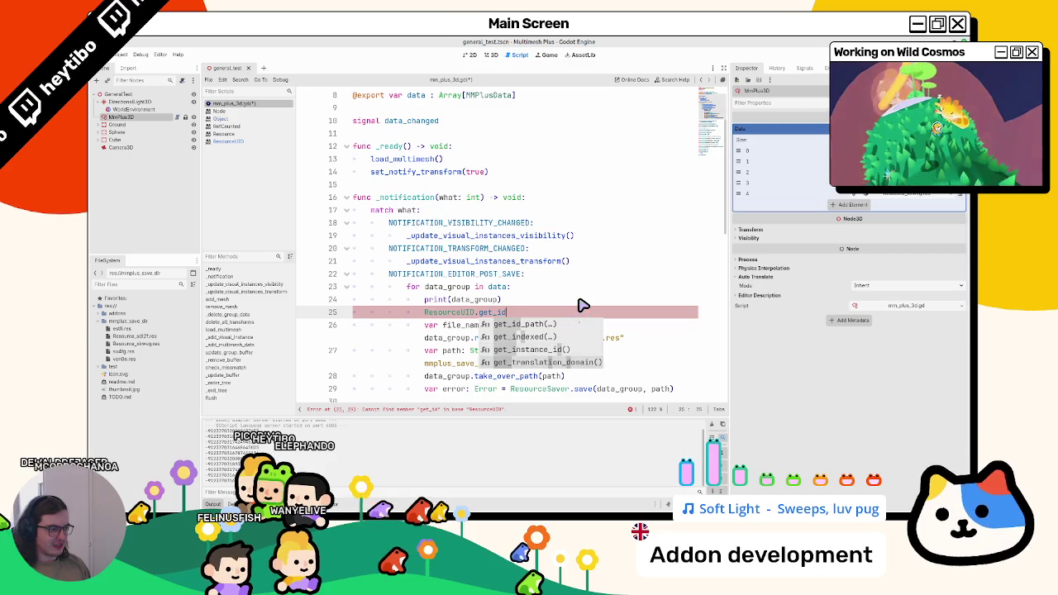
pyautogui.press('Return')
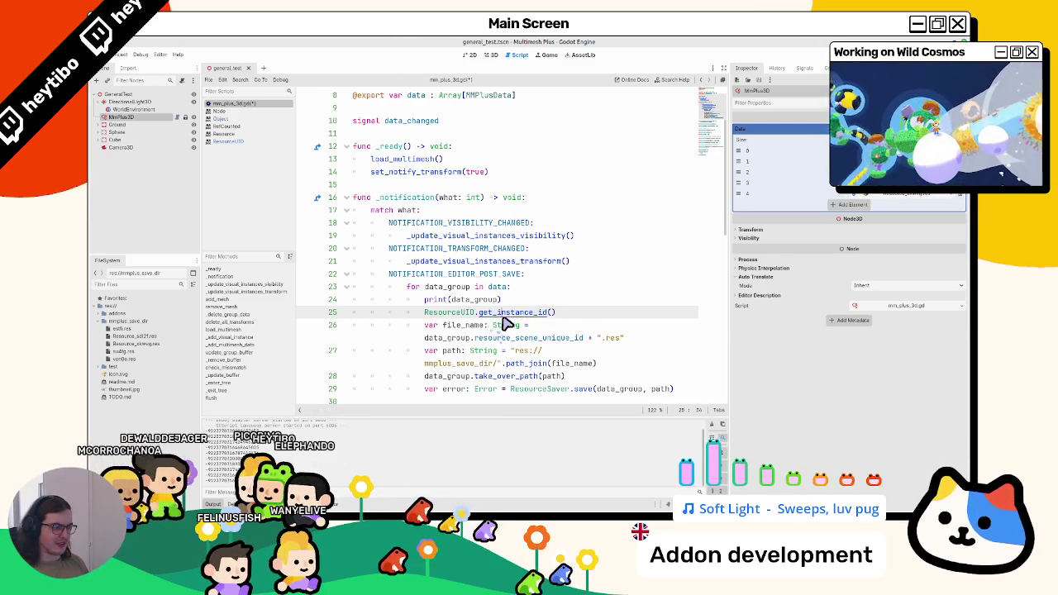
pyautogui.keyDown('ctrl'); pyautogui.click(505, 313); pyautogui.keyUp('ctrl')
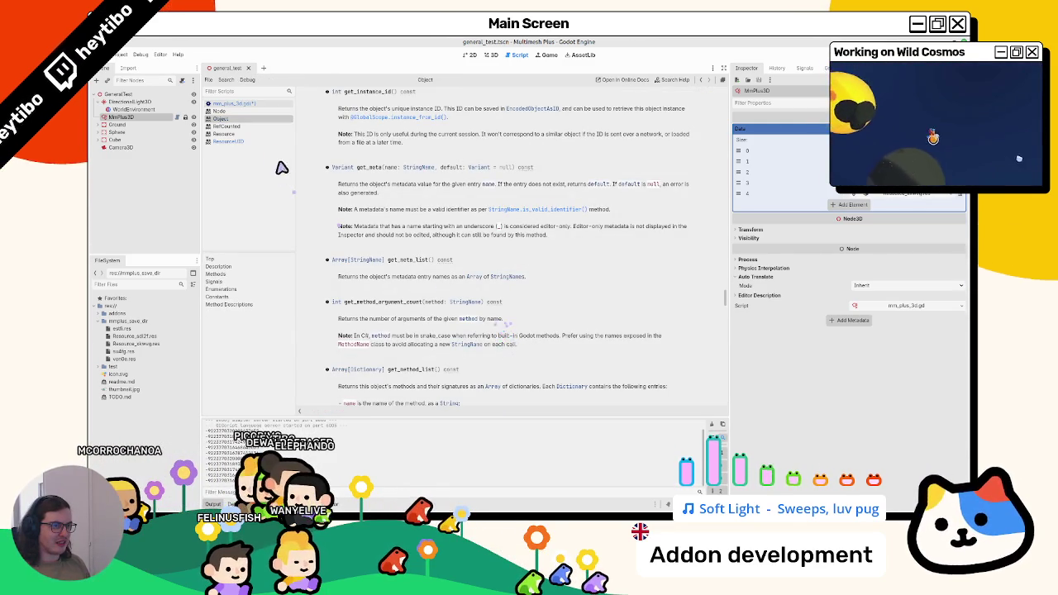
pyautogui.click(259, 105)
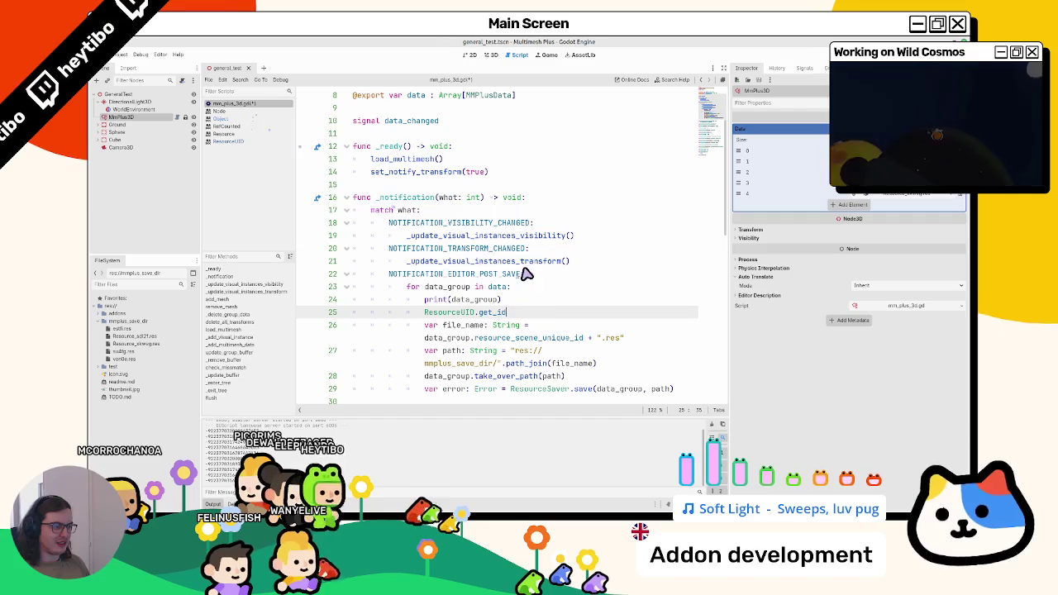
# - Replace the line 25 call with ResourceUID.has_id() and open the ResourceUID docs
pyautogui.write('d')
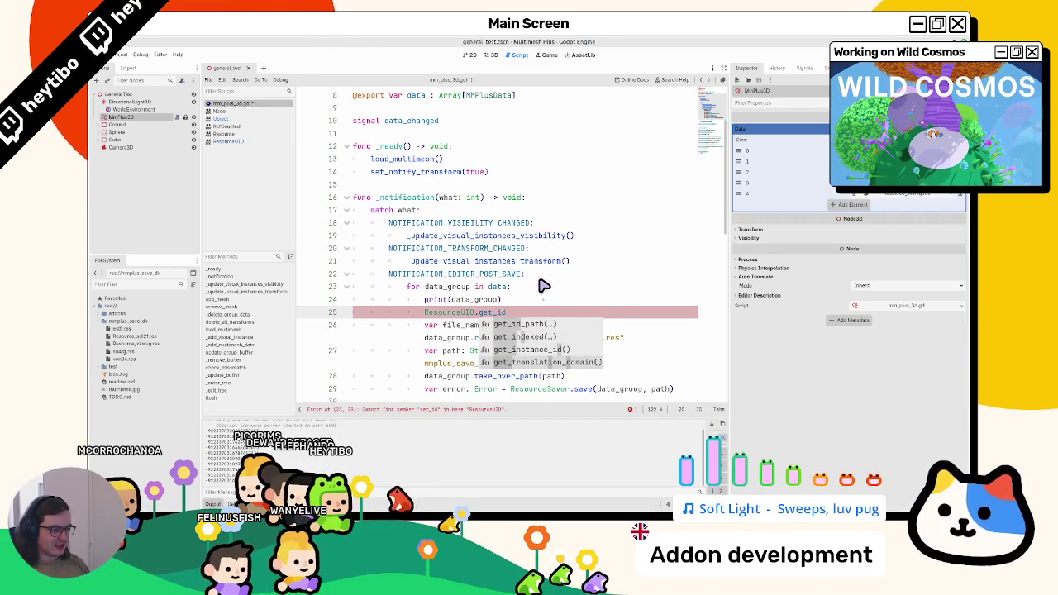
pyautogui.press('BackSpace')
pyautogui.press('BackSpace')
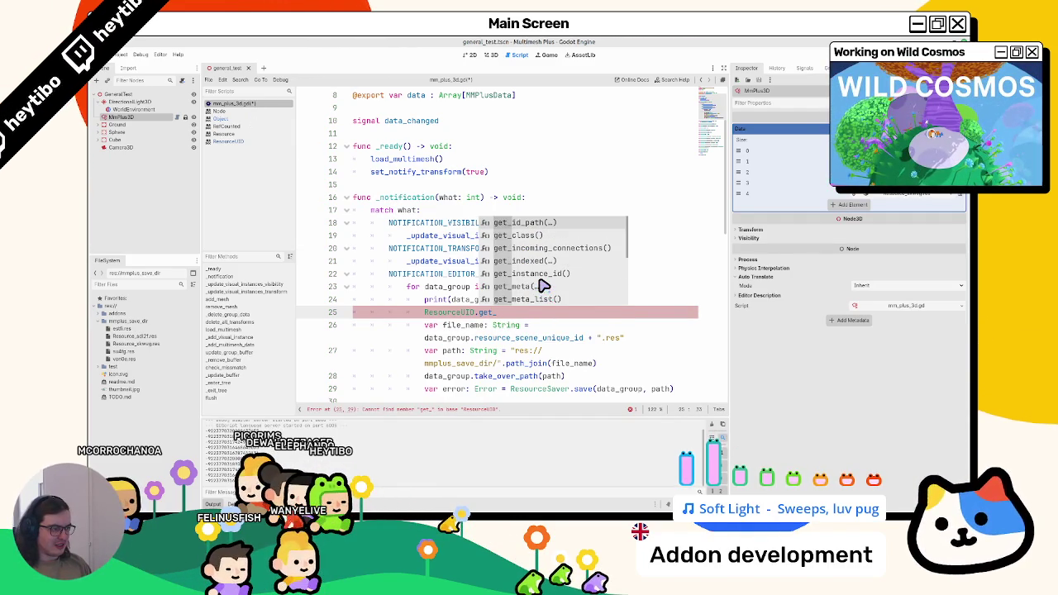
pyautogui.press('BackSpace')
pyautogui.press('BackSpace')
pyautogui.press('BackSpace')
pyautogui.write('hja')
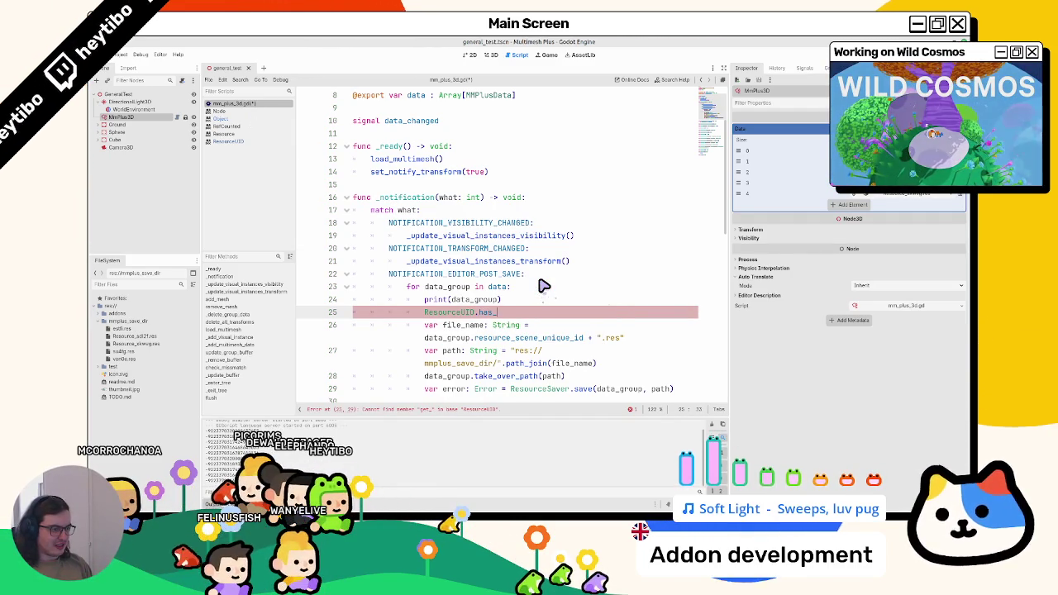
pyautogui.write('id')
pyautogui.press('Return')
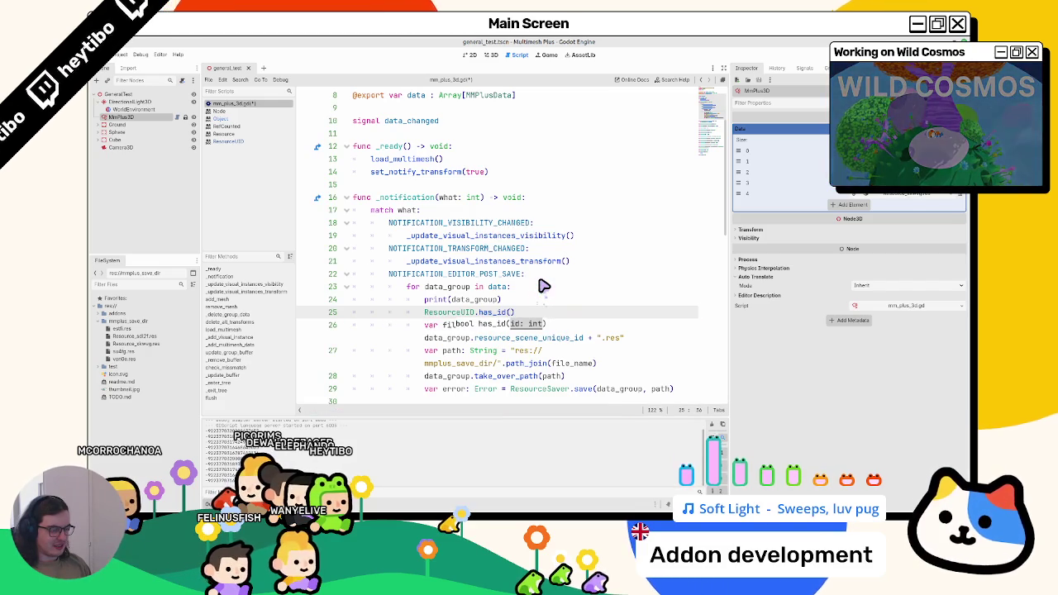
pyautogui.keyDown('ctrl'); pyautogui.click(498, 314); pyautogui.keyUp('ctrl')
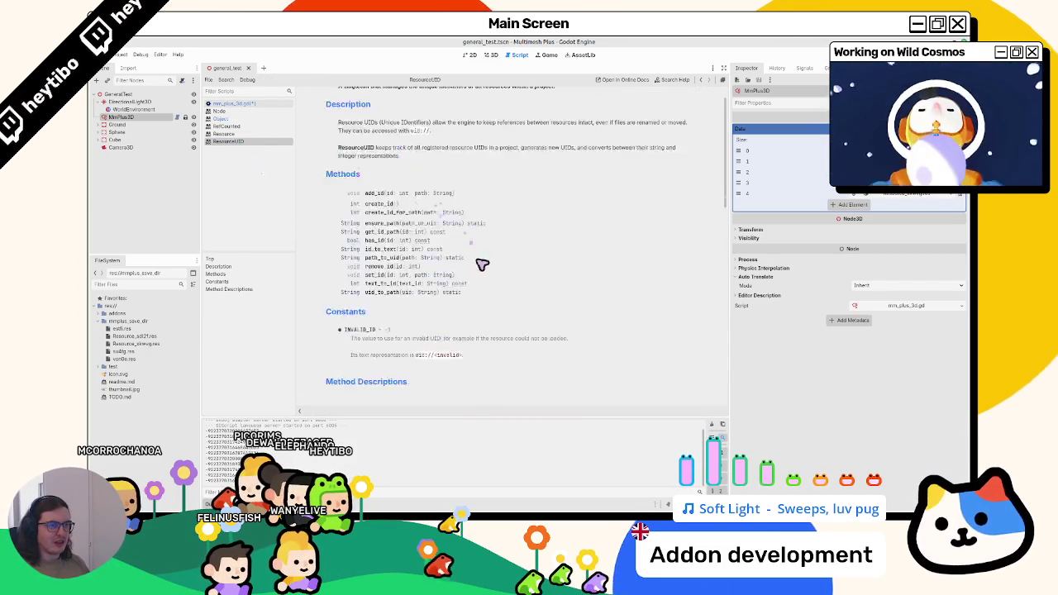
# - Read the ResourceUID paragraph on tracking resource UIDs, then switch back to mm_plus_3d.gd
pyautogui.scroll(2, 471, 249)
pyautogui.moveTo(368, 156); pyautogui.dragTo(378, 178)
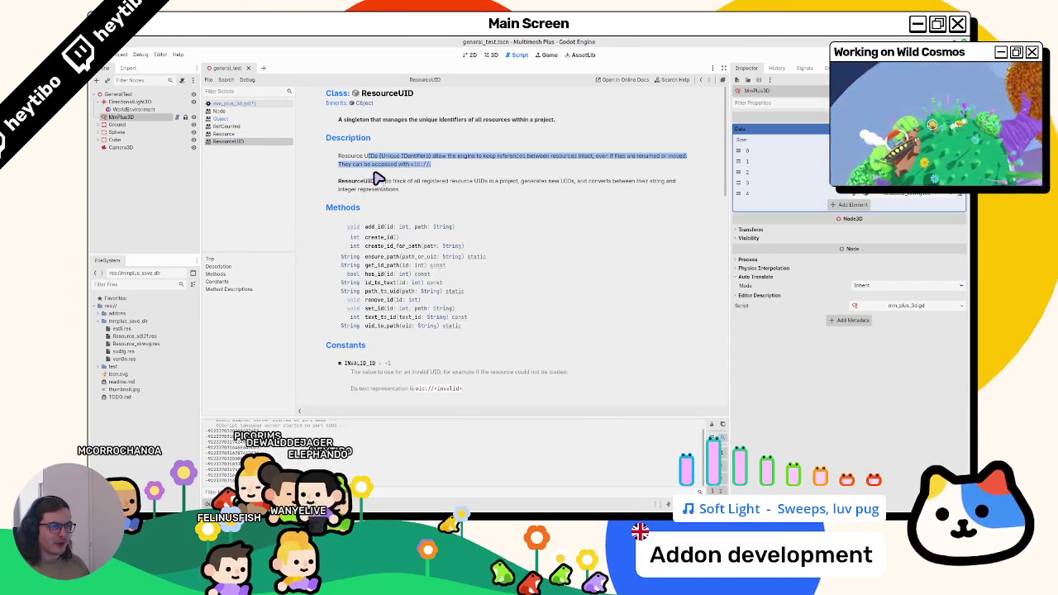
pyautogui.moveTo(488, 179); pyautogui.dragTo(492, 186)
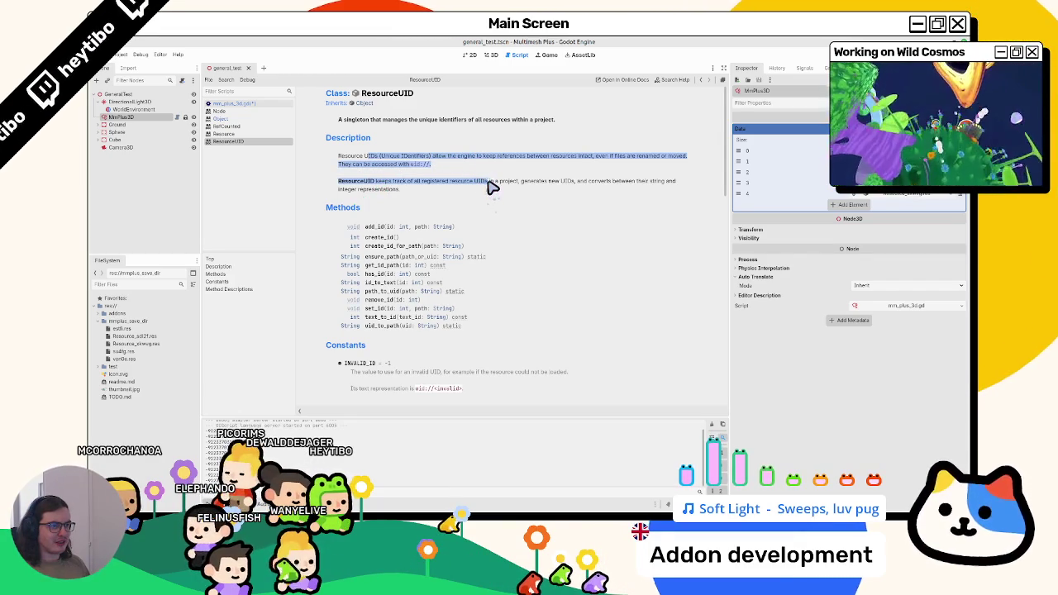
pyautogui.click(493, 192)
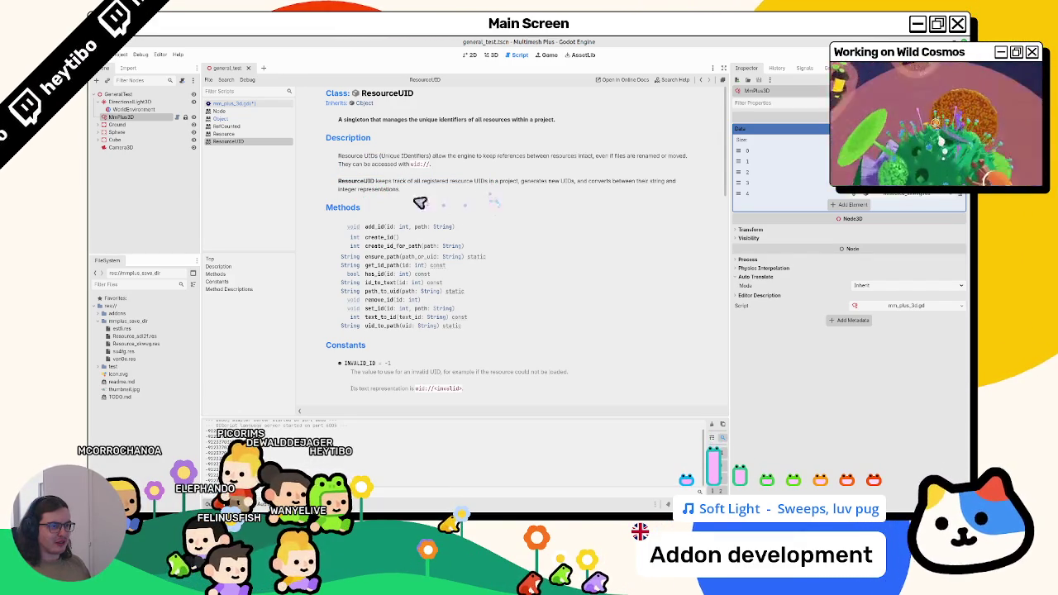
pyautogui.moveTo(413, 202); pyautogui.dragTo(434, 171)
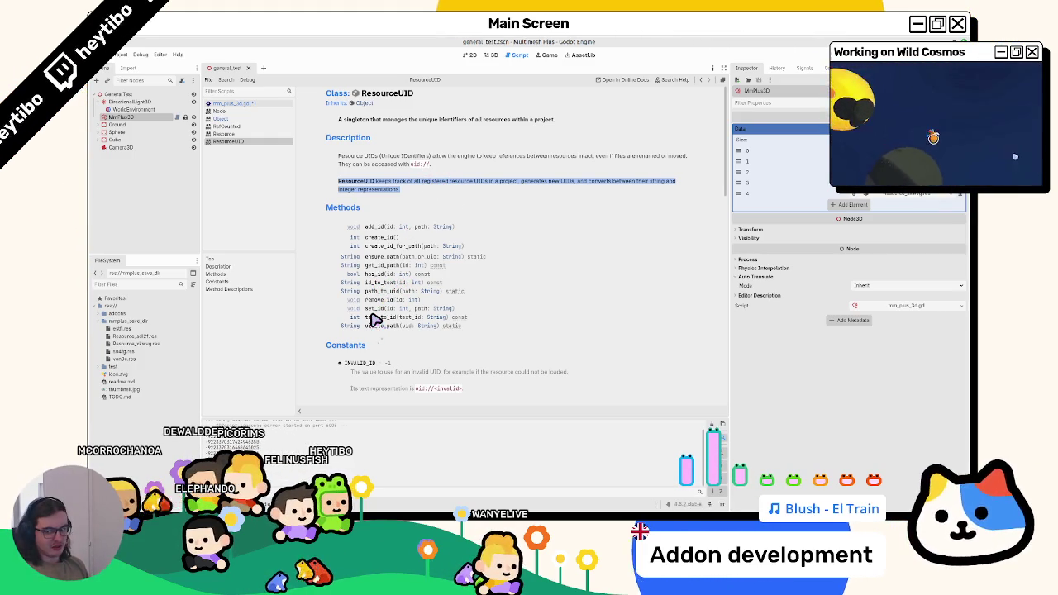
pyautogui.scroll(-2, 401, 296)
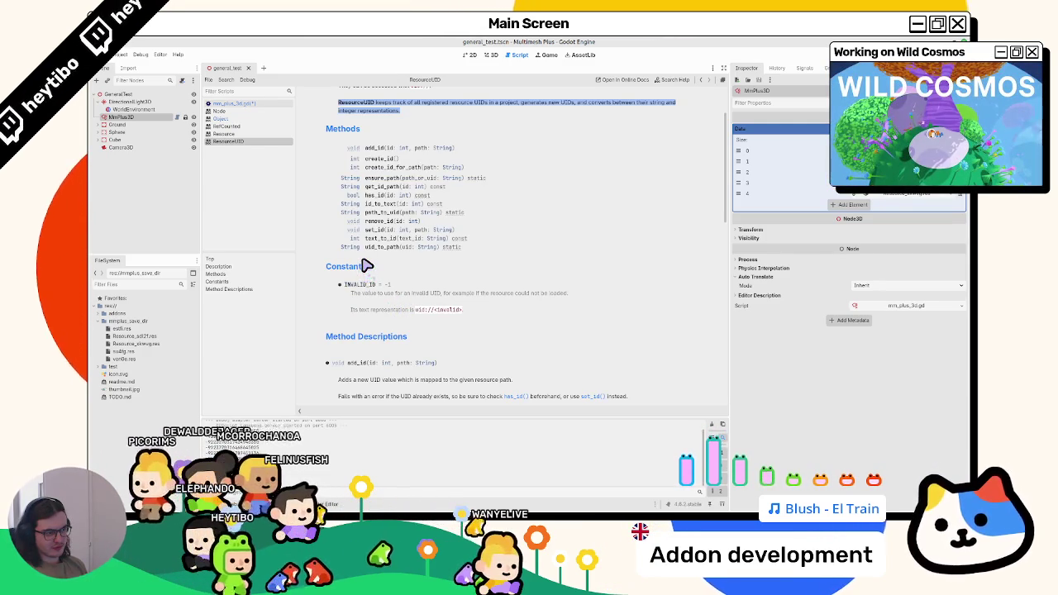
pyautogui.scroll(-2, 366, 265)
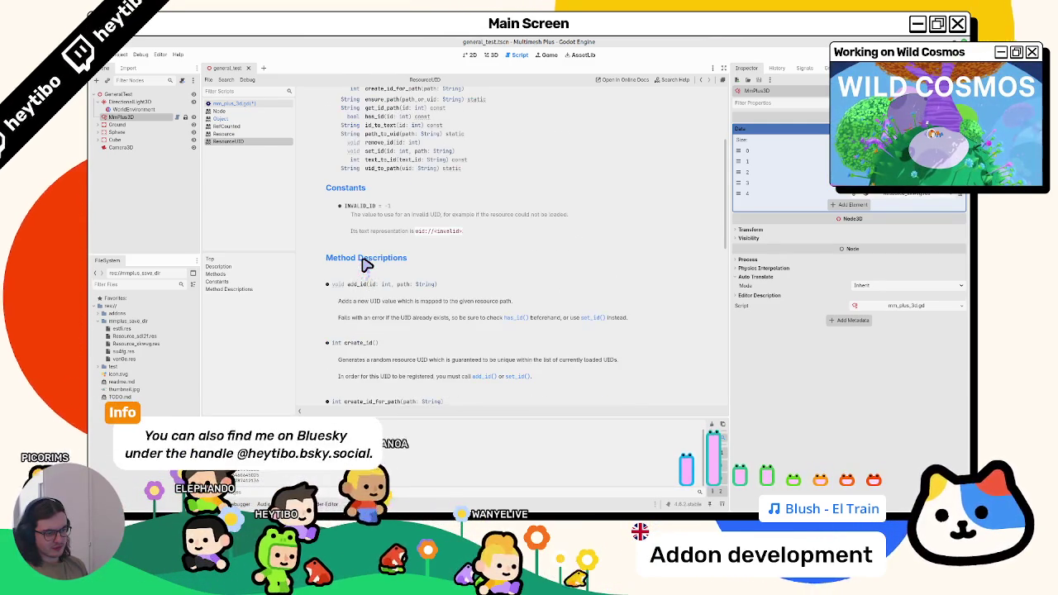
pyautogui.scroll(-2, 366, 265)
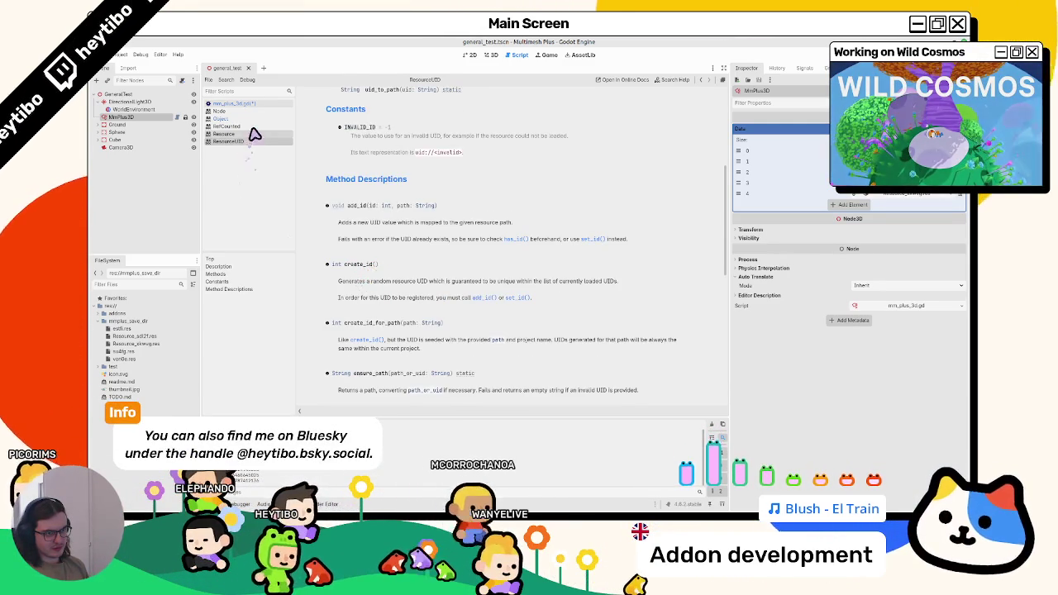
pyautogui.click(258, 133)
pyautogui.click(266, 105)
pyautogui.scroll(-2, 536, 325)
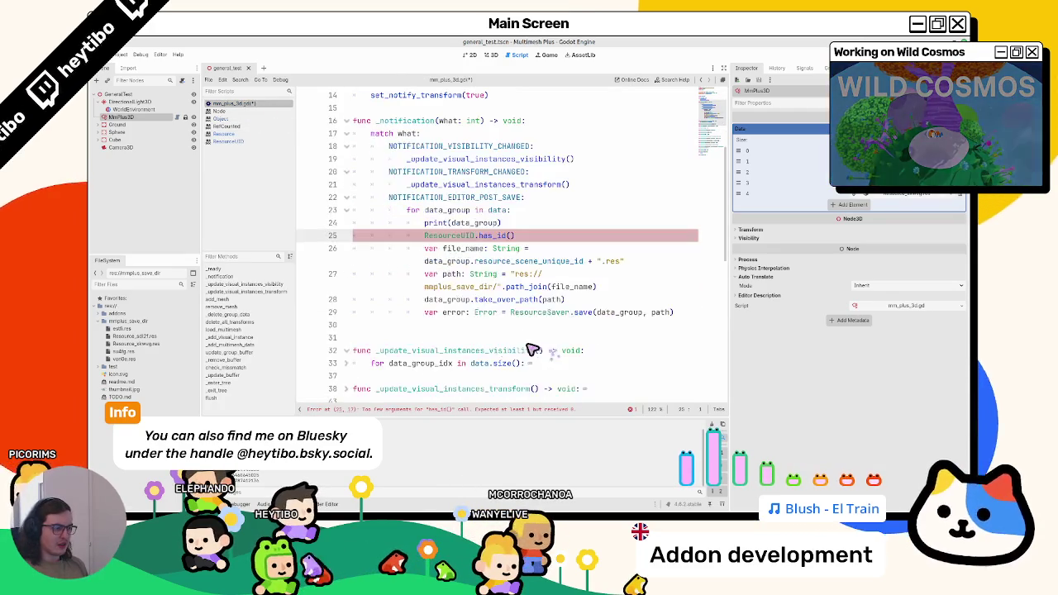
pyautogui.keyDown('ctrl'); pyautogui.click(533, 318); pyautogui.keyUp('ctrl')
pyautogui.scroll(-3, 533, 317)
pyautogui.scroll(-2, 531, 314)
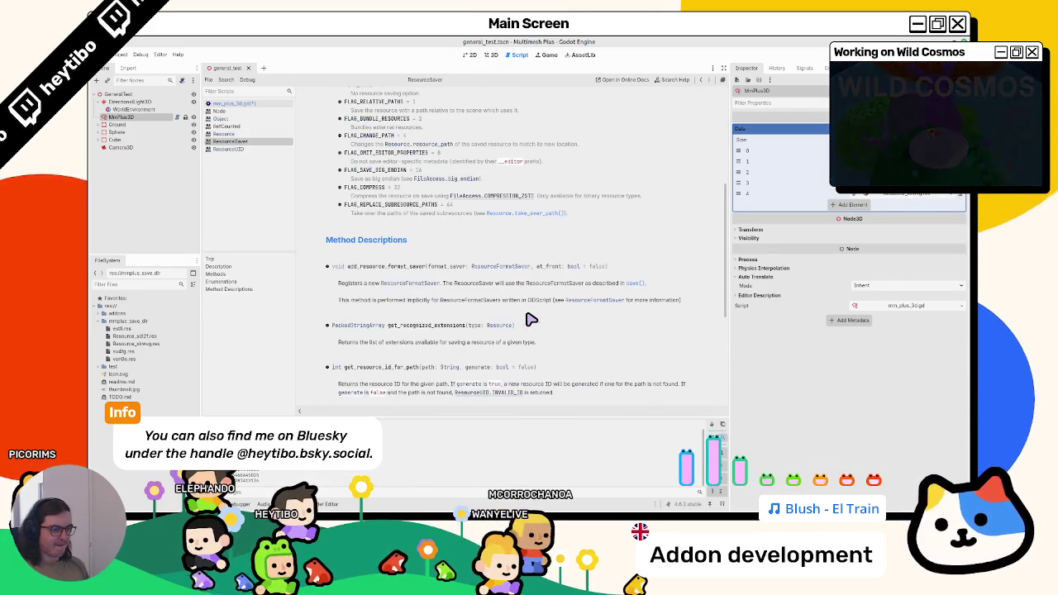
pyautogui.scroll(-1, 531, 319)
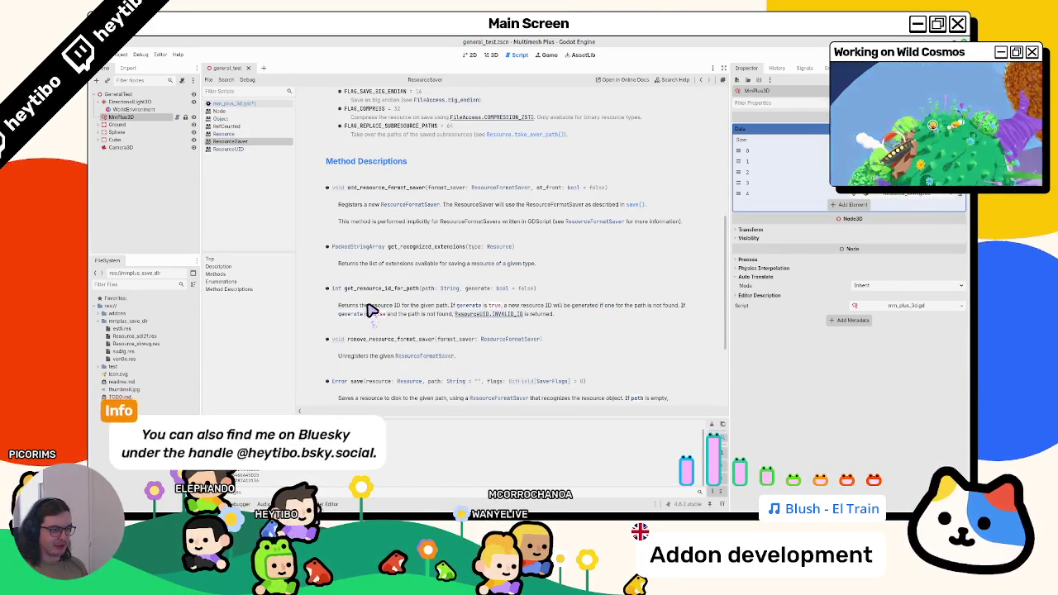
pyautogui.moveTo(449, 315); pyautogui.dragTo(471, 335)
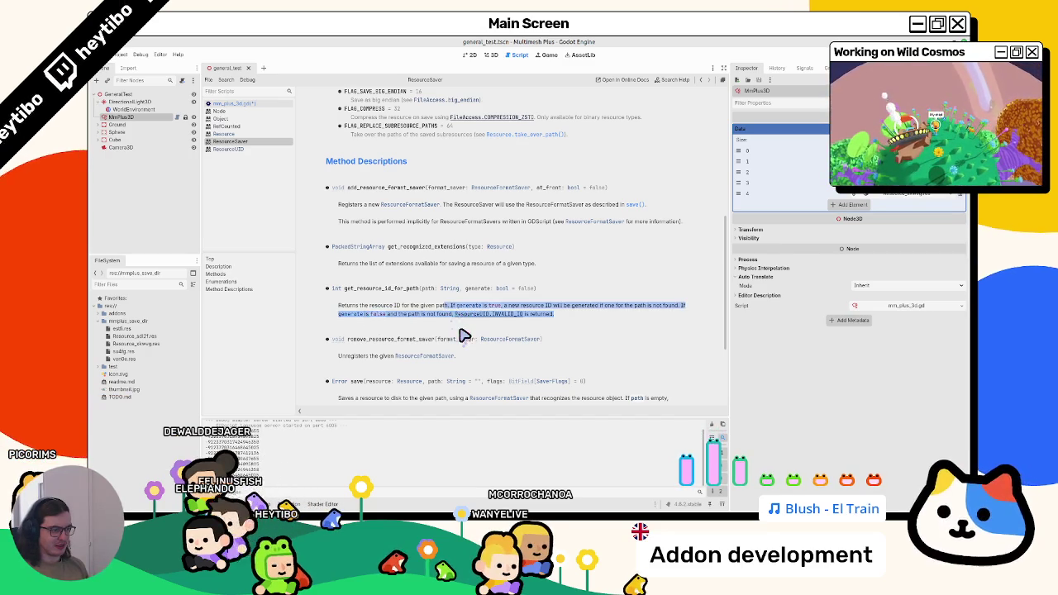
pyautogui.moveTo(551, 328); pyautogui.dragTo(574, 308)
pyautogui.tripleClick(575, 308)
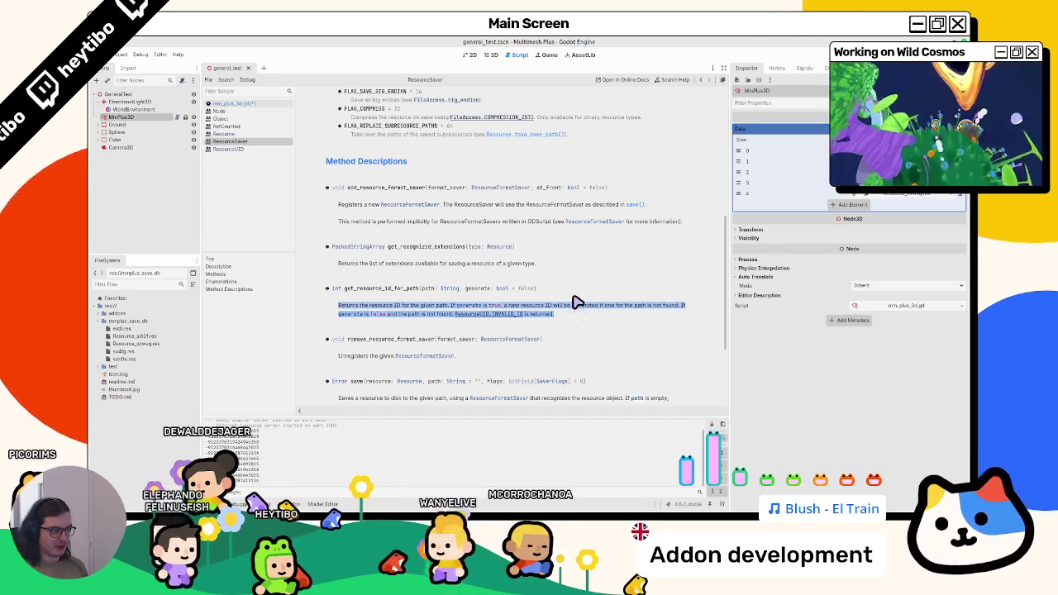
pyautogui.click(403, 295)
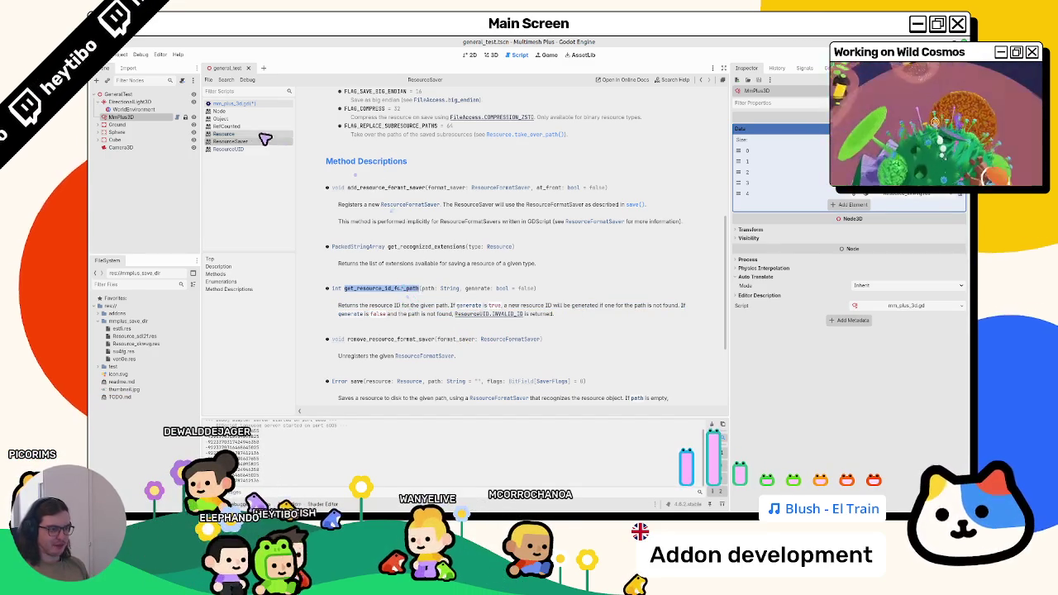
pyautogui.click(221, 103)
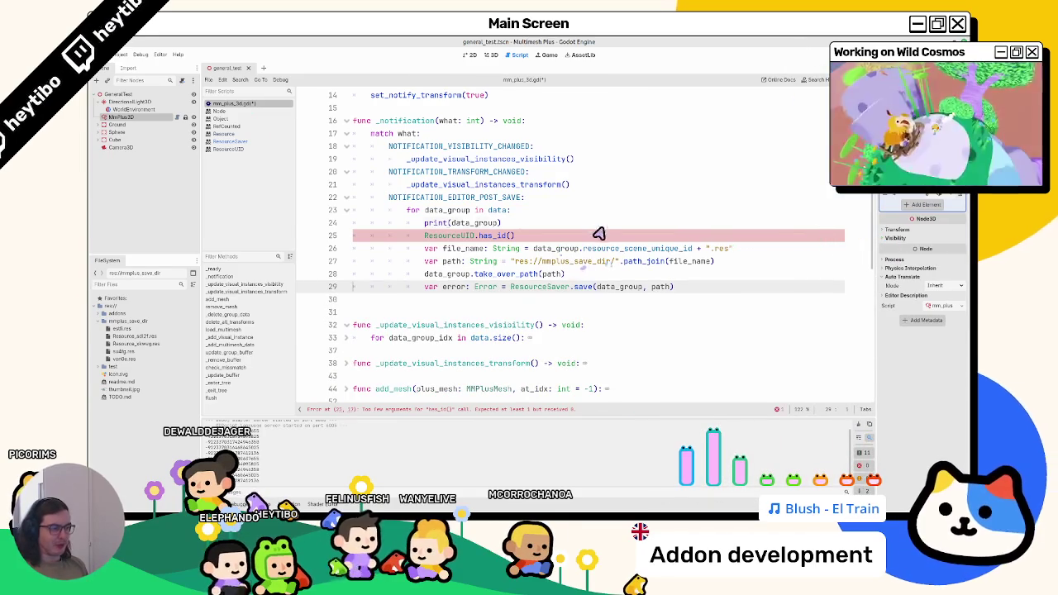
# - Add ResourceSaver.get_resource_id_for_path(path) below print(data_group) and look up ResourceSaver's docs
pyautogui.click(601, 229)
pyautogui.press('Return')
pyautogui.write('Re')
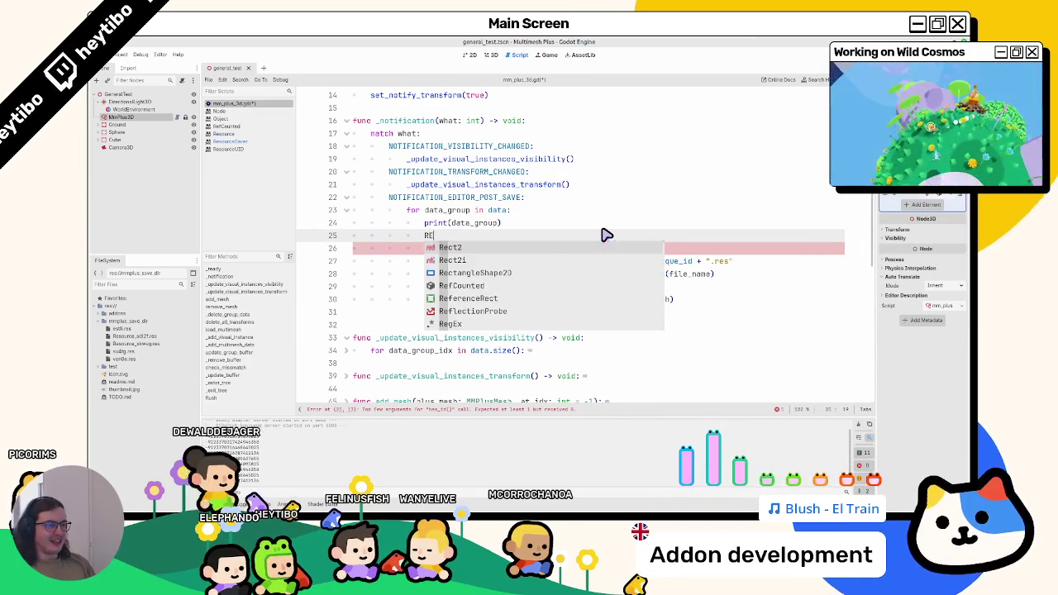
pyautogui.write('sourceS')
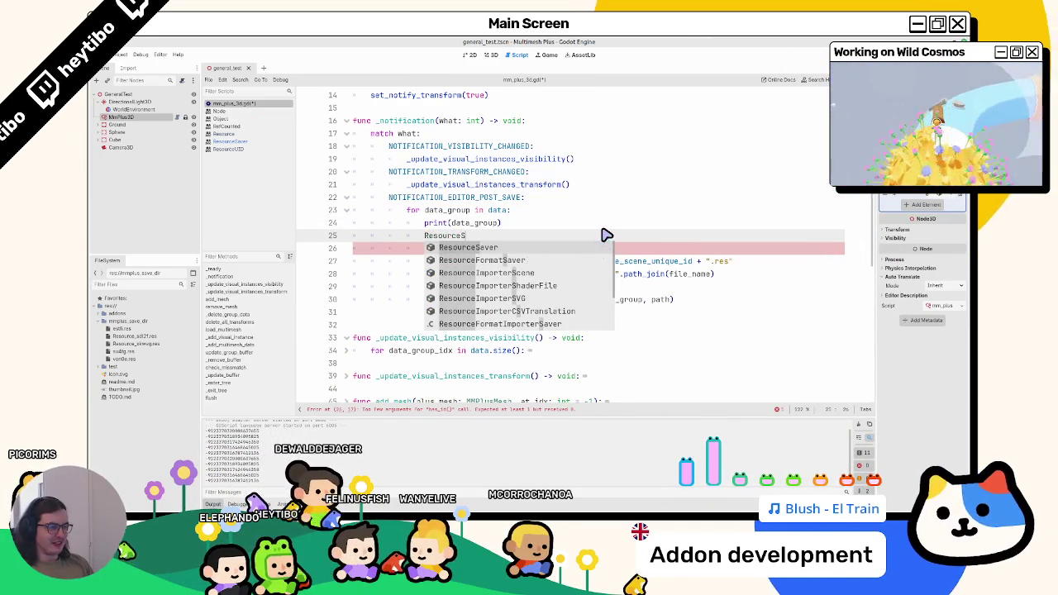
pyautogui.write('aver.get_resource_id_for_path(')
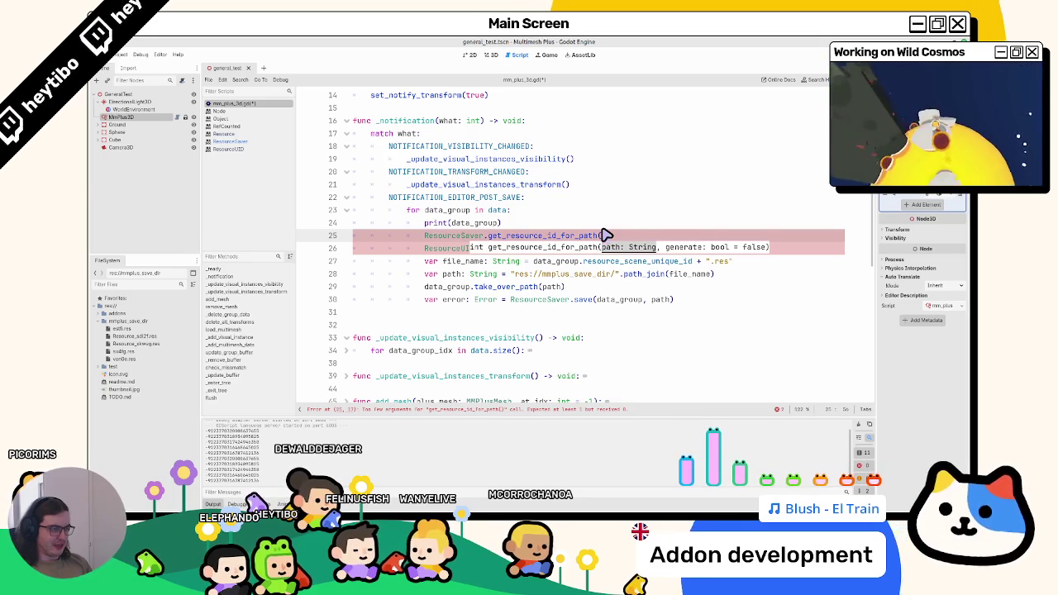
pyautogui.hotkey('alt', 'Down')
pyautogui.hotkey('alt', 'Down')
pyautogui.hotkey('alt', 'Down')
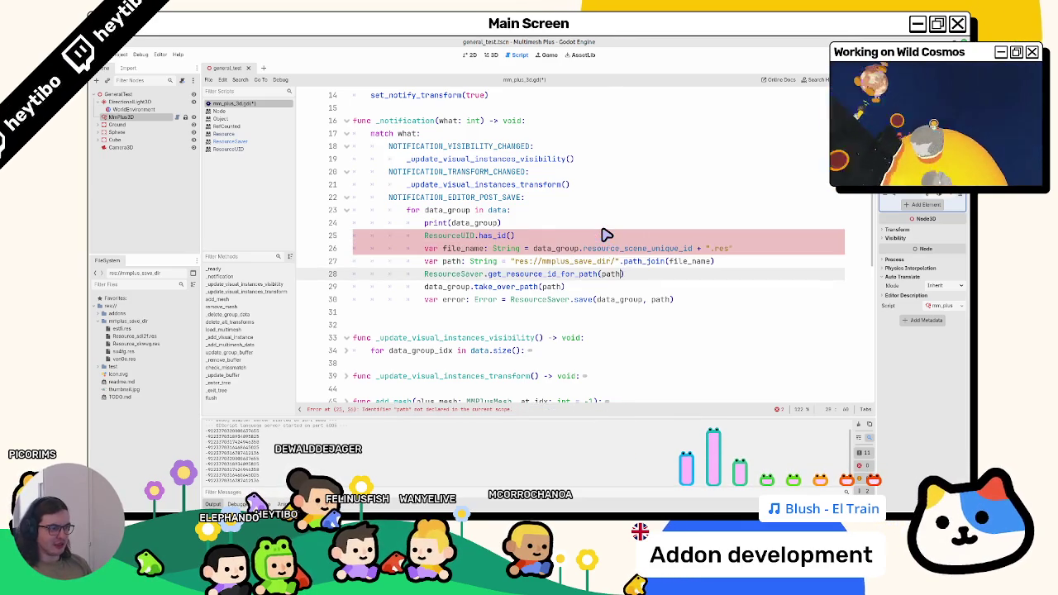
pyautogui.write('path')
pyautogui.doubleClick(459, 250)
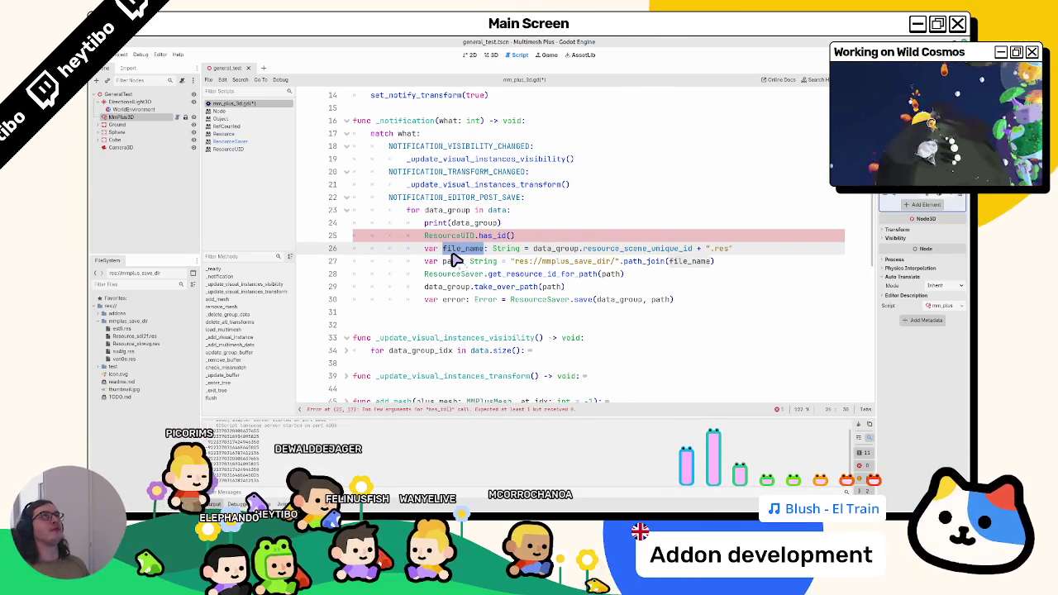
pyautogui.press('Down')
pyautogui.press('Down')
pyautogui.hotkey('alt', 'Up')
pyautogui.hotkey('alt', 'Up')
pyautogui.hotkey('alt', 'Up')
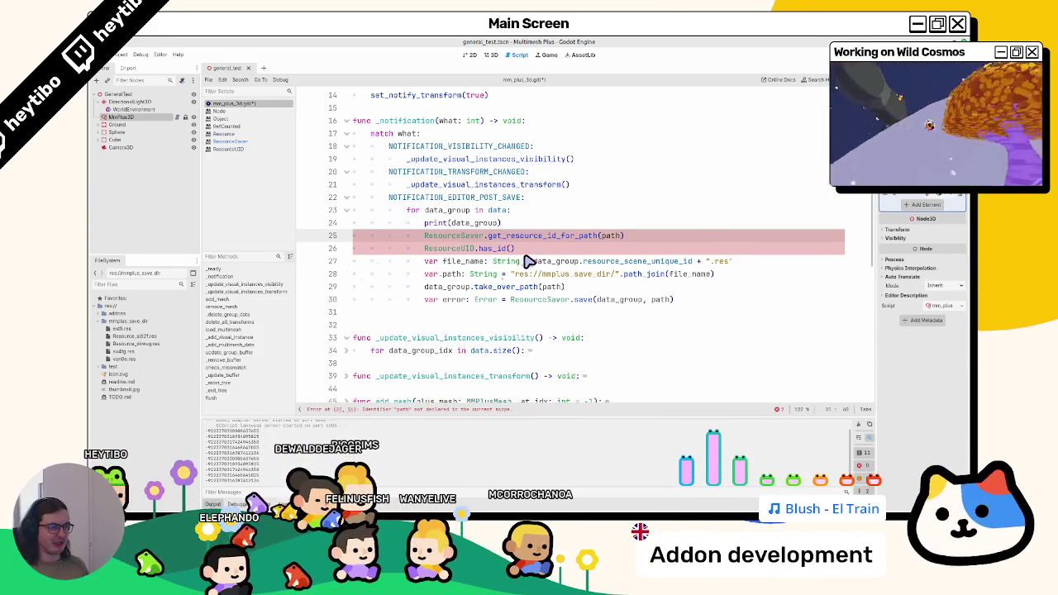
pyautogui.keyDown('ctrl'); pyautogui.click(570, 237); pyautogui.keyUp('ctrl')
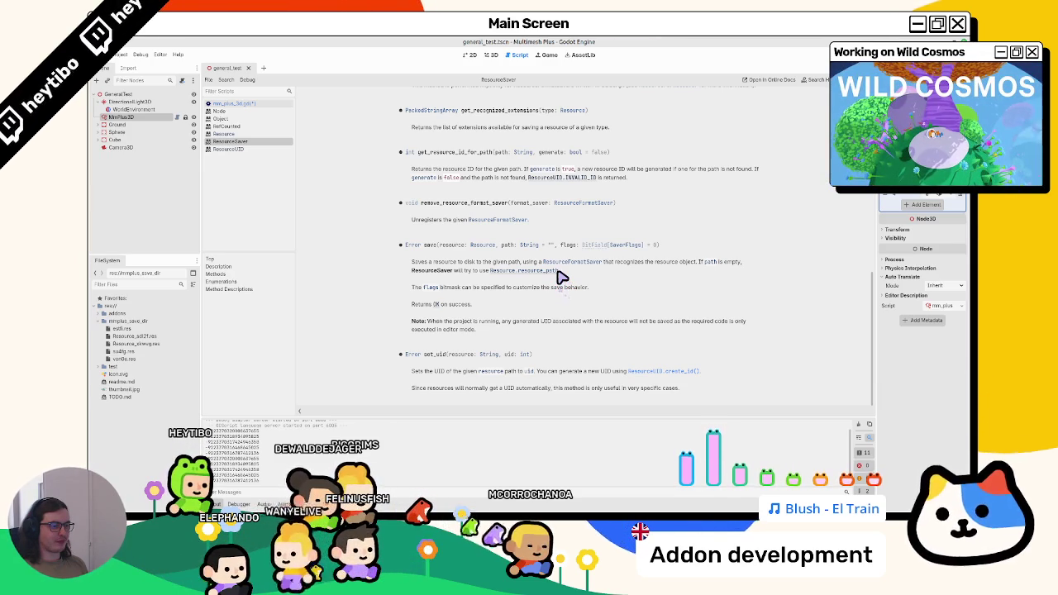
# - Scroll through the ResourceSaver reference, then switch back to mm_plus_3d.gd
pyautogui.scroll(2, 559, 278)
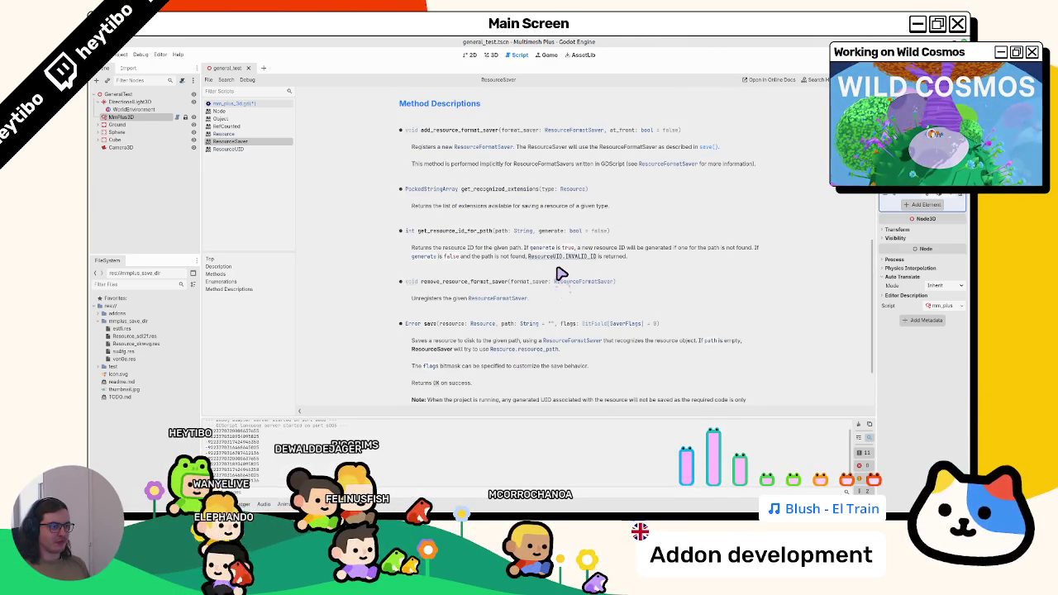
pyautogui.scroll(-2, 559, 274)
pyautogui.click(257, 105)
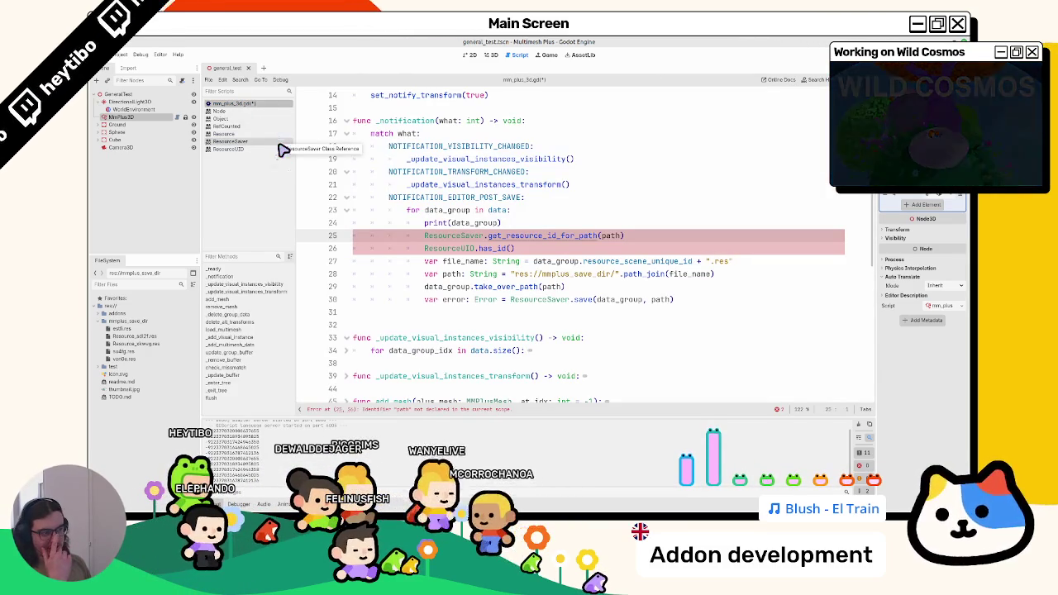
# - Try data_group.id in the print call, then delete the print line and select the erroring lines
pyautogui.doubleClick(482, 224)
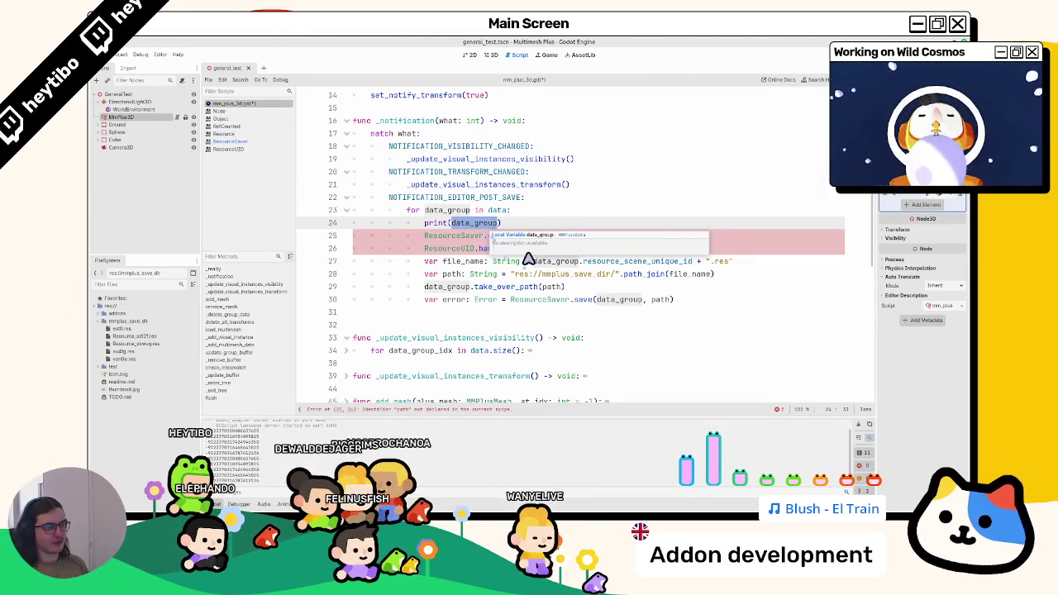
pyautogui.press('Right')
pyautogui.write('.id')
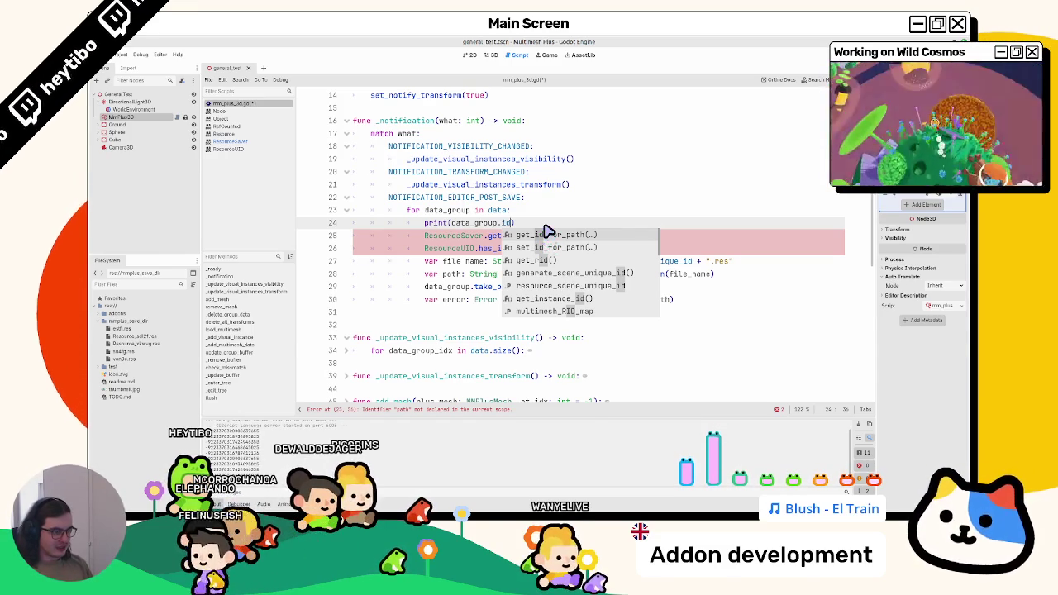
pyautogui.press('Down')
pyautogui.press('Down')
pyautogui.scroll(-10, 548, 234)
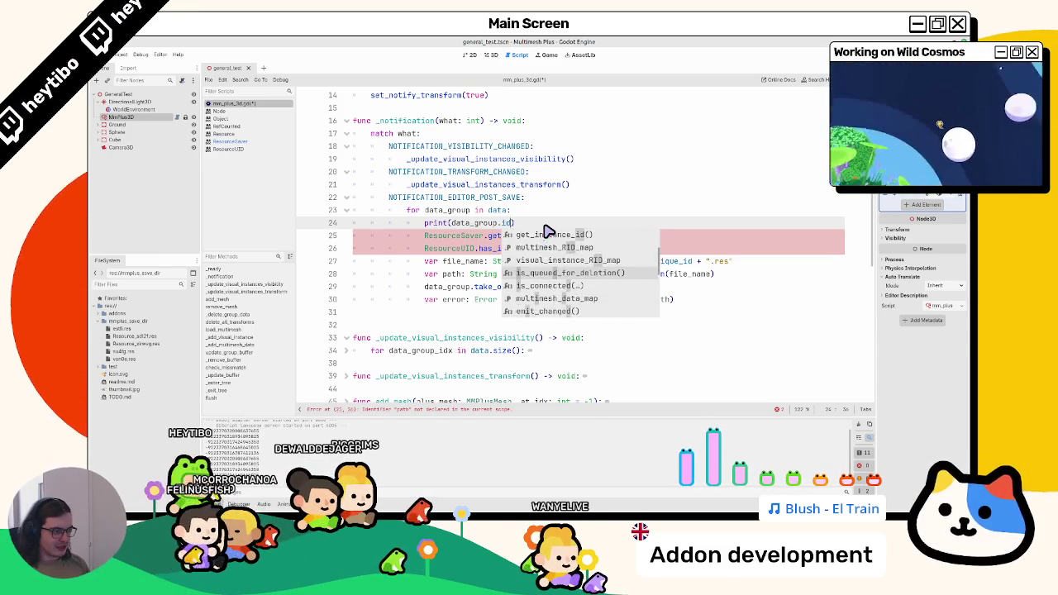
pyautogui.scroll(-10, 547, 234)
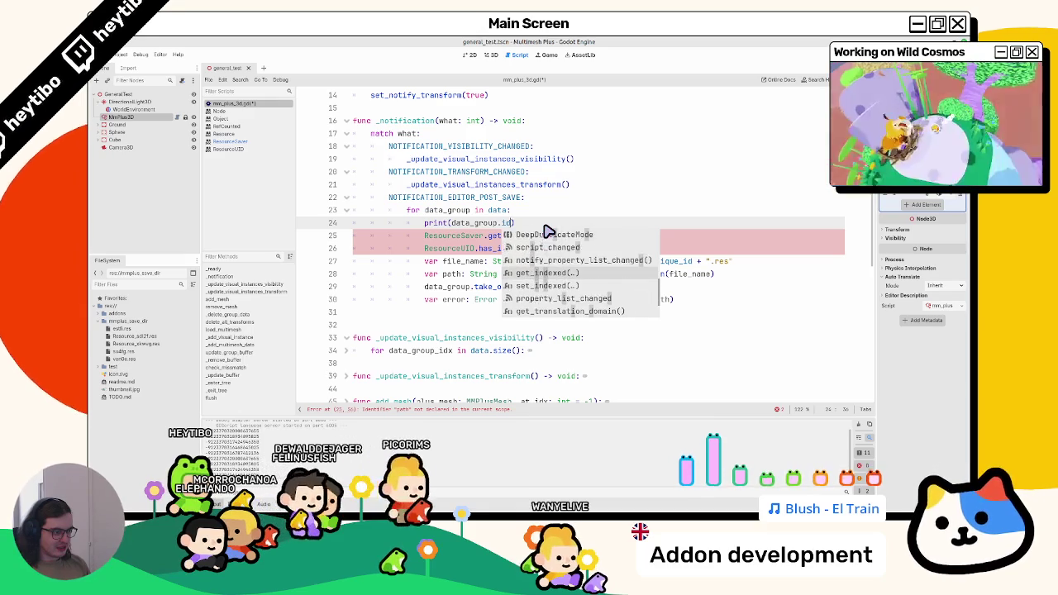
pyautogui.scroll(-3, 547, 234)
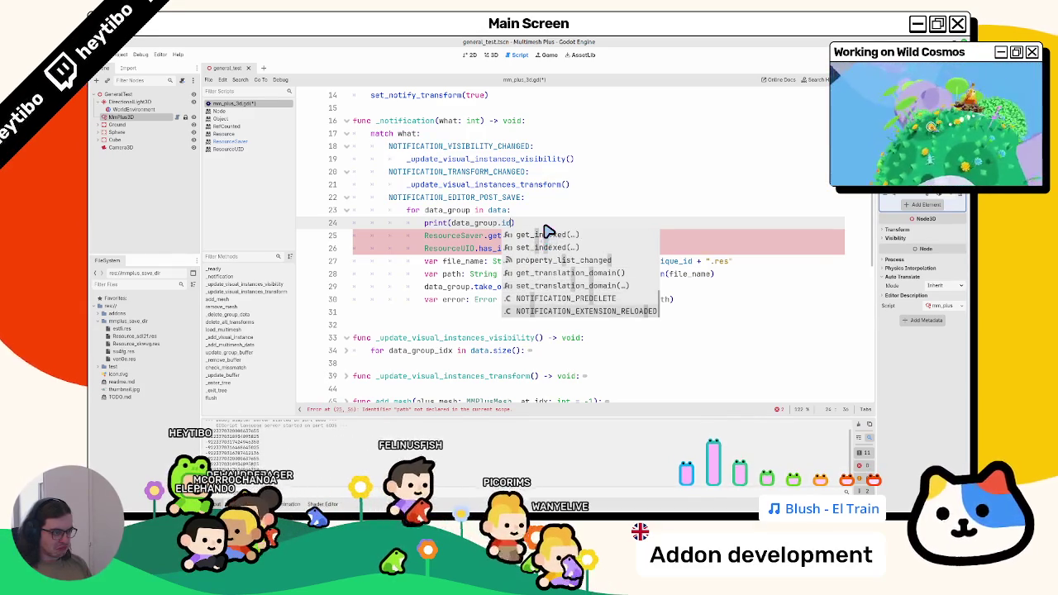
pyautogui.press('BackSpace')
pyautogui.press('BackSpace')
pyautogui.press('BackSpace')
pyautogui.press('Escape')
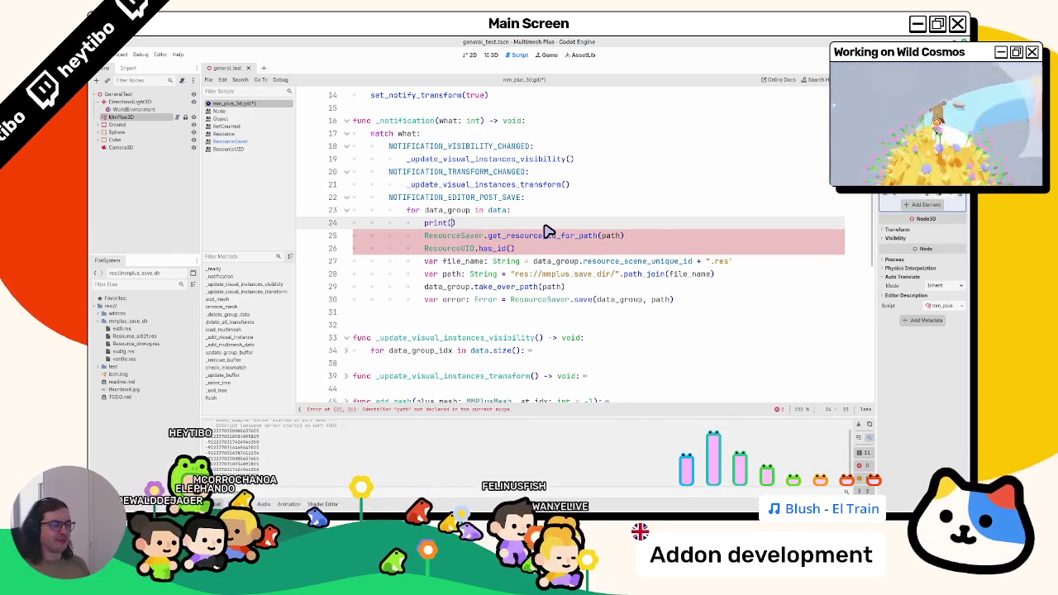
pyautogui.hotkey('ctrl', 'shift', 'k')
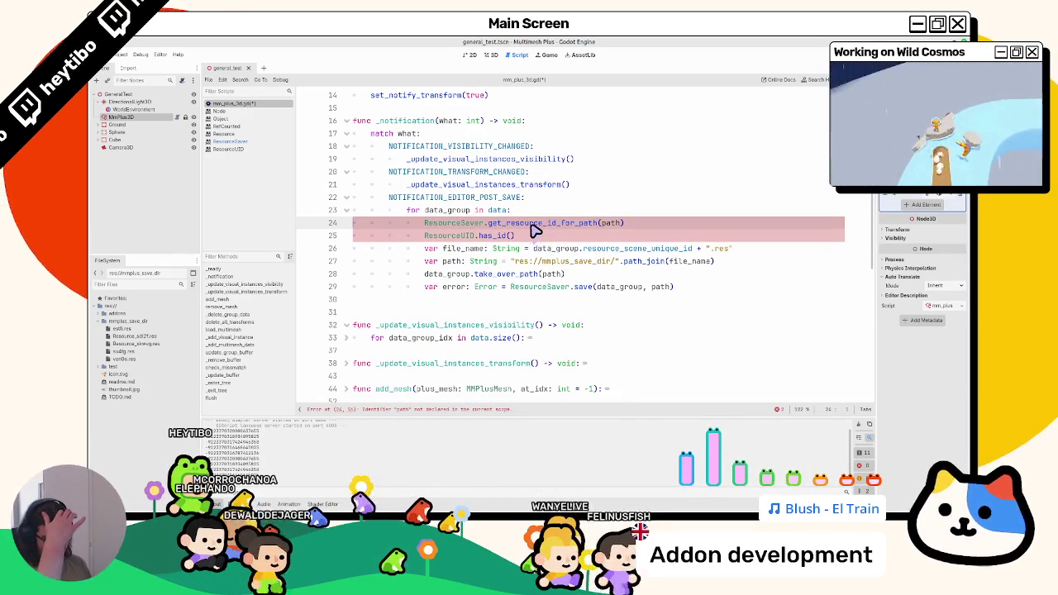
pyautogui.moveTo(128, 338)
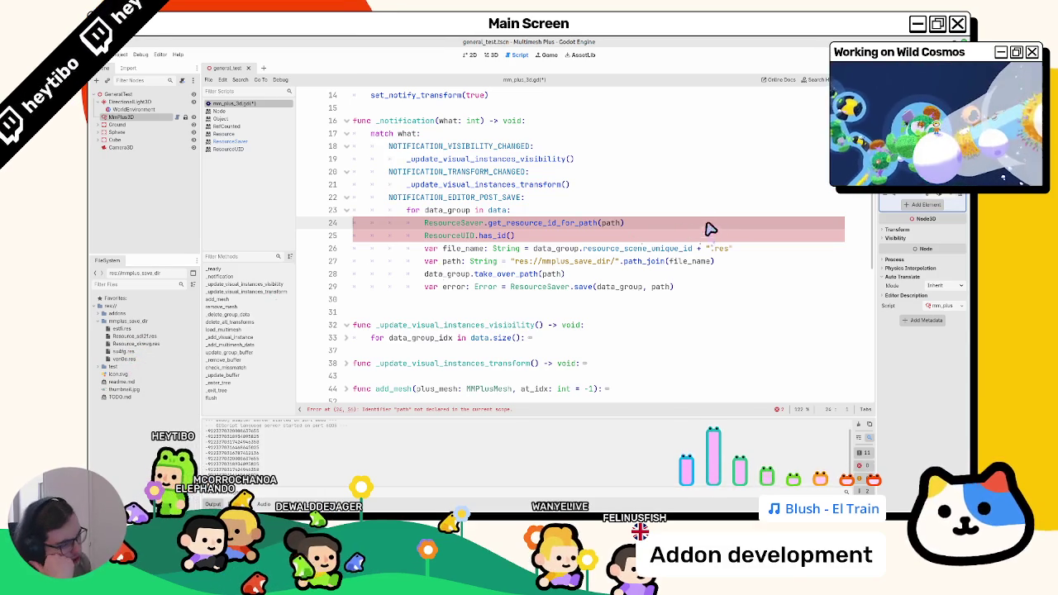
pyautogui.moveTo(622, 238)
pyautogui.mouseDown()
pyautogui.moveTo(590, 243)
pyautogui.moveTo(525, 224)
pyautogui.moveTo(631, 245)
pyautogui.mouseUp()
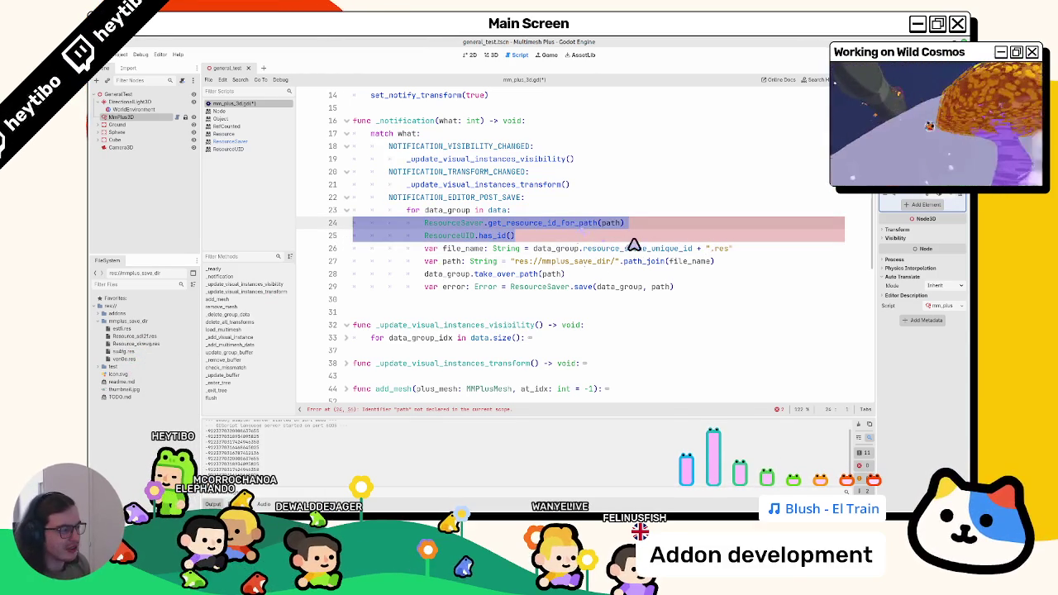
# - Delete the ResourceSaver and ResourceUID lines and remove the old .res files in mmplus_save_dir
pyautogui.press('BackSpace')
pyautogui.doubleClick(632, 224)
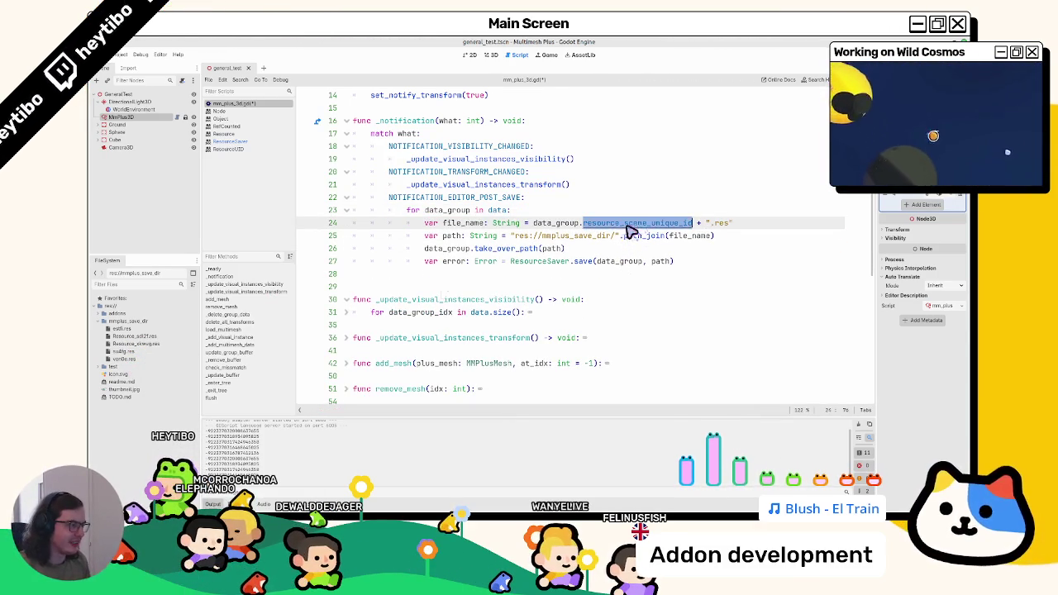
pyautogui.moveTo(876, 165); pyautogui.dragTo(785, 165)
pyautogui.click(122, 328)
pyautogui.keyDown('shift'); pyautogui.click(124, 358); pyautogui.keyUp('shift')
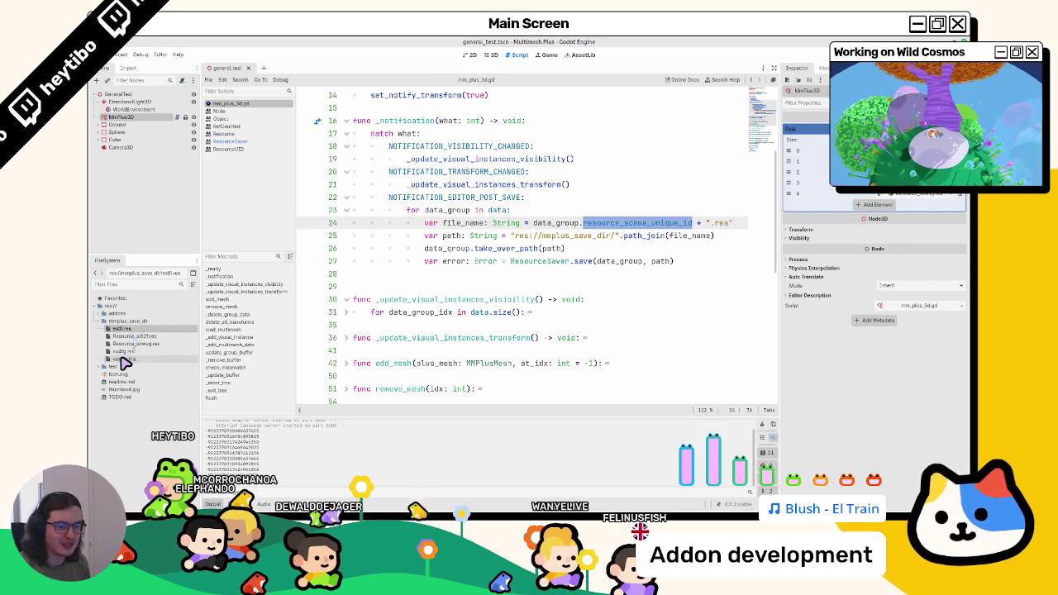
pyautogui.press('Delete')
pyautogui.press('Return')
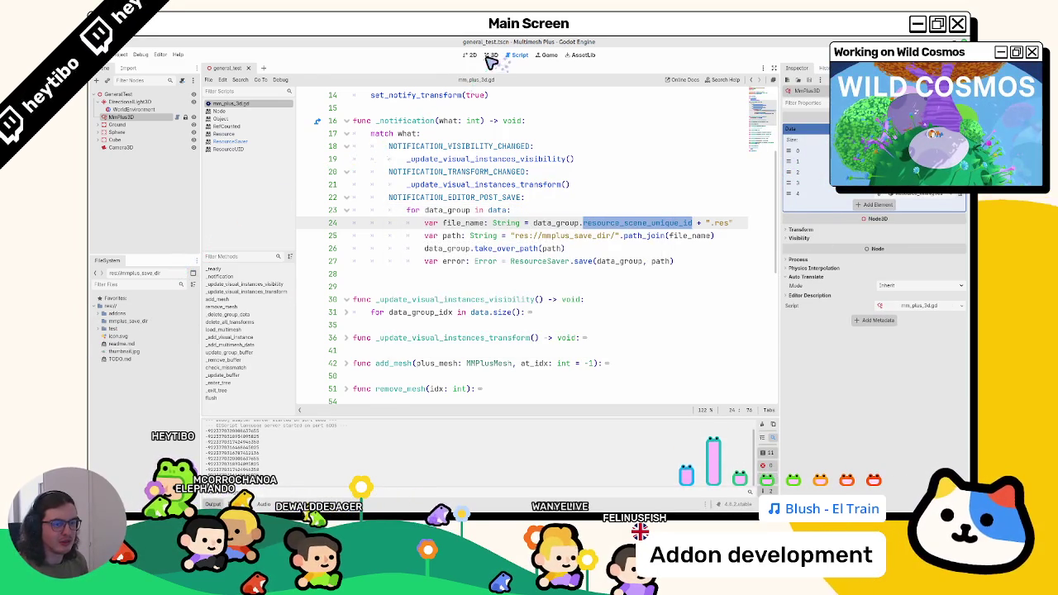
# - Switch to 3D, reopen general_test despite missing dependencies, and select MmPlus3D
pyautogui.click(490, 56)
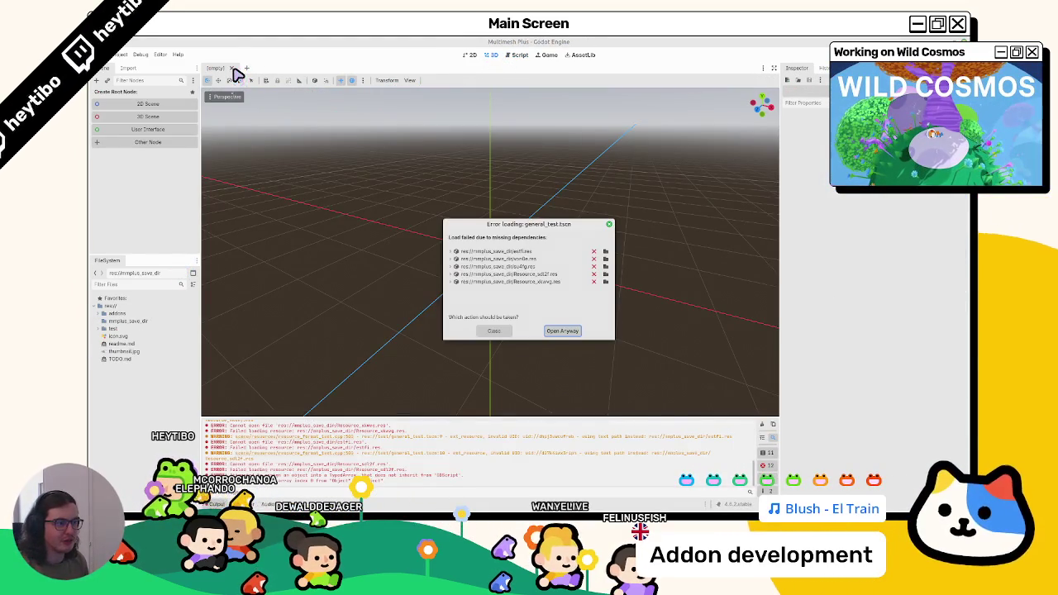
pyautogui.click(562, 331)
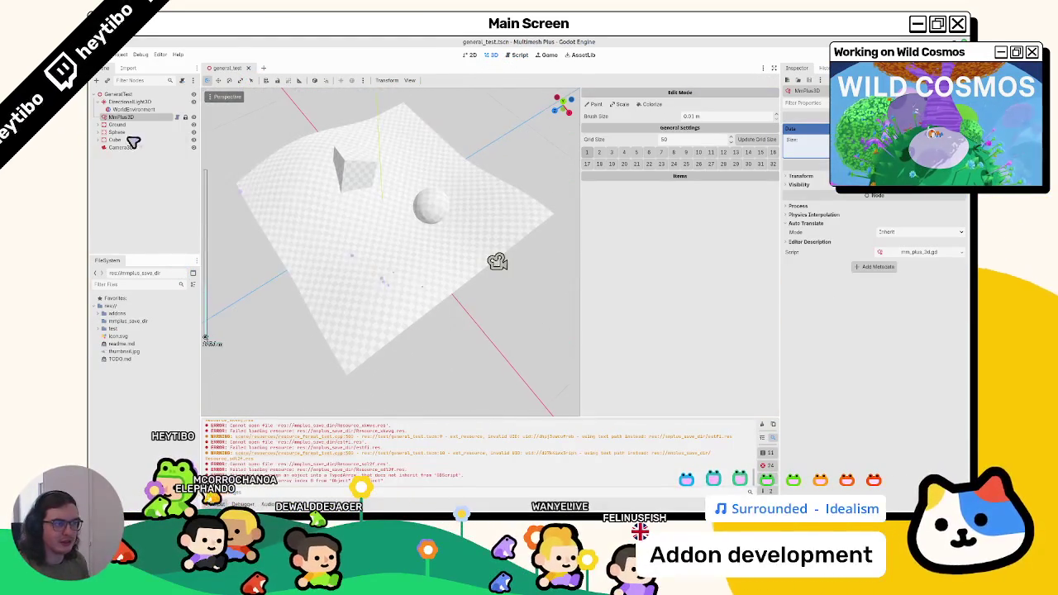
pyautogui.click(137, 118)
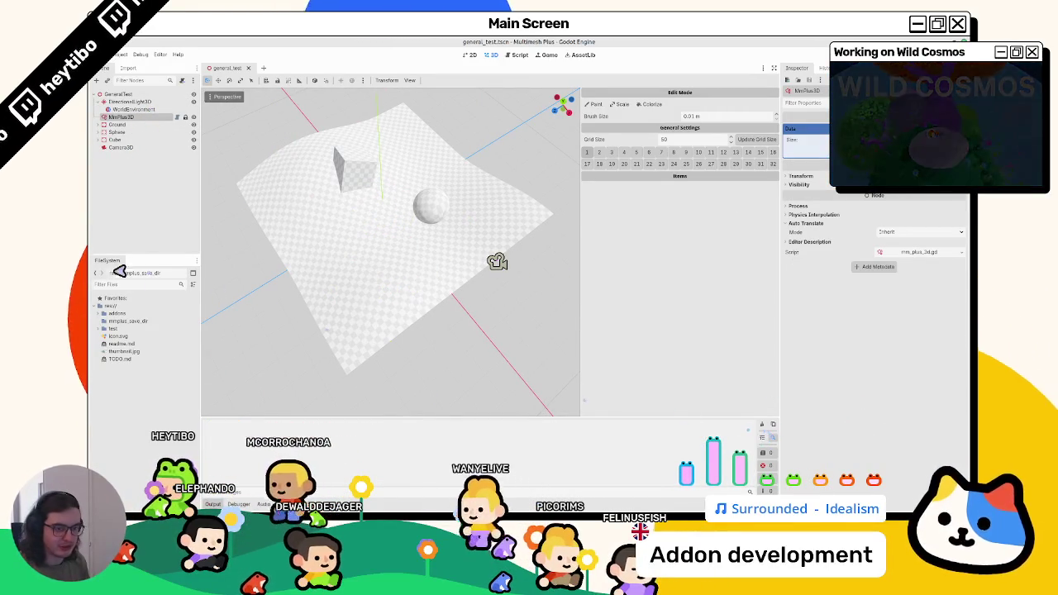
# - Add the flower, cylinder and cube meshes as paintable items, saving along the way
pyautogui.click(100, 328)
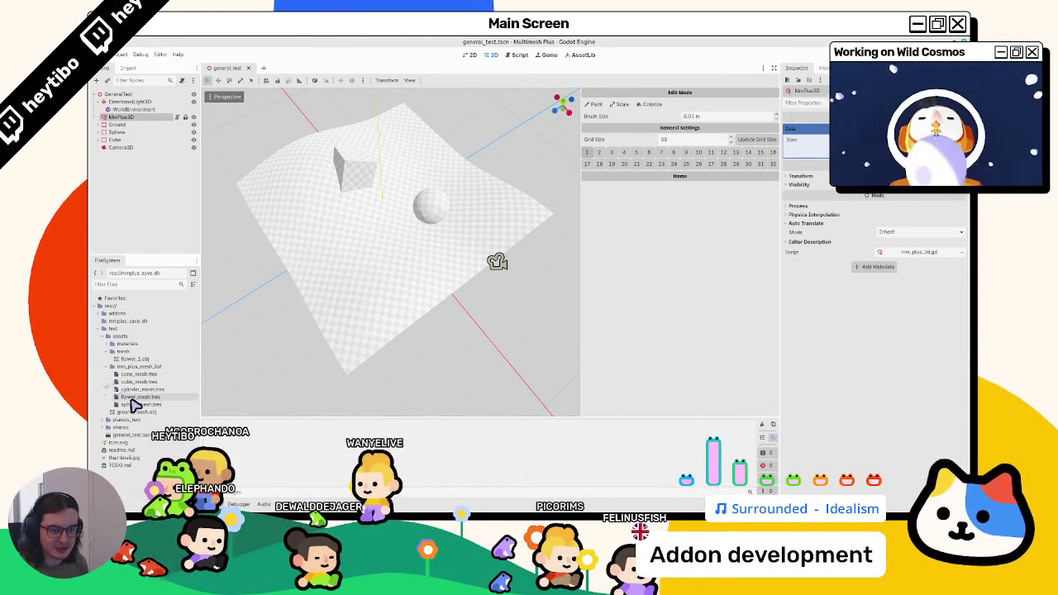
pyautogui.moveTo(138, 398); pyautogui.dragTo(645, 293)
pyautogui.hotkey('ctrl', 's')
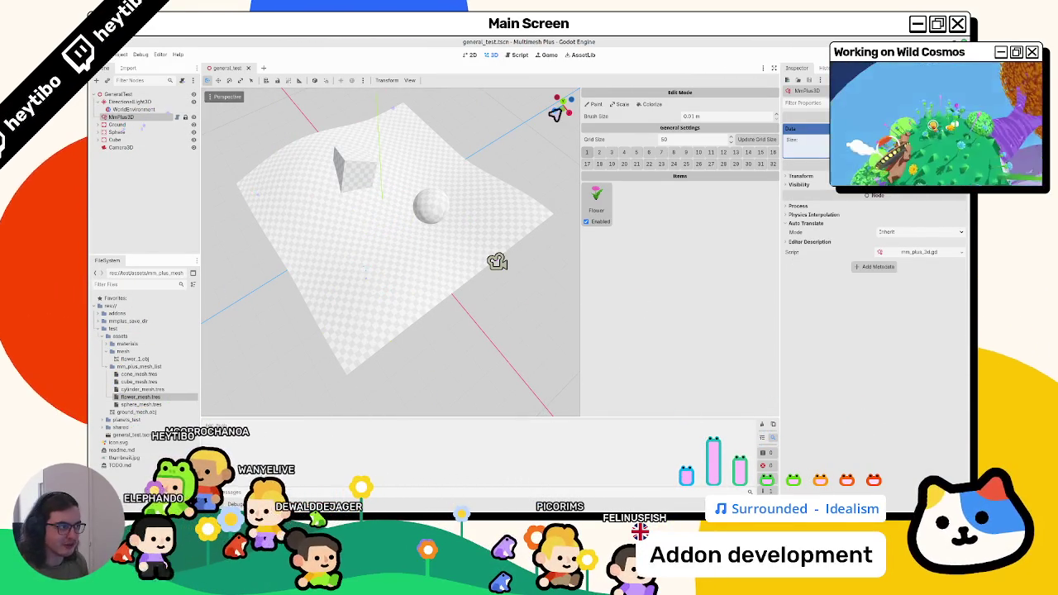
pyautogui.moveTo(118, 389); pyautogui.dragTo(637, 300)
pyautogui.moveTo(137, 381); pyautogui.dragTo(697, 299)
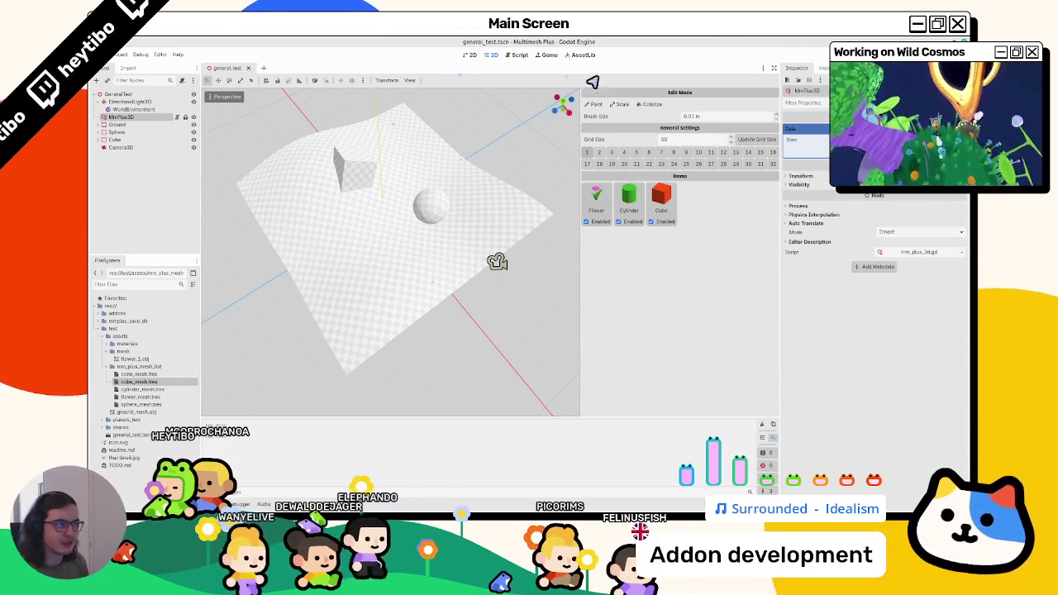
# - Paint a patch of flowers, cubes and cylinders on the ground and inspect mmplus_save_dir
pyautogui.moveTo(338, 260)
pyautogui.mouseDown()
pyautogui.moveTo(366, 248)
pyautogui.moveTo(284, 251)
pyautogui.mouseUp()
pyautogui.scroll(3, 366, 248)
pyautogui.scroll(-5, 422, 261)
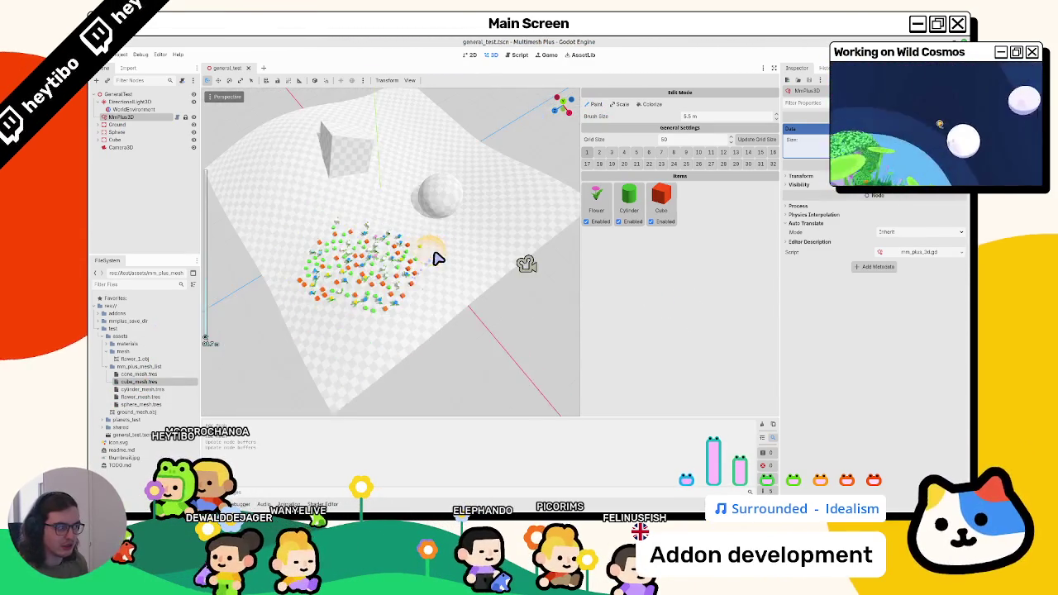
pyautogui.click(155, 120)
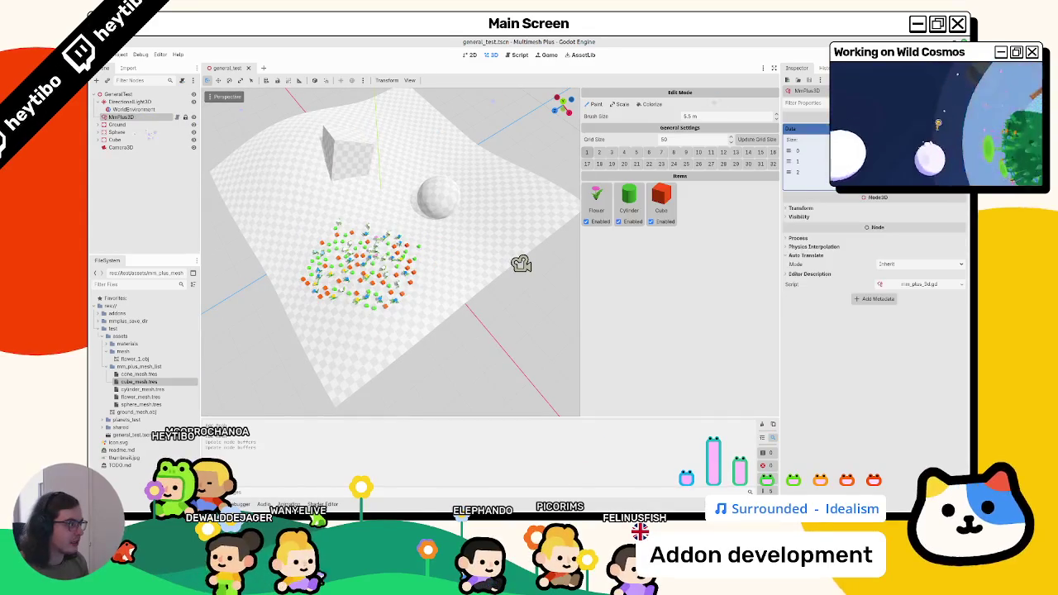
pyautogui.click(104, 321)
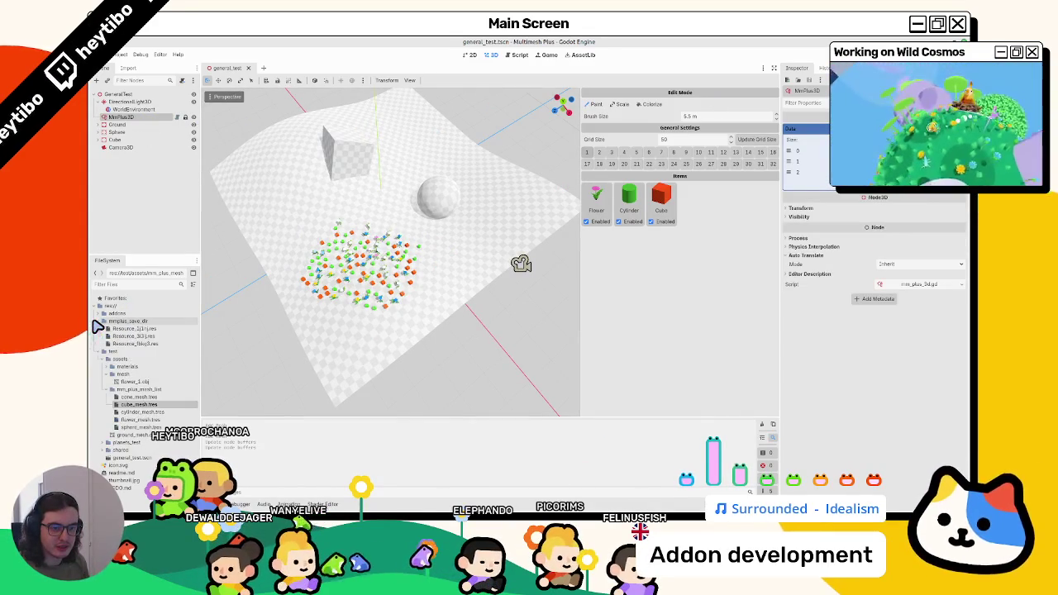
# - Add sphere_mesh.tres as a Sphere item and save with MmPlus3D reselected
pyautogui.moveTo(141, 412); pyautogui.dragTo(820, 298)
pyautogui.moveTo(140, 426)
pyautogui.mouseDown()
pyautogui.moveTo(649, 297)
pyautogui.moveTo(640, 299)
pyautogui.mouseUp()
pyautogui.hotkey('ctrl', 's')
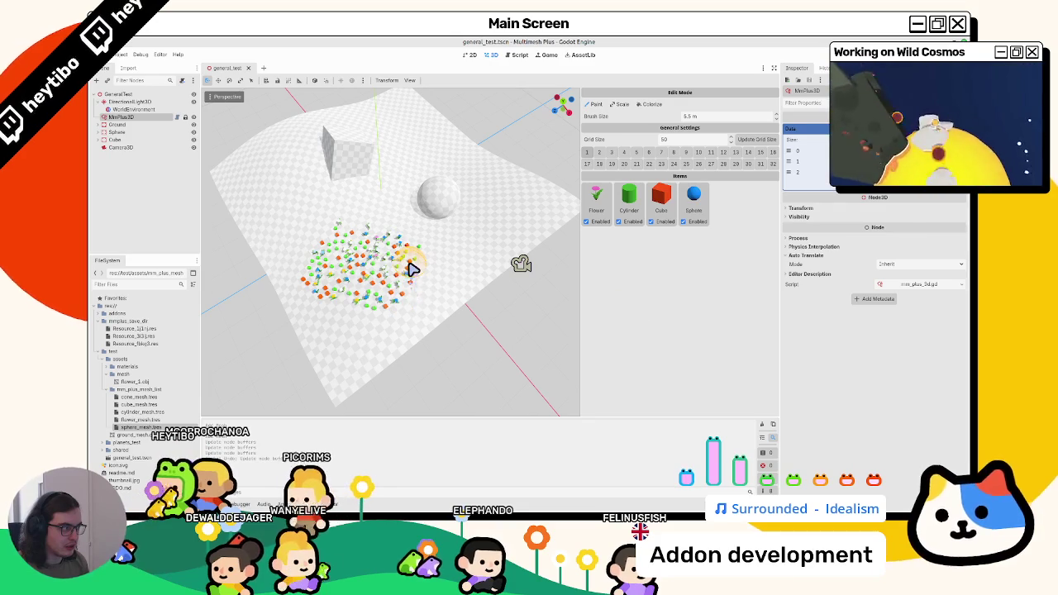
pyautogui.click(124, 109)
pyautogui.click(120, 117)
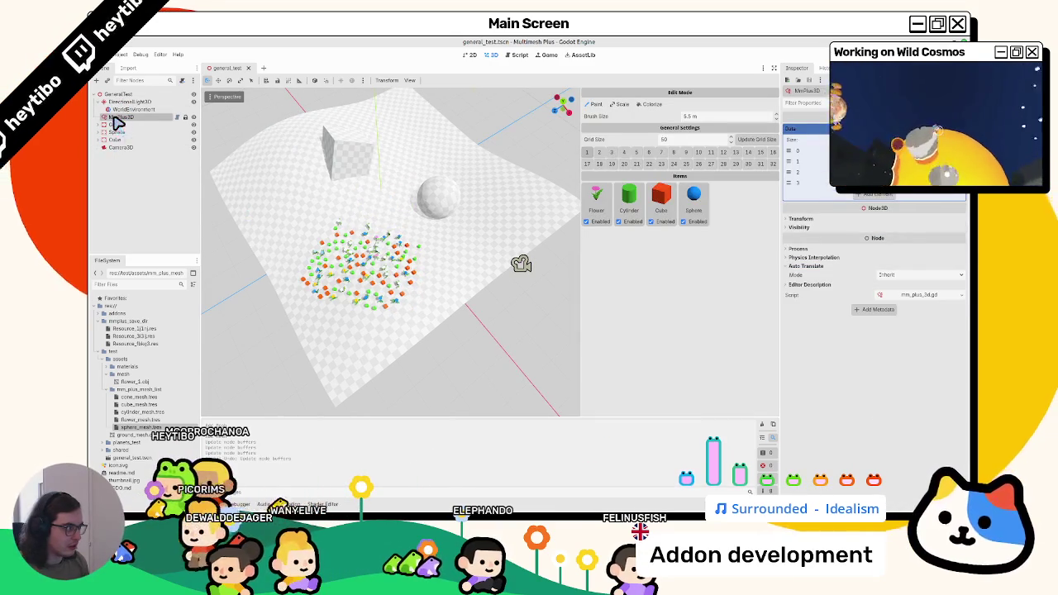
pyautogui.hotkey('ctrl', 's')
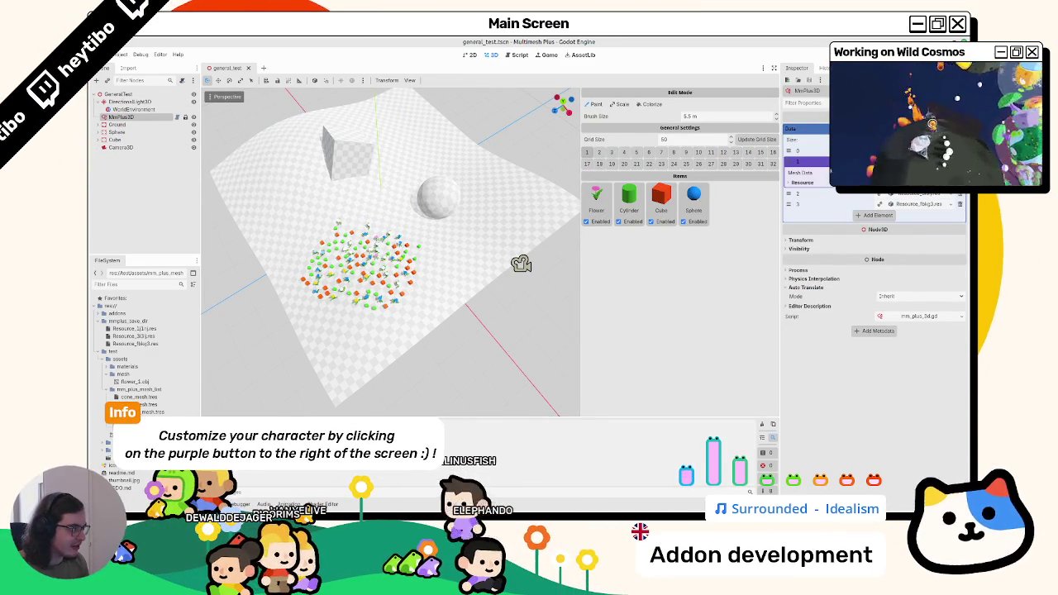
# - Save again, remove the Sphere item from the list, and return to the script
pyautogui.click(122, 116)
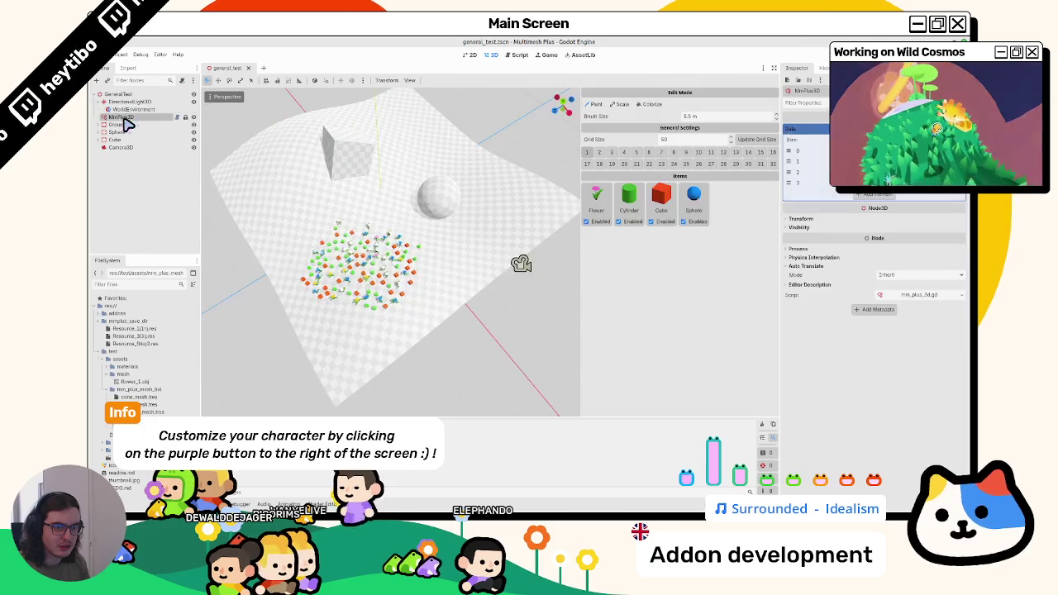
pyautogui.hotkey('ctrl', 's')
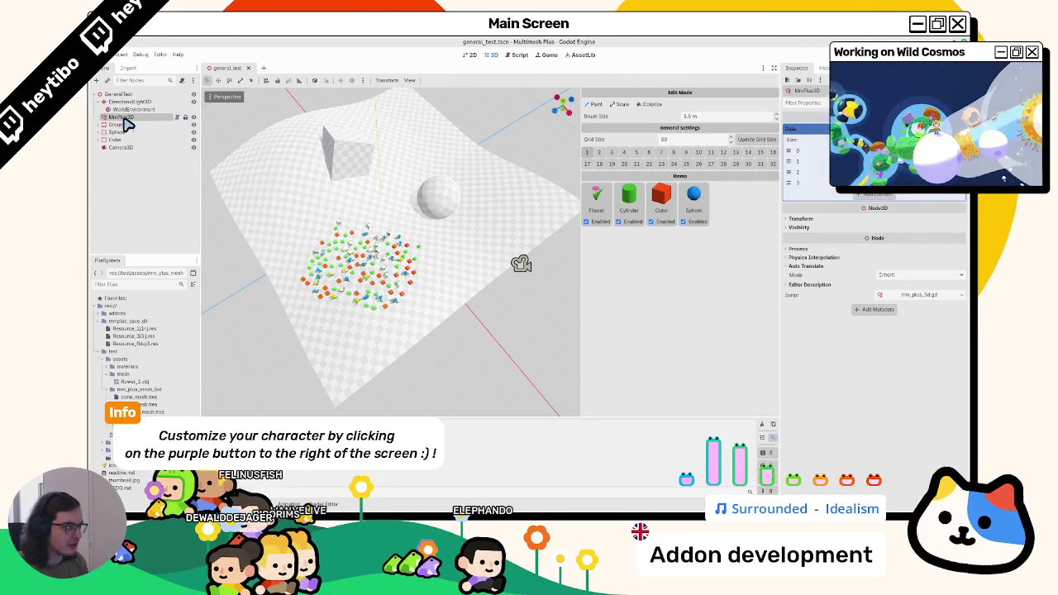
pyautogui.moveTo(709, 210); pyautogui.dragTo(711, 209)
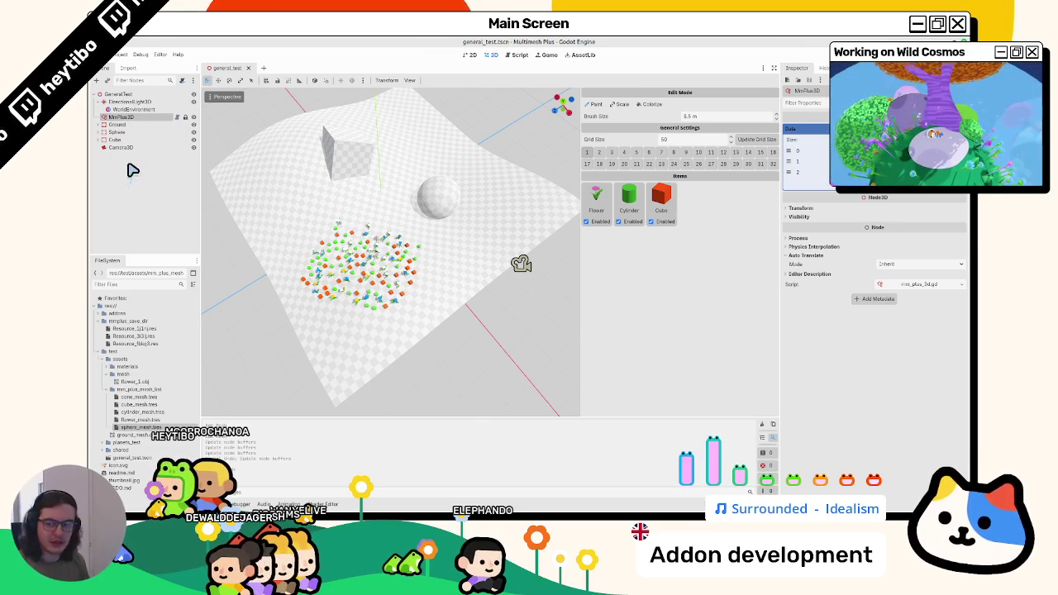
pyautogui.click(517, 55)
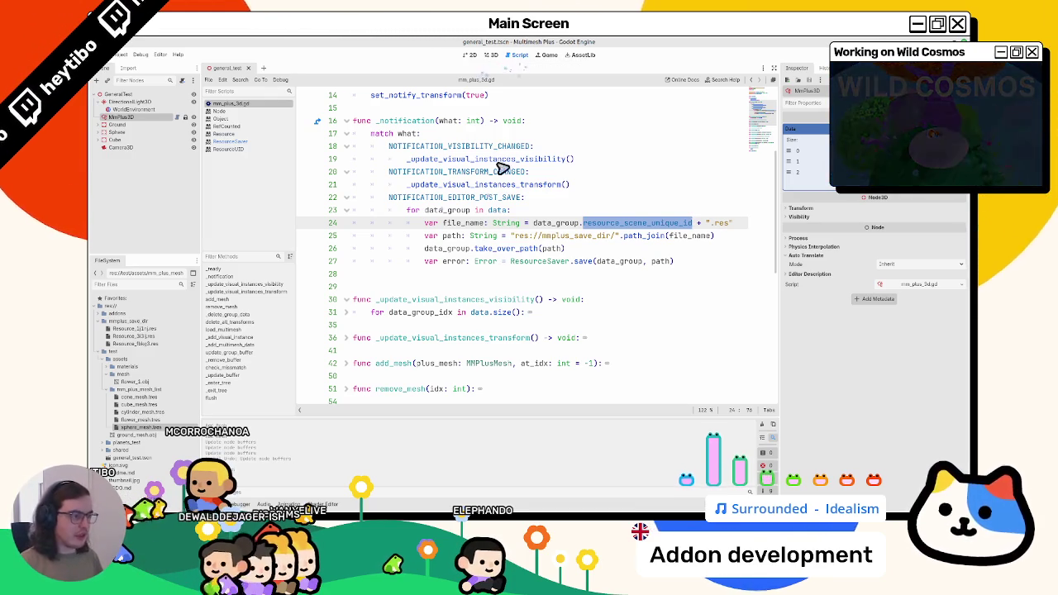
# - Make the loop header iterate over data.size()
pyautogui.doubleClick(497, 210)
pyautogui.press('Right')
pyautogui.write('.')
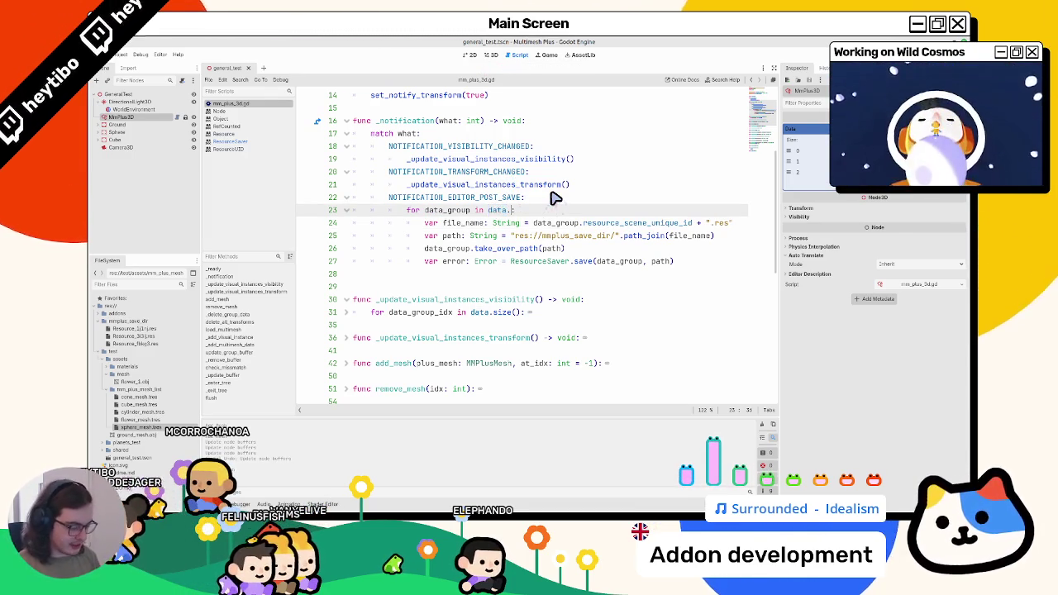
pyautogui.write('size()')
pyautogui.press('Return')
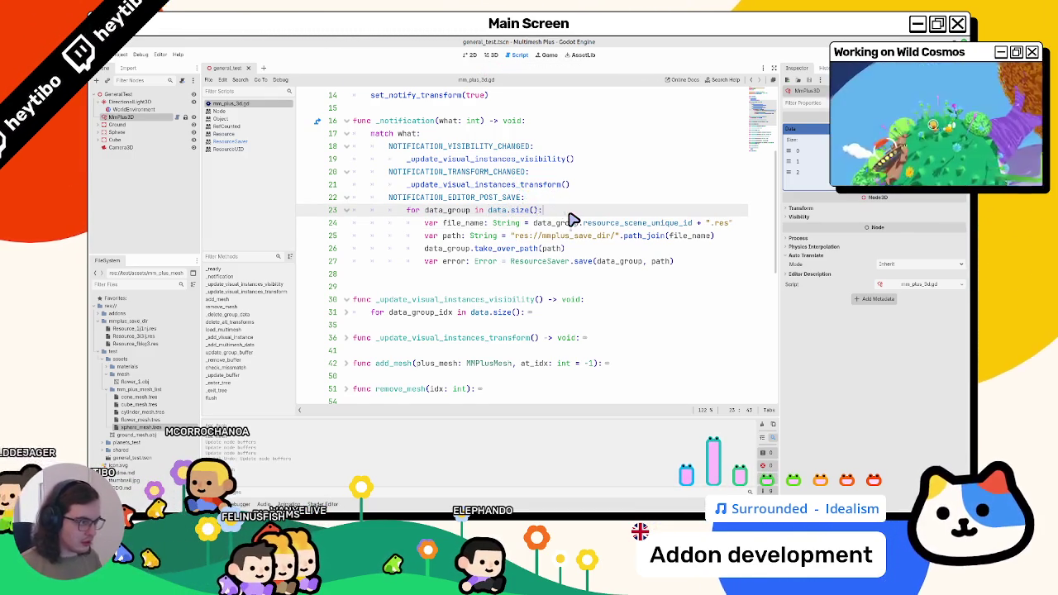
pyautogui.press('Return')
pyautogui.write('var idx: int')
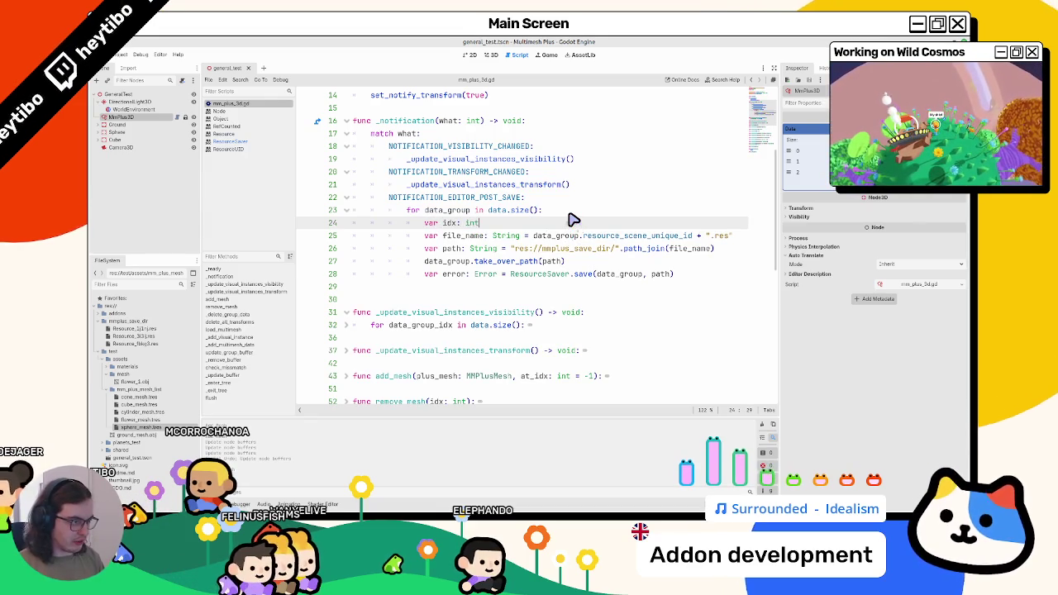
pyautogui.press('BackSpace')
pyautogui.press('BackSpace')
pyautogui.press('BackSpace')
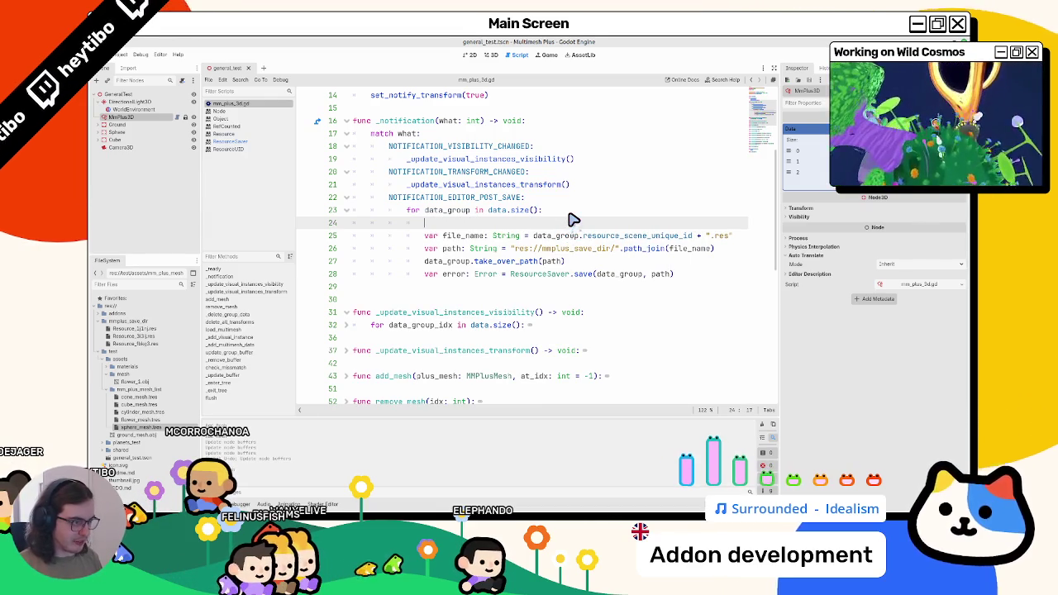
pyautogui.press('Up')
pyautogui.scroll(-1, 573, 220)
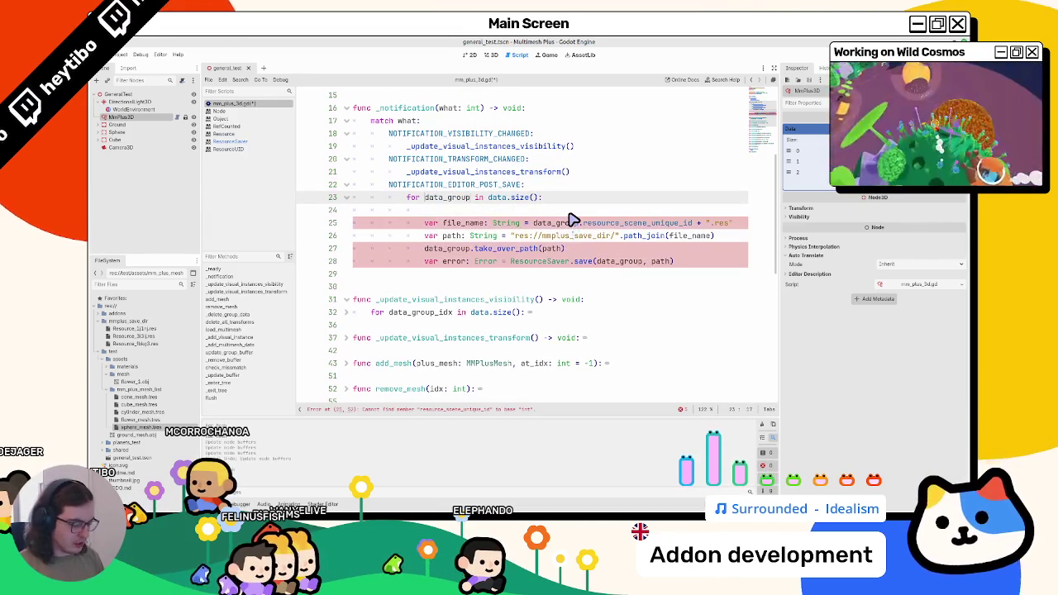
# - Rename the loop variable to idx and add 'var data_group: MMGroup = data[idx' in the body
pyautogui.write('data_group')
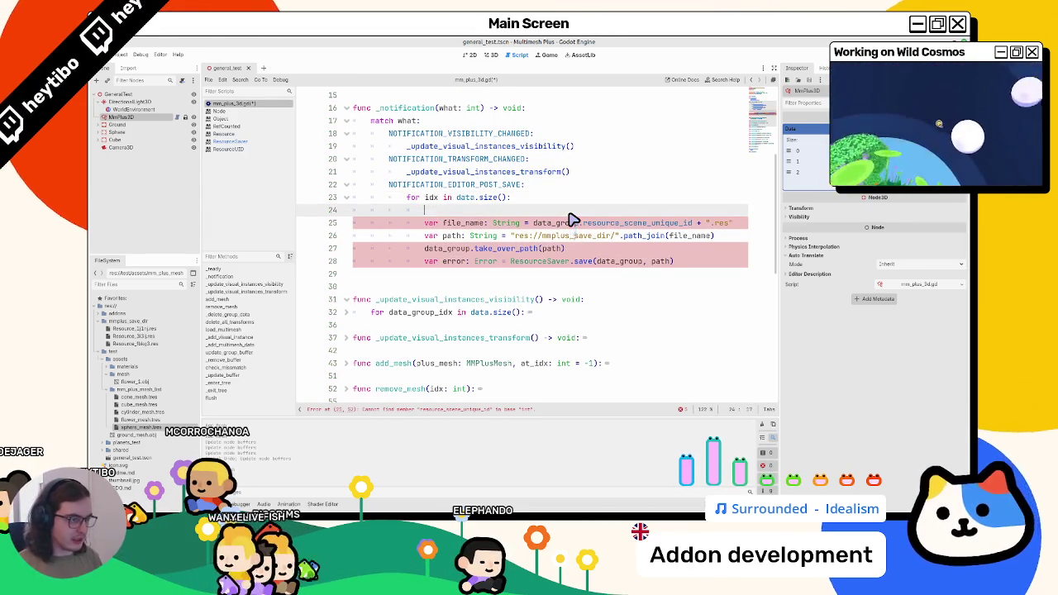
pyautogui.hotkey('ctrl', 'BackSpace')
pyautogui.write('idx')
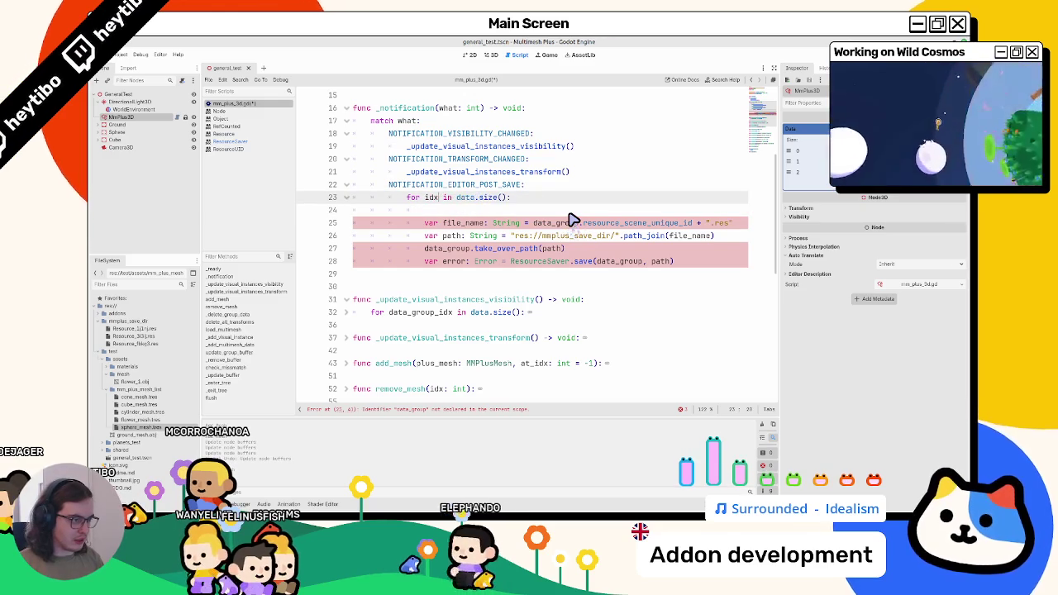
pyautogui.press('Down')
pyautogui.write('var data_group')
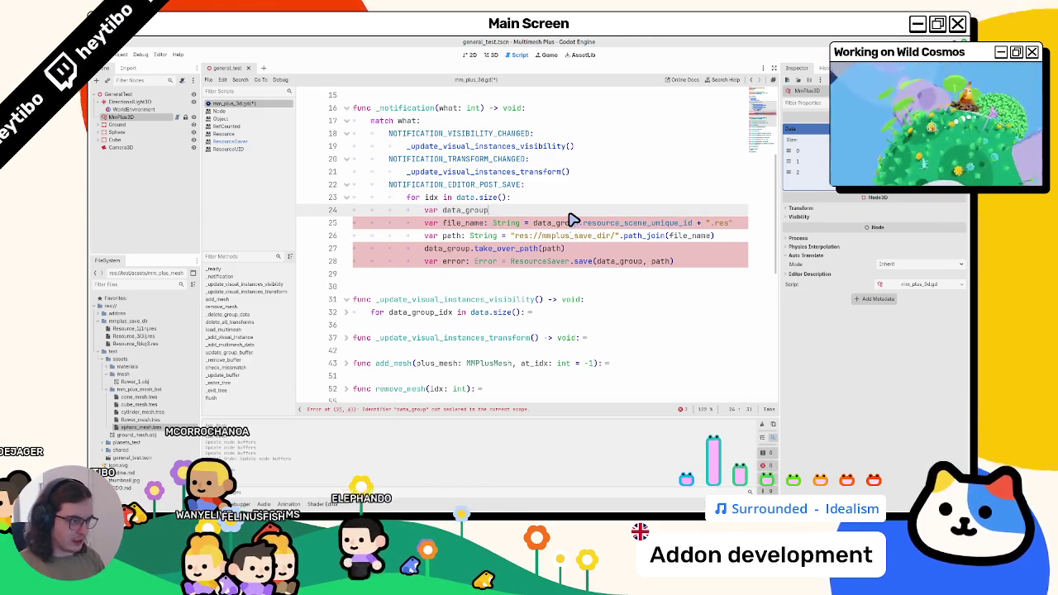
pyautogui.write(': MMG')
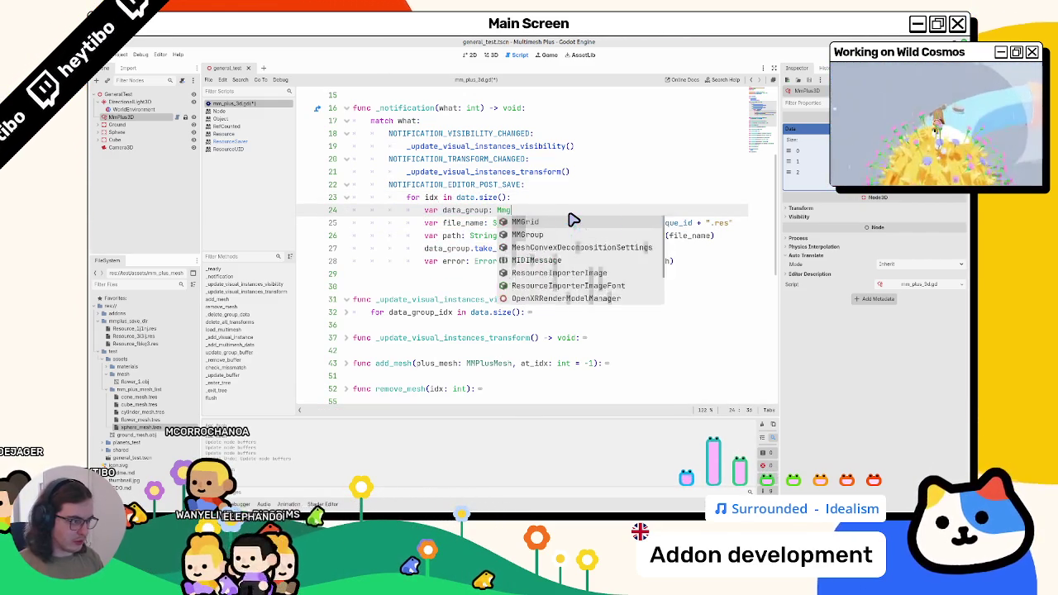
pyautogui.write('roup = ')
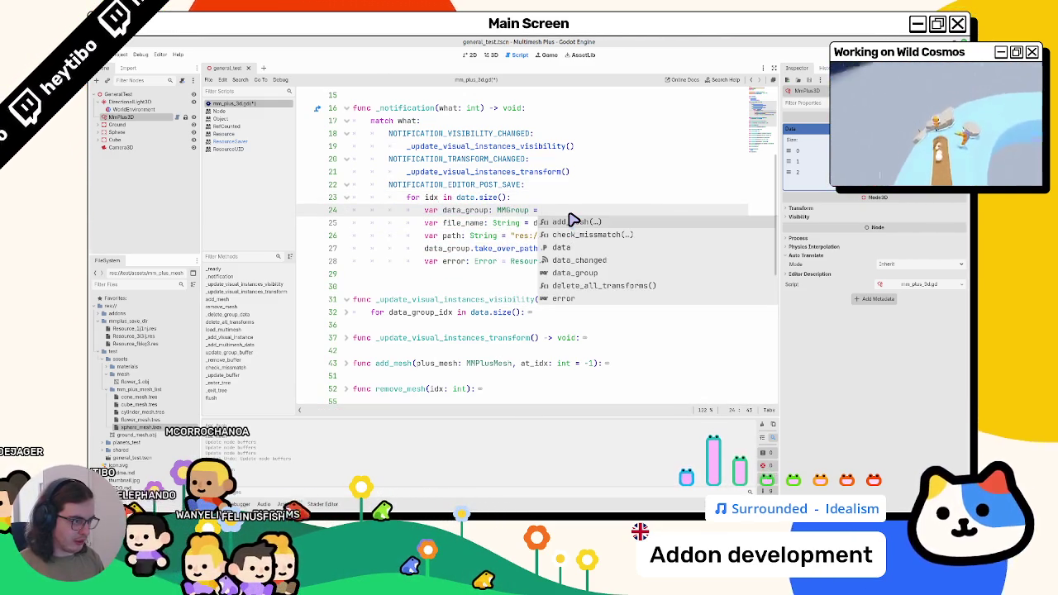
pyautogui.write('data[idx')
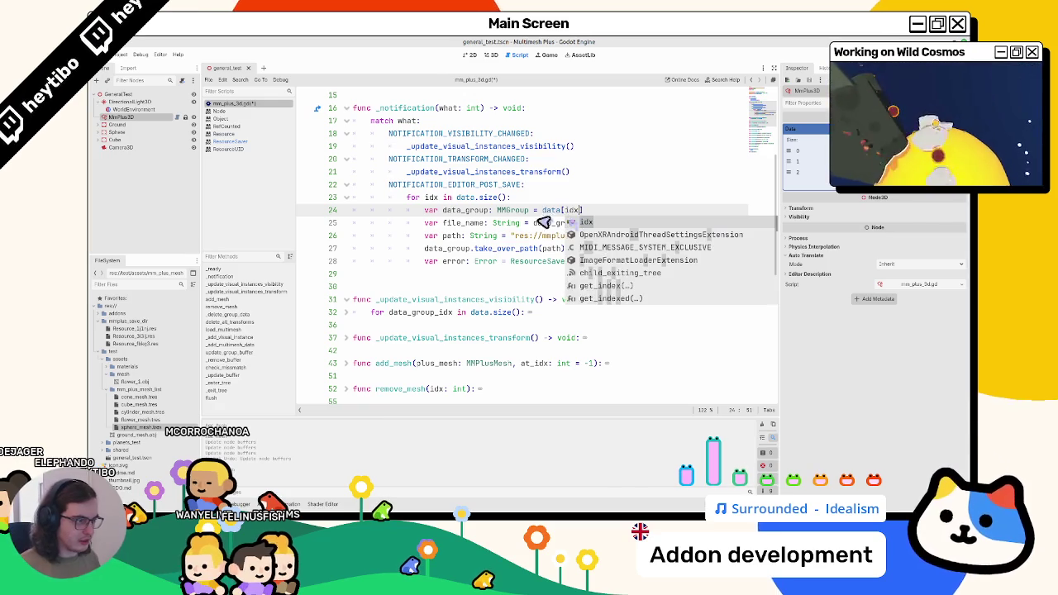
# - Change data_group's type from MMGroup to MMPlusData and review where data_group is used
pyautogui.doubleClick(433, 199)
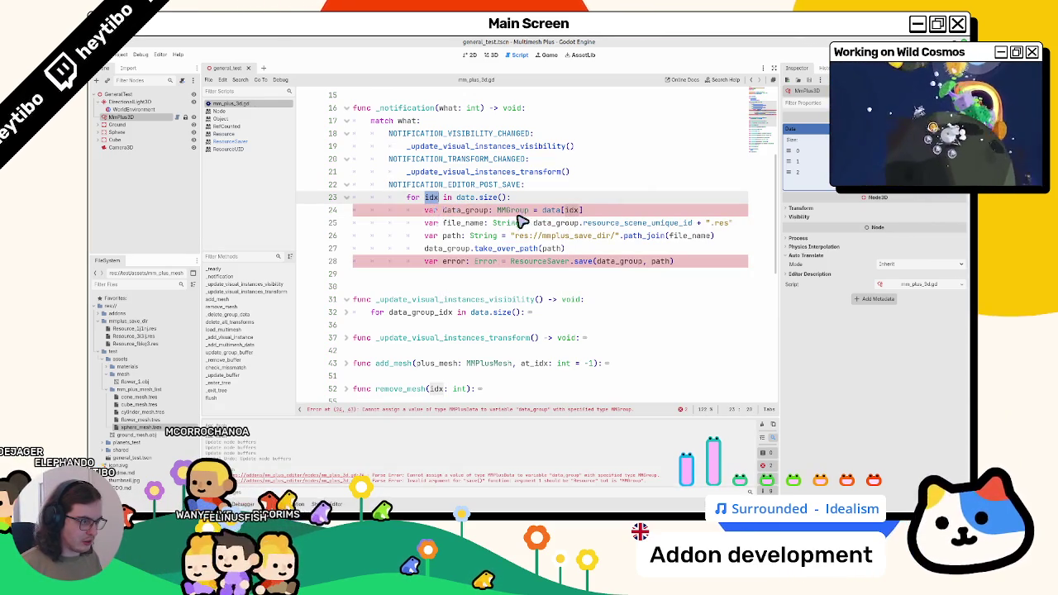
pyautogui.doubleClick(506, 213)
pyautogui.write('MMPlus')
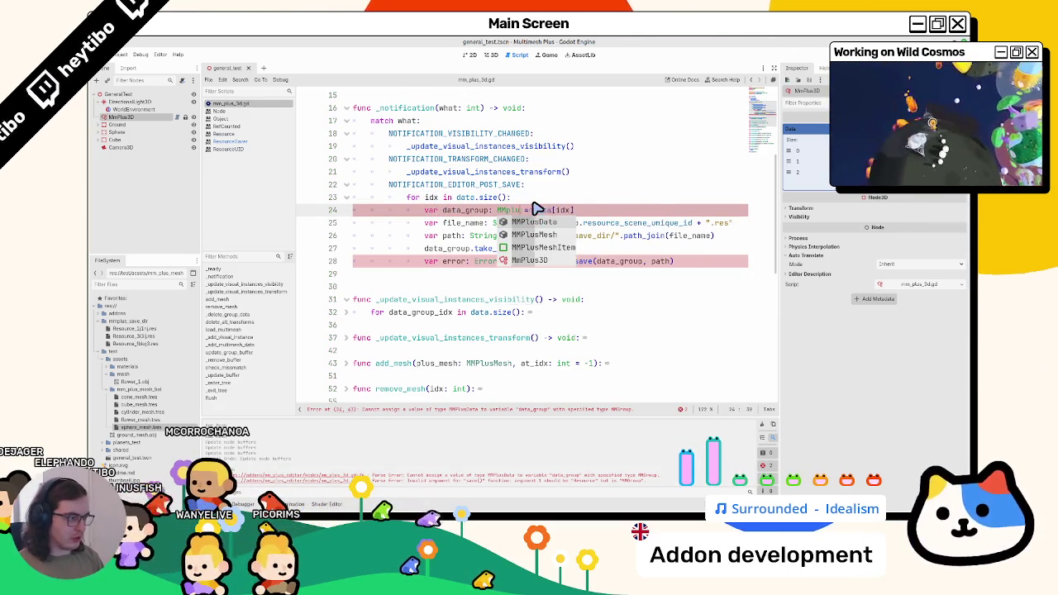
pyautogui.press('Return')
pyautogui.doubleClick(459, 210)
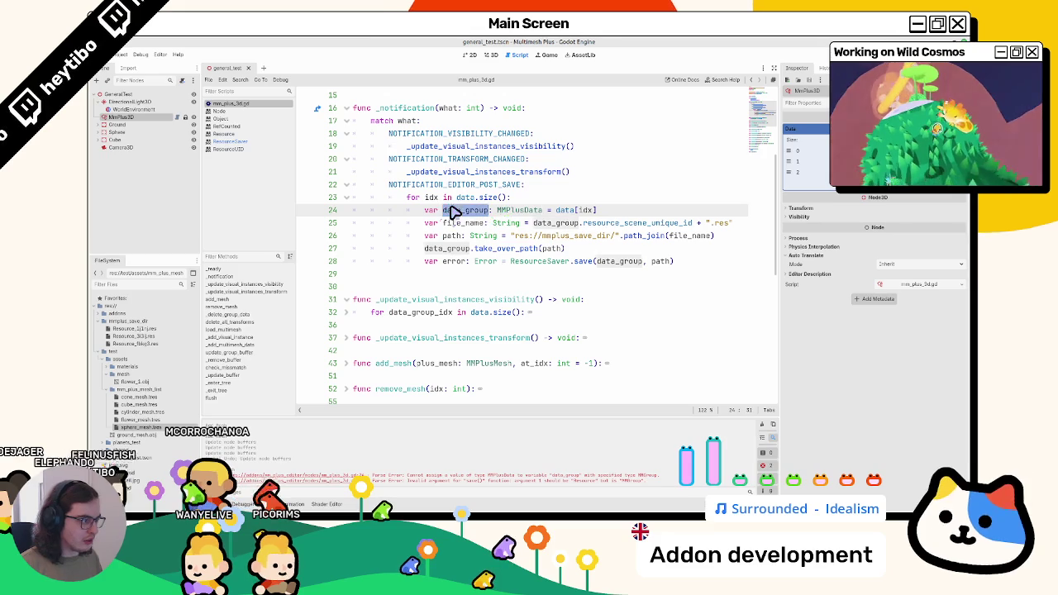
pyautogui.doubleClick(550, 223)
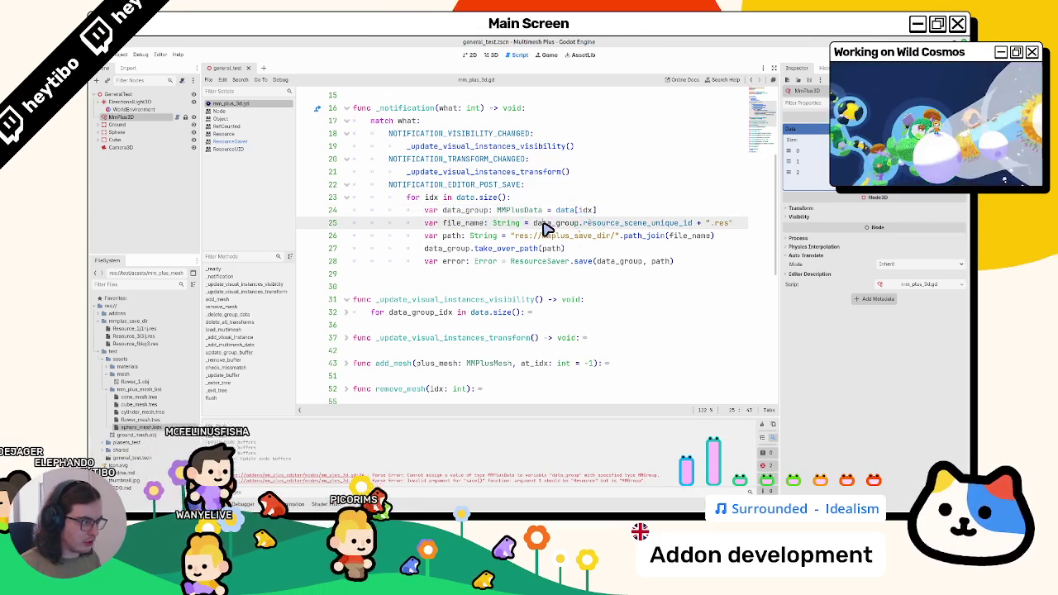
pyautogui.moveTo(550, 227); pyautogui.dragTo(663, 236)
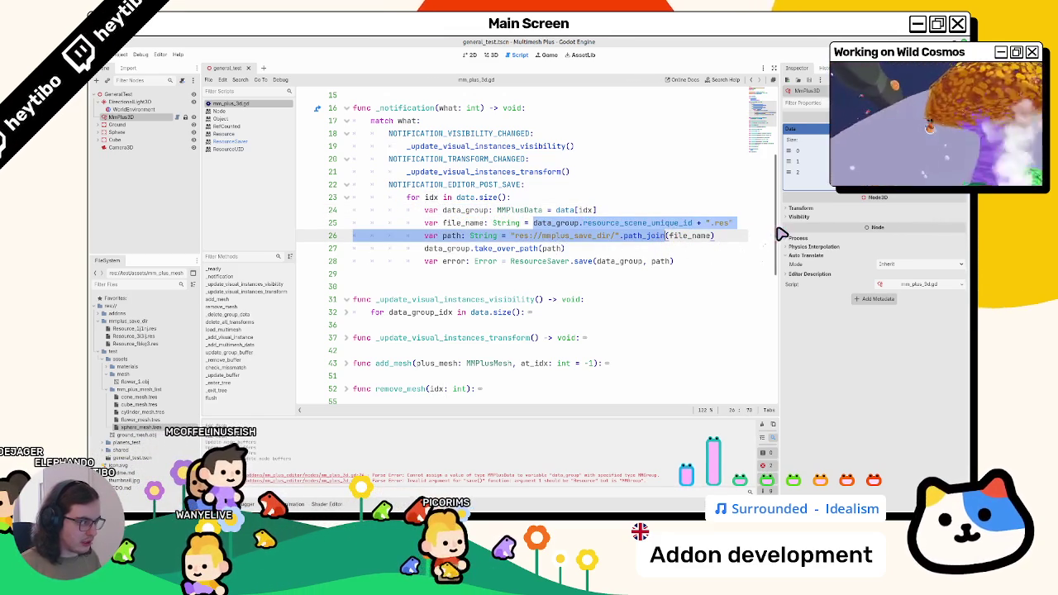
pyautogui.moveTo(782, 234); pyautogui.dragTo(894, 233)
pyautogui.click(658, 211)
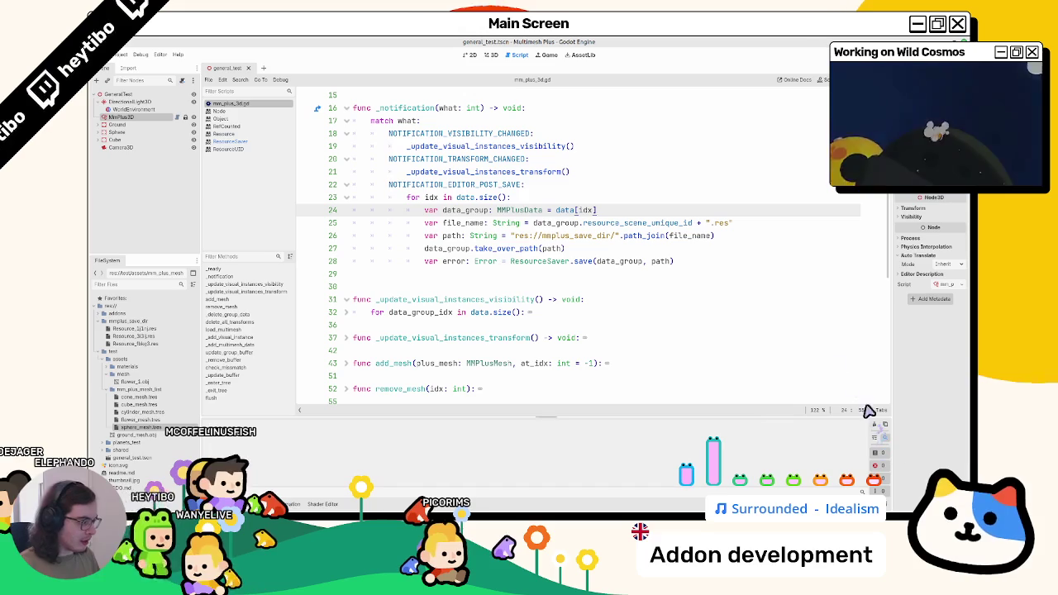
# - Add print(scene_file_path) and a break line after the data_group declaration
pyautogui.press('Return')
pyautogui.write('pri')
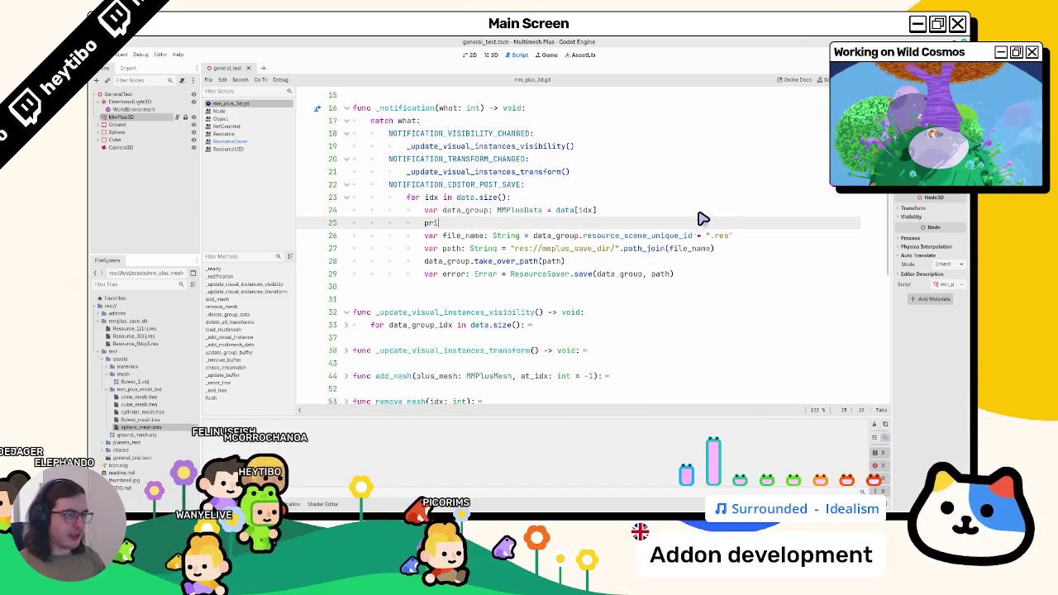
pyautogui.write('nt(get_s')
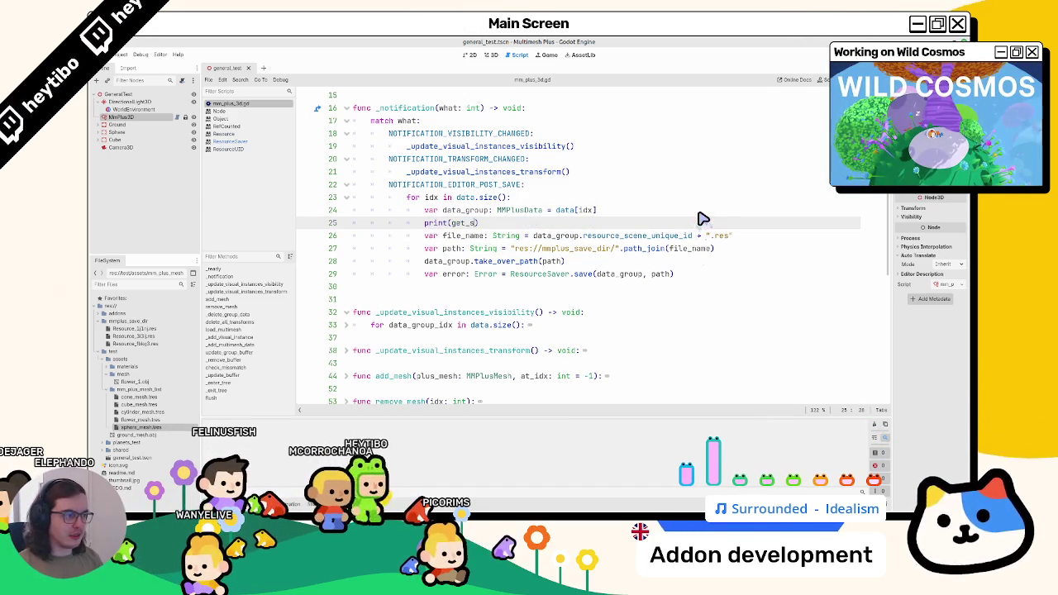
pyautogui.write('cene')
pyautogui.hotkey('ctrl', 'BackSpace')
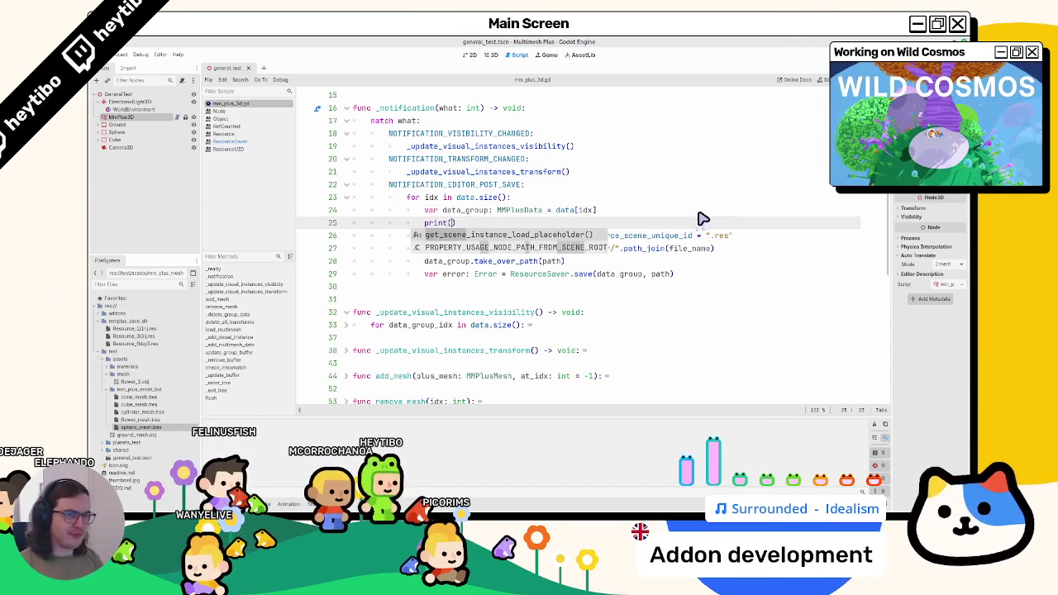
pyautogui.write('scene_')
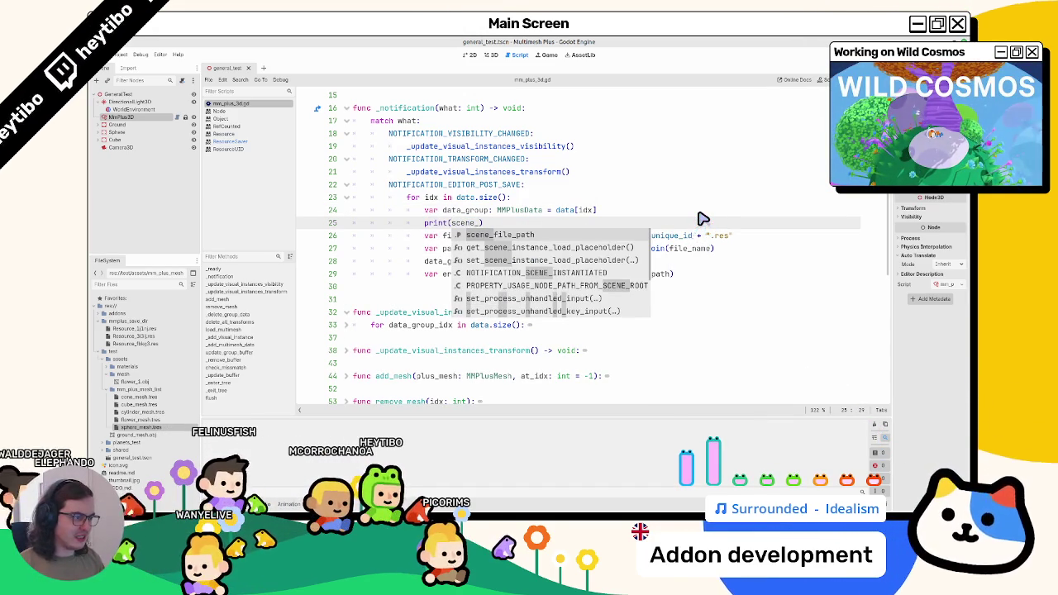
pyautogui.write('f')
pyautogui.press('Return')
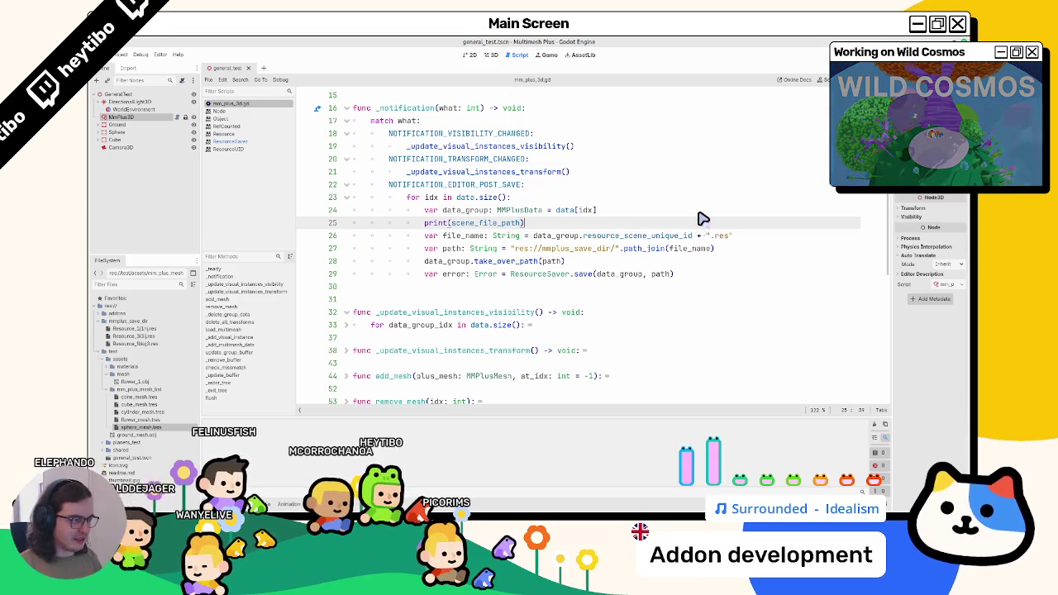
pyautogui.press('Return')
pyautogui.write('p')
pyautogui.press('BackSpace')
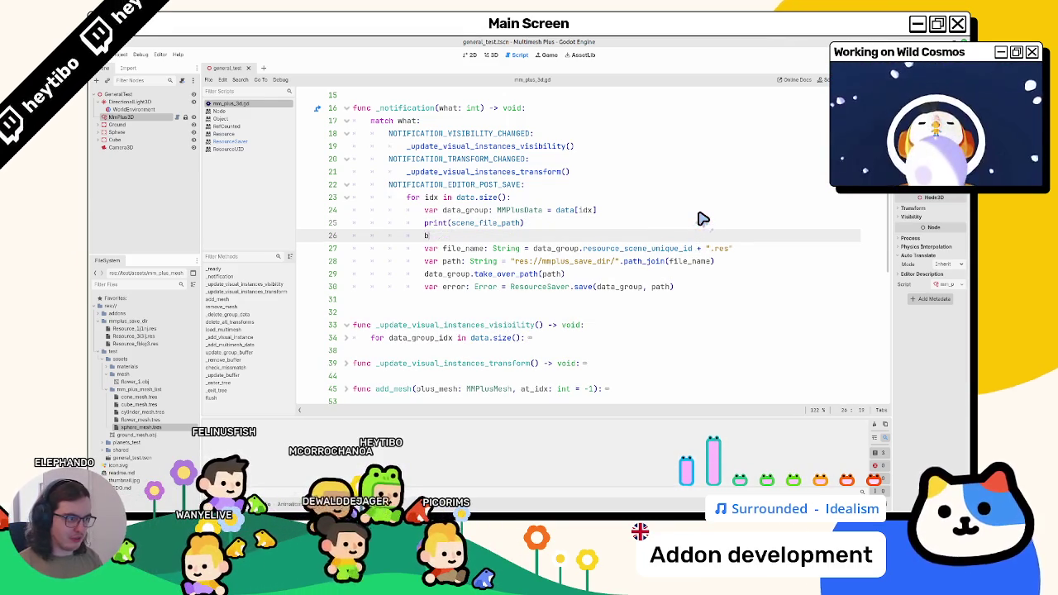
pyautogui.press('Return')
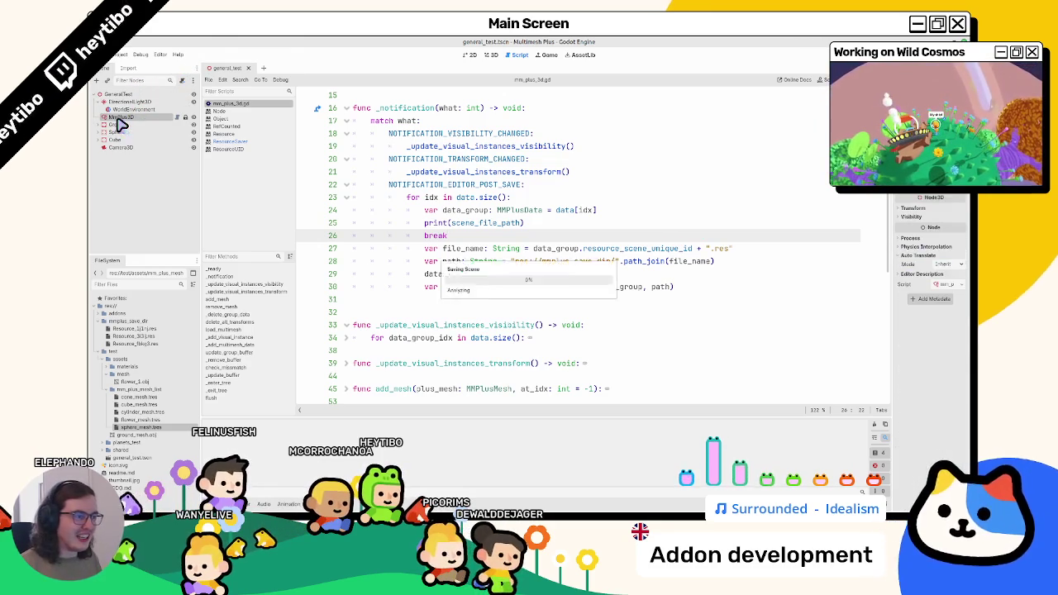
# - Rework the print argument, trying a "get_id" string and then clearing it entirely
pyautogui.doubleClick(512, 223)
pyautogui.write('"')
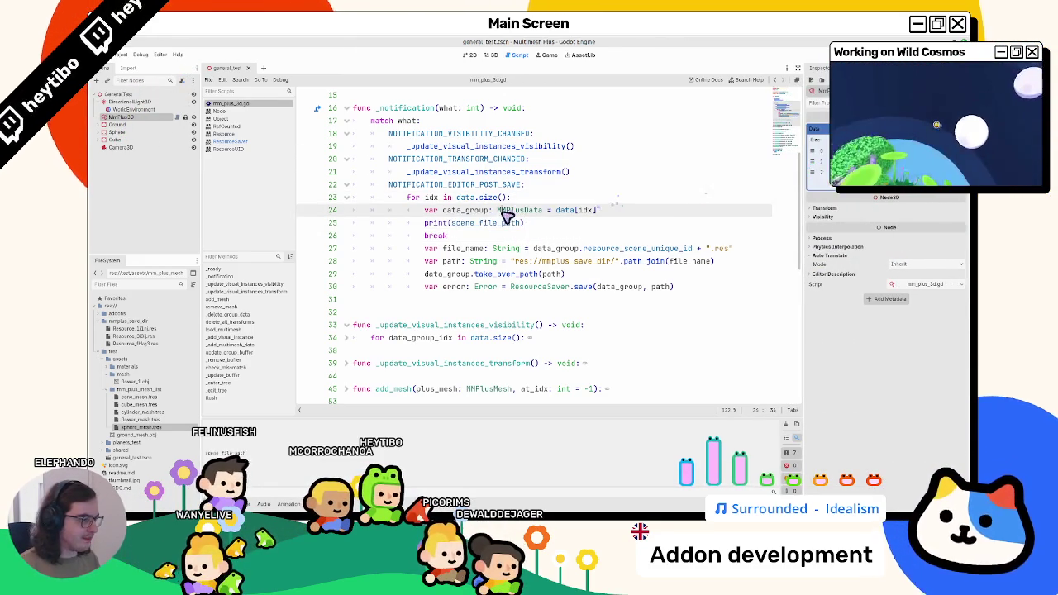
pyautogui.write('get_id')
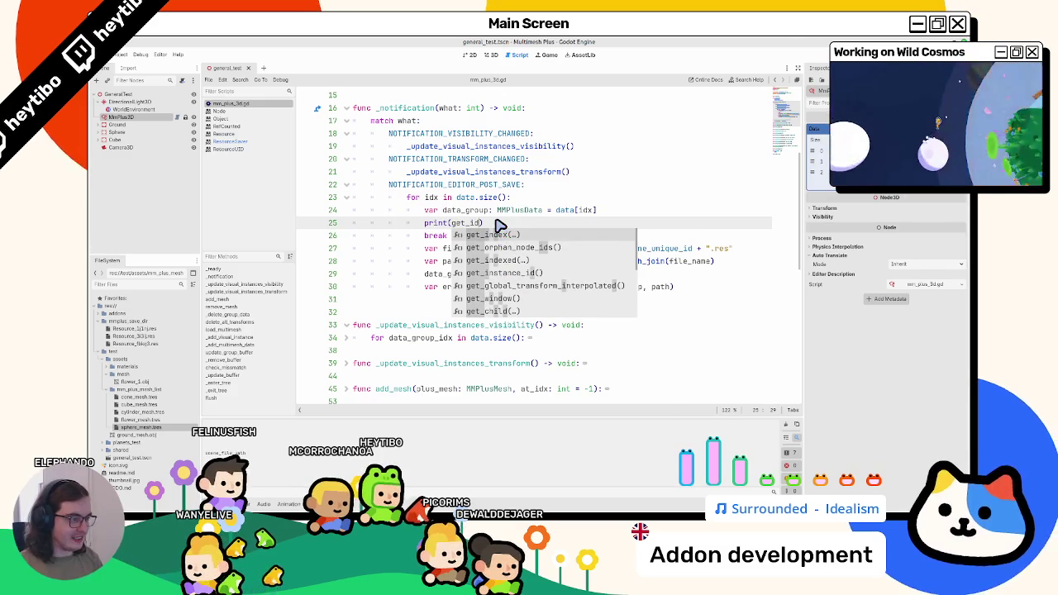
pyautogui.press('BackSpace')
pyautogui.press('BackSpace')
pyautogui.write('scene')
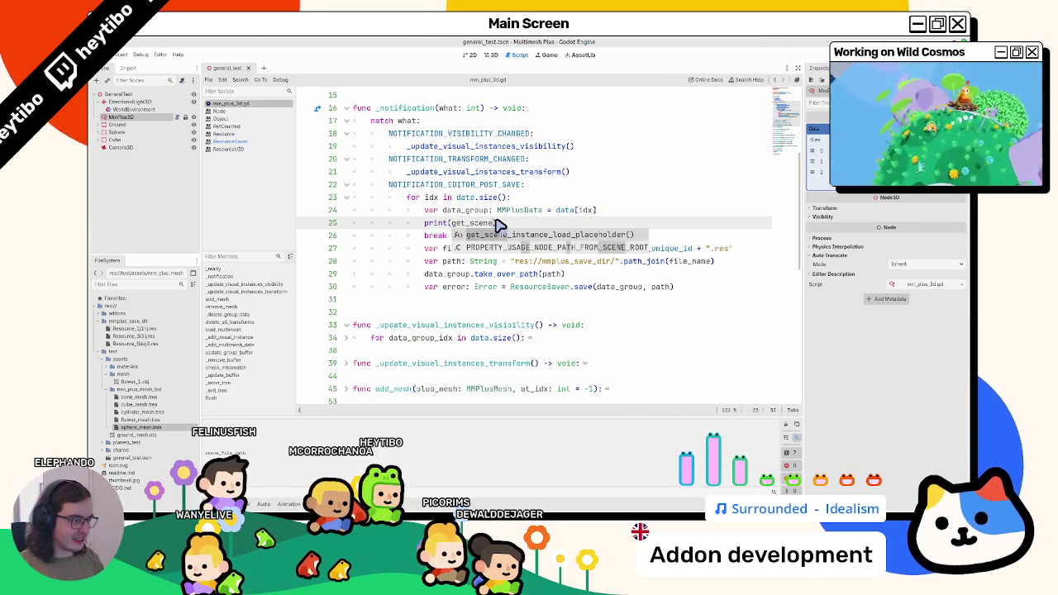
pyautogui.press('BackSpace')
pyautogui.press('BackSpace')
pyautogui.press('BackSpace')
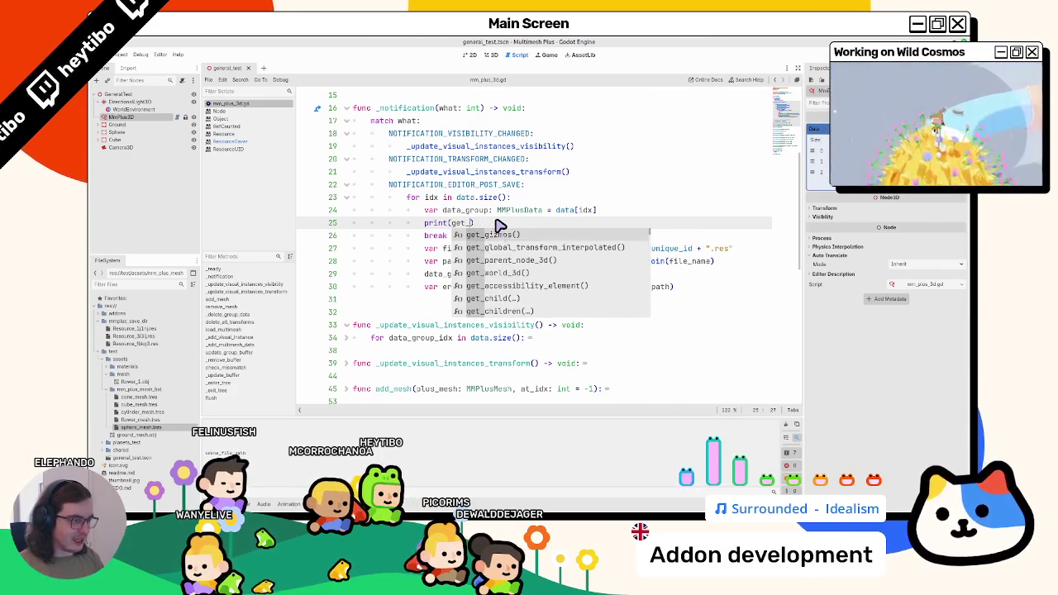
pyautogui.press('BackSpace')
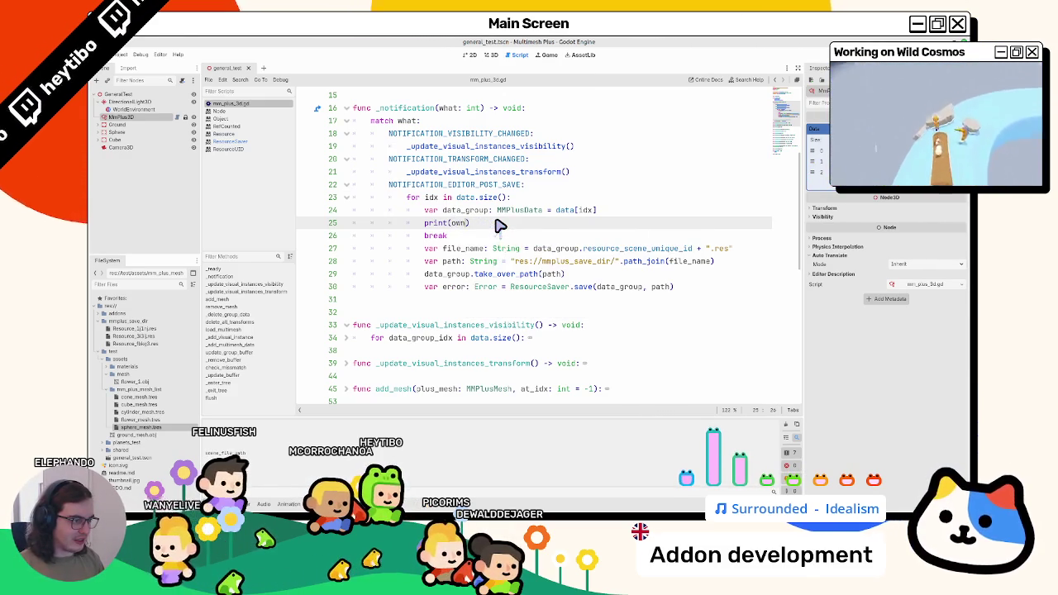